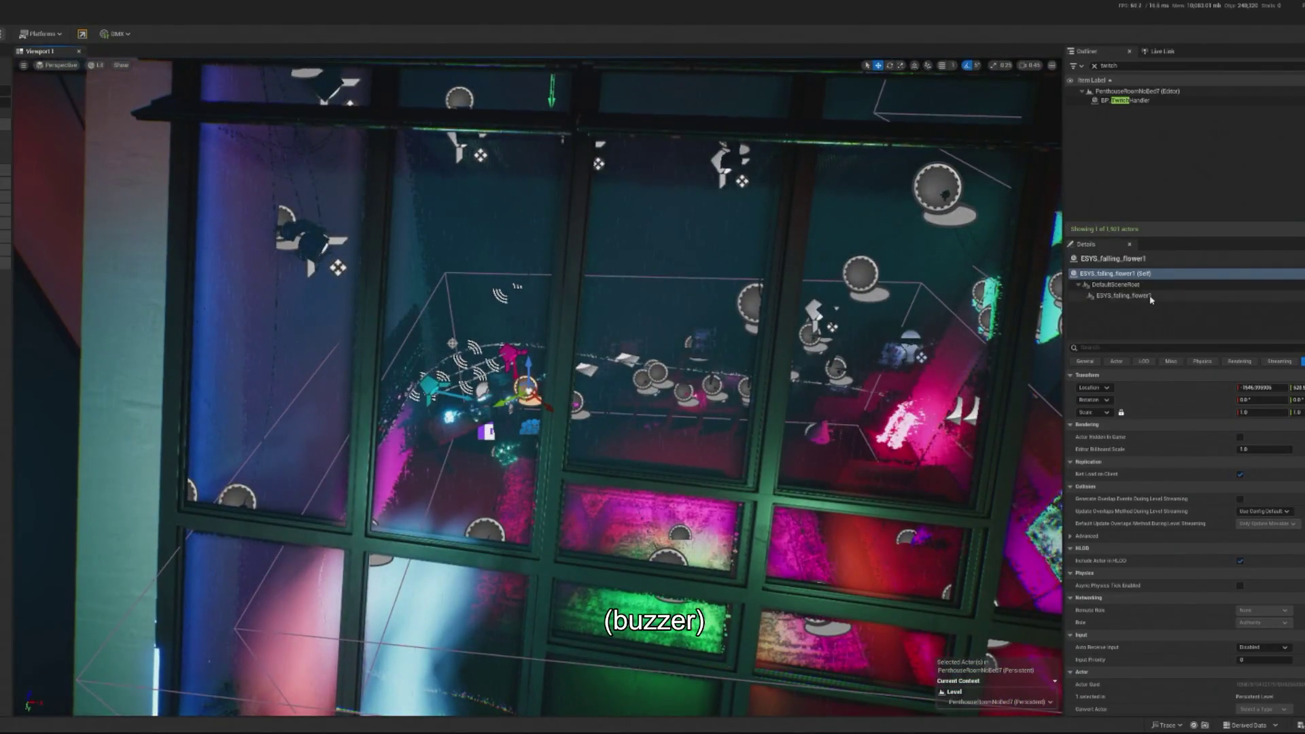
- Tick Auto Activate on the ESYS_falling_flower1 Niagara component
left_click(1151, 296)
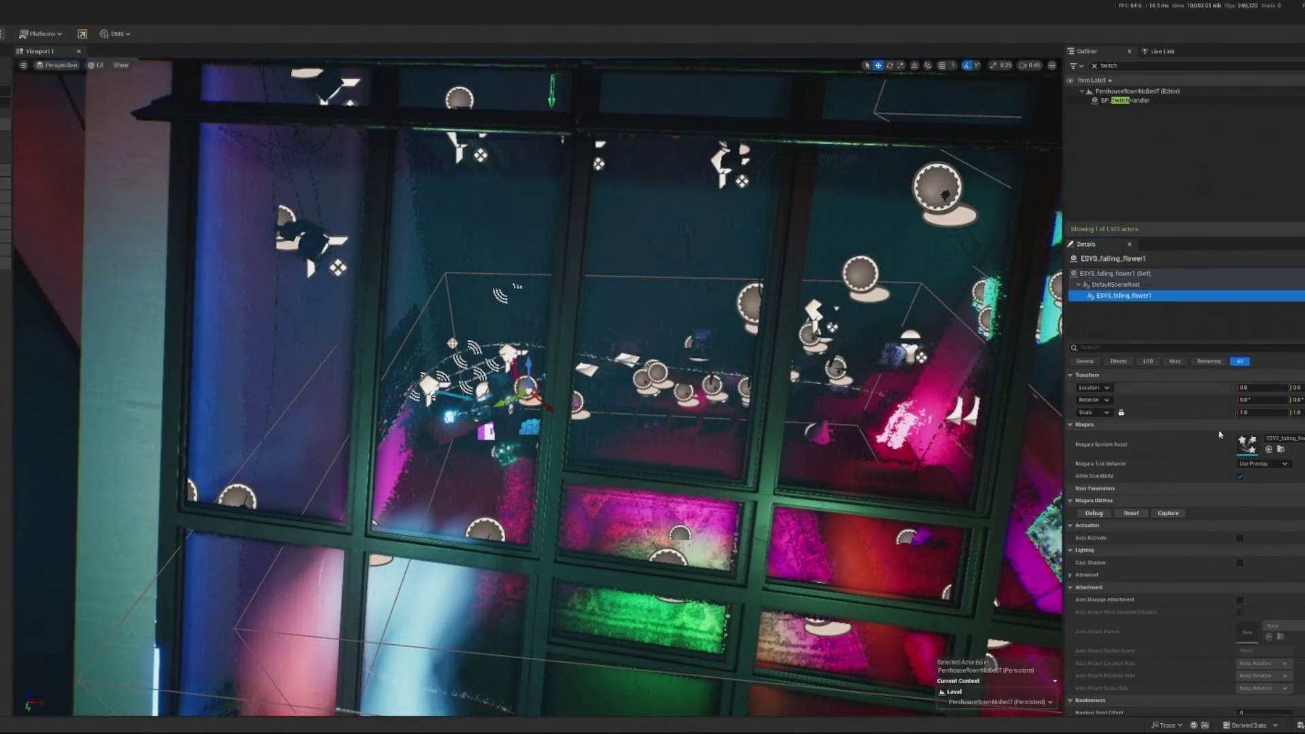
left_click(1242, 537)
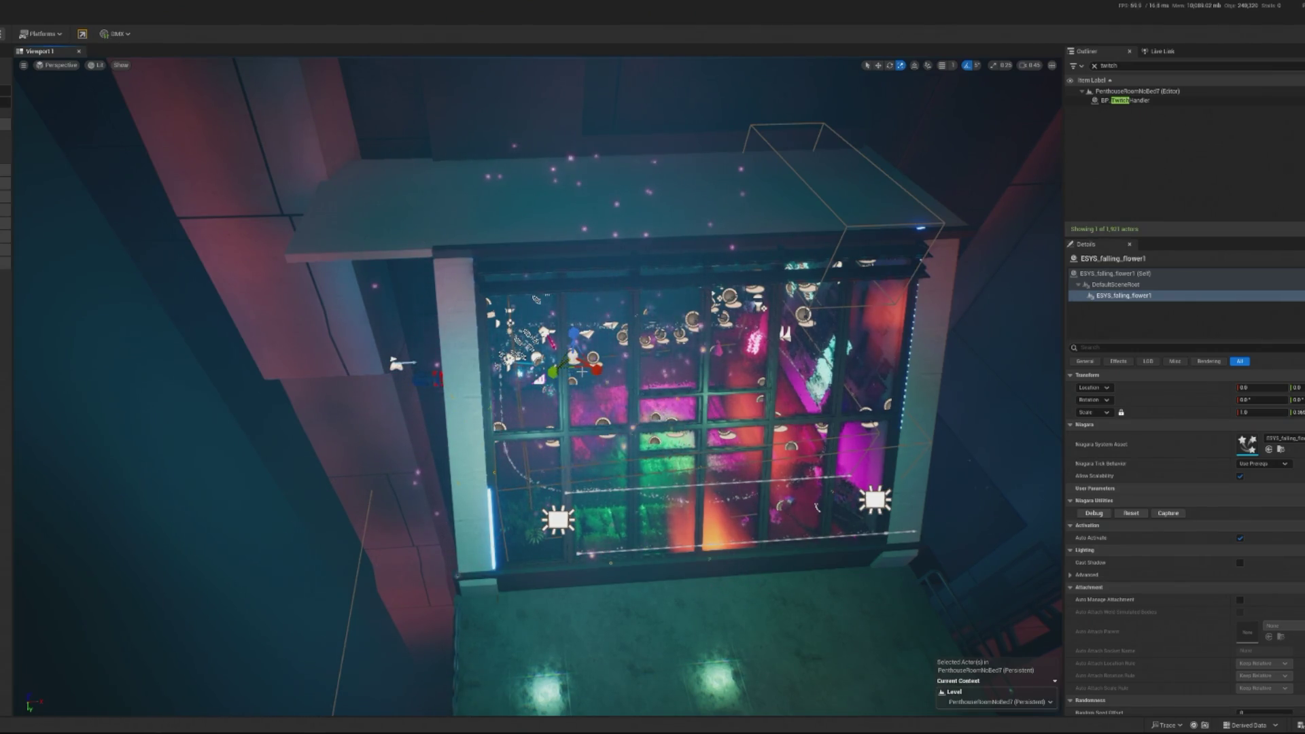
- Undo the last change, then bring the view over the window box with the Scale tool active
key("ctrl+z")
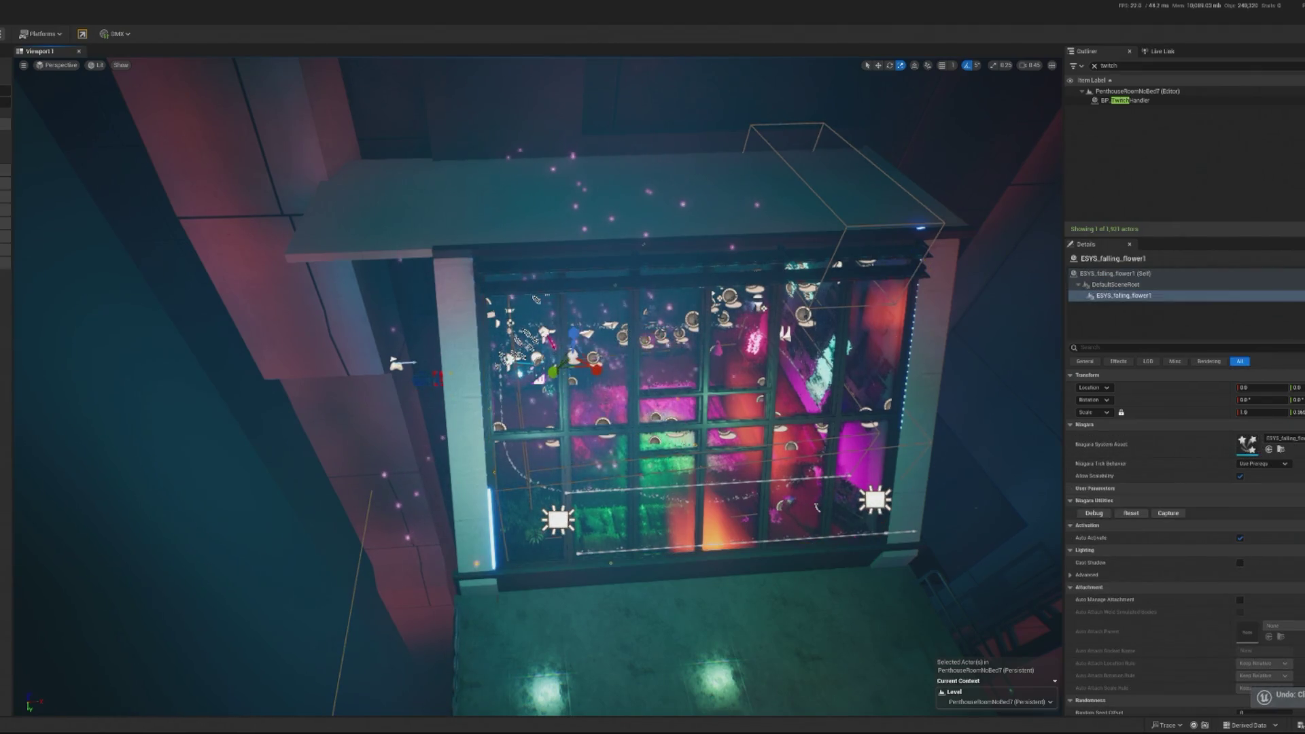
mouse_move(340, 314)
left_mouse_down()
mouse_move(408, 435)
mouse_move(422, 408)
mouse_move(449, 436)
mouse_move(462, 421)
left_mouse_up()
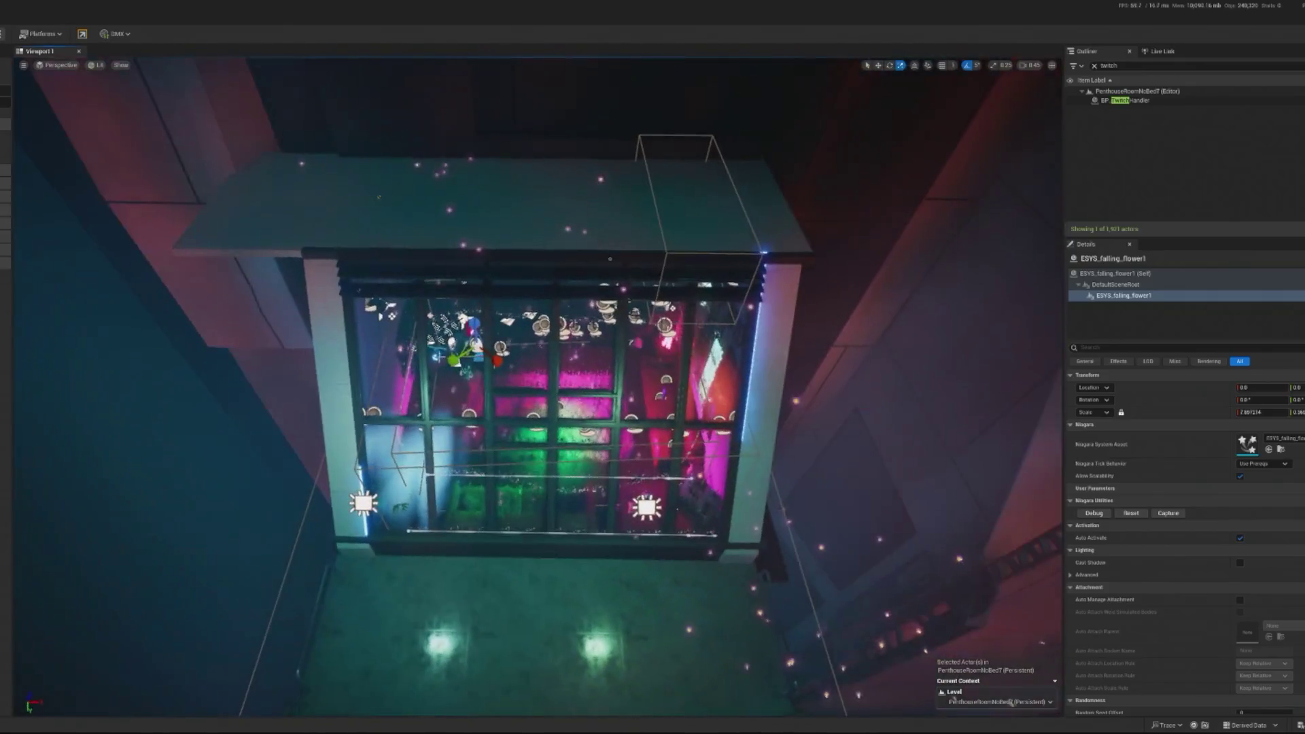
key("e")
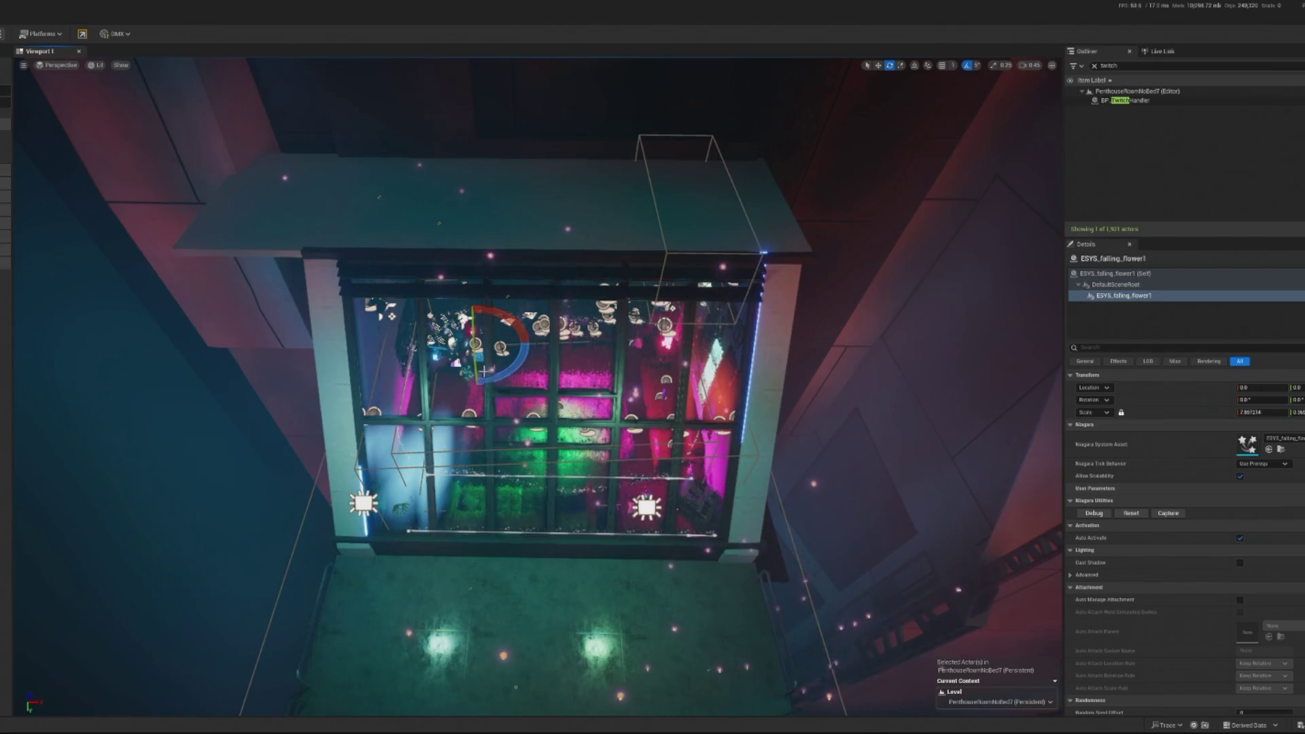
left_click_drag(463, 422, 452, 418)
mouse_move(527, 352)
left_mouse_down()
mouse_move(537, 357)
mouse_move(527, 352)
left_mouse_up()
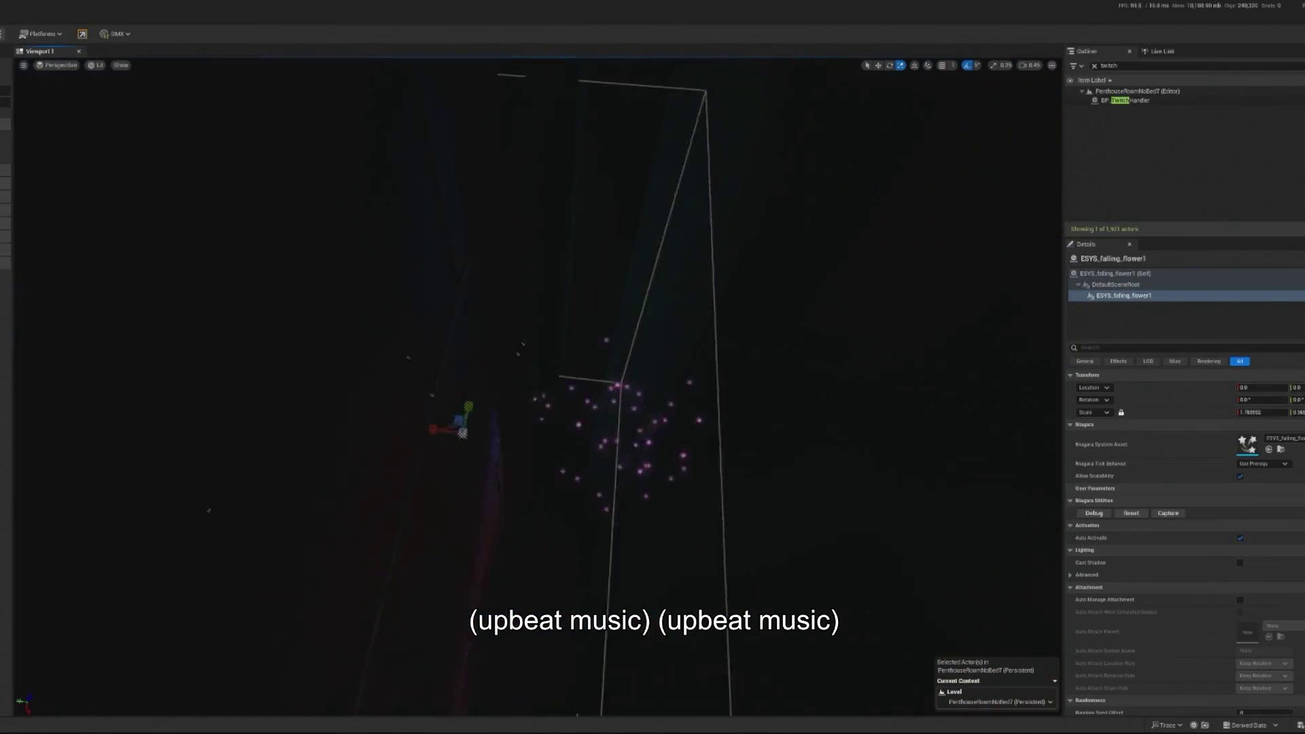
- Shift the falling flower effect slightly left with the move gizmo and frame it in view
key("w")
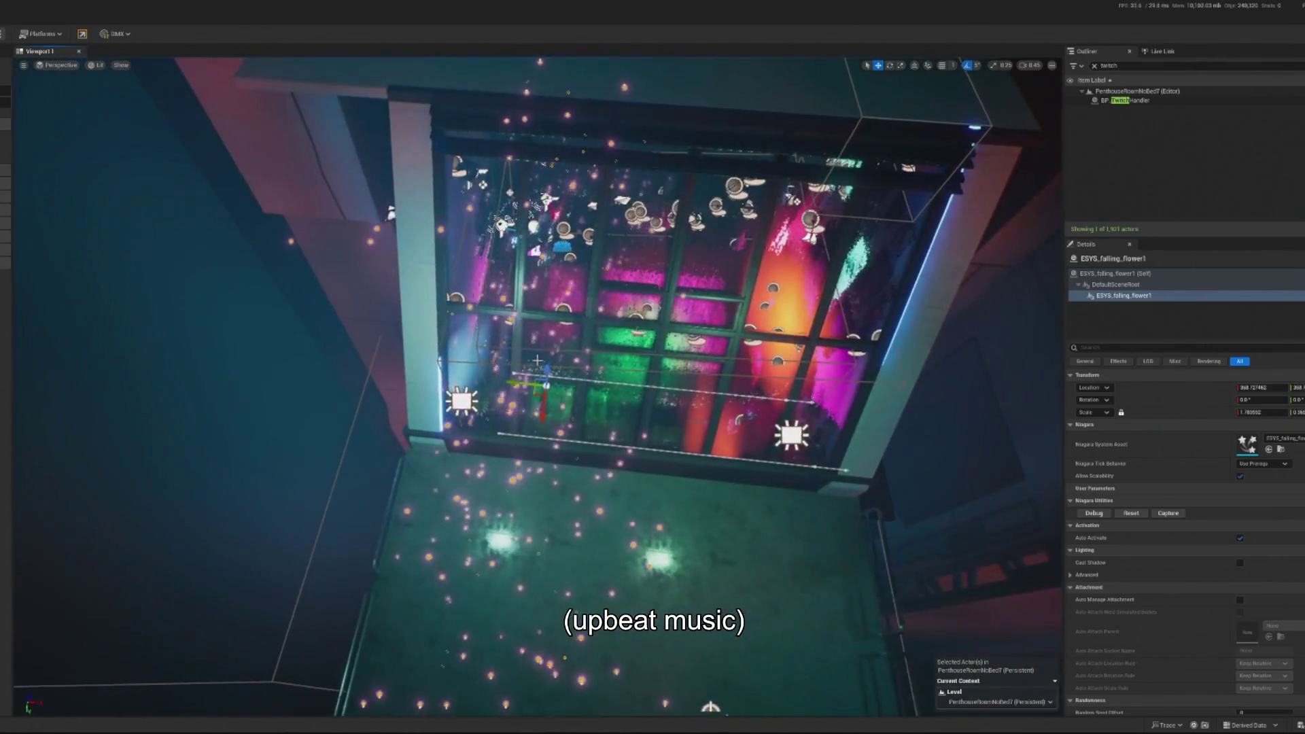
key("e")
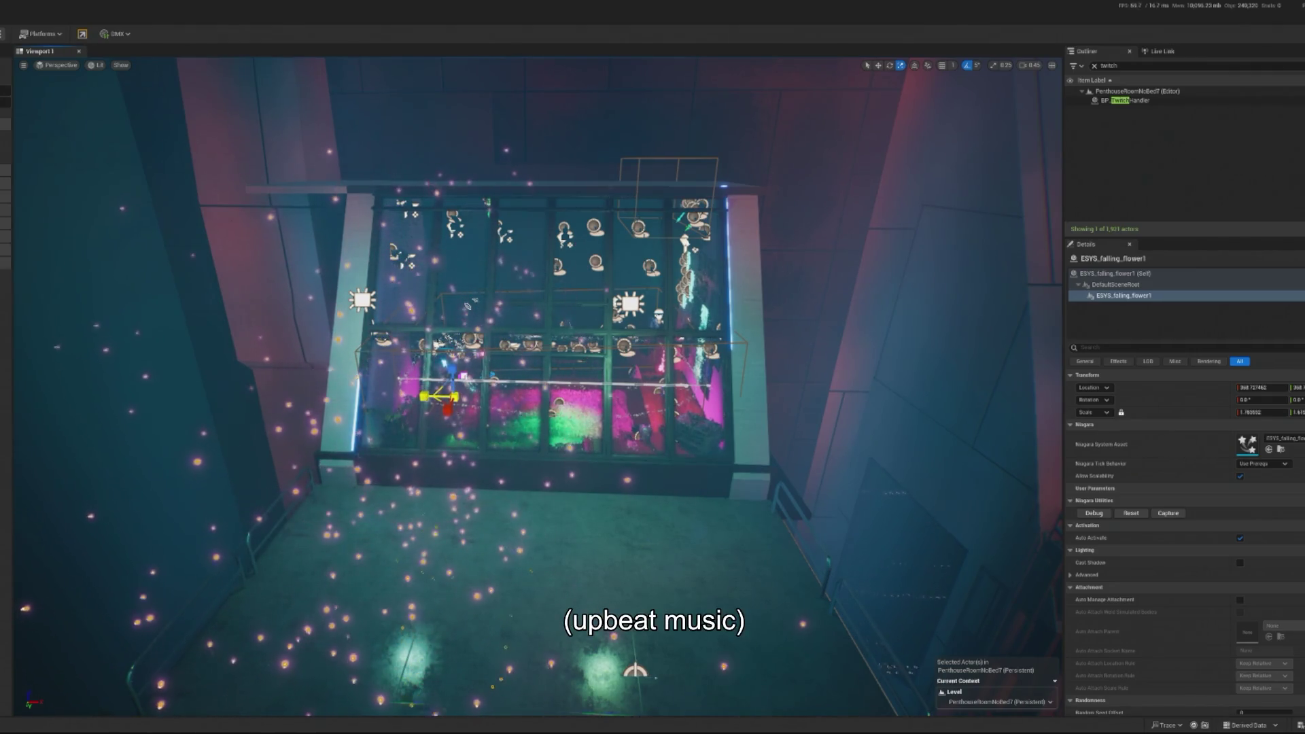
key("w")
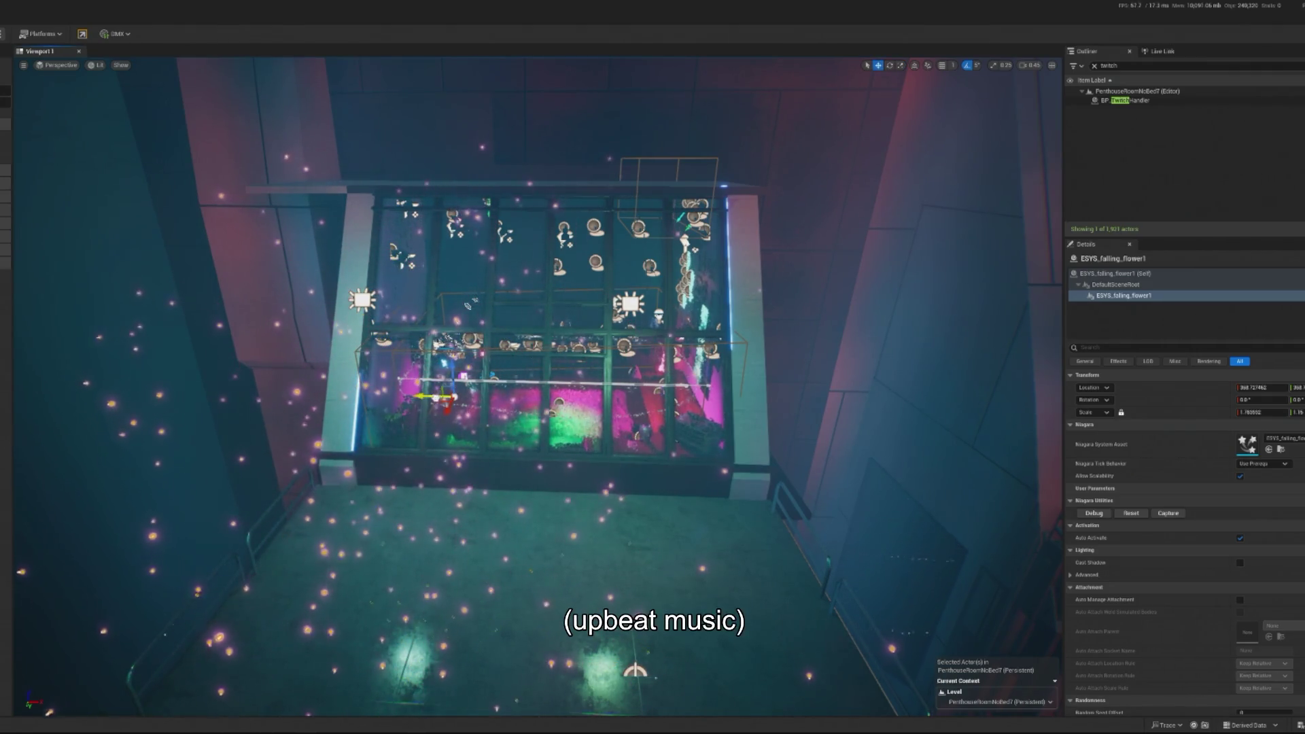
left_click_drag(529, 406, 344, 326)
scroll(343, 326, "down", 3)
scroll(344, 326, "up", 8)
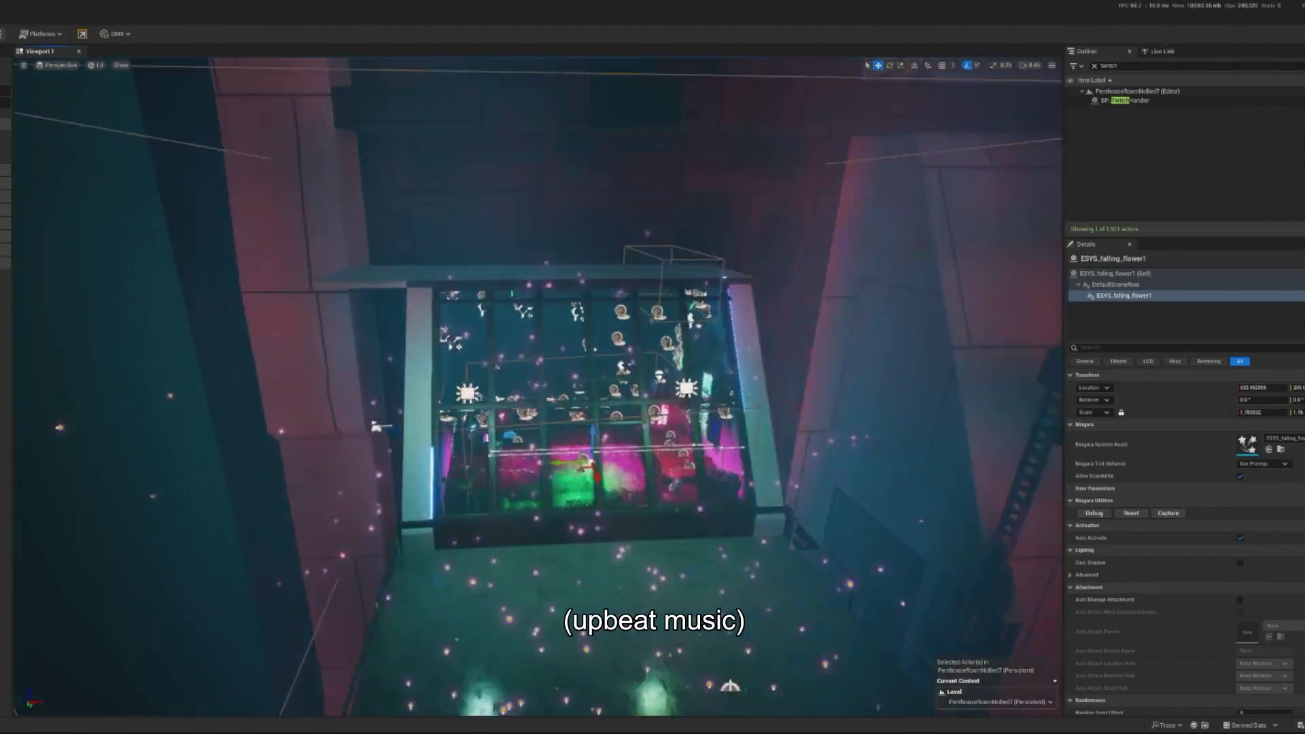
key("f")
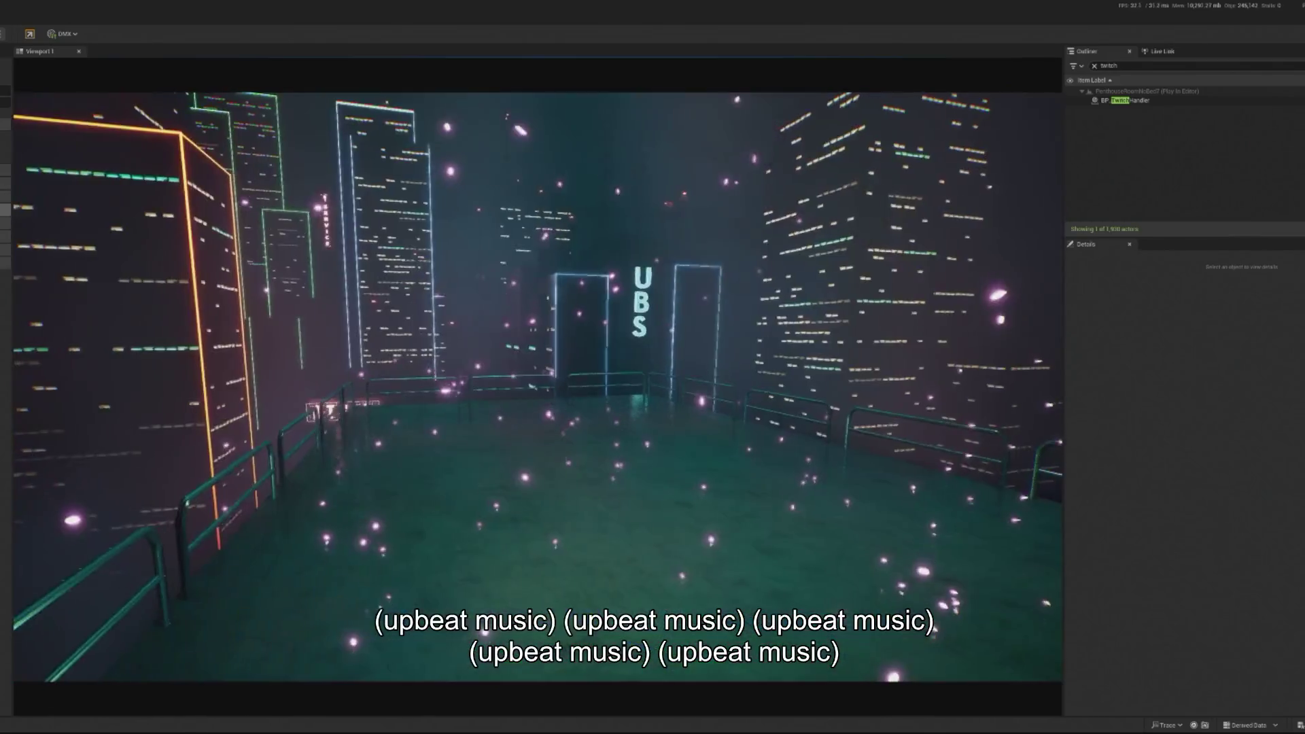
- Take control of the game view, then eject from the game camera with F8
left_click(278, 315)
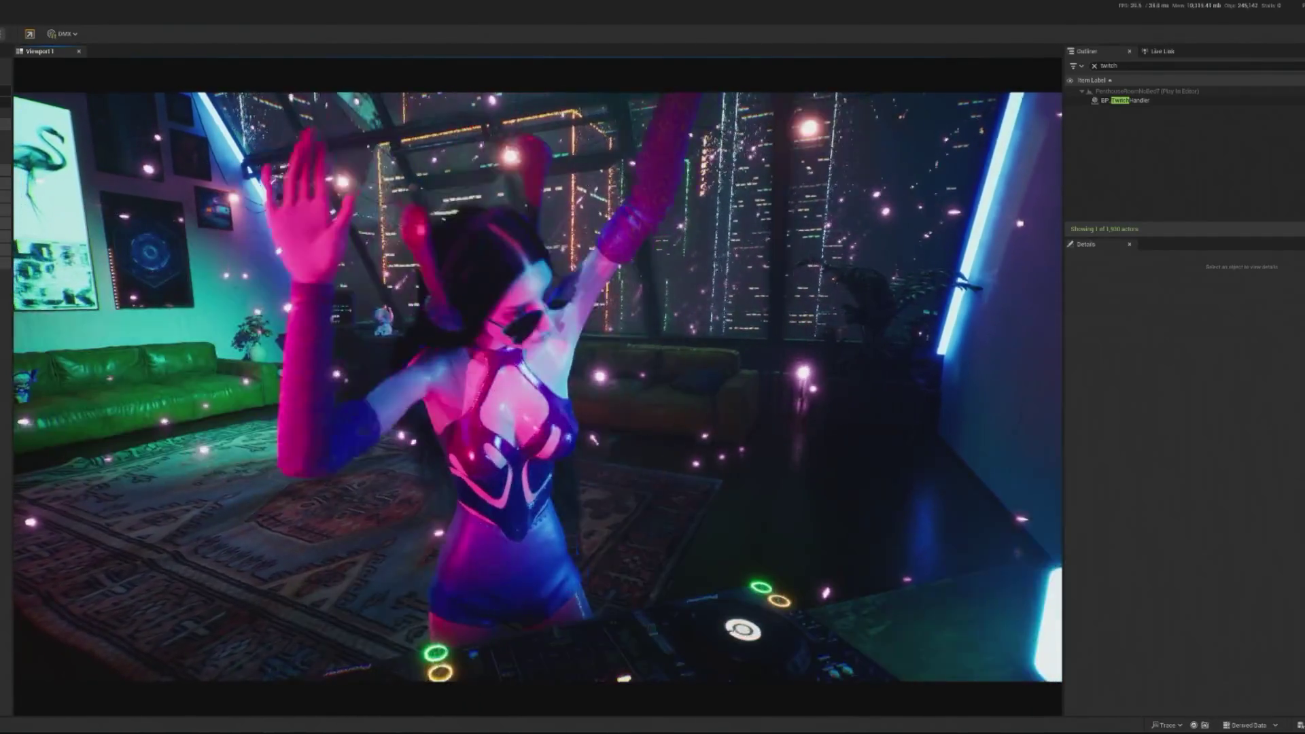
key("F8")
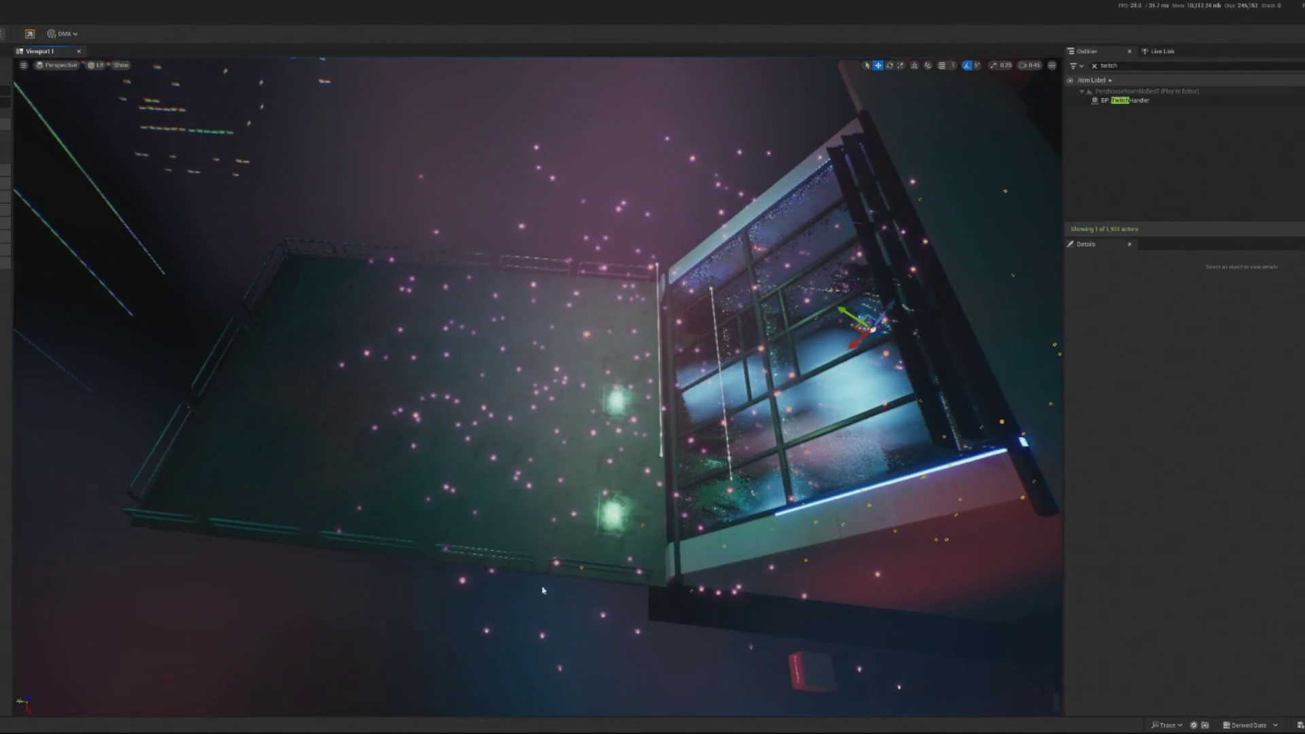
- Stop the play test and filter the Outliner to 'fall', selecting ESYS_falling_flower1
key("Escape")
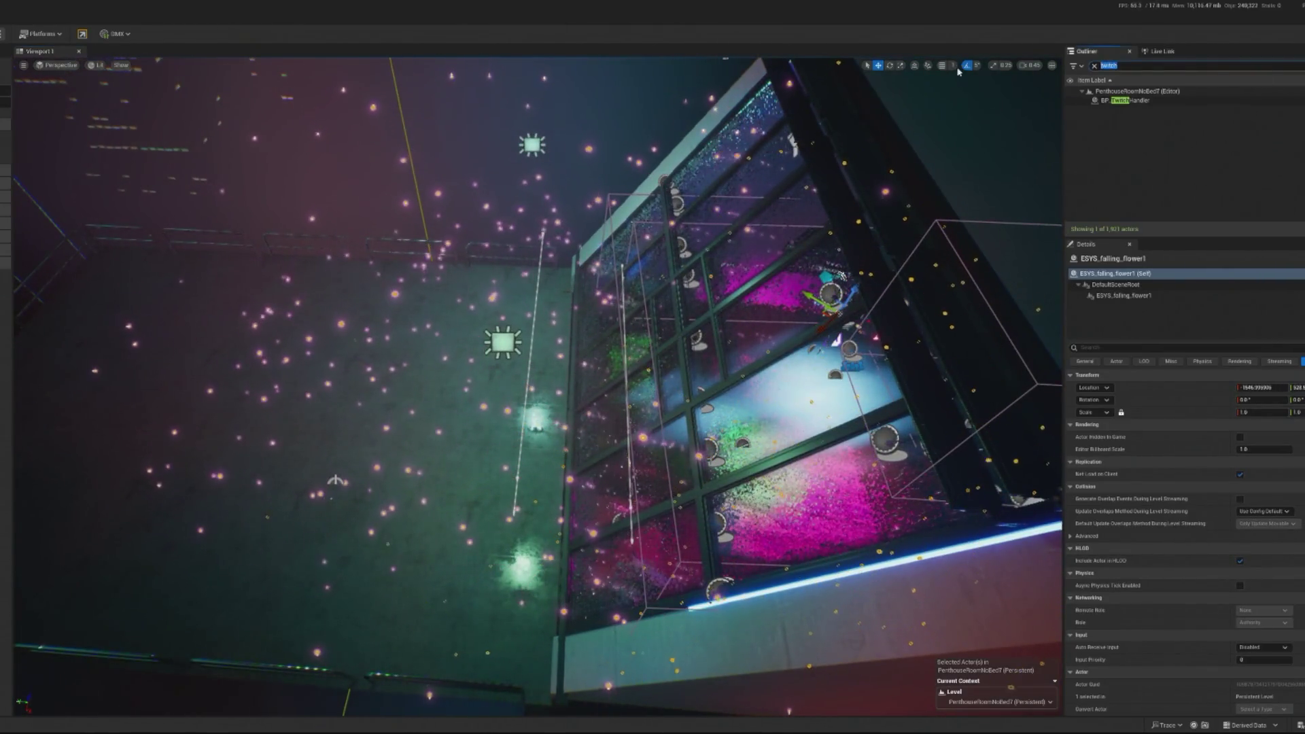
type("fall")
left_click(1115, 123)
left_click(1132, 100)
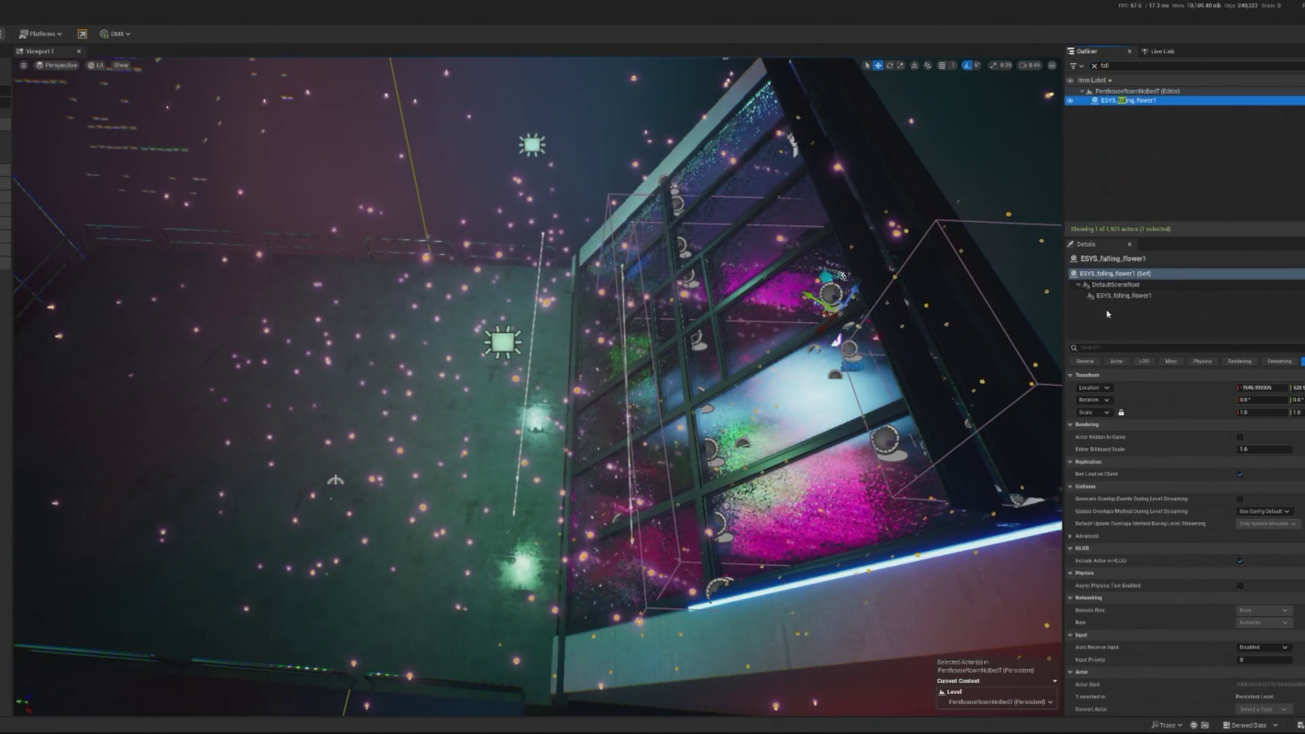
- Frame the view on the flower particle component and start a new play test
left_click(1122, 296)
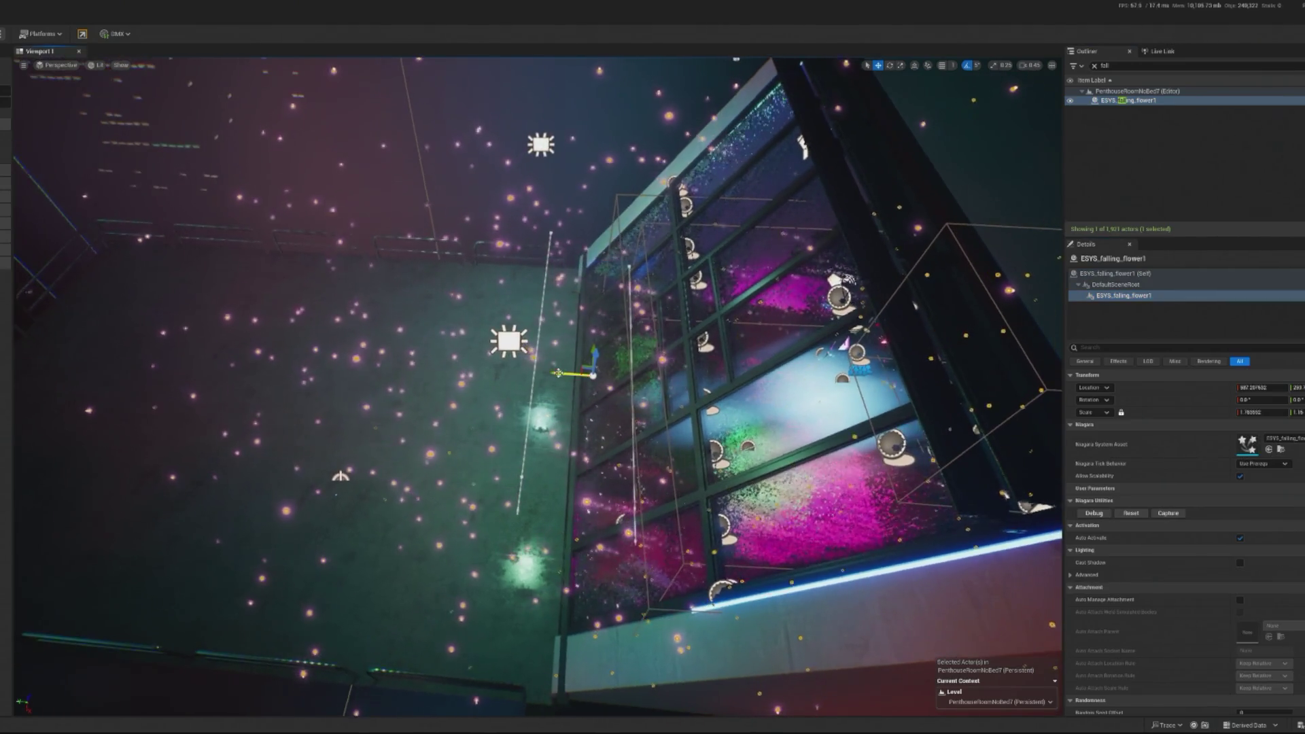
scroll(612, 374, "up", 5)
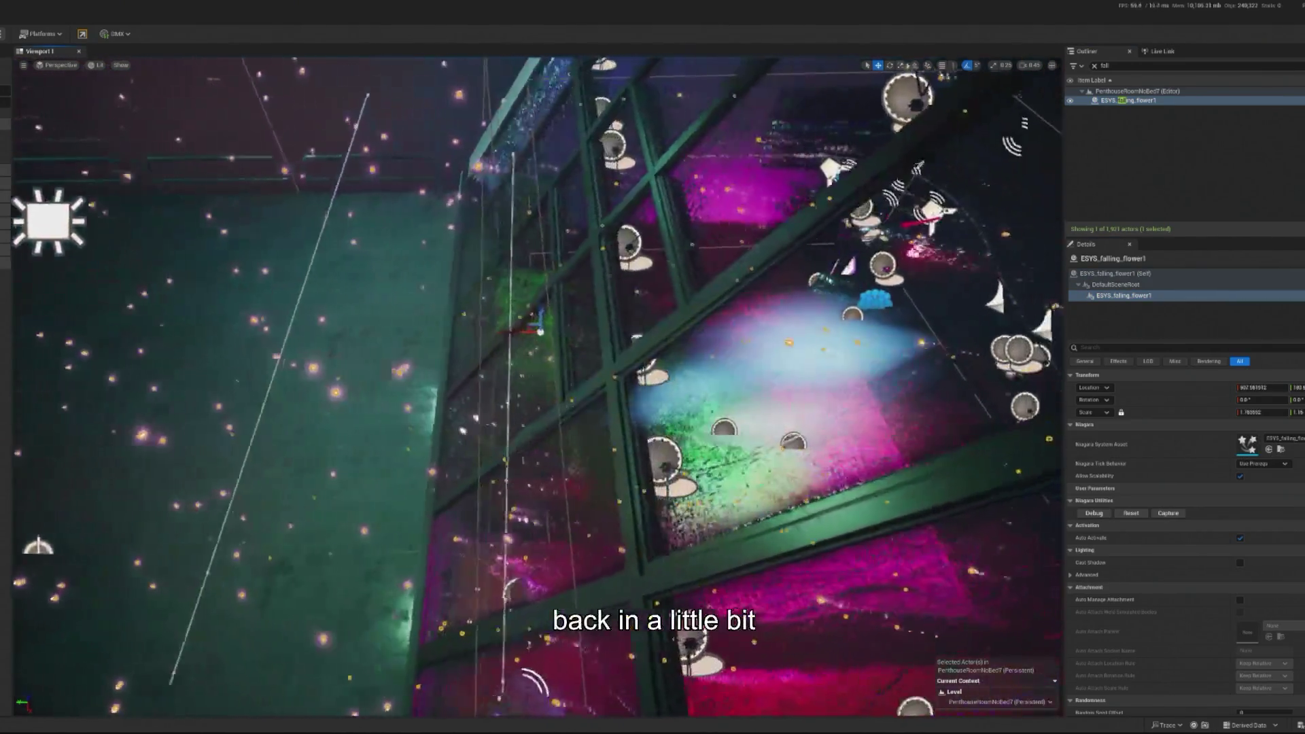
scroll(512, 332, "down", 10)
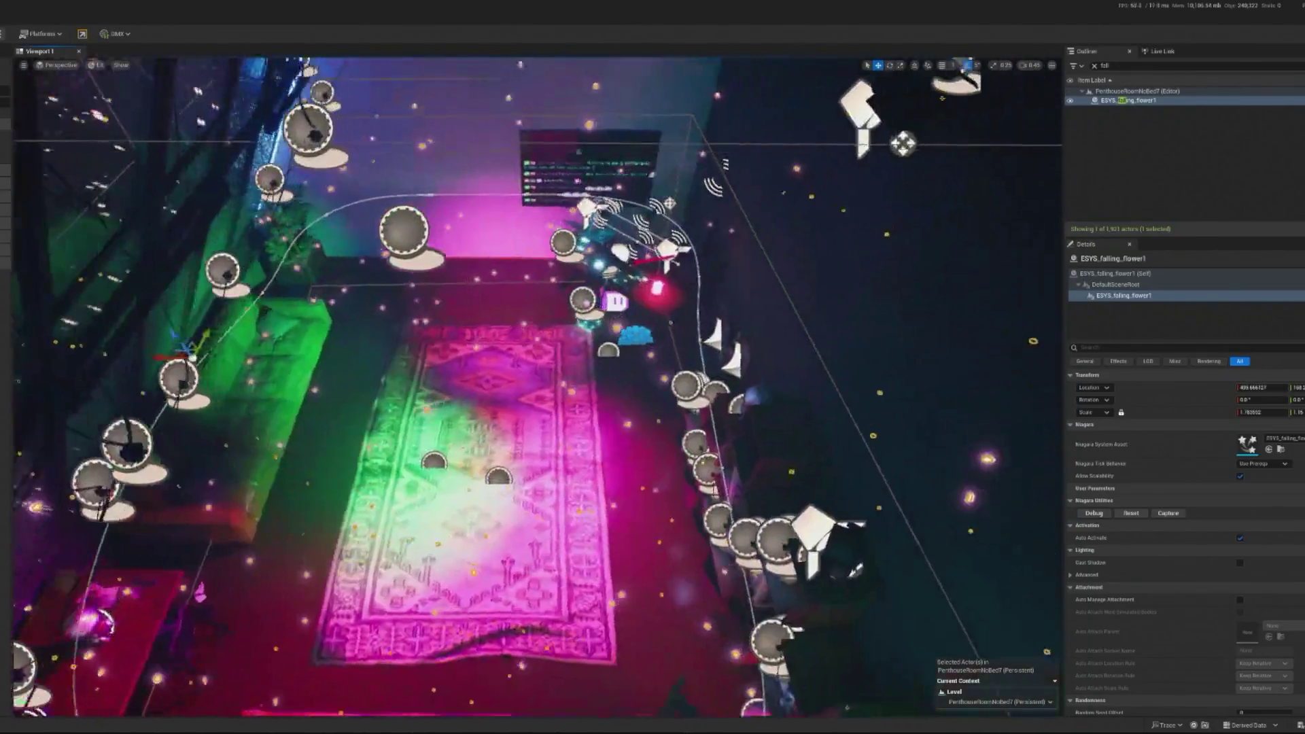
key("f")
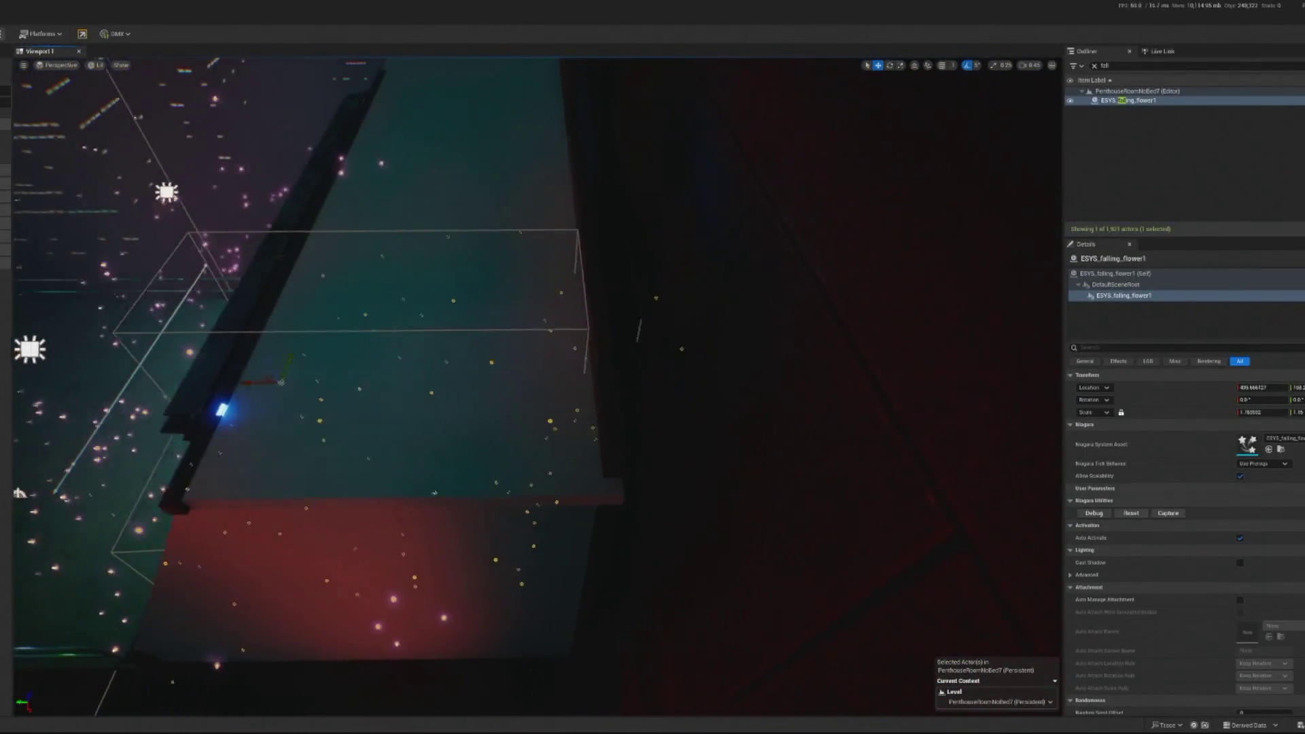
key("alt+p")
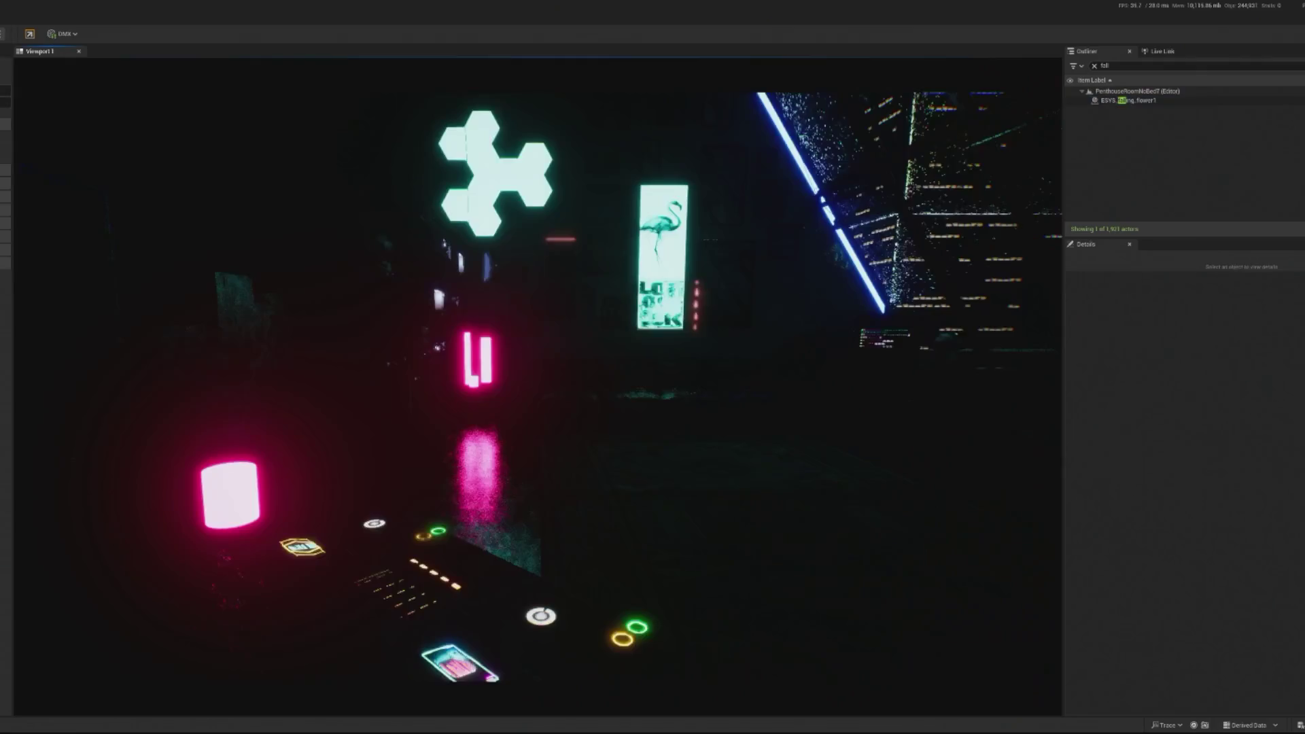
left_click(1020, 204)
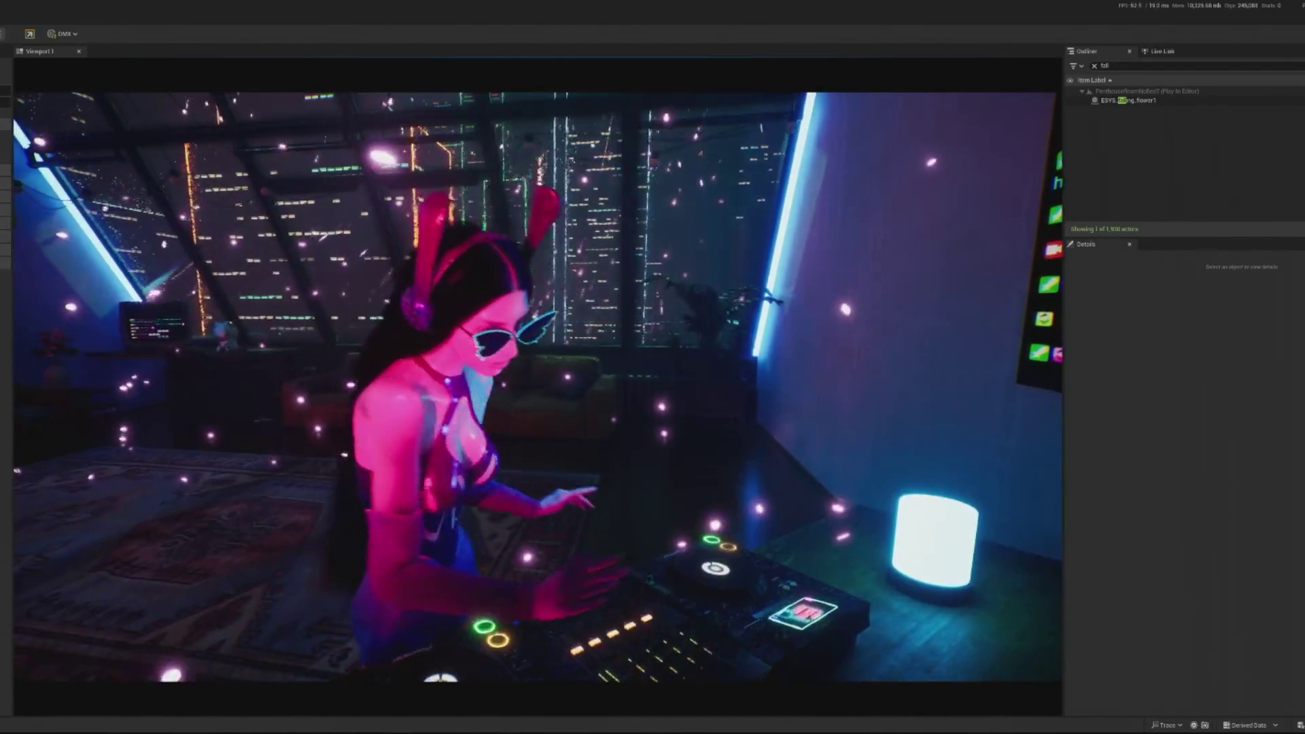
- Stop the play test and frame the view on ESYS_falling_flower1 with its component selected
key("Escape")
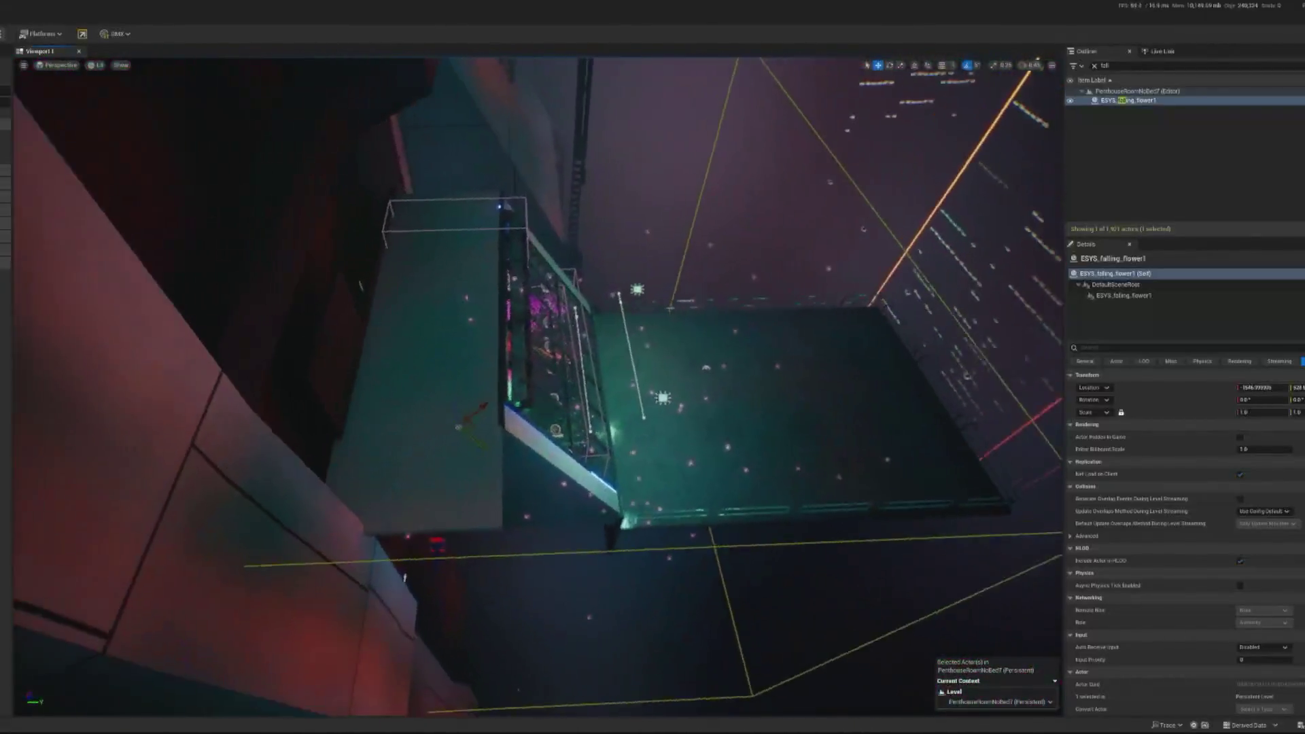
double_click(1128, 100)
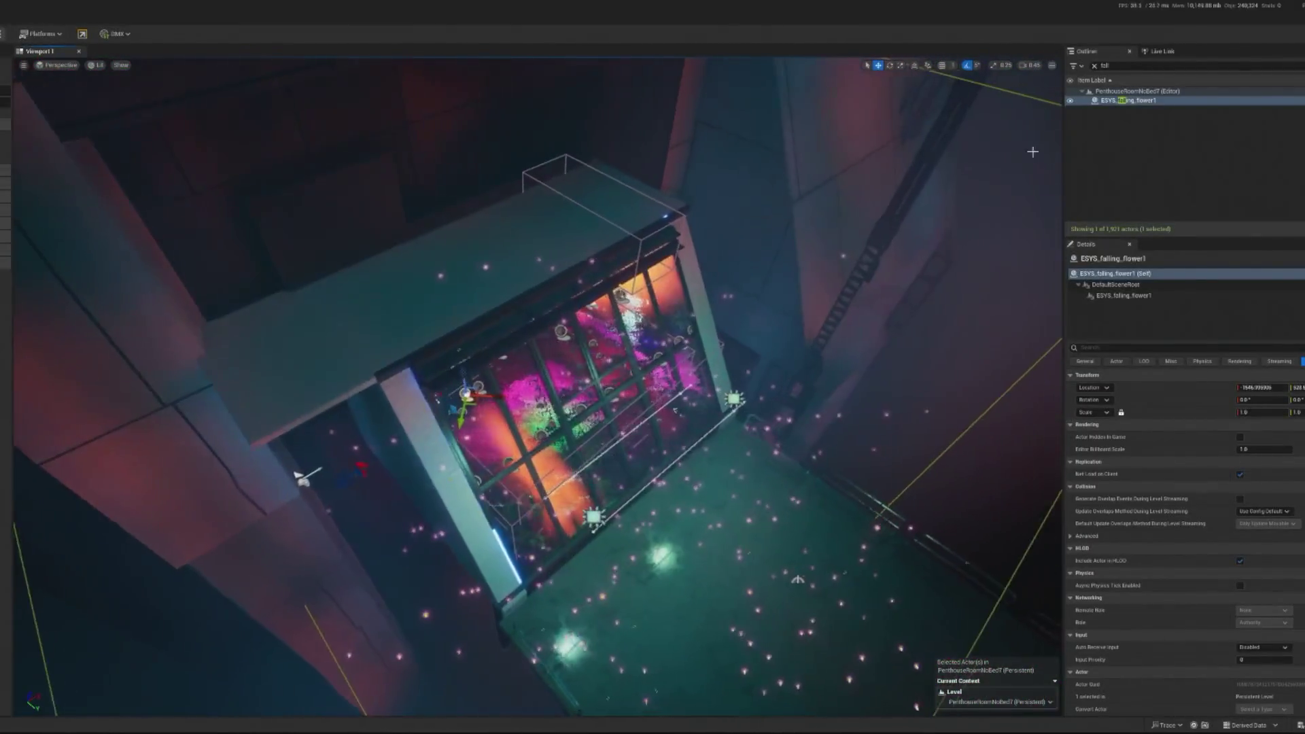
left_click(1145, 294)
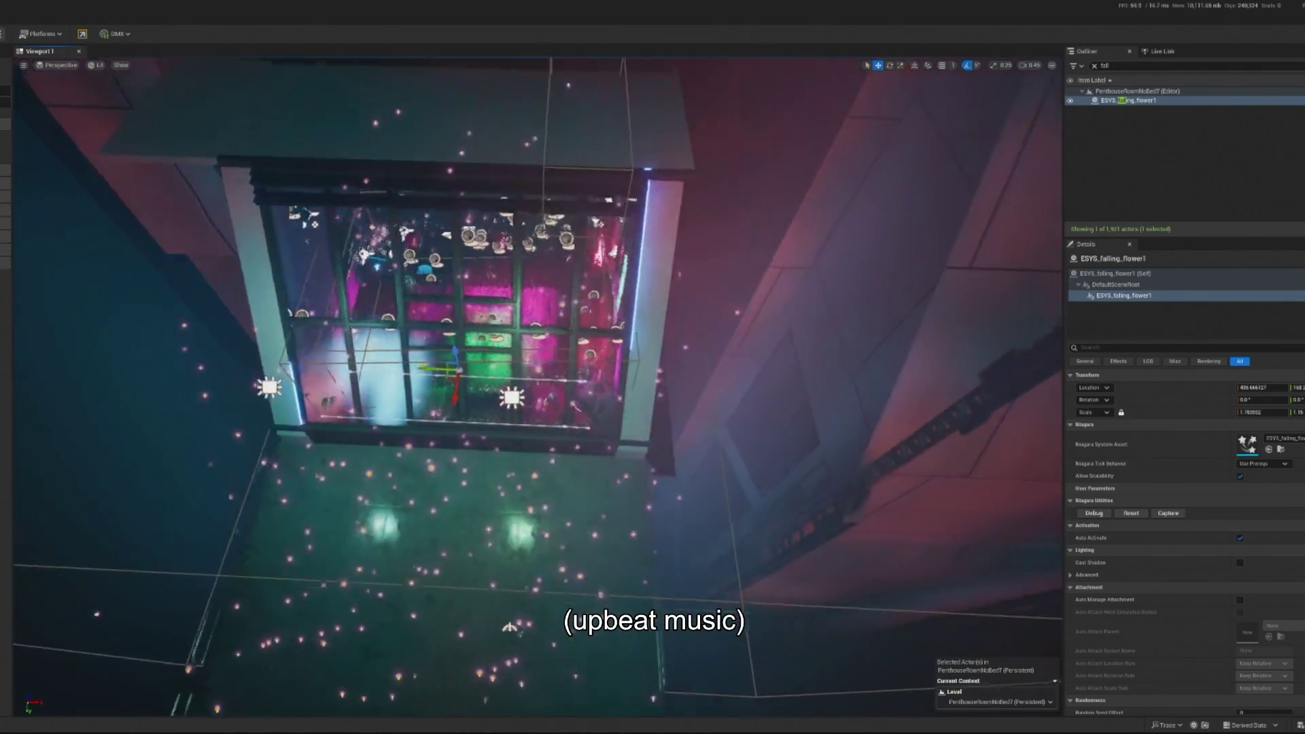
- Orbit around the window box, then run and stop another play test
key("e")
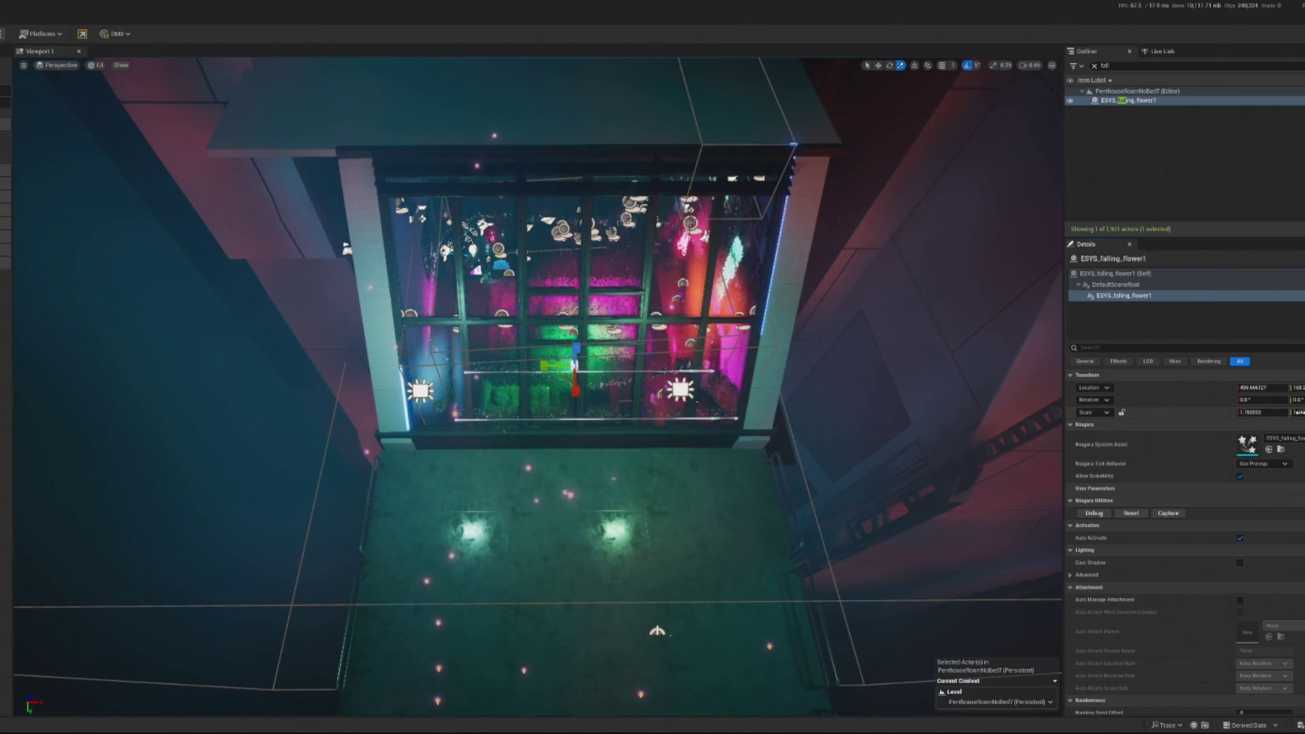
mouse_move(549, 241)
left_mouse_down()
mouse_move(455, 264)
mouse_move(489, 224)
left_mouse_up()
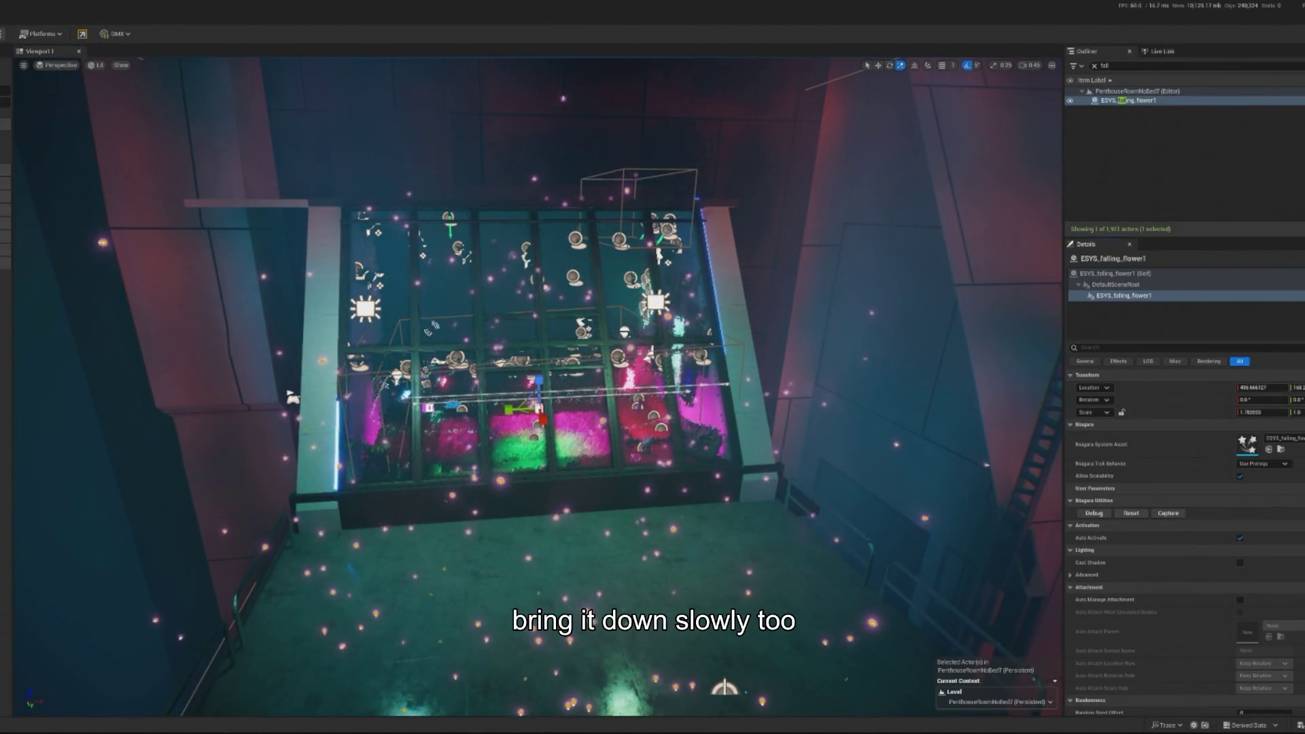
mouse_move(638, 459)
left_mouse_down()
mouse_move(639, 503)
mouse_move(632, 456)
mouse_move(612, 449)
mouse_move(632, 445)
left_mouse_up()
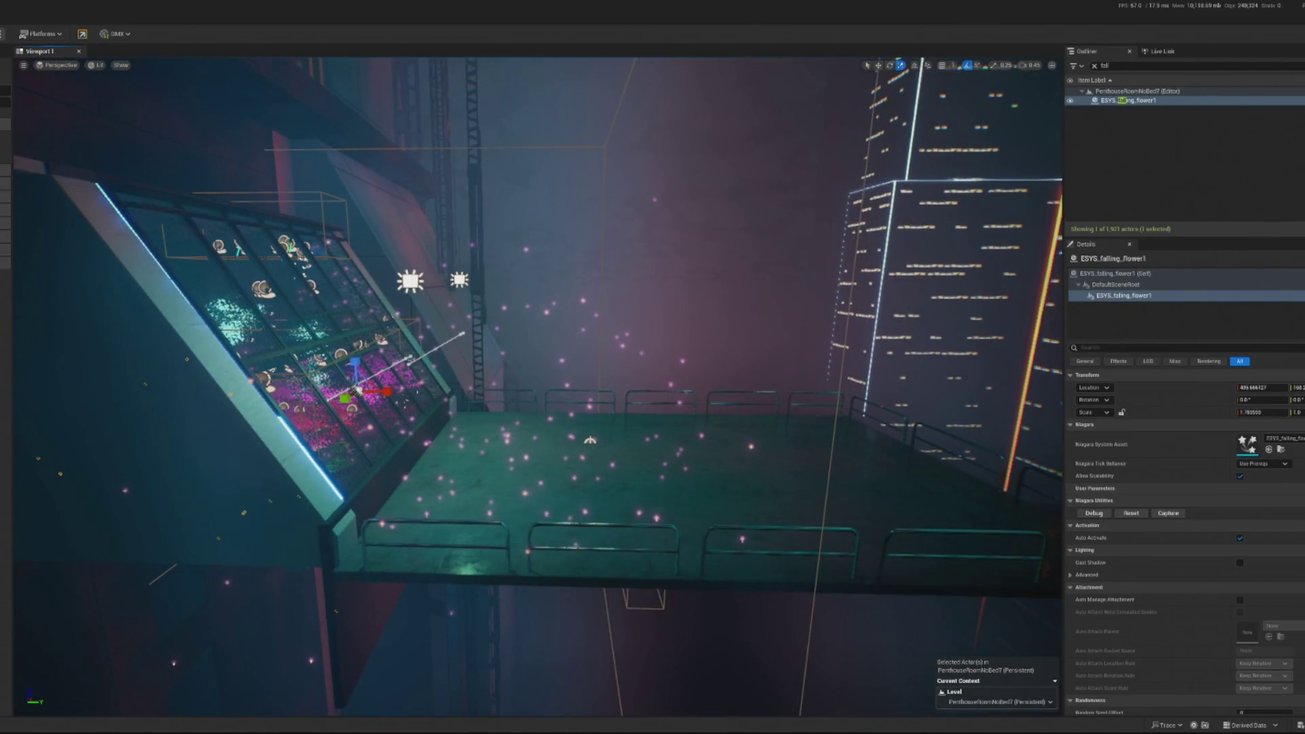
key("alt+p")
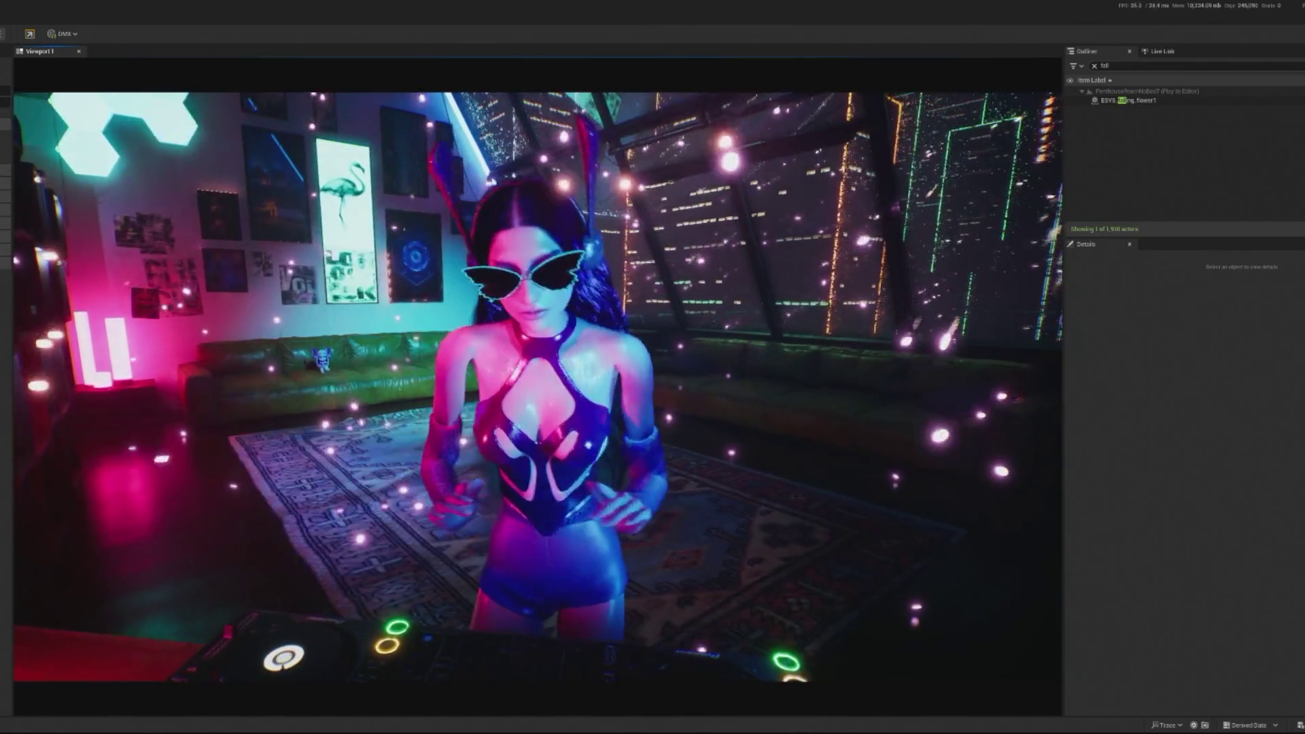
key("Escape")
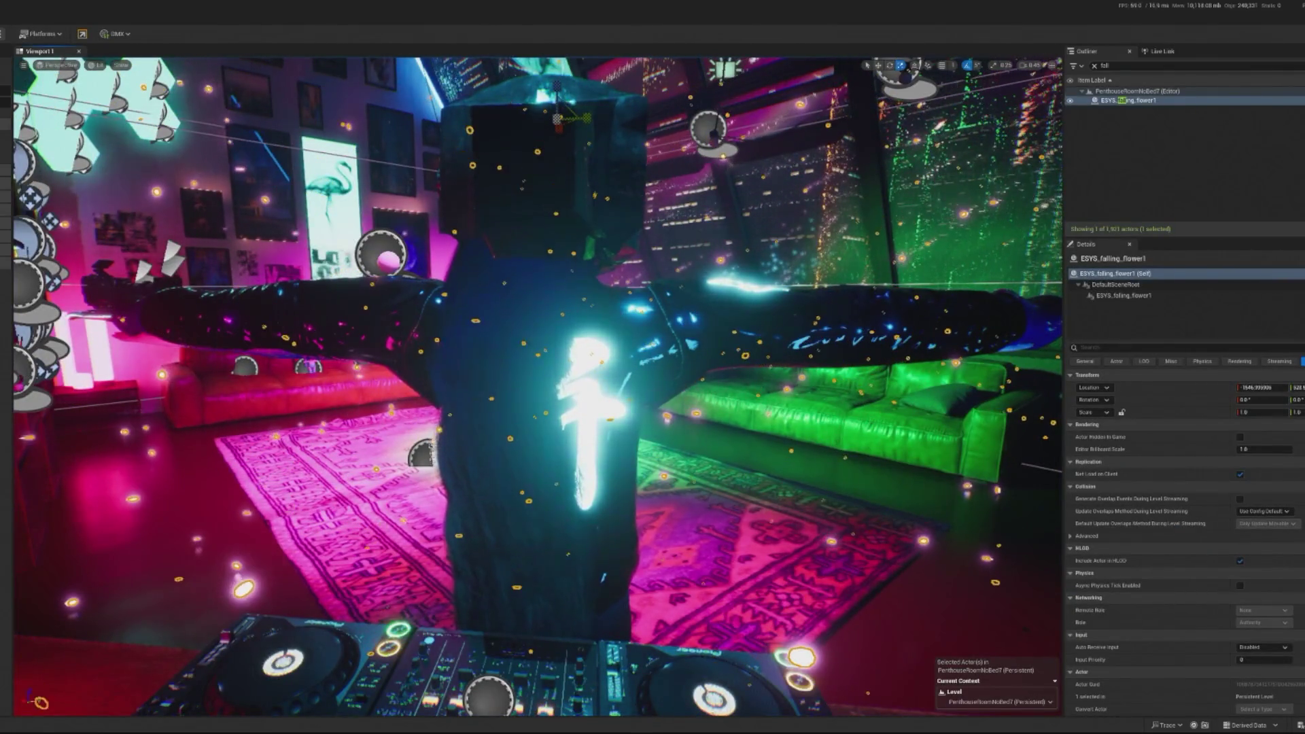
- Append '- done' to the 'cherry blossom increase size' line in Notepad and return to Unreal
key("alt+Tab")
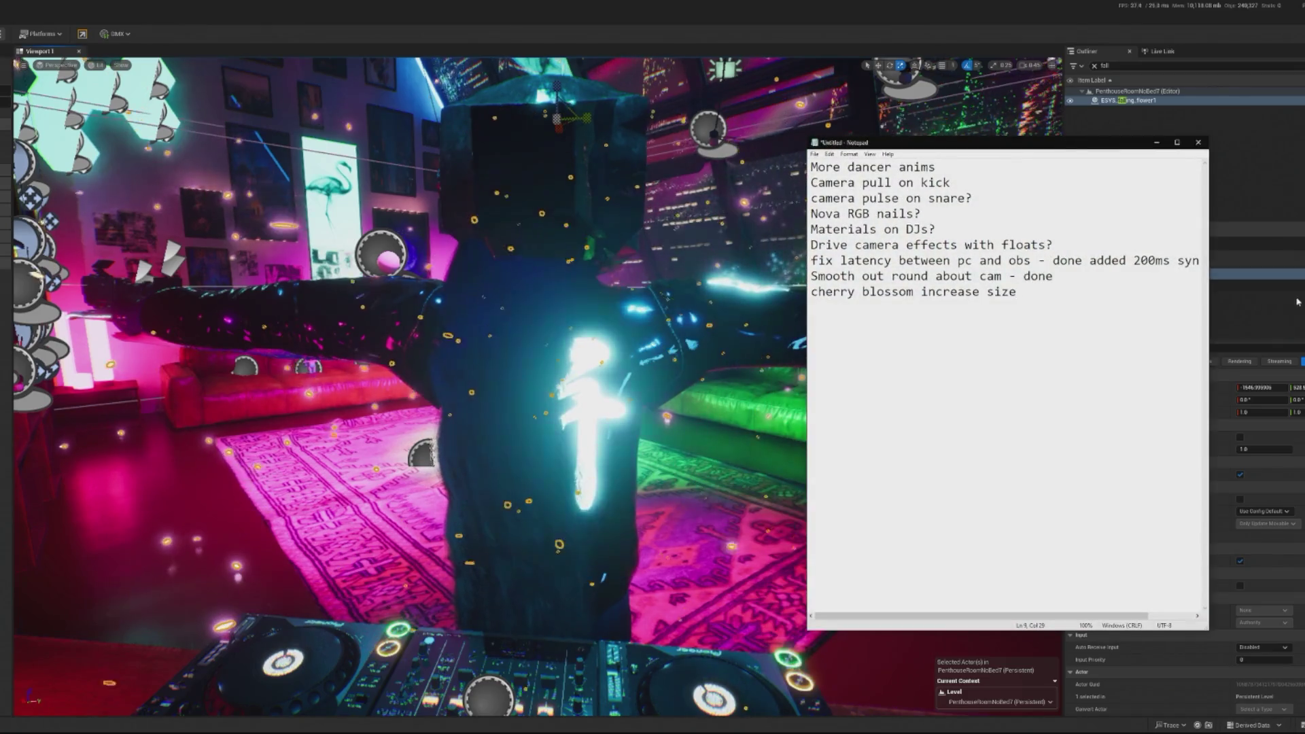
type(" - done")
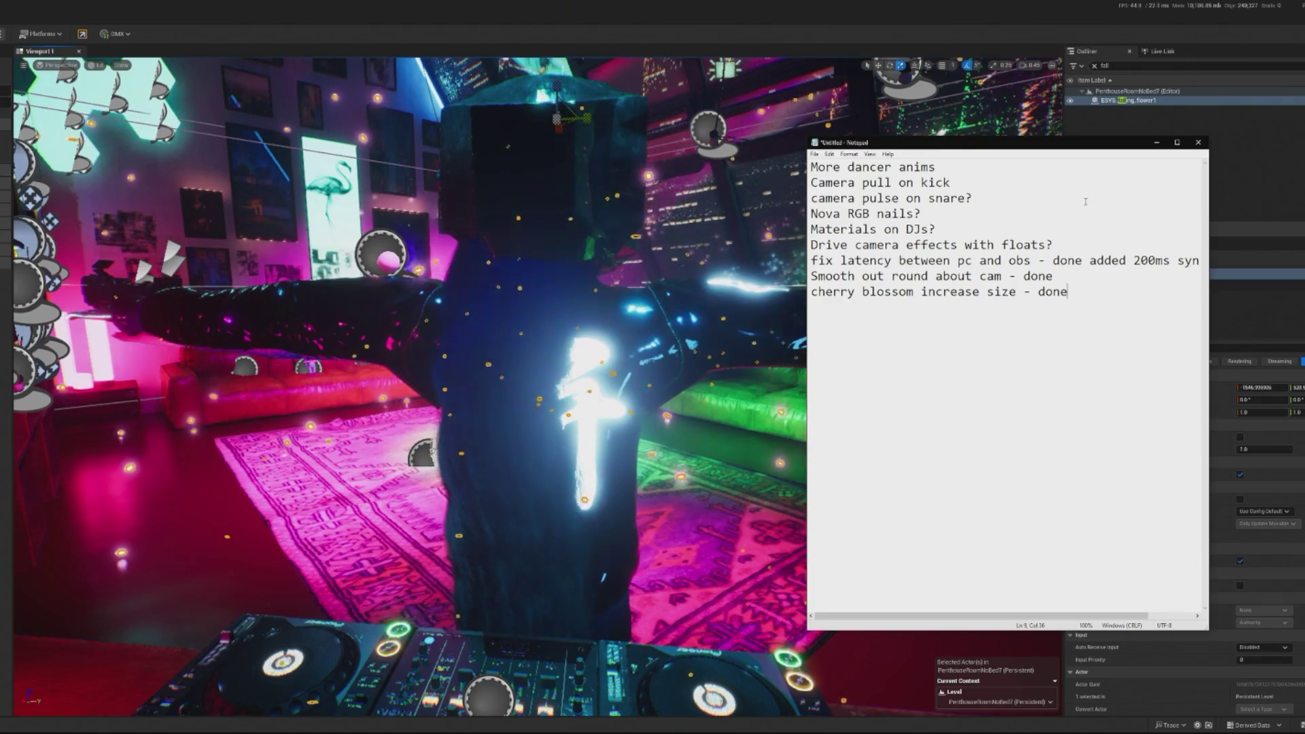
left_click(1101, 138)
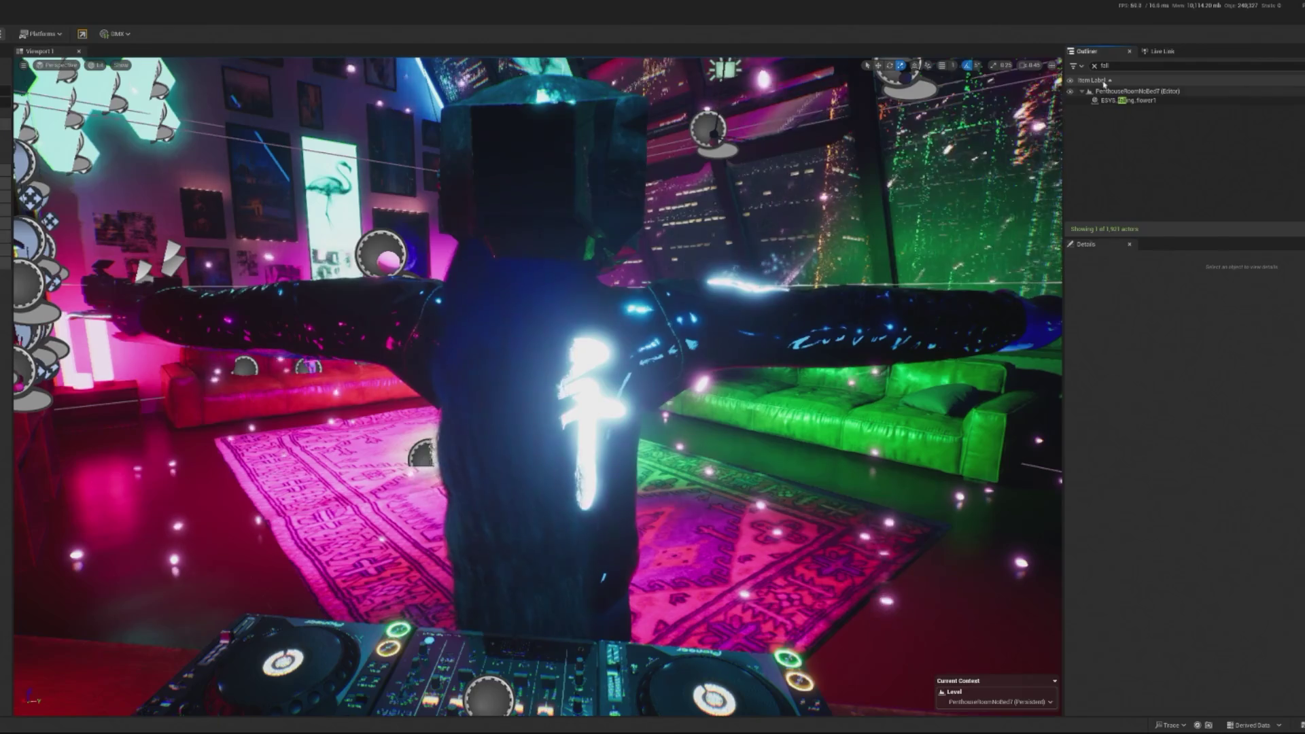
- Clear the Outliner filter and search for 'twitch', then replace it with 'dir'
left_click(1095, 66)
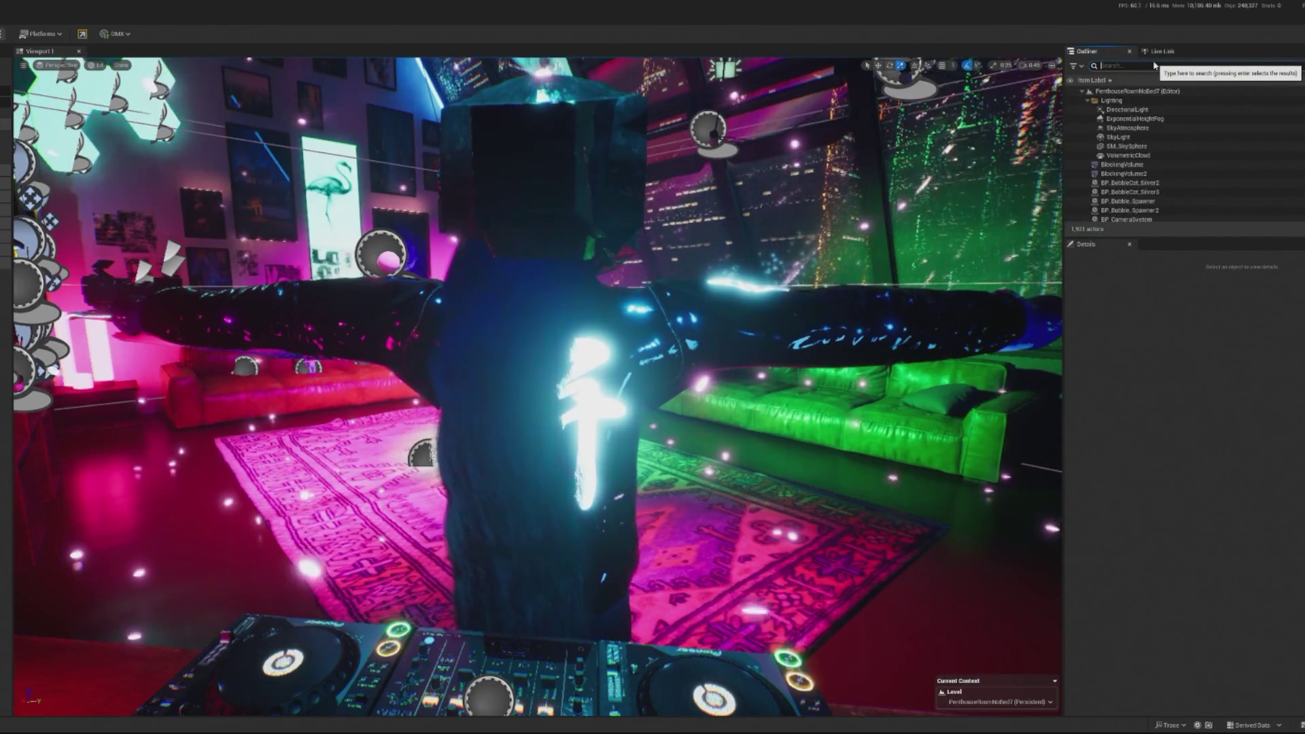
type("twitch")
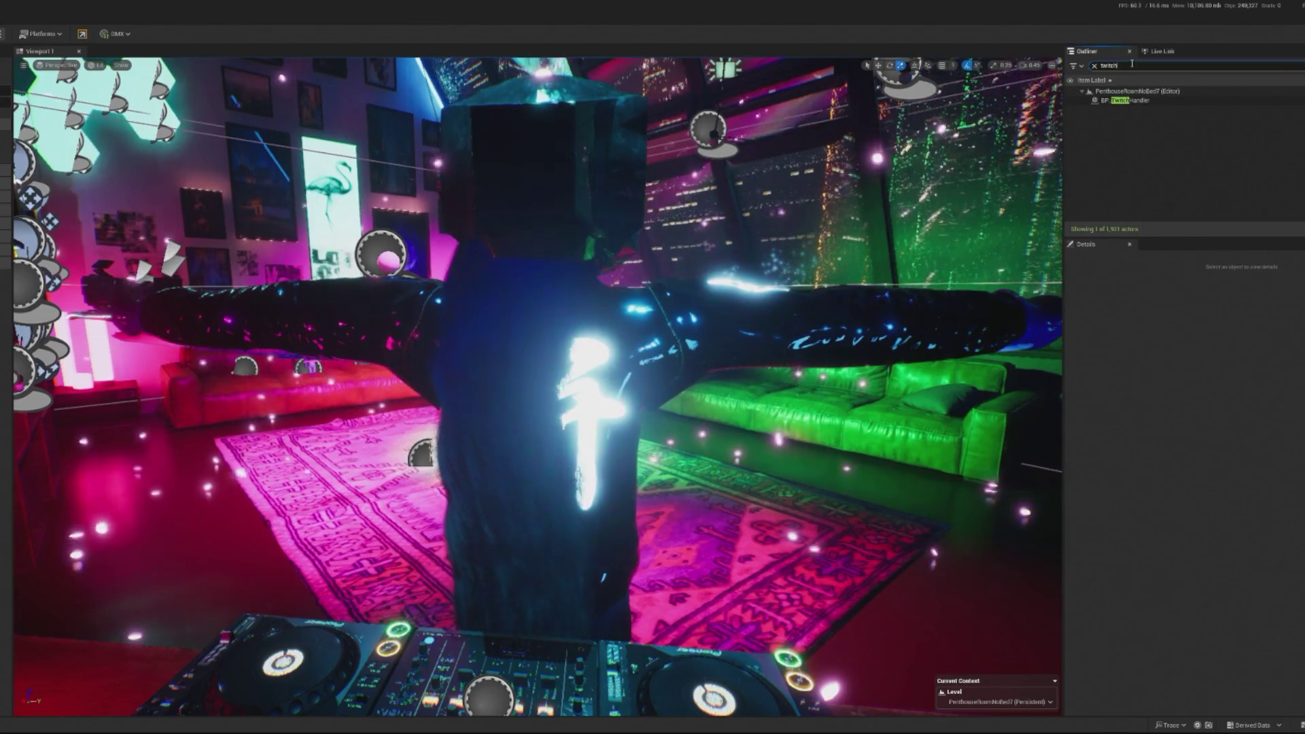
key("ctrl+a")
type("dir")
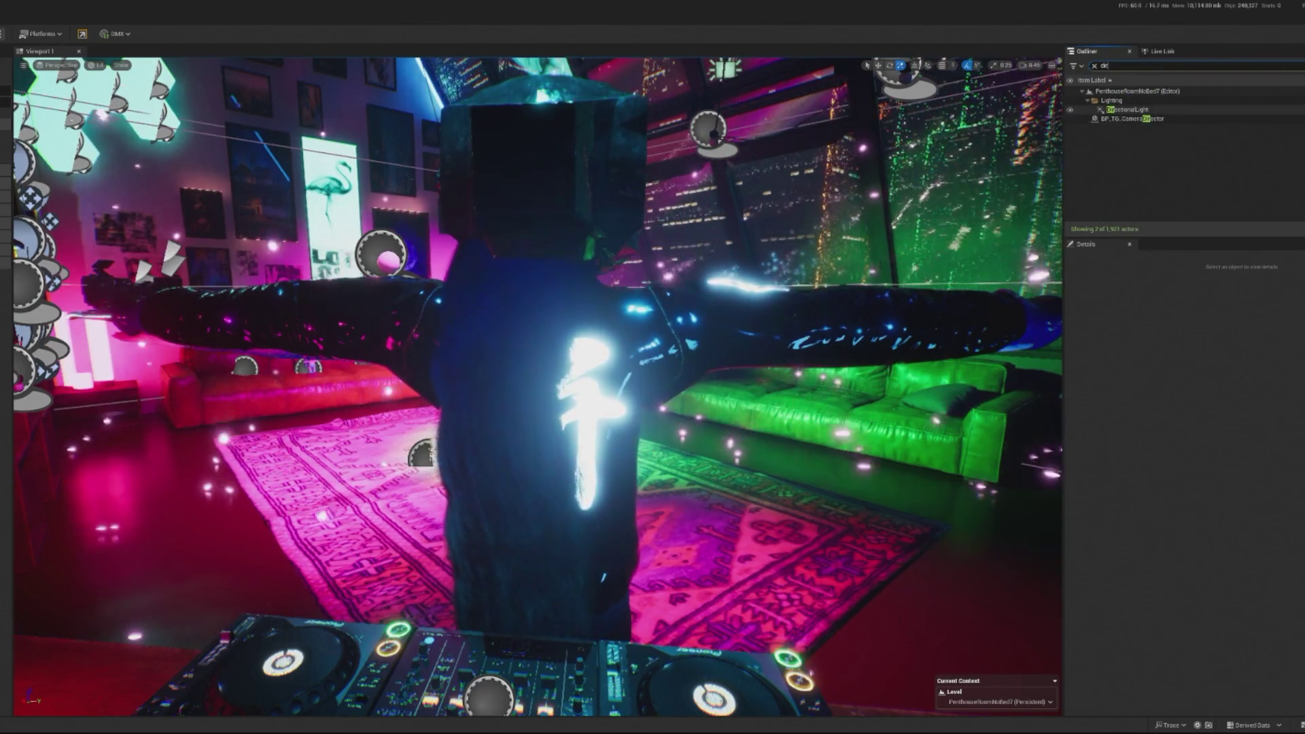
- Bring the BP_TG_CameraDirector Blueprint forward and zoom out on its shakePulseHi graph
key("alt+Tab")
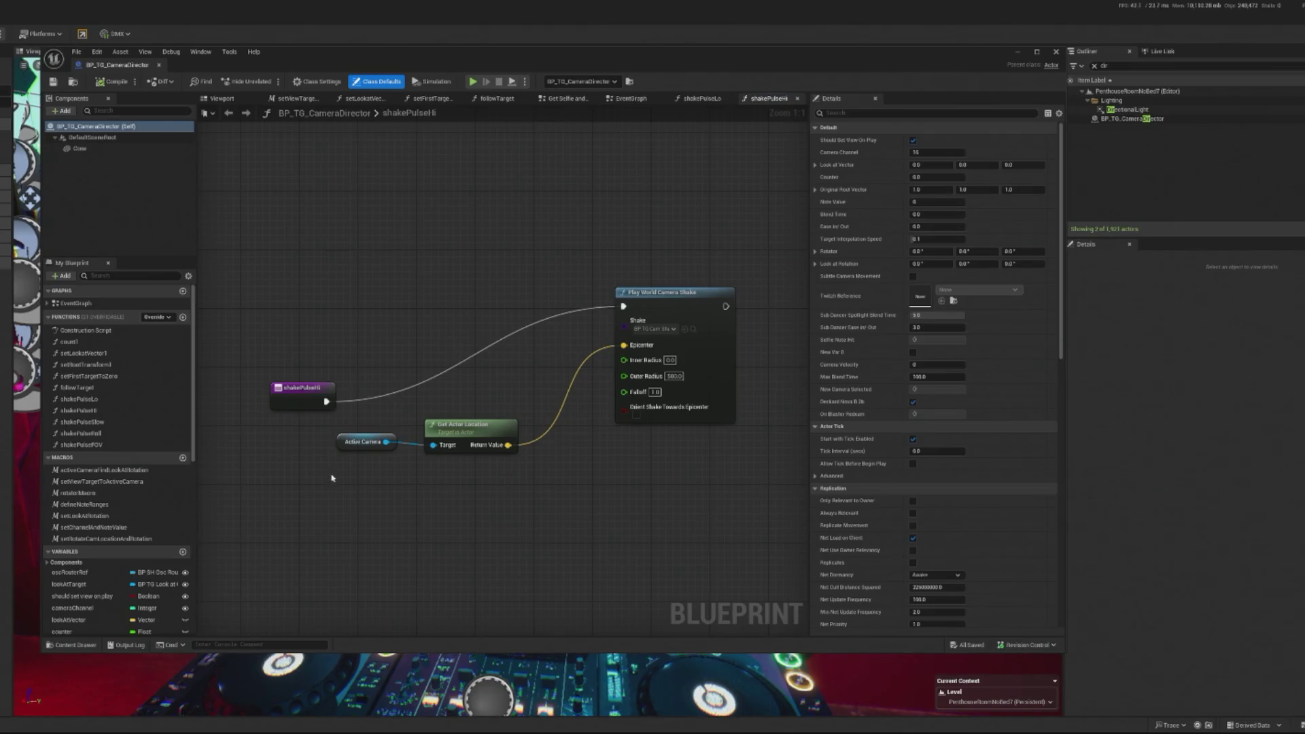
scroll(410, 445, "down", 2)
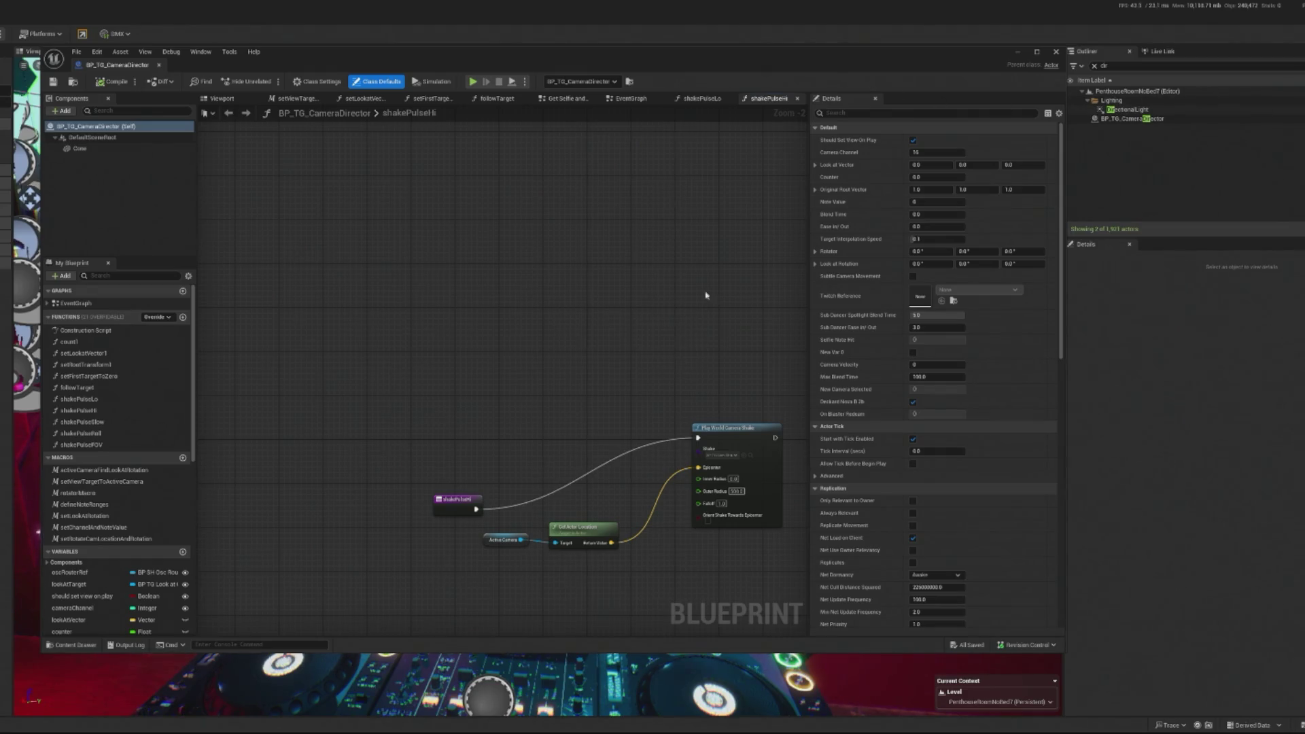
scroll(635, 384, "down", 2)
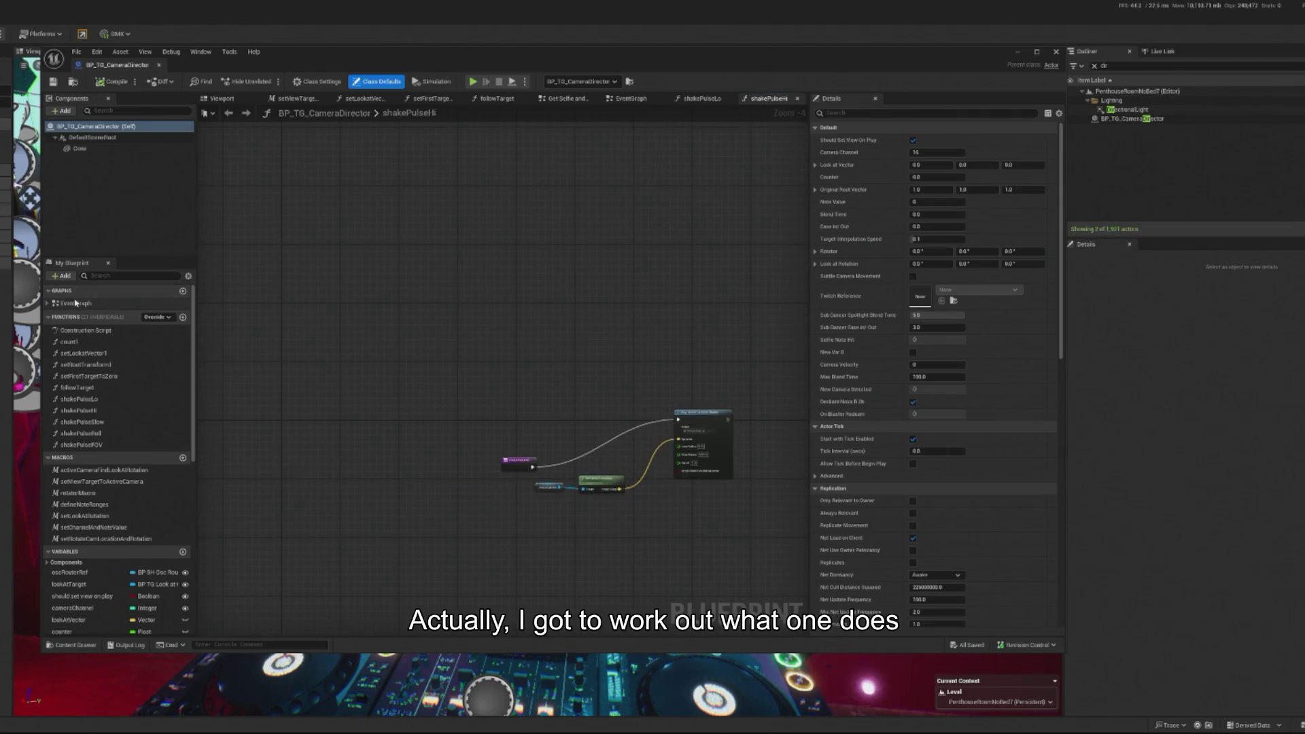
- Show the camera director's EventGraph and move the Blueprint window to the left of the screen
left_click(229, 113)
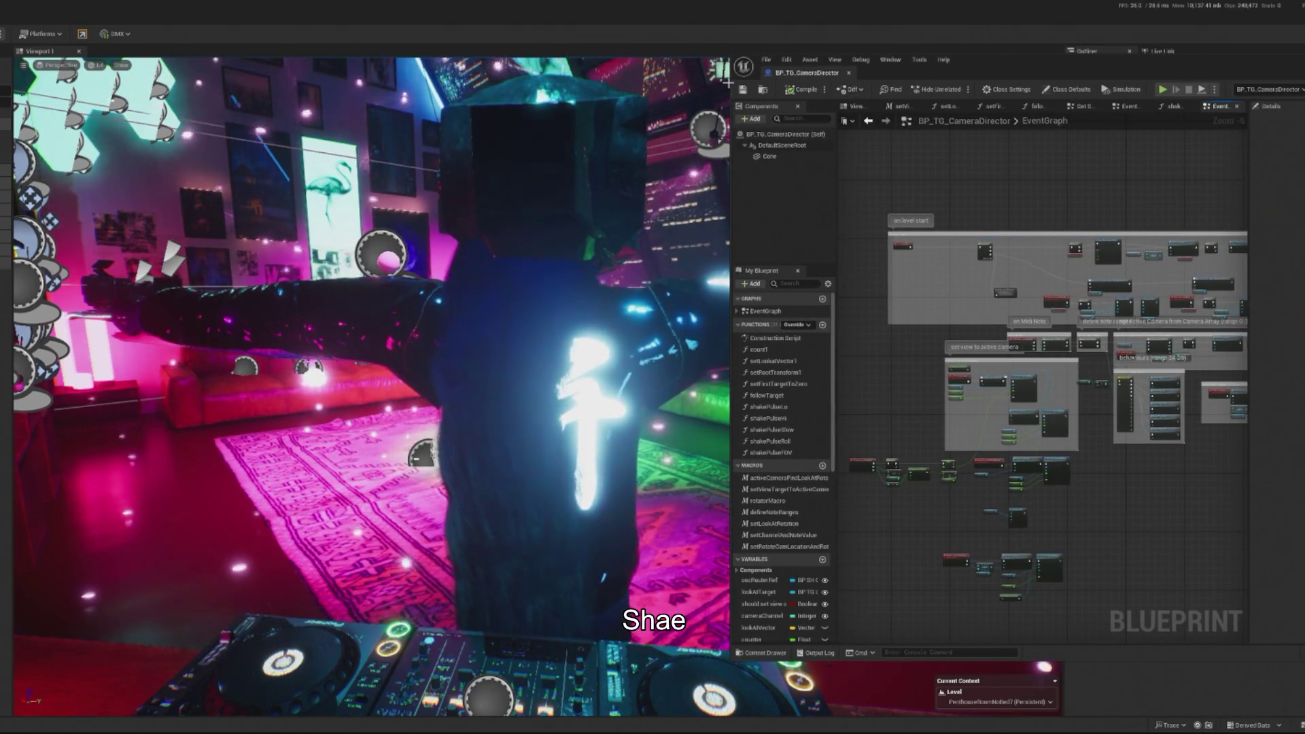
mouse_move(965, 75)
left_mouse_down()
mouse_move(979, 77)
mouse_move(915, 101)
left_mouse_up()
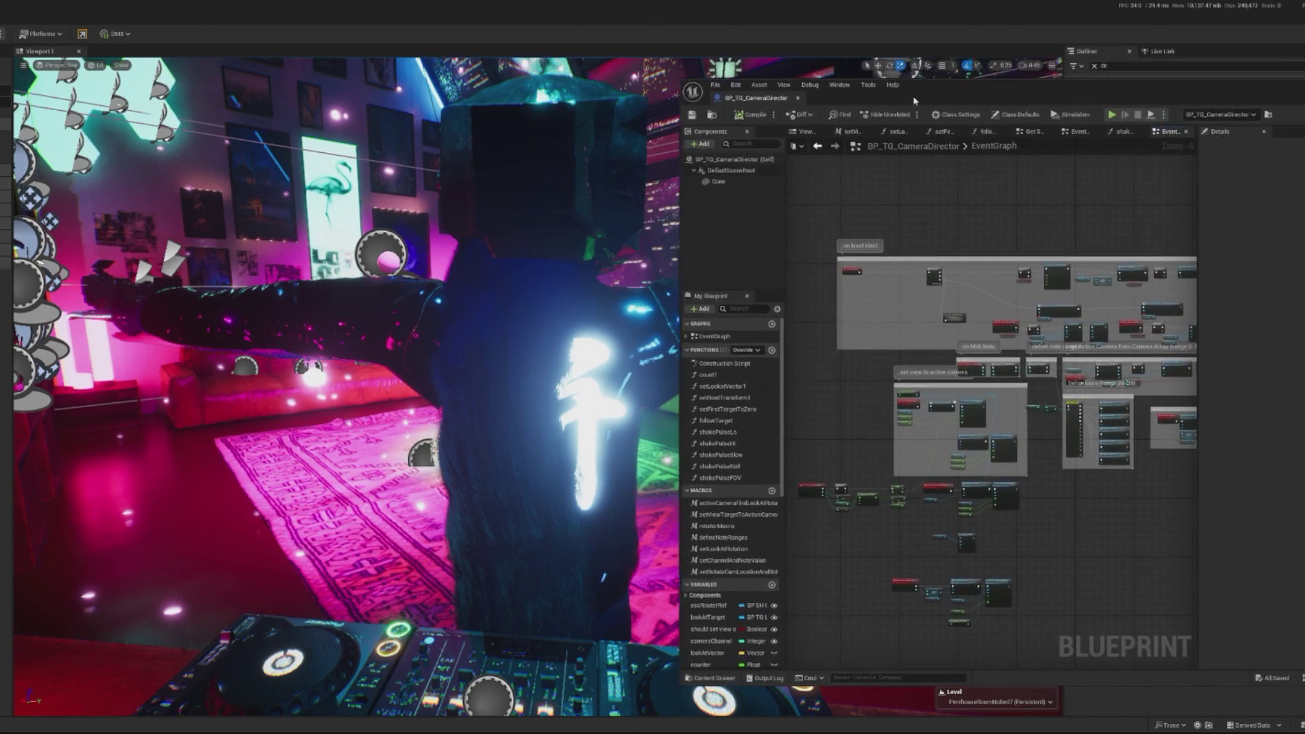
left_click(678, 107)
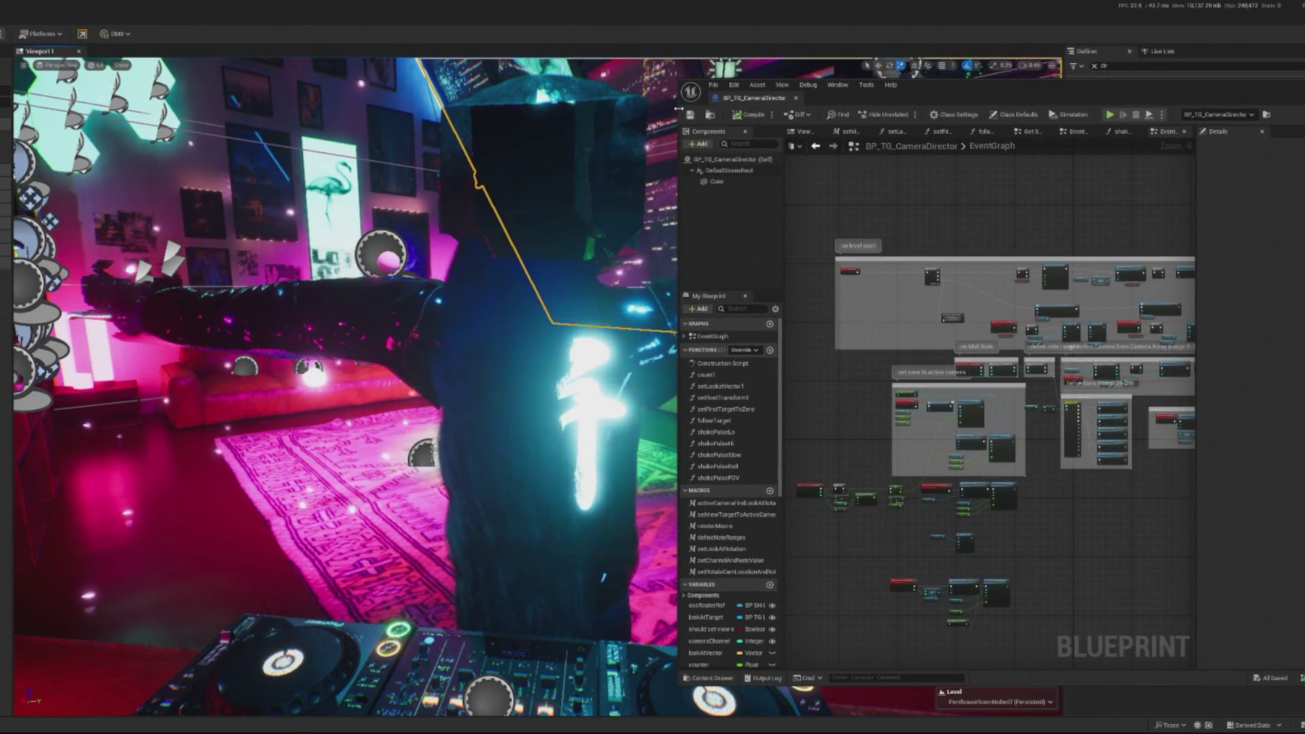
mouse_move(1126, 87)
left_mouse_down()
mouse_move(483, 127)
mouse_move(480, 88)
left_mouse_up()
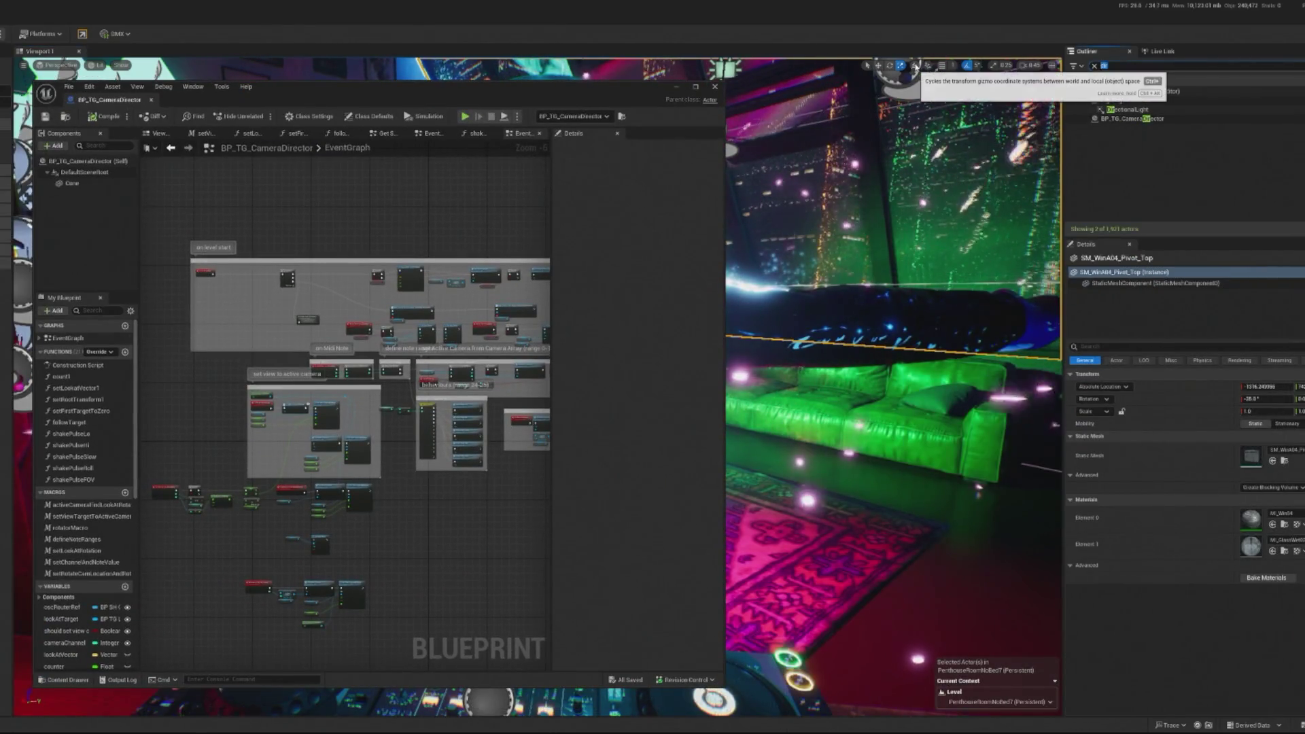
- Untick Auto Activate on ESYS_falling_flower1 found via 'fall', then move the Blueprint window right
type("fall")
left_click(1211, 100)
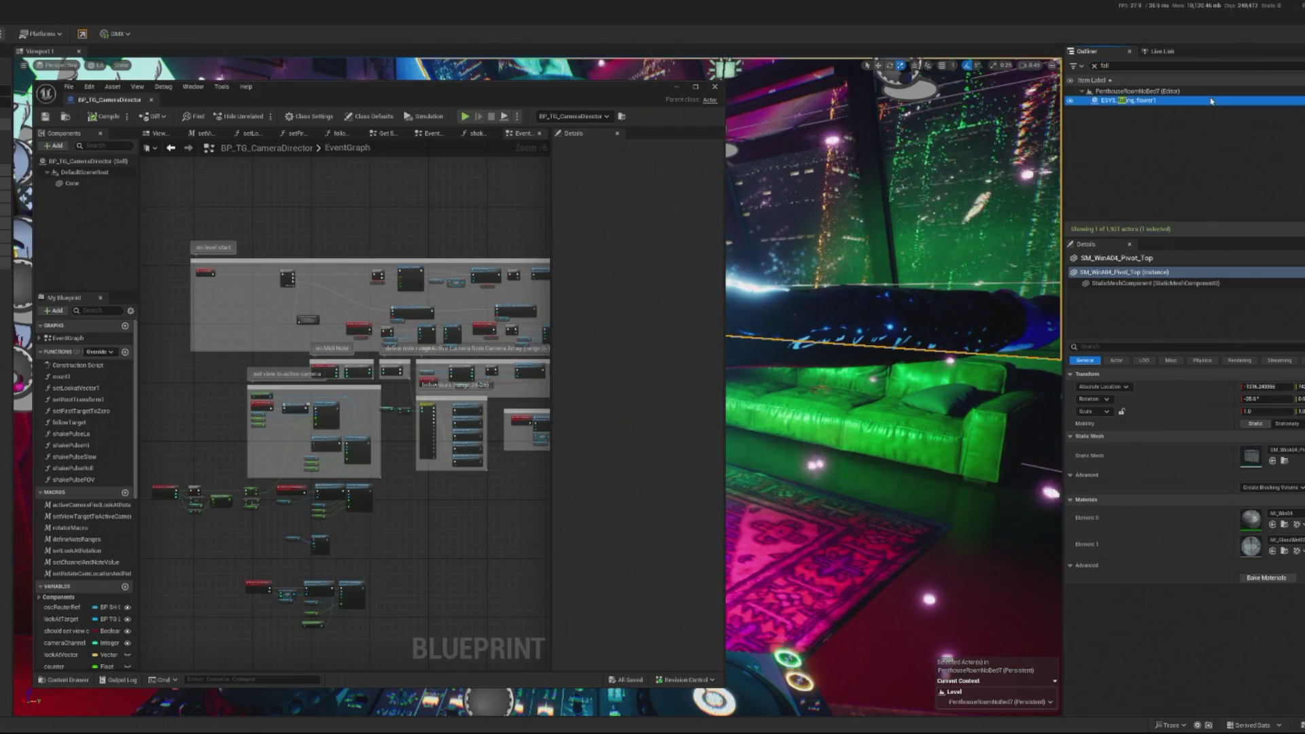
left_click(1151, 297)
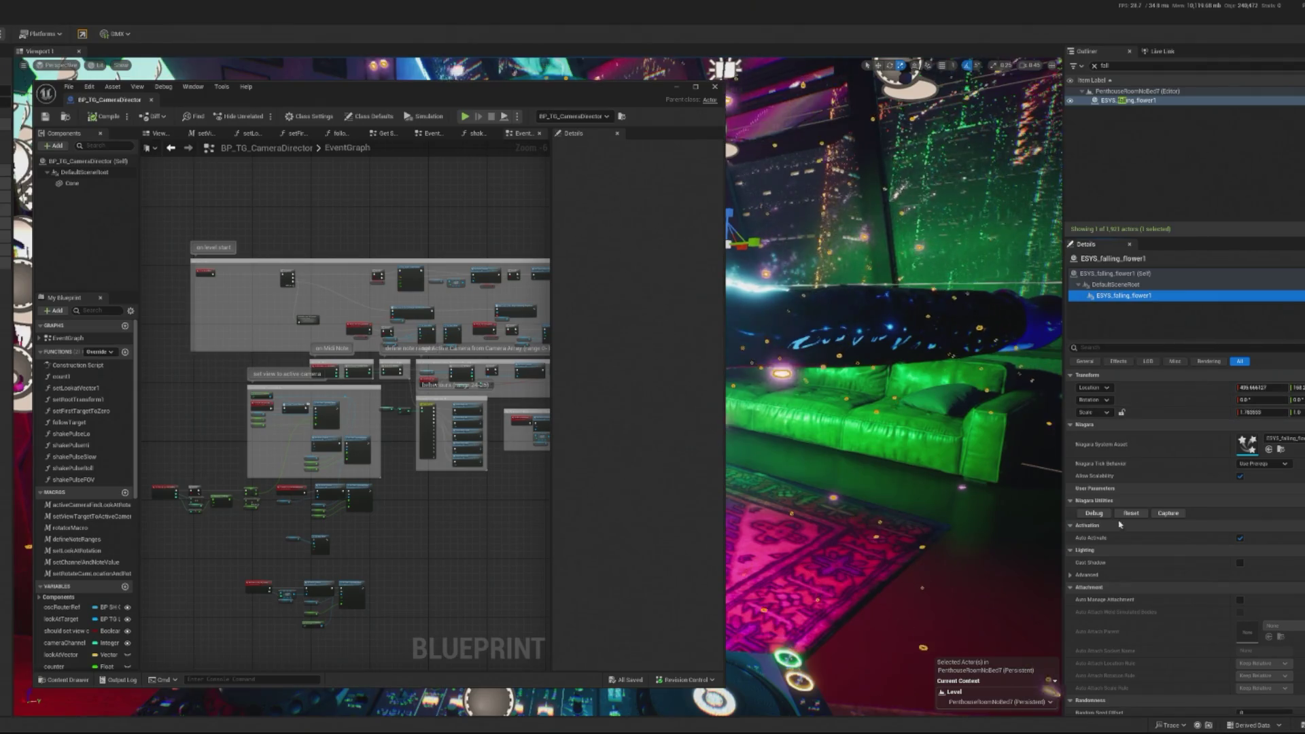
left_click(1241, 538)
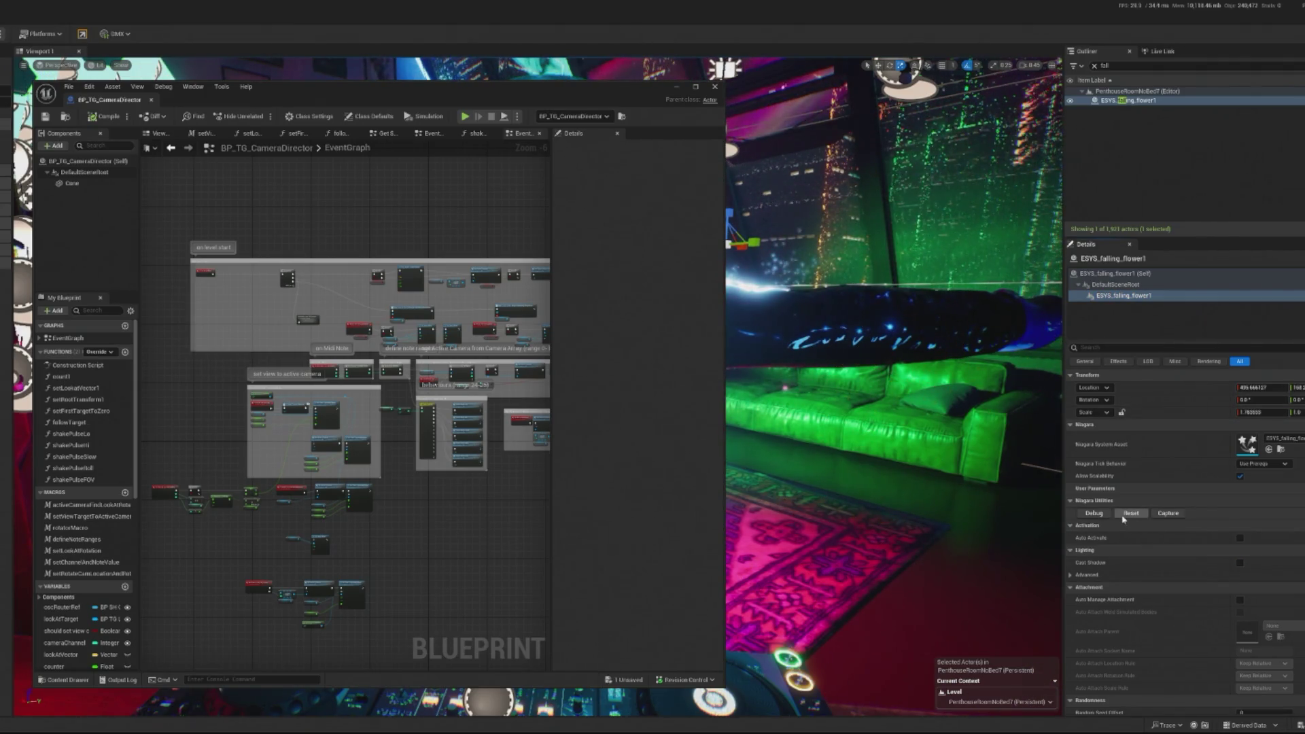
mouse_move(493, 105)
left_mouse_down()
mouse_move(671, 80)
mouse_move(1217, 82)
mouse_move(1181, 82)
left_mouse_up()
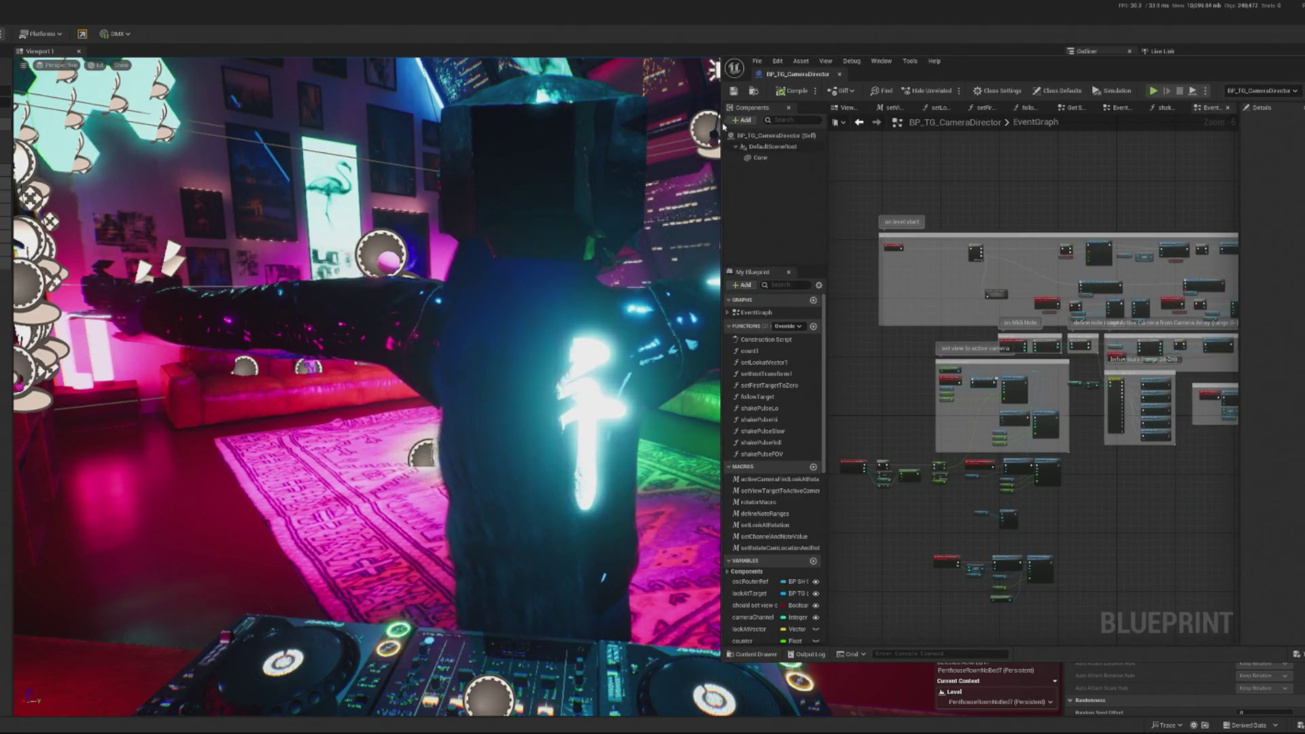
- Narrow and shift the Blueprint window, zoom into the behaviours comment, and start simulating the level
left_click_drag(724, 127, 864, 129)
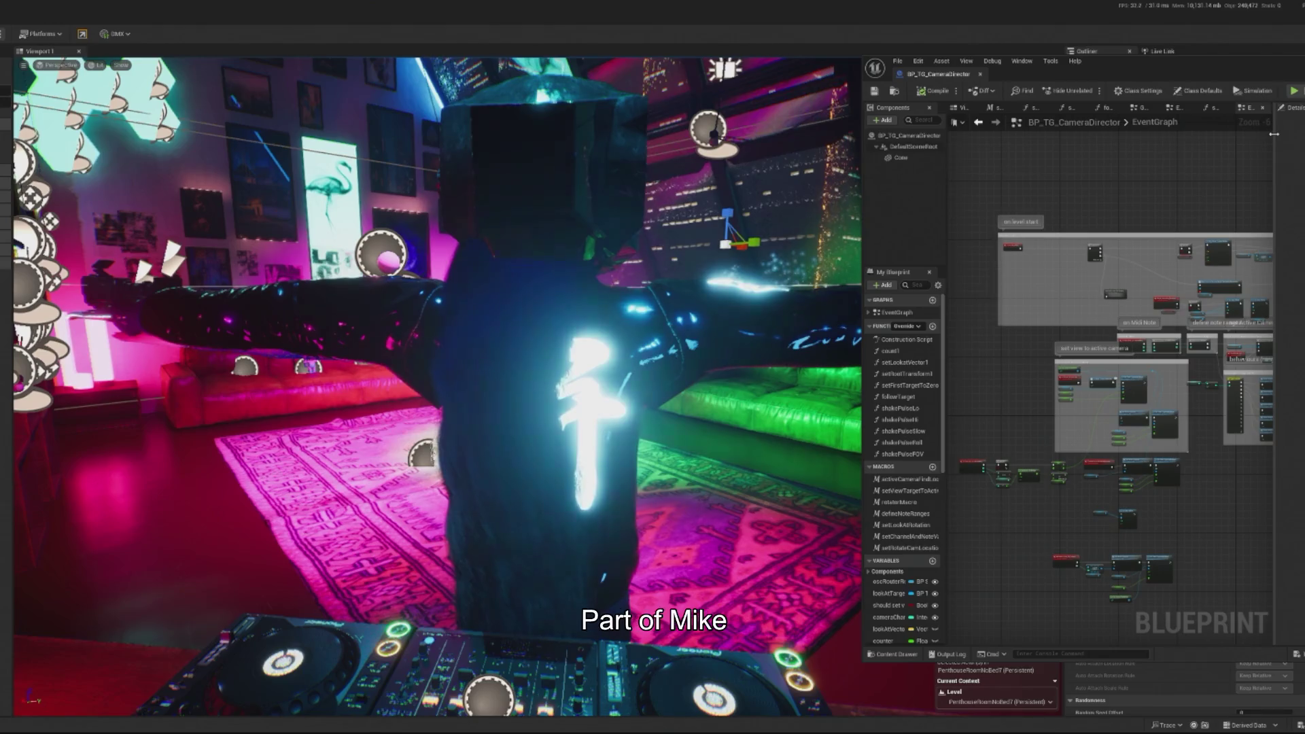
left_click_drag(1271, 78, 1245, 78)
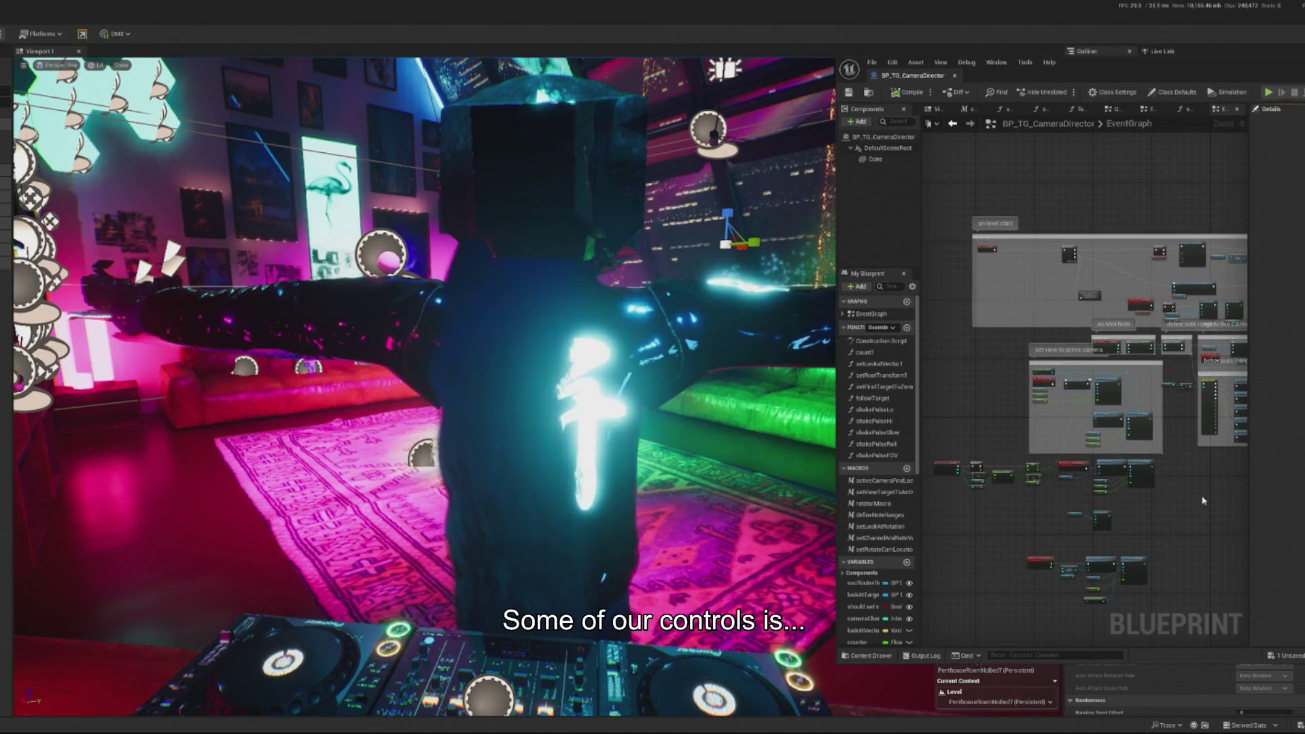
scroll(1233, 327, "up", 7)
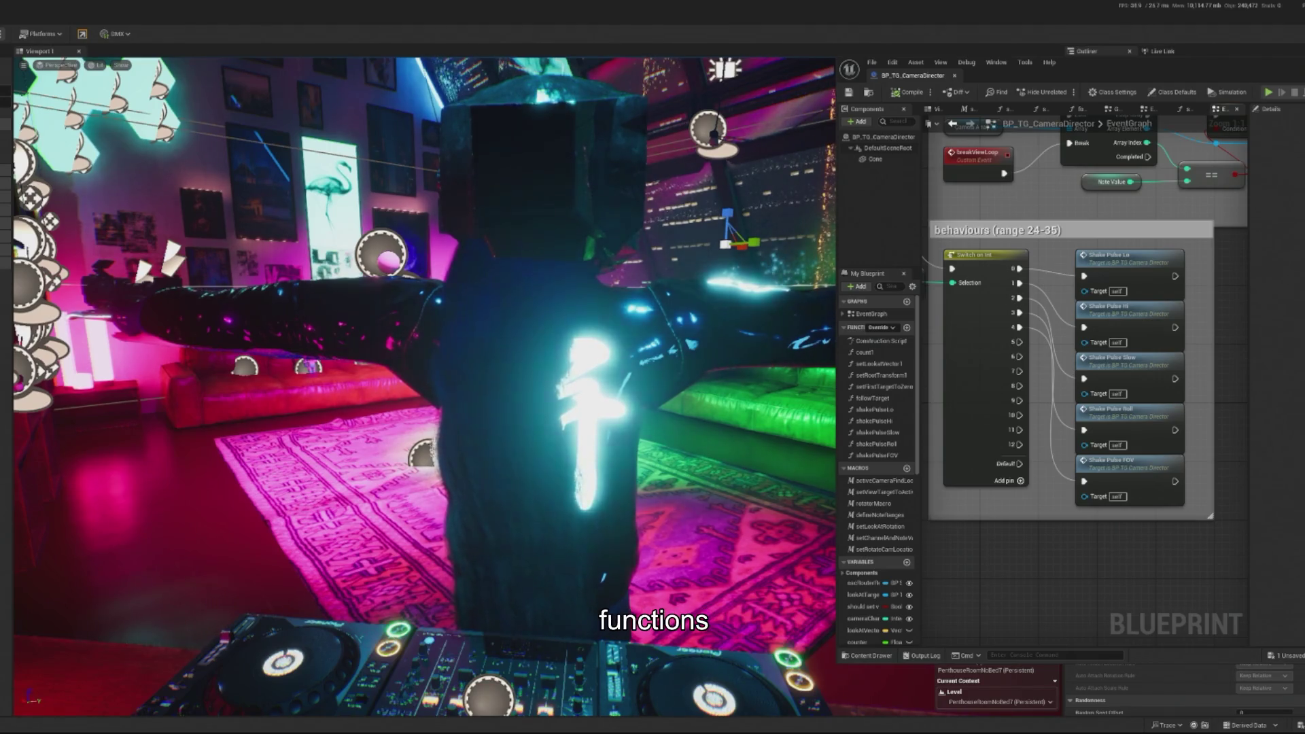
key("alt+s")
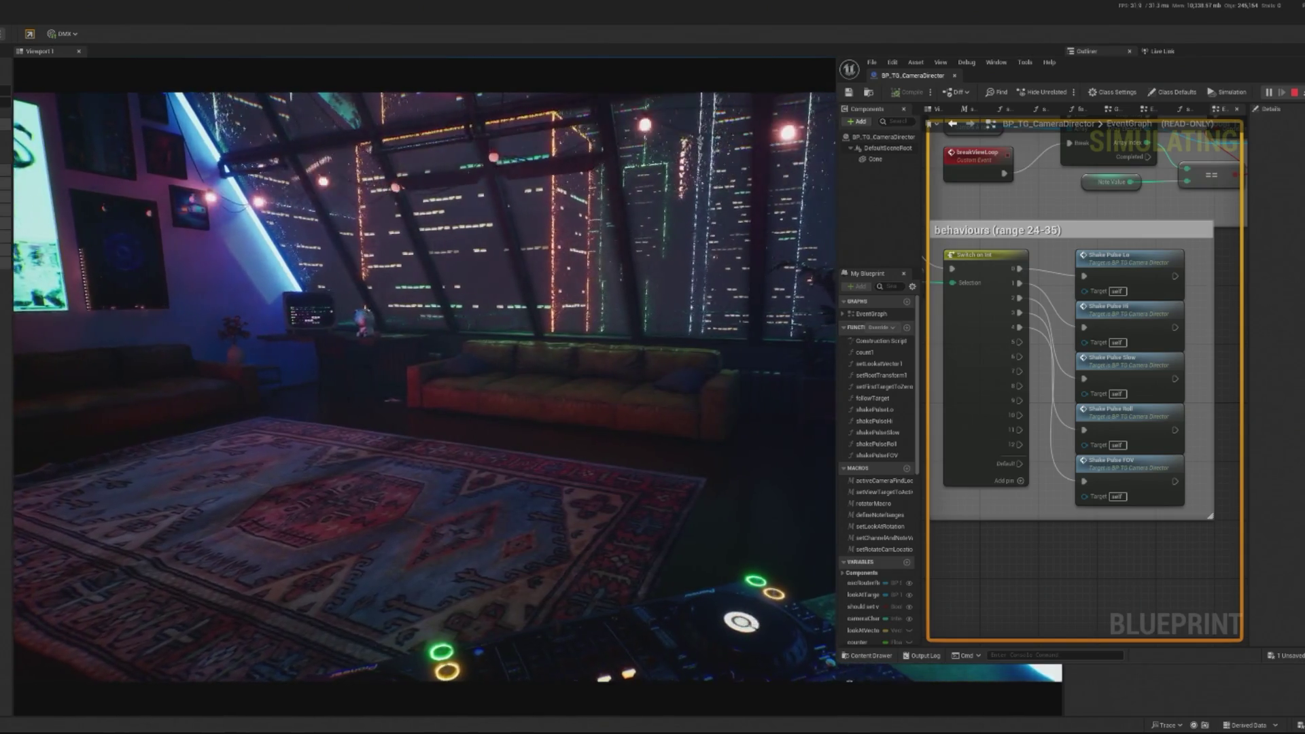
scroll(1032, 253, "down", 4)
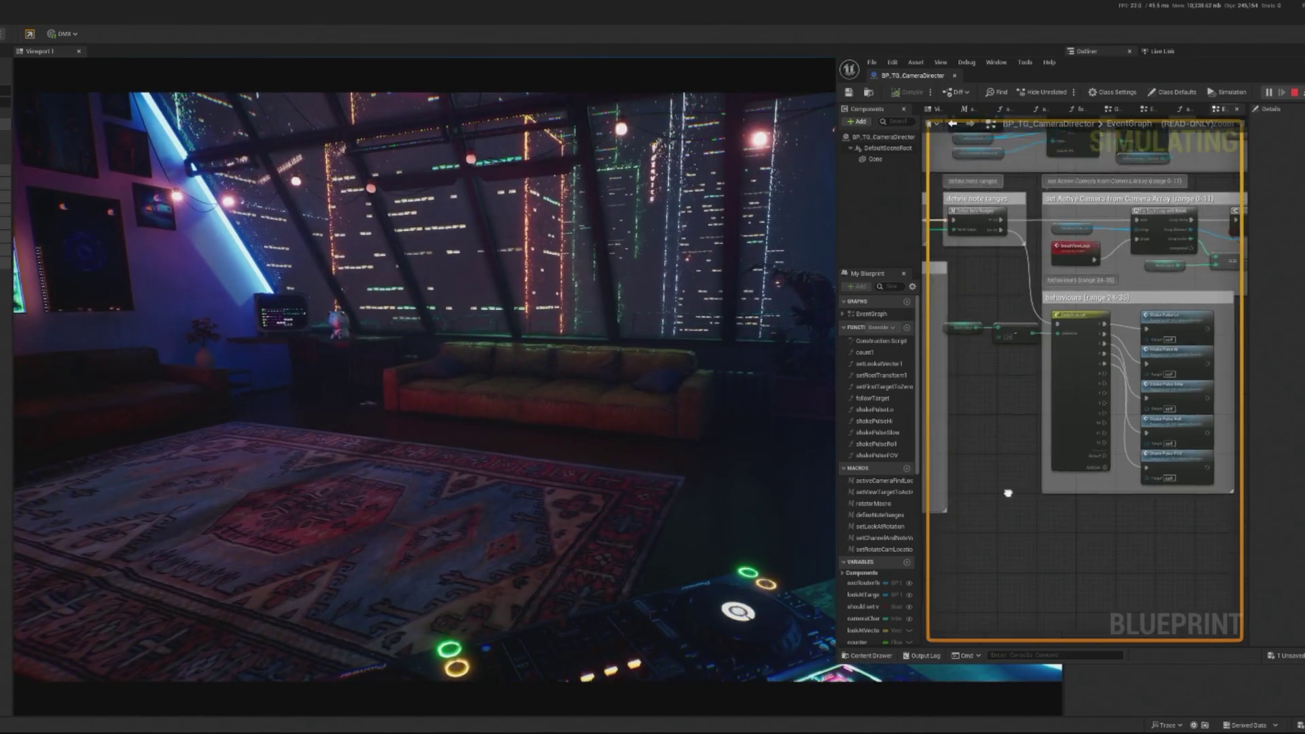
scroll(1063, 253, "up", 2)
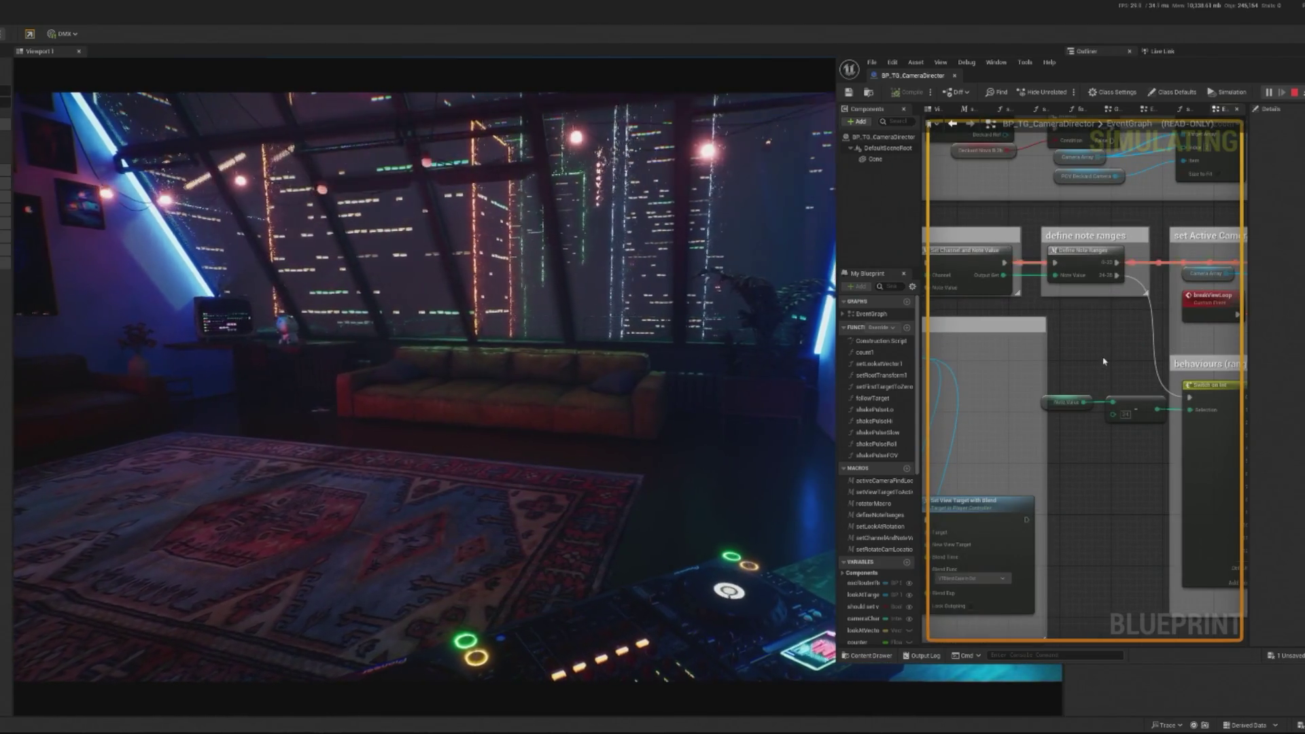
left_click_drag(1040, 374, 985, 370)
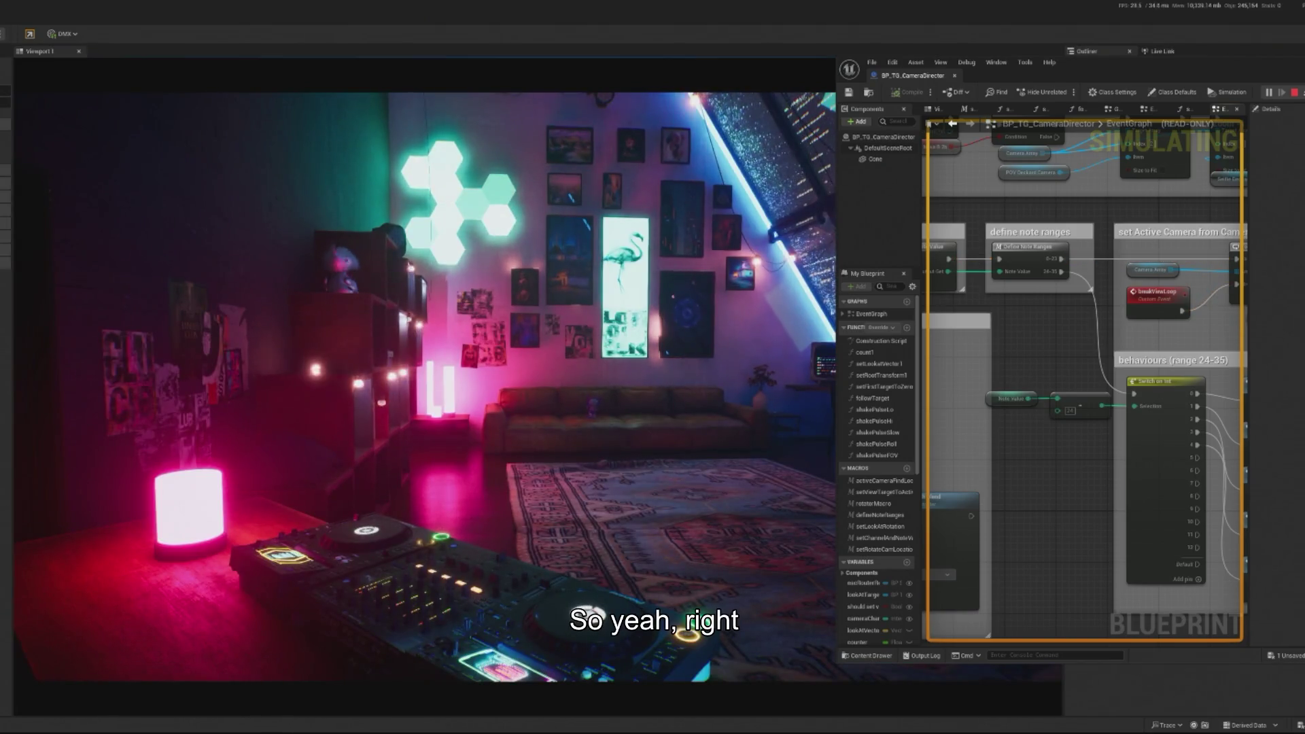
scroll(1050, 276, "down", 6)
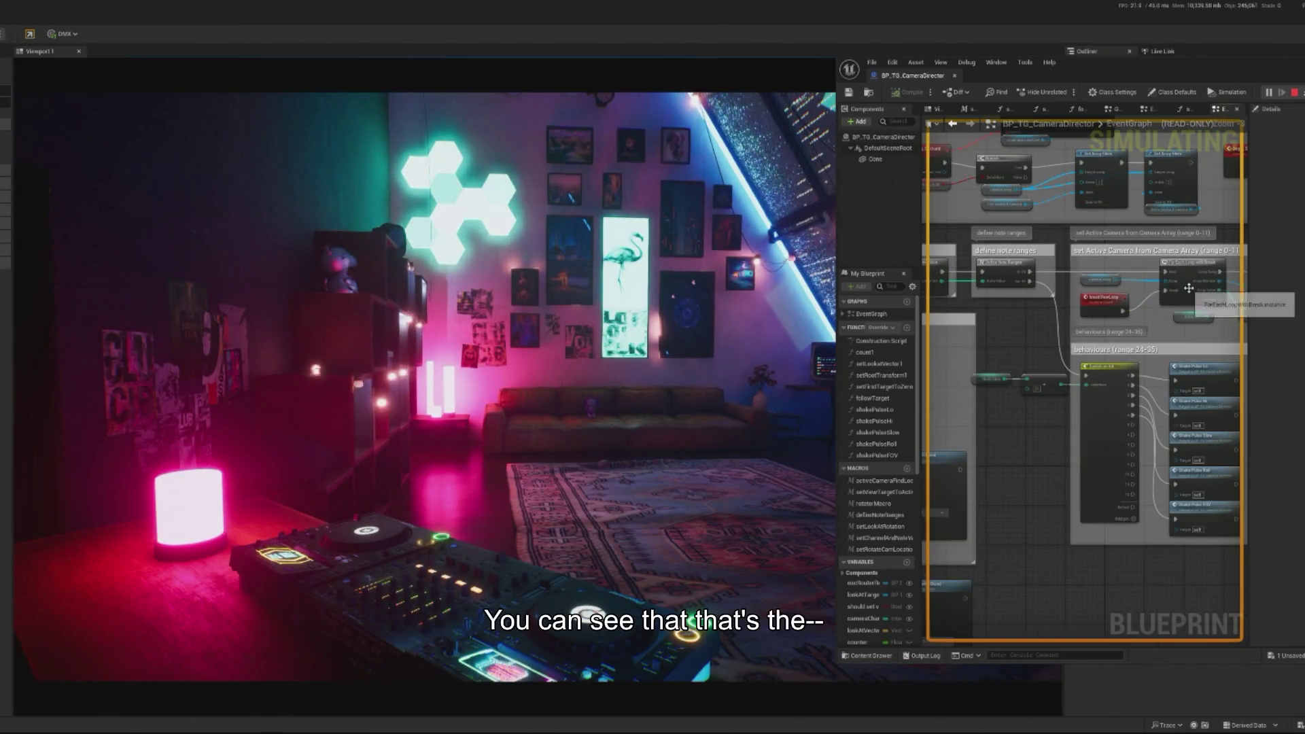
right_click(1104, 300)
scroll(1049, 319, "up", 5)
left_click_drag(890, 288, 994, 296)
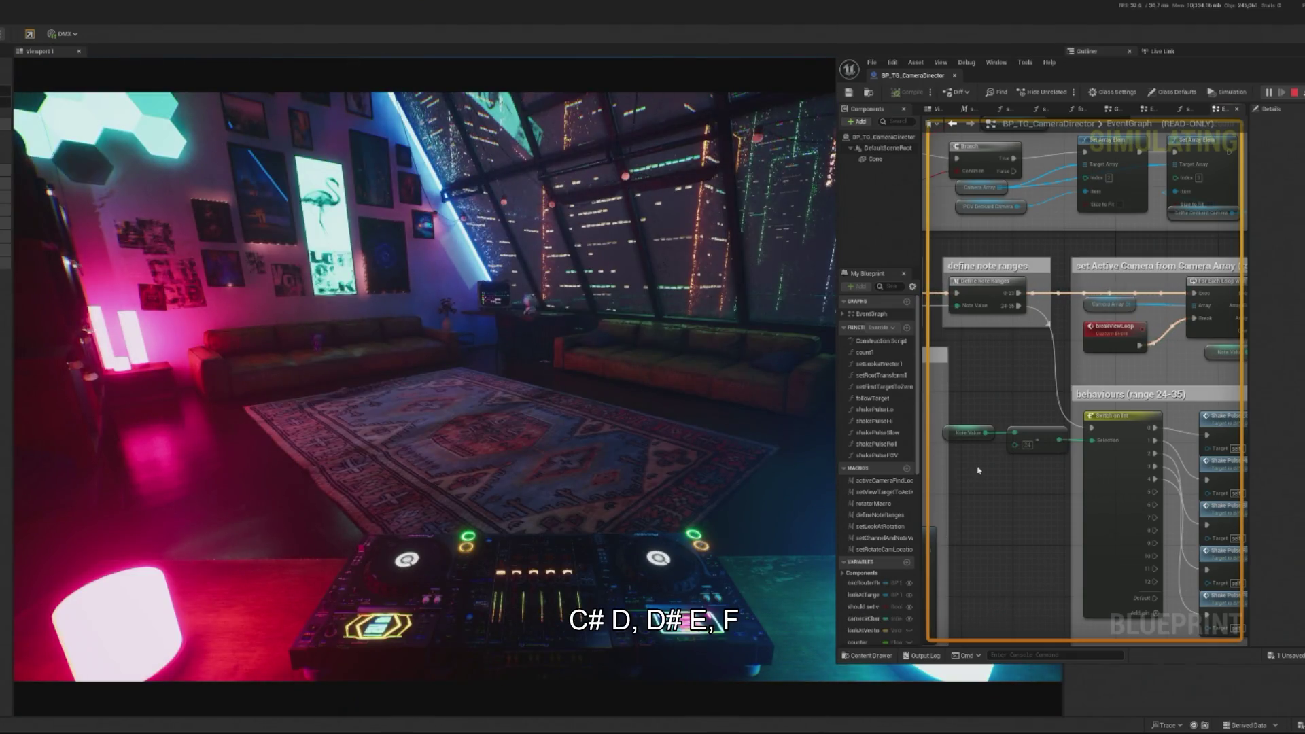
left_click_drag(1039, 313, 1009, 316)
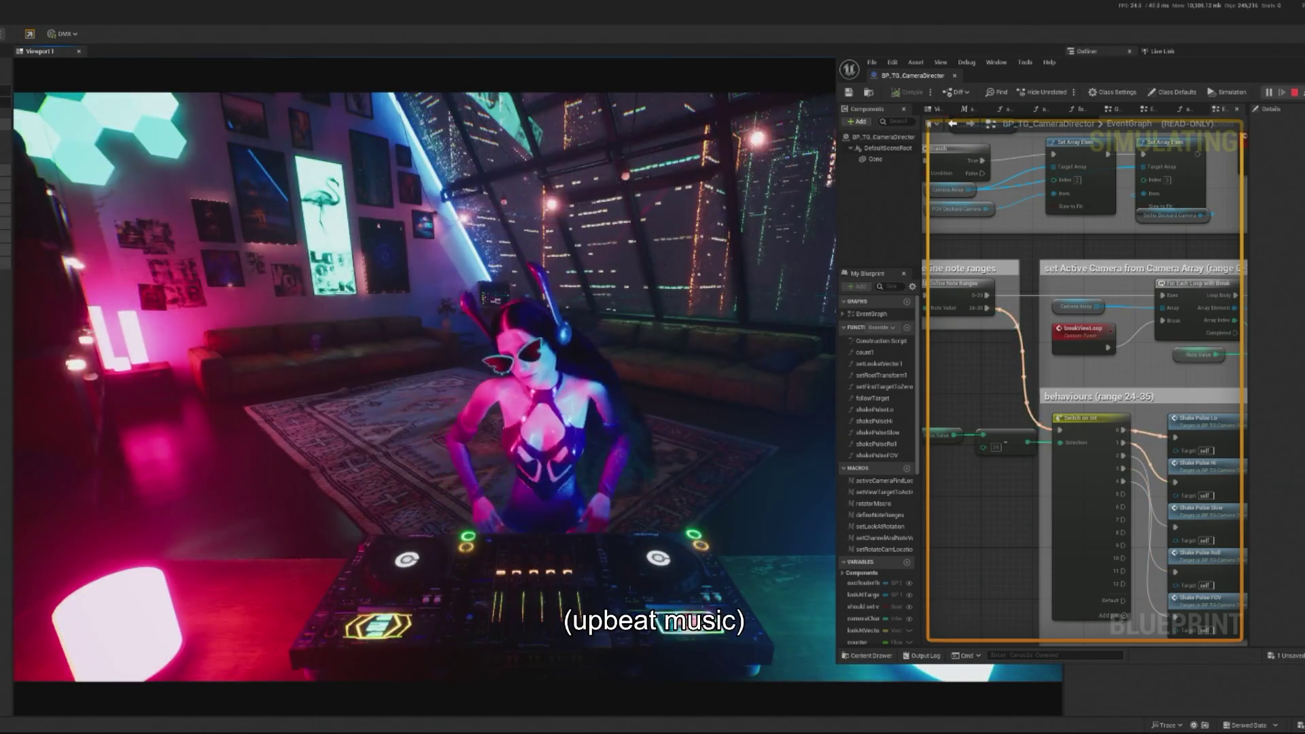
- Stop the simulation to return to the editable editor view
key("Escape")
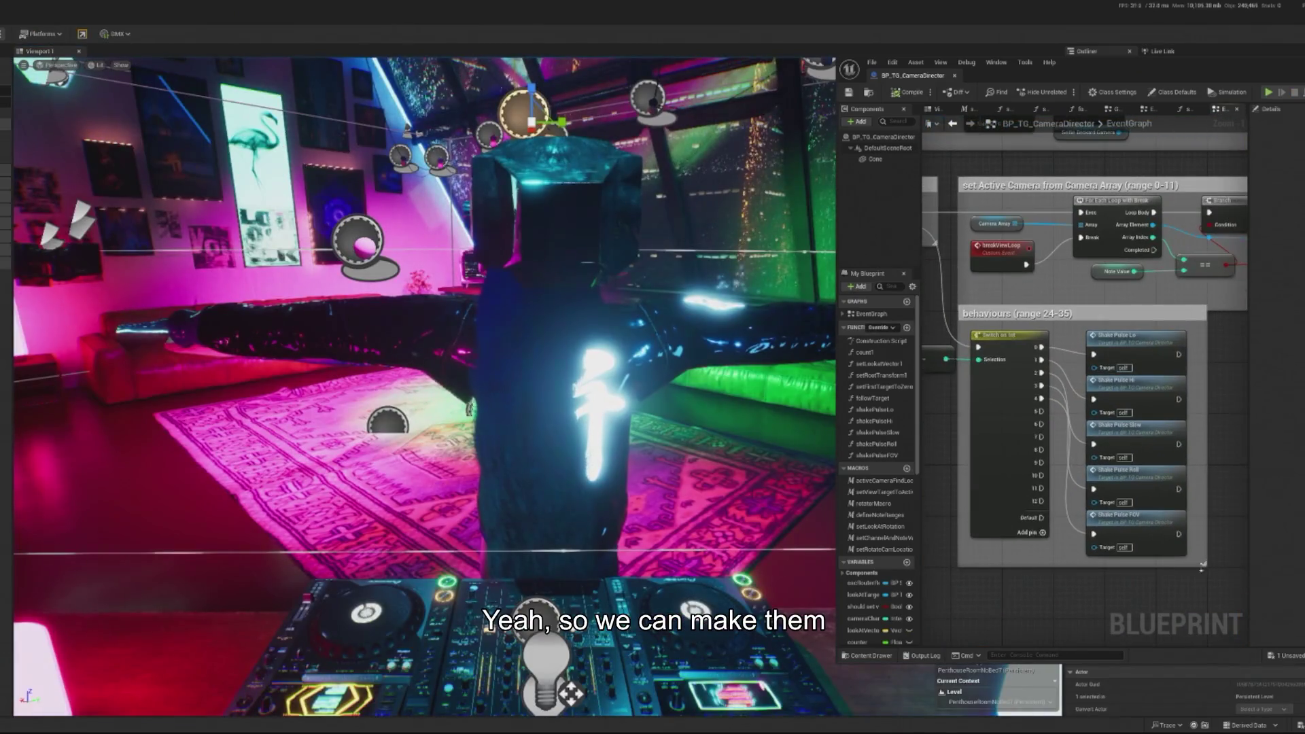
- Open the shakePulseSlow function and, from its camera shake node, open the BP_TG_camShakeSlow asset
double_click(1151, 422)
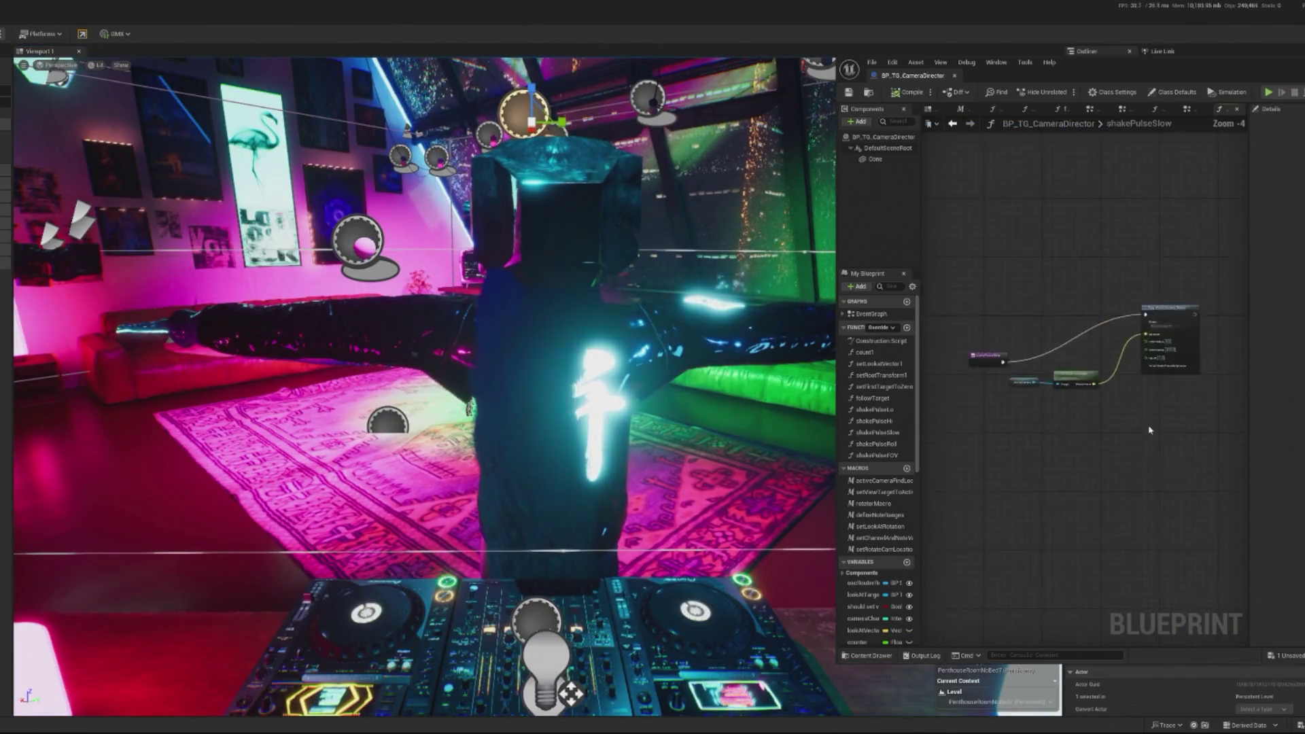
left_click_drag(1172, 280, 1067, 306)
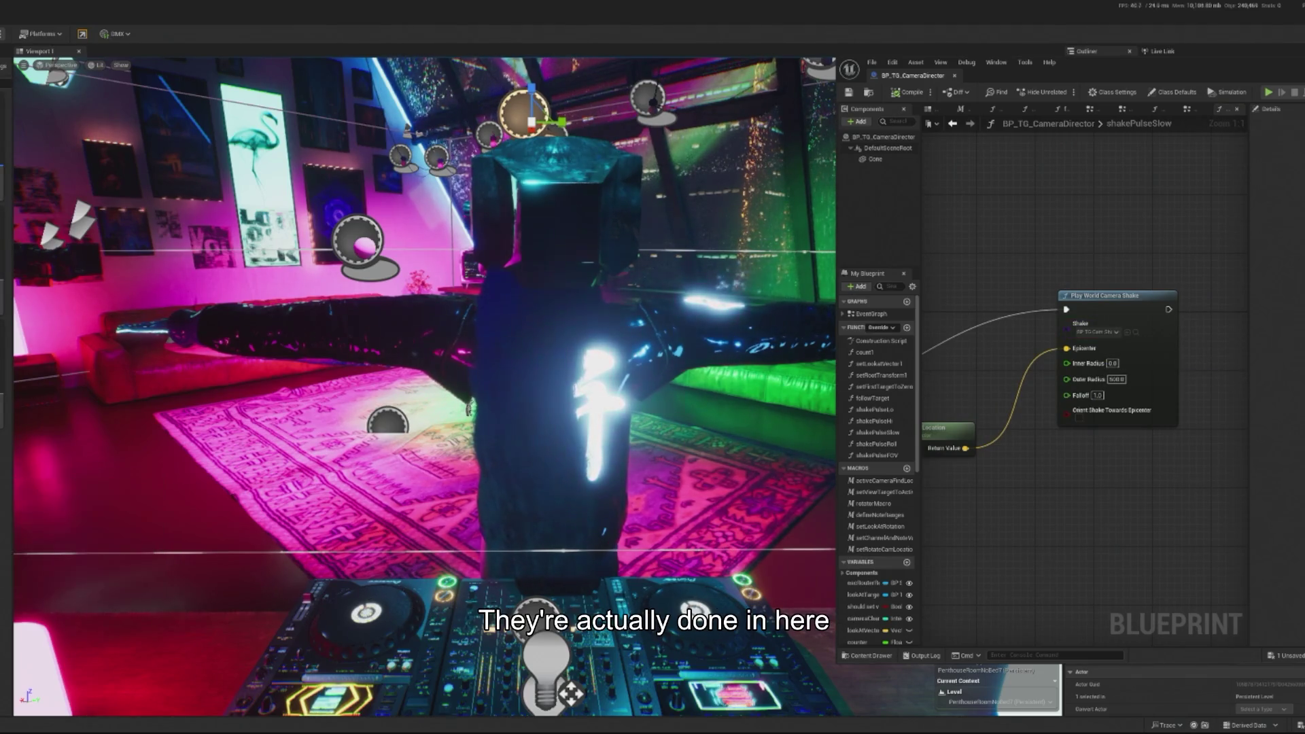
left_click(1136, 332)
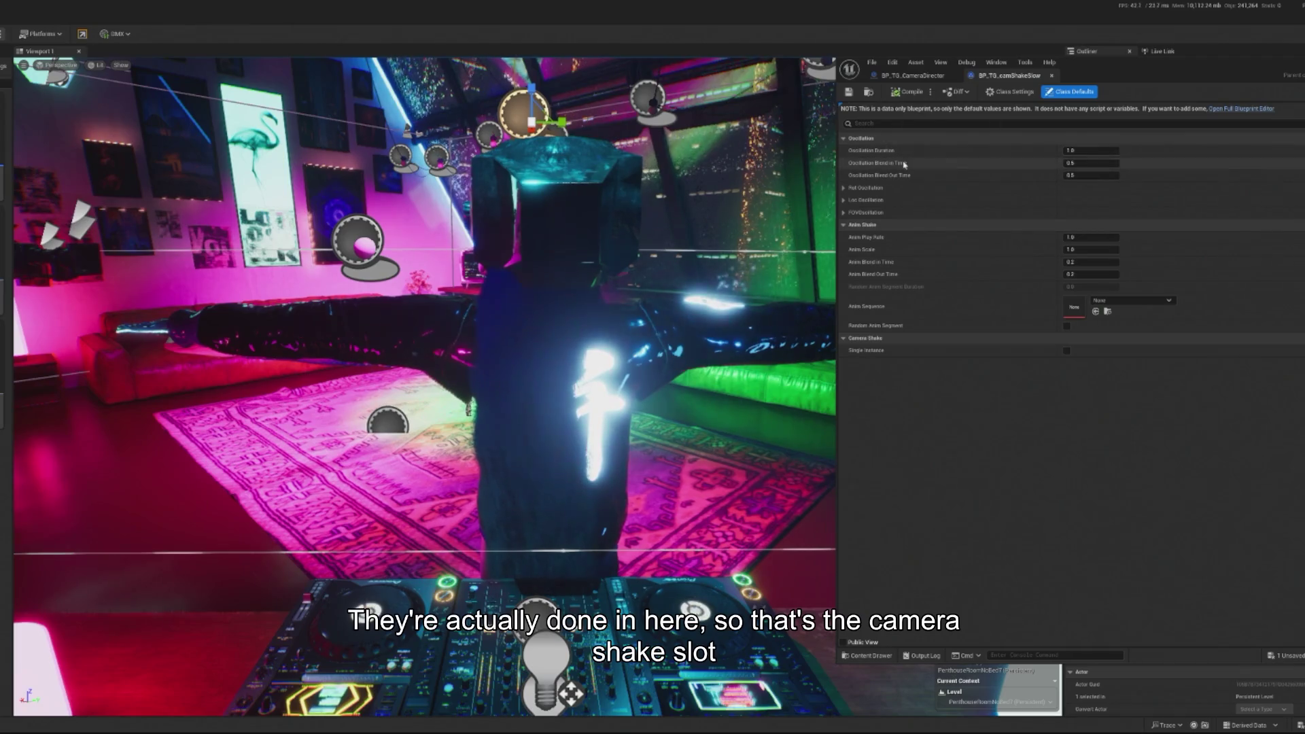
- Inspect the pitch and X, Y, Z location oscillation settings, then collapse both oscillation groups
left_click(844, 188)
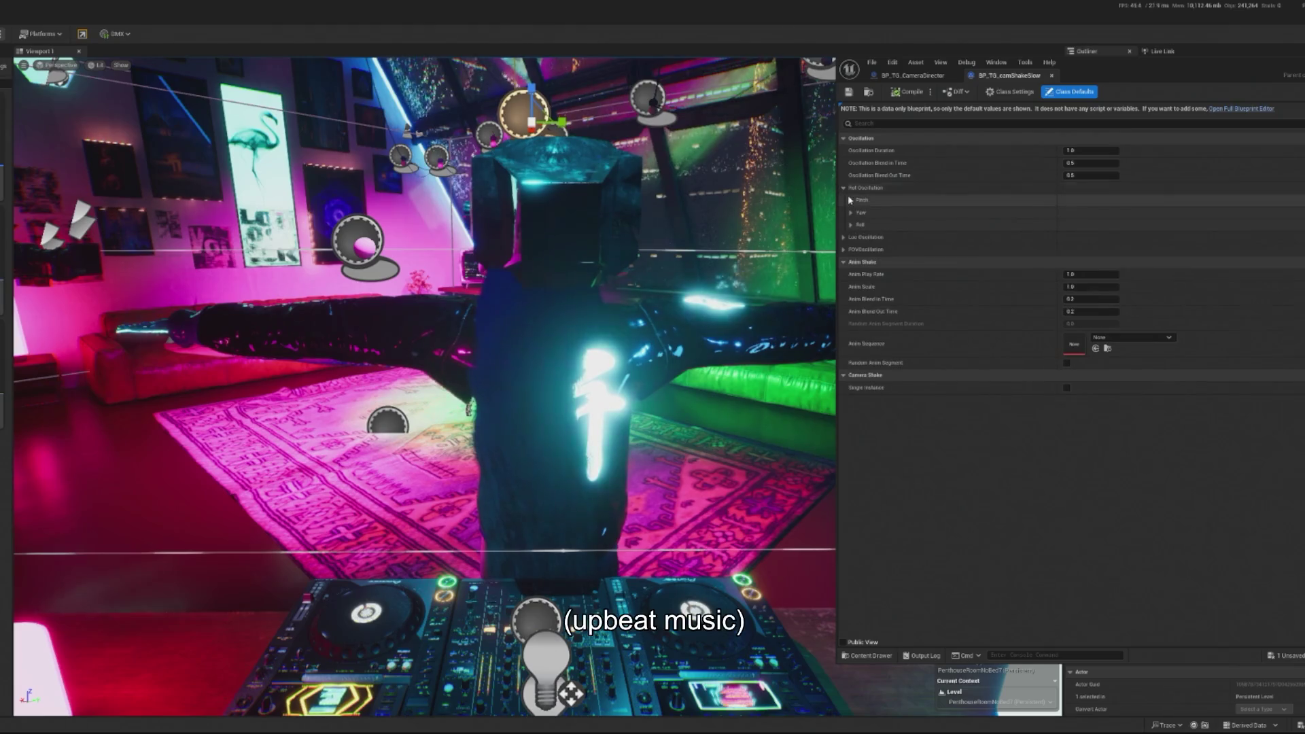
left_click(849, 200)
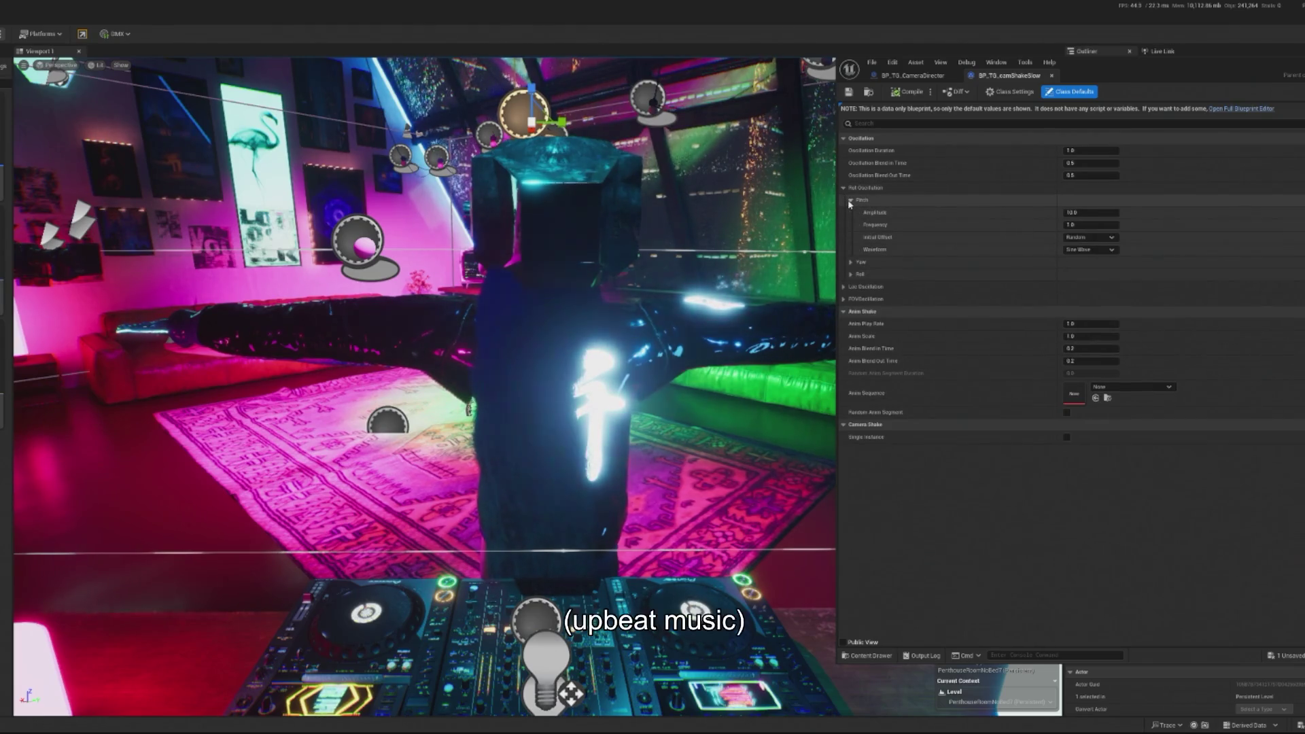
left_click(843, 287)
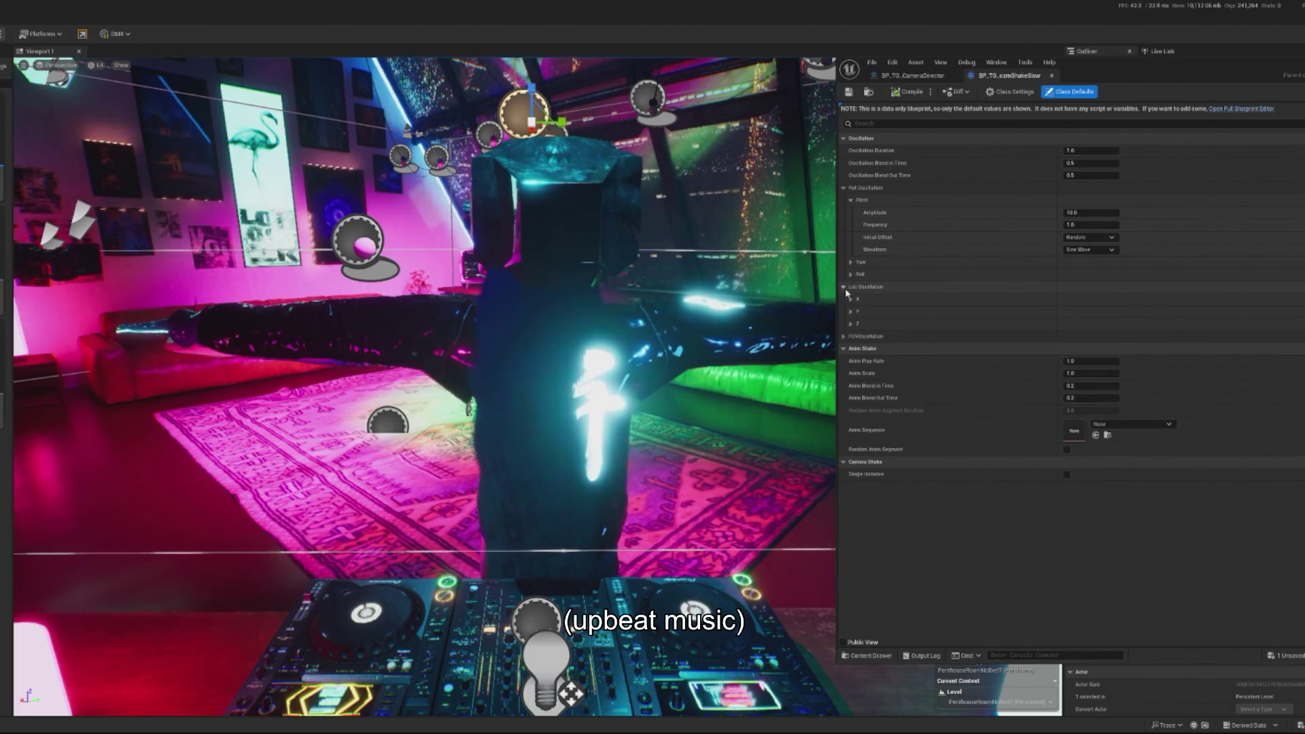
left_click(851, 299)
left_click(851, 361)
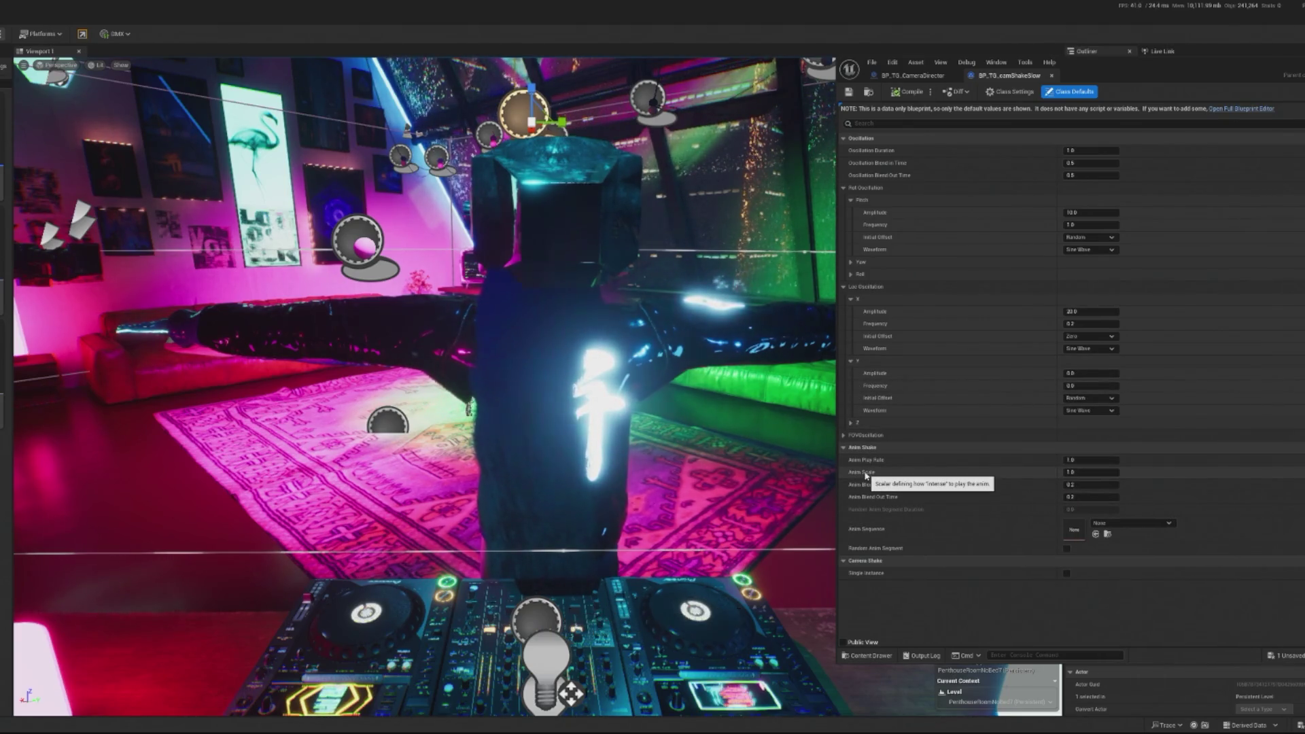
left_click(851, 423)
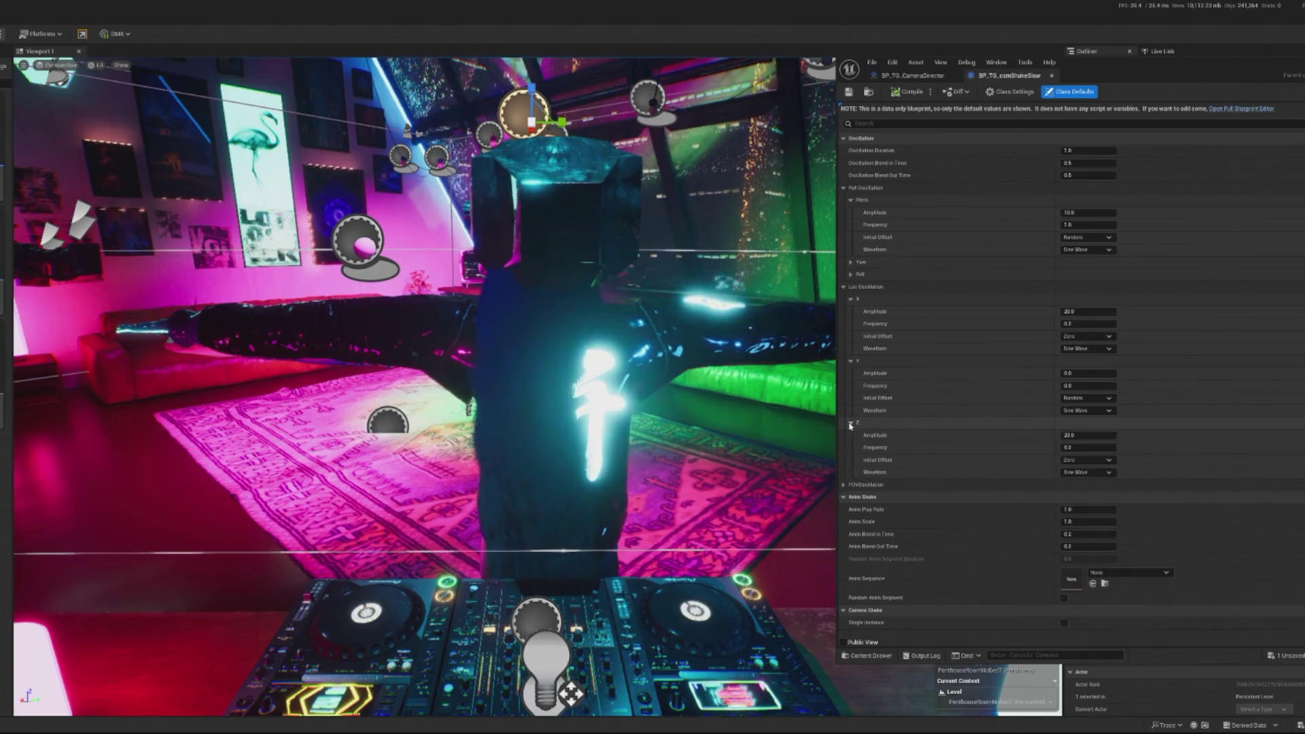
left_click(852, 423)
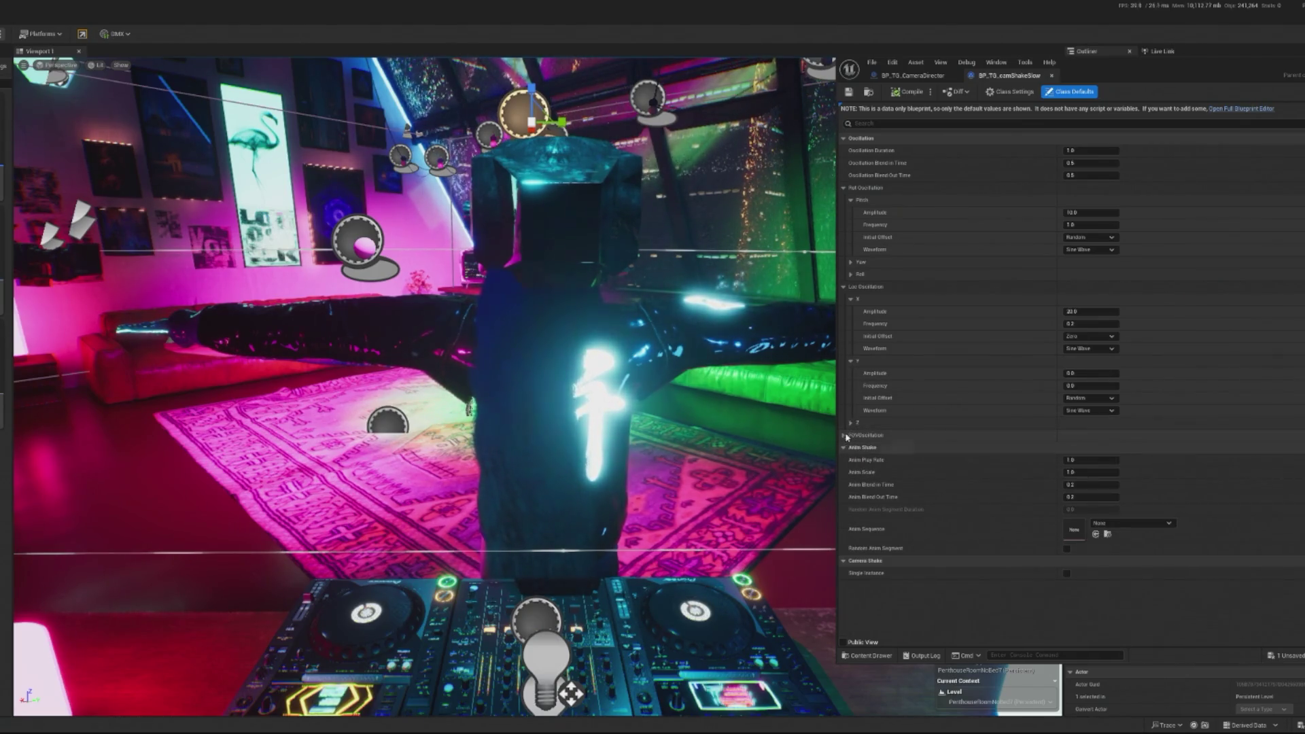
left_click(852, 423)
left_click(844, 286)
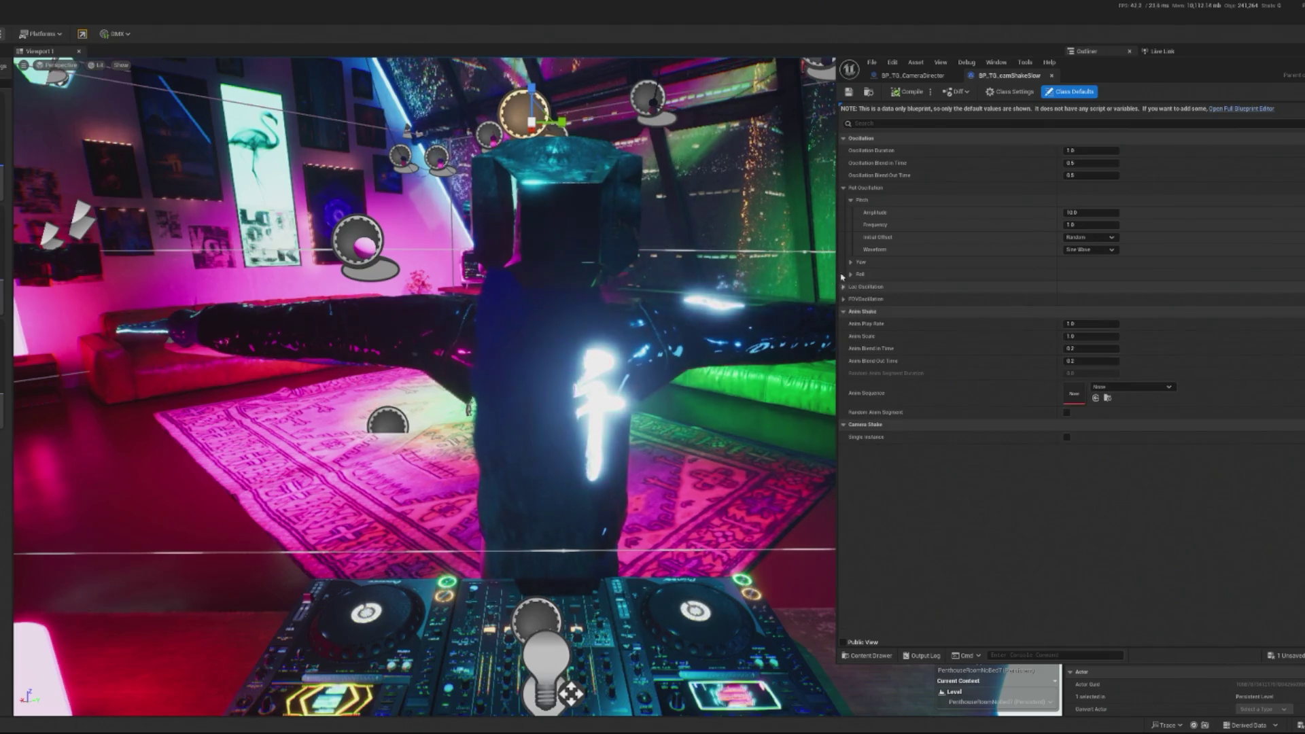
left_click(845, 188)
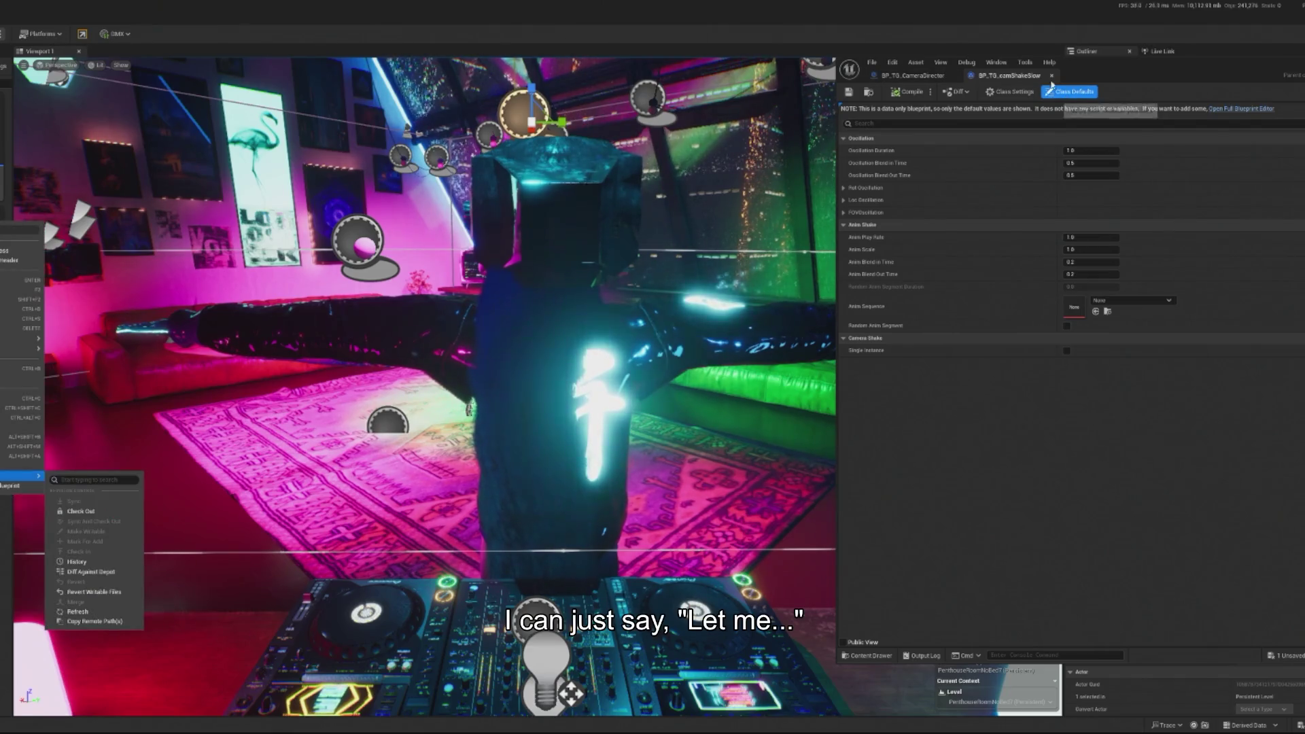
left_click(1052, 76)
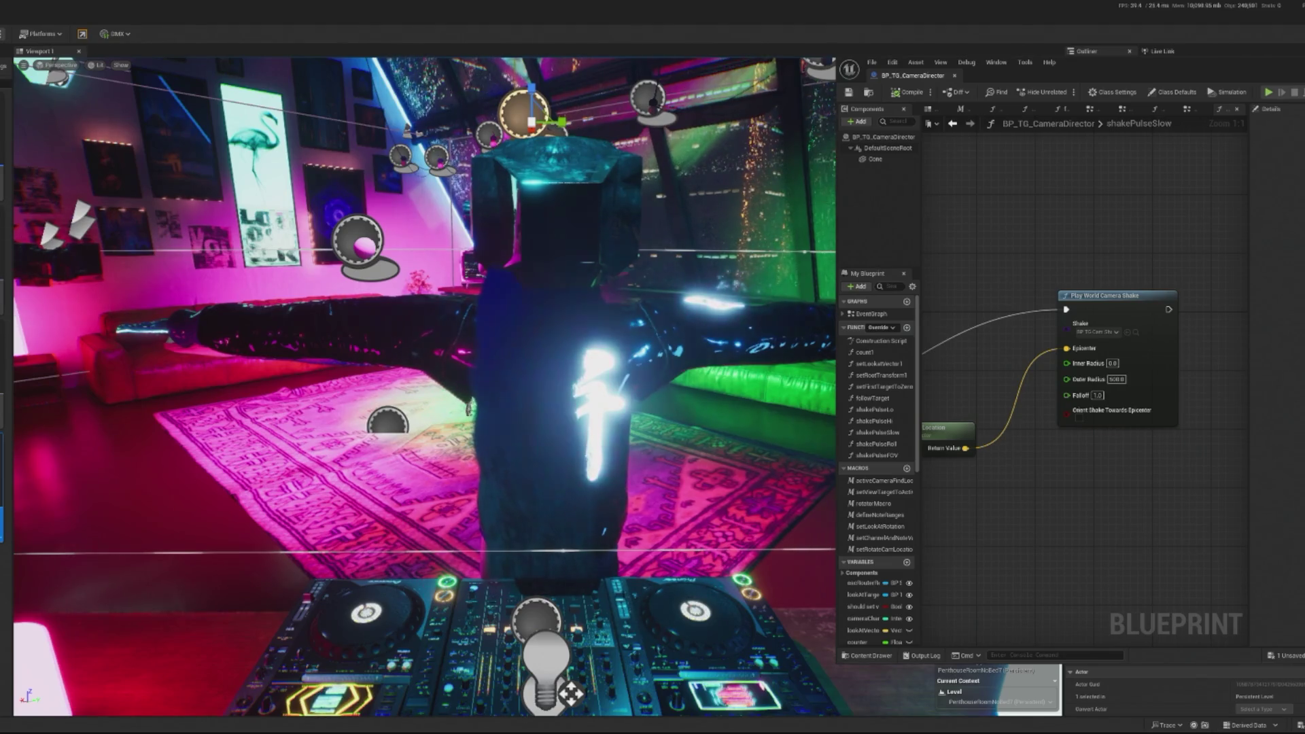
right_click(13, 468)
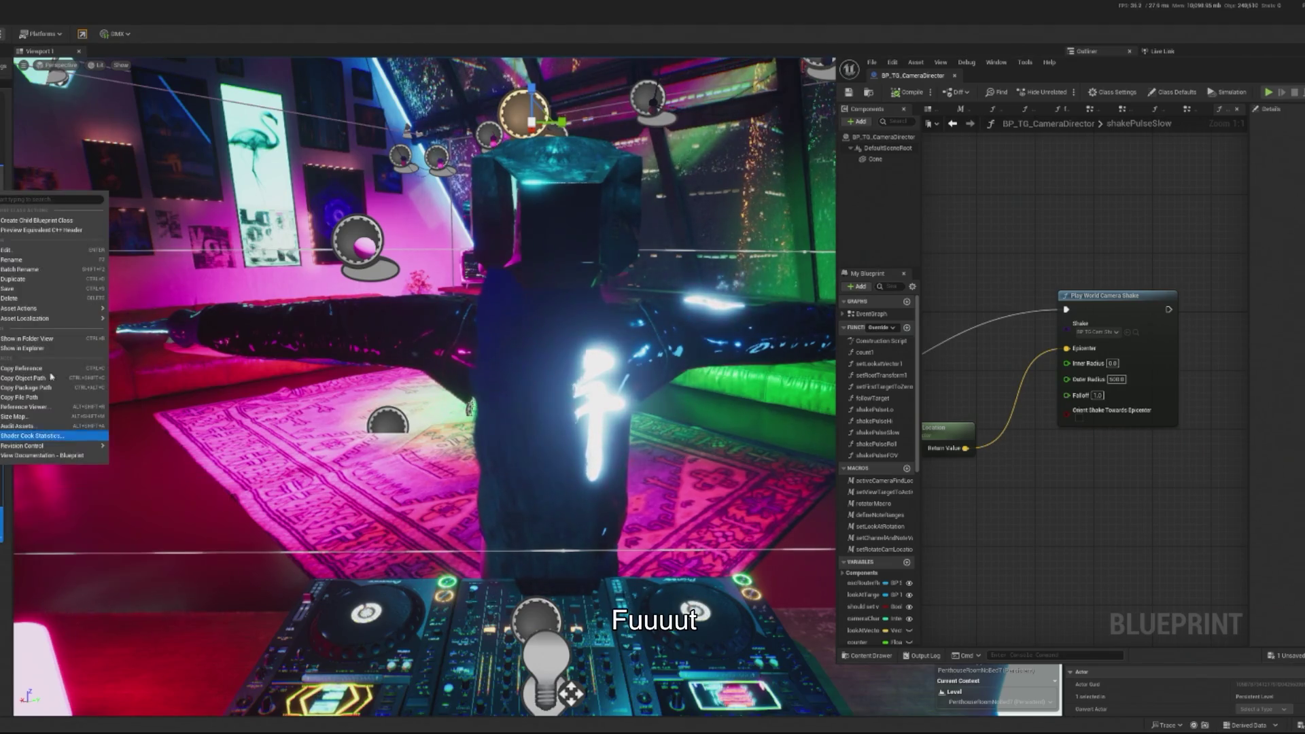
left_click(21, 260)
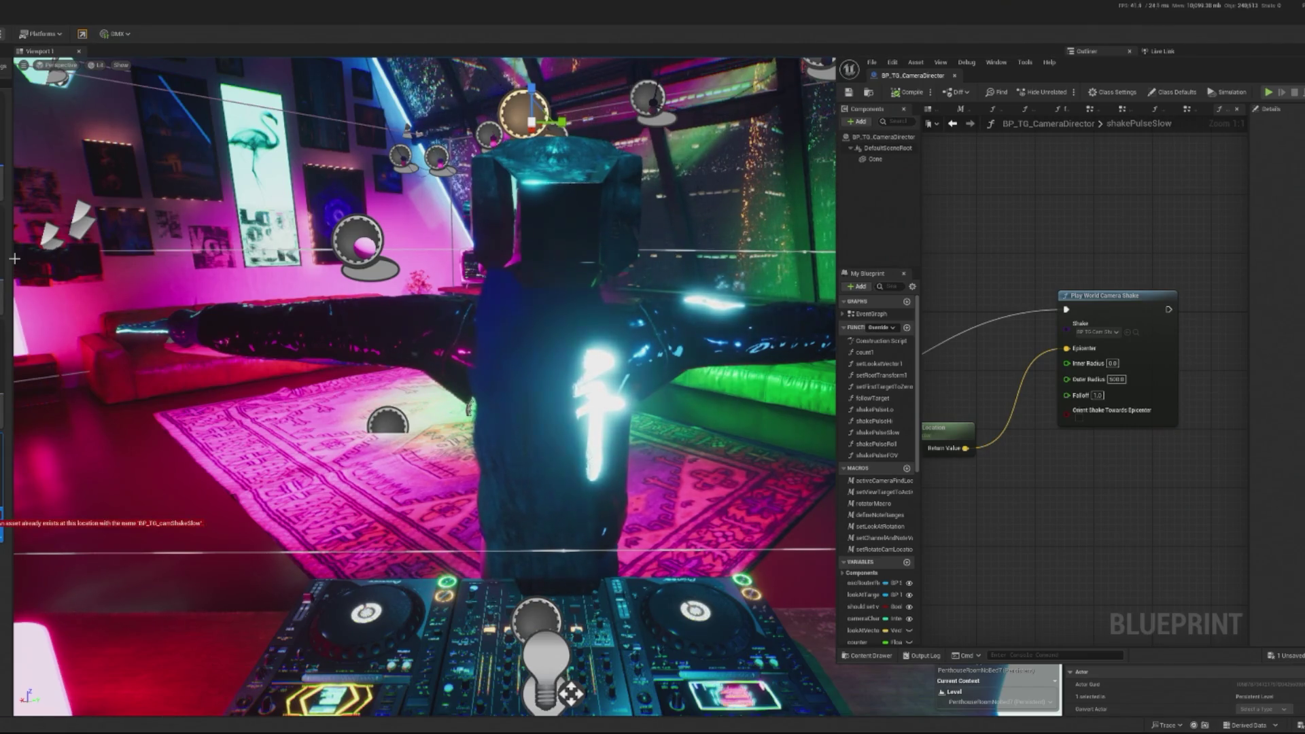
key("Return")
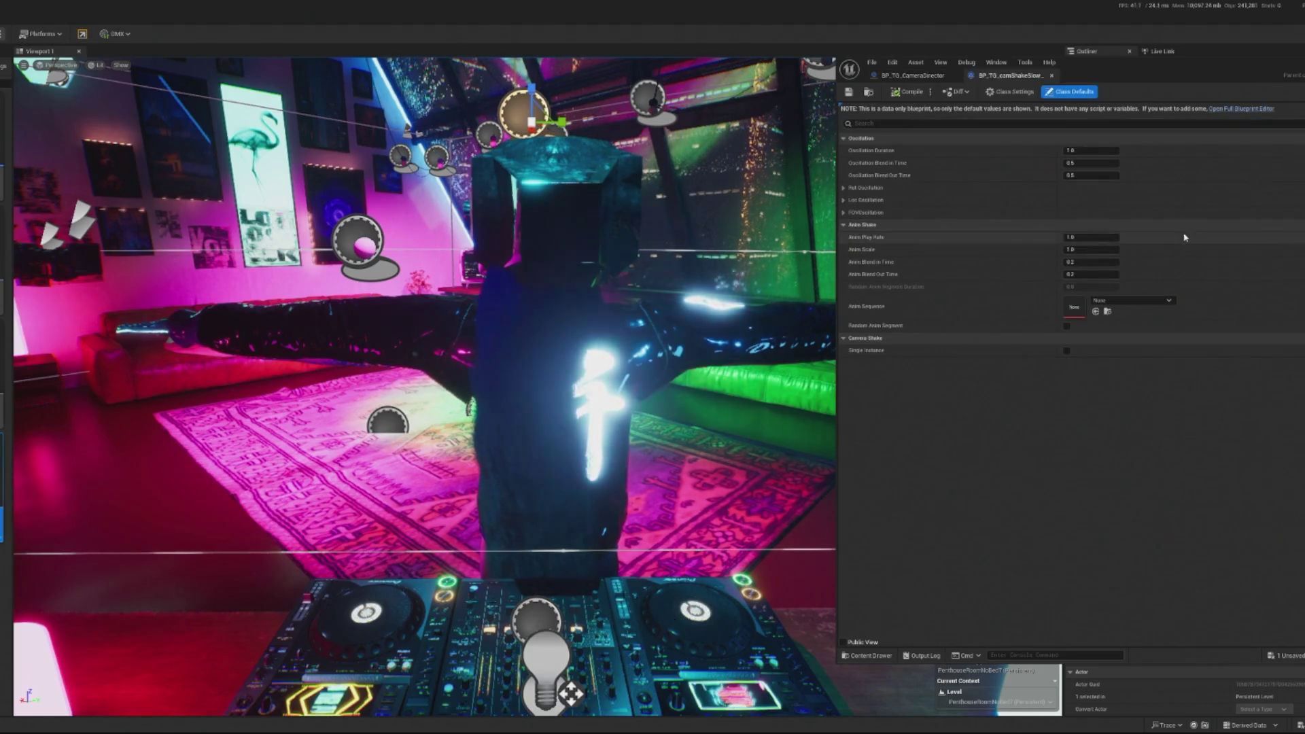
- Set the camShakeSlow Anim Scale to 0.1, leaving Anim Play Rate at 1.0
left_click(1081, 237)
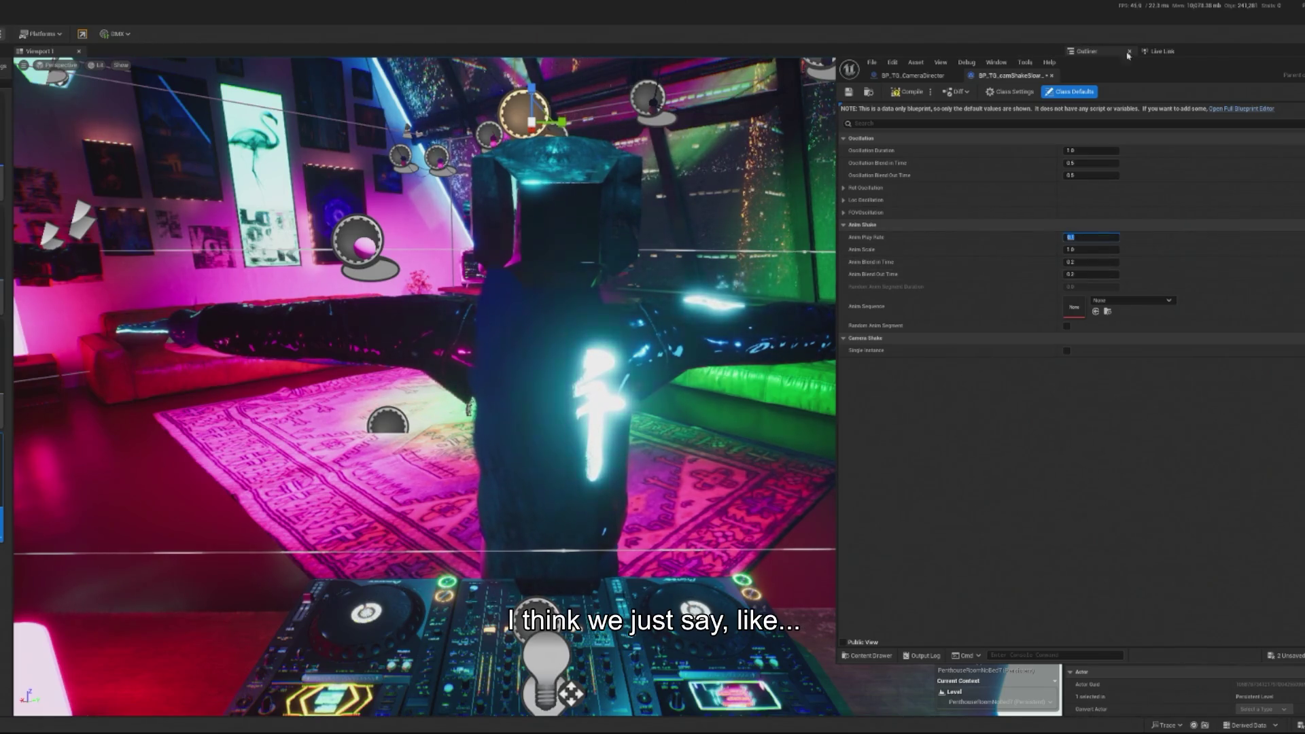
left_click(1095, 249)
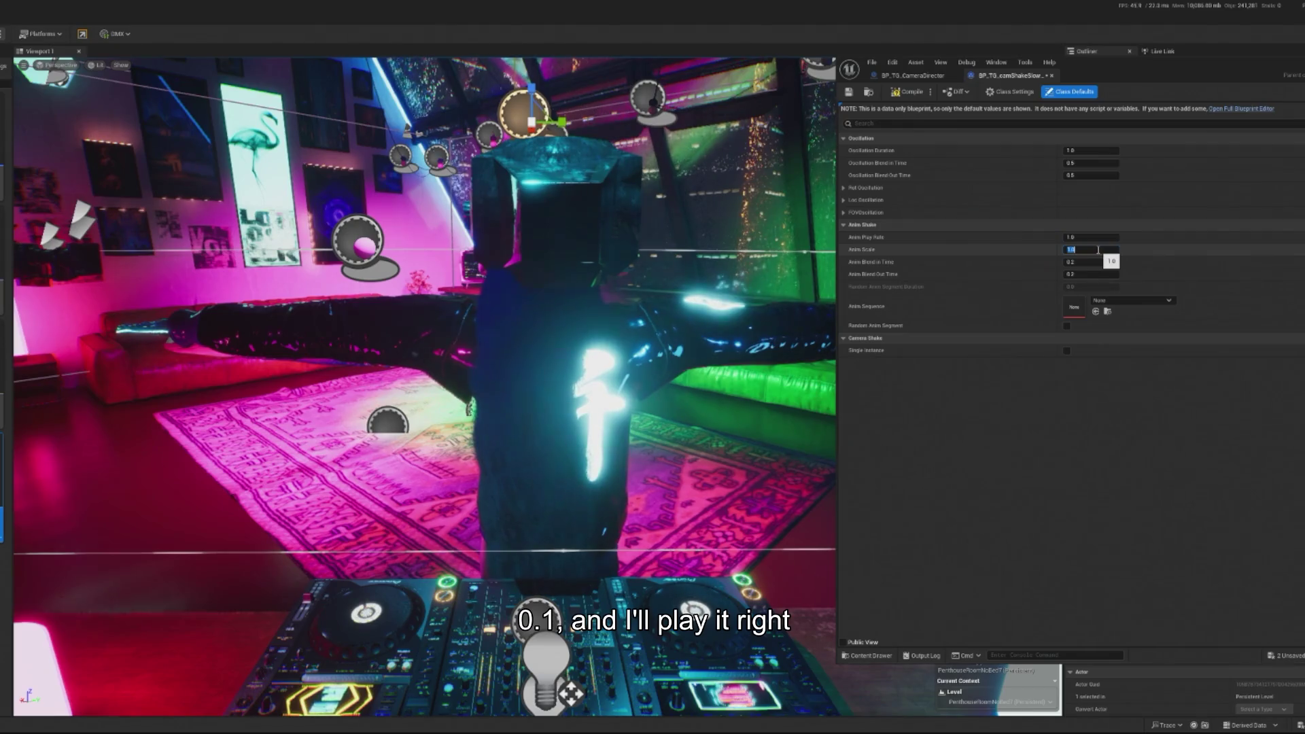
type("0.1")
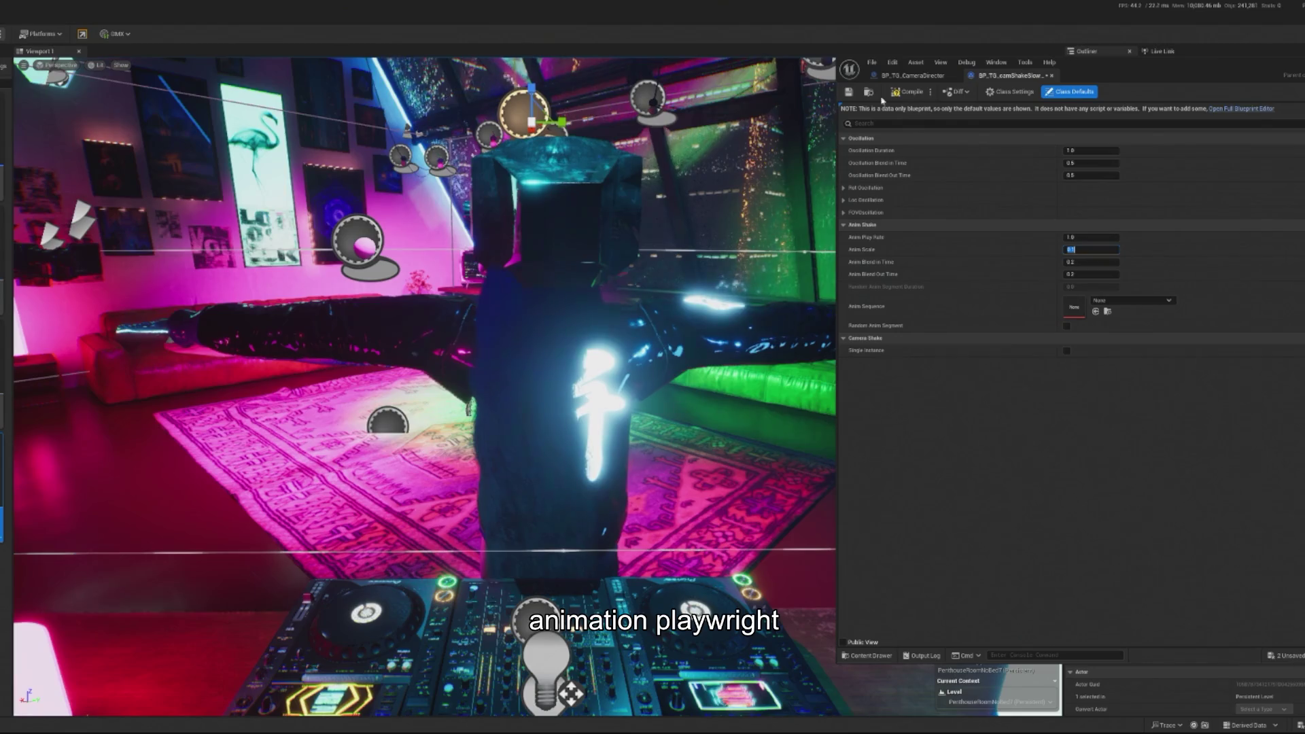
left_click(913, 75)
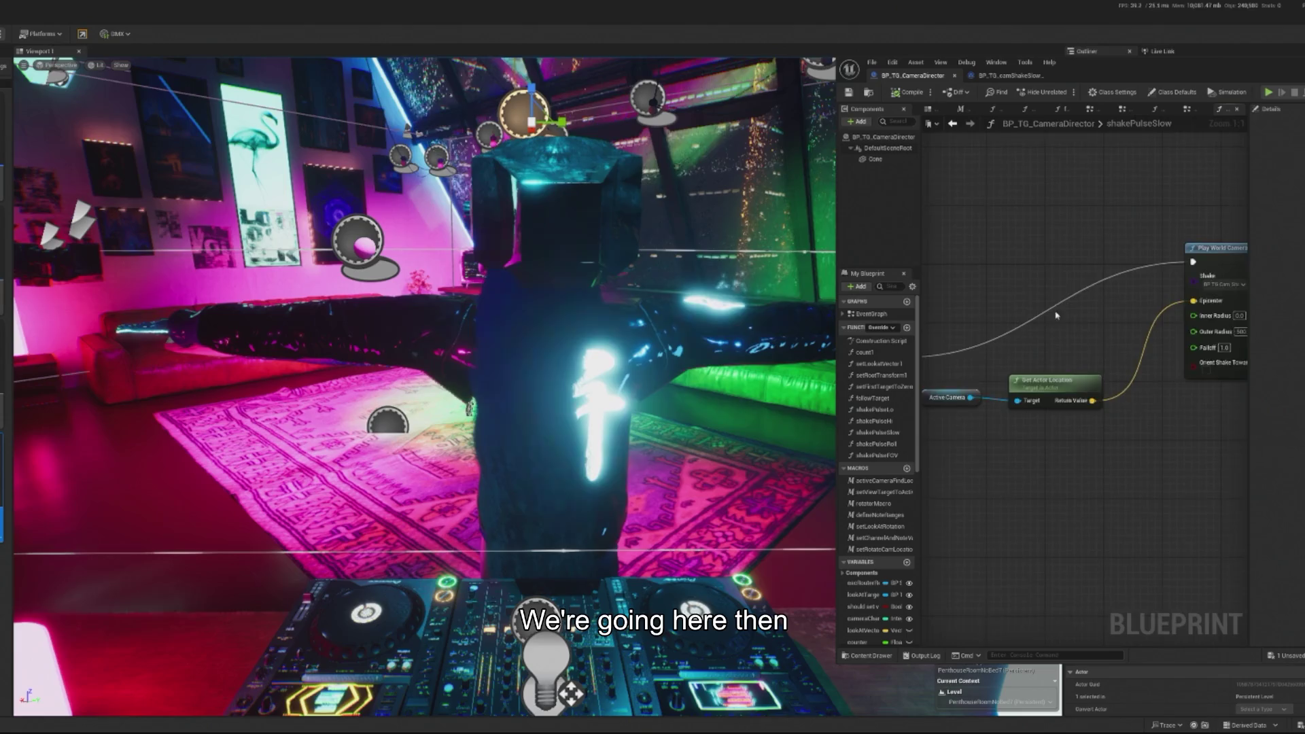
- Duplicate the shakePulseSlow function in the CameraDirector and name the copy shakePulseSlowChilled
double_click(871, 314)
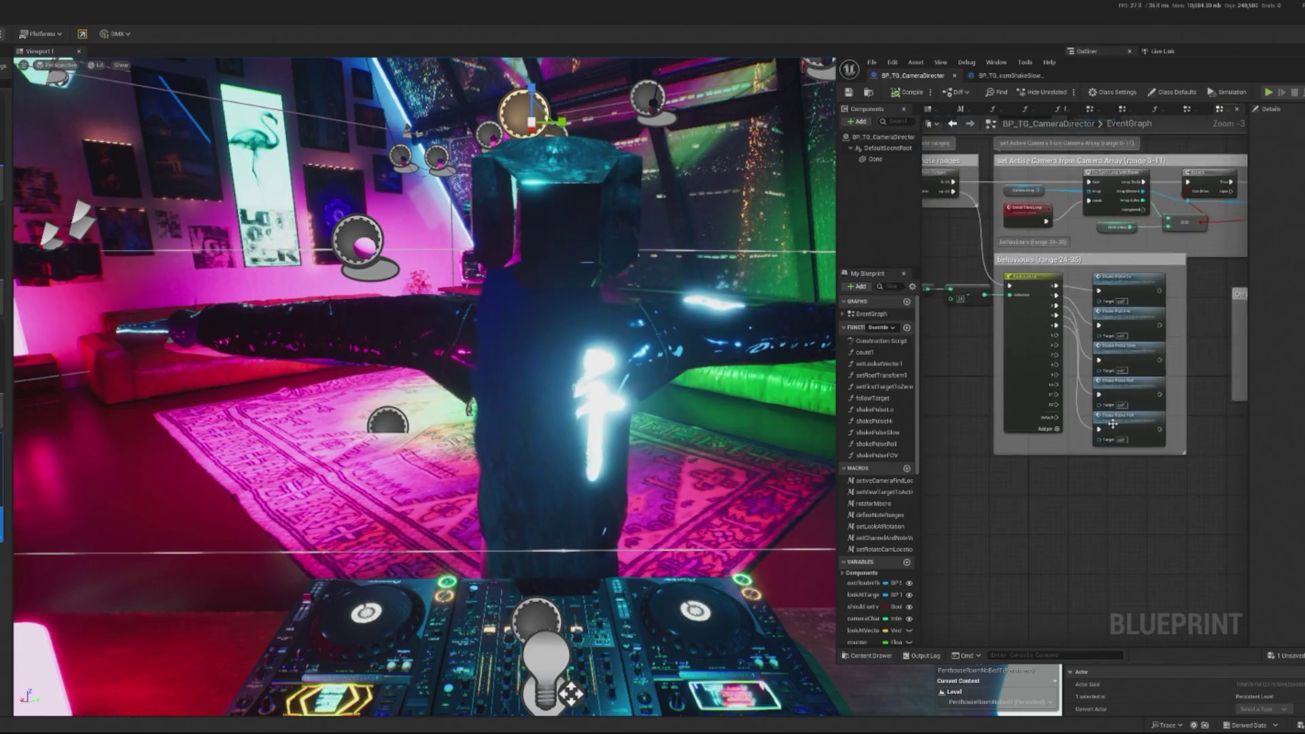
left_click(881, 455)
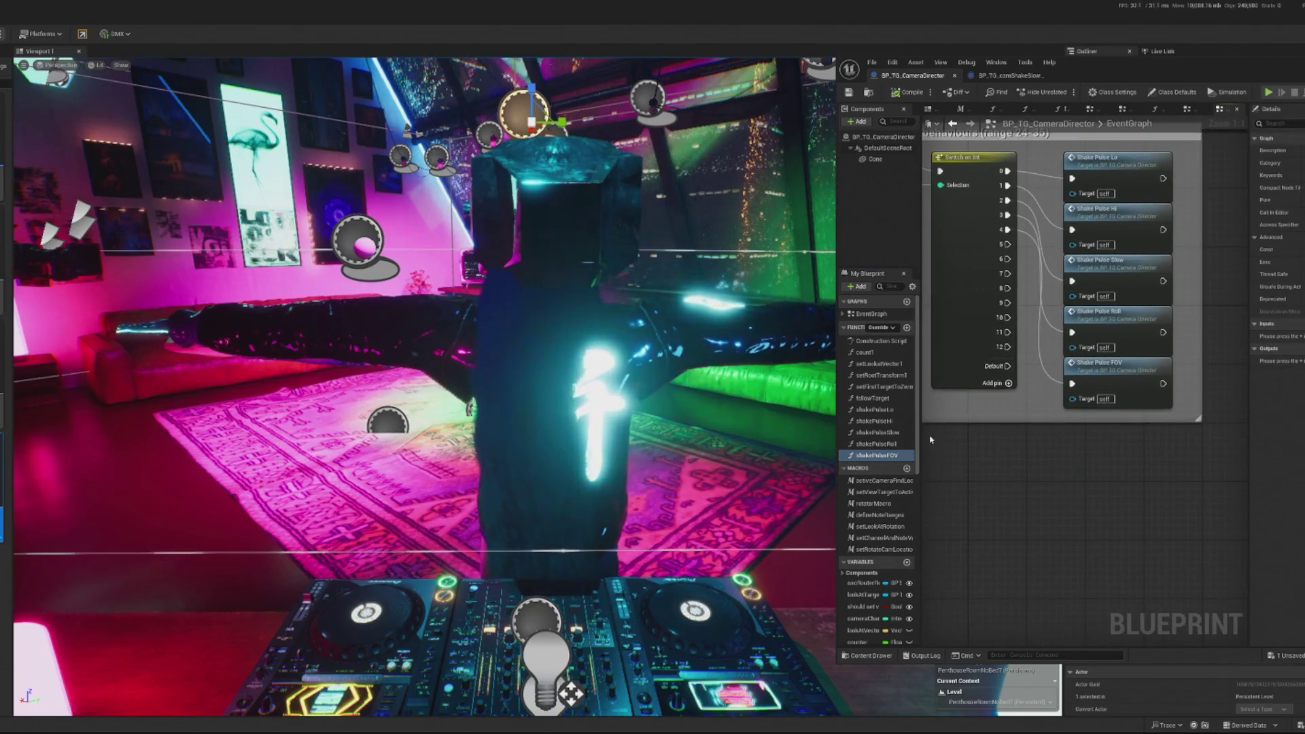
left_click(886, 429)
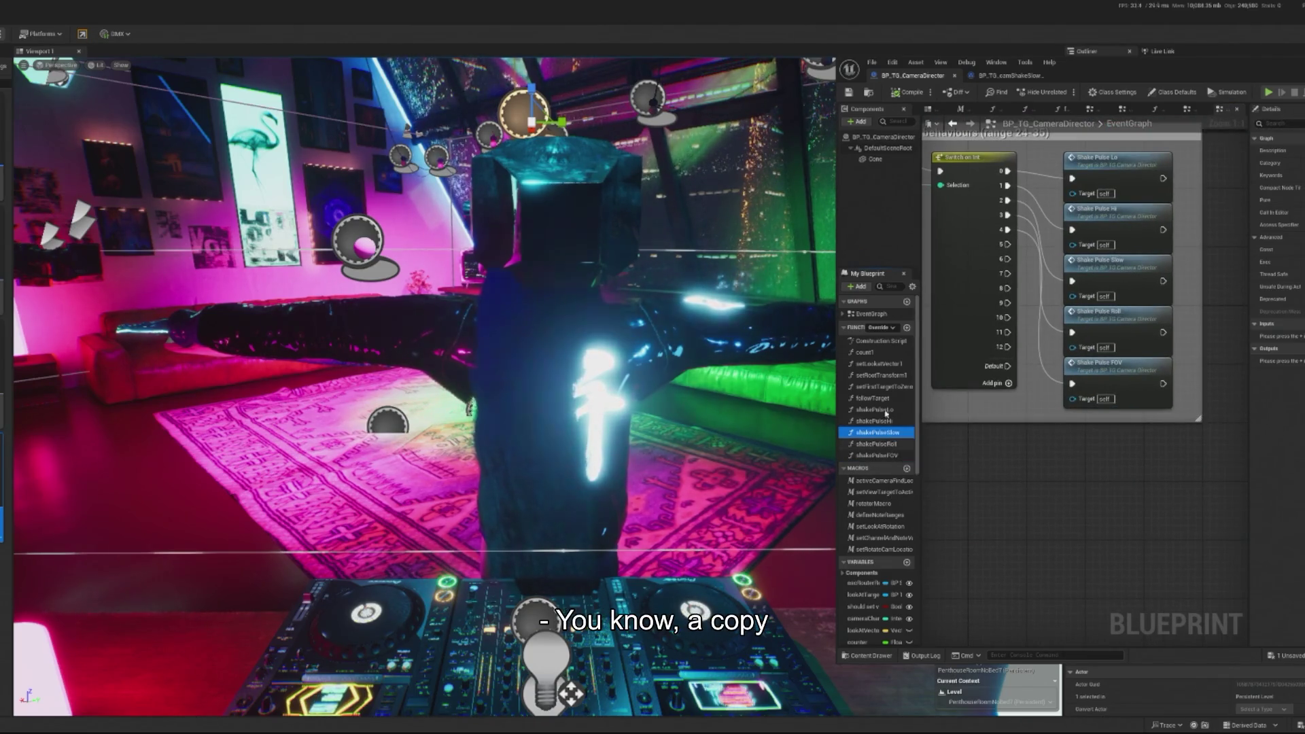
key("ctrl+w")
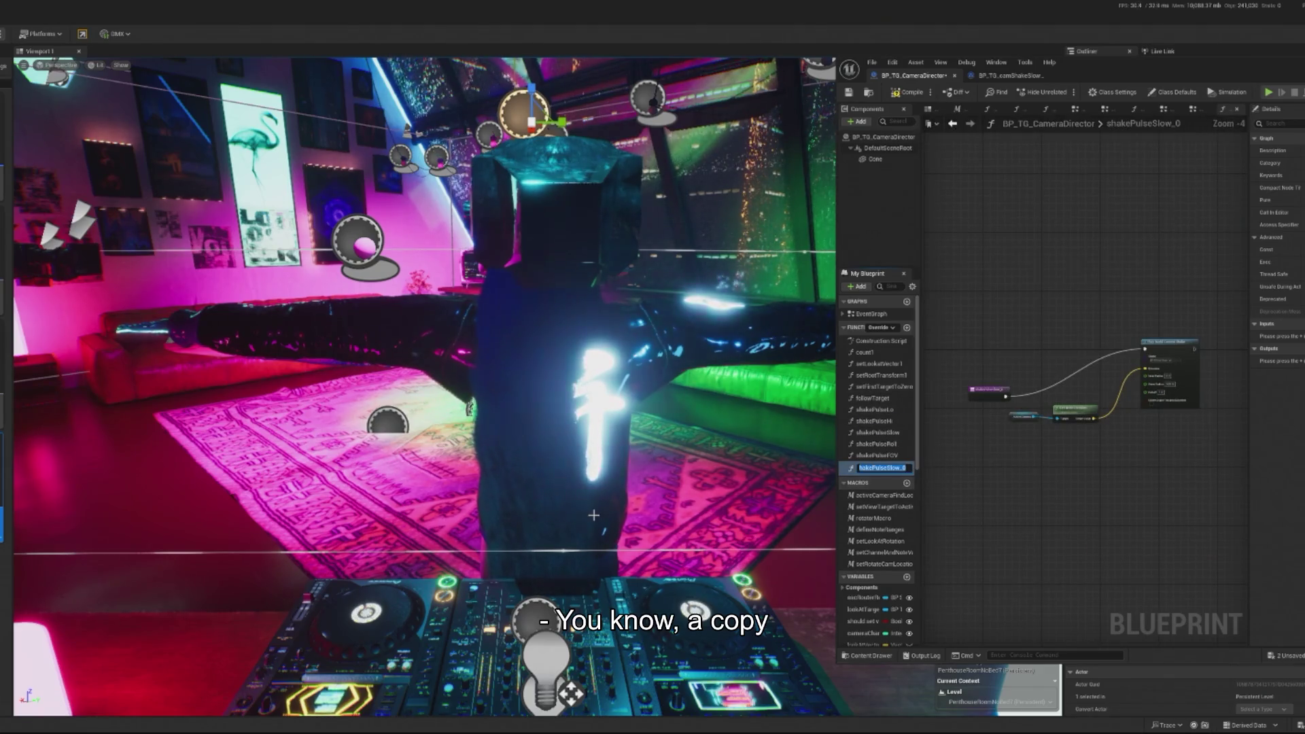
key("End")
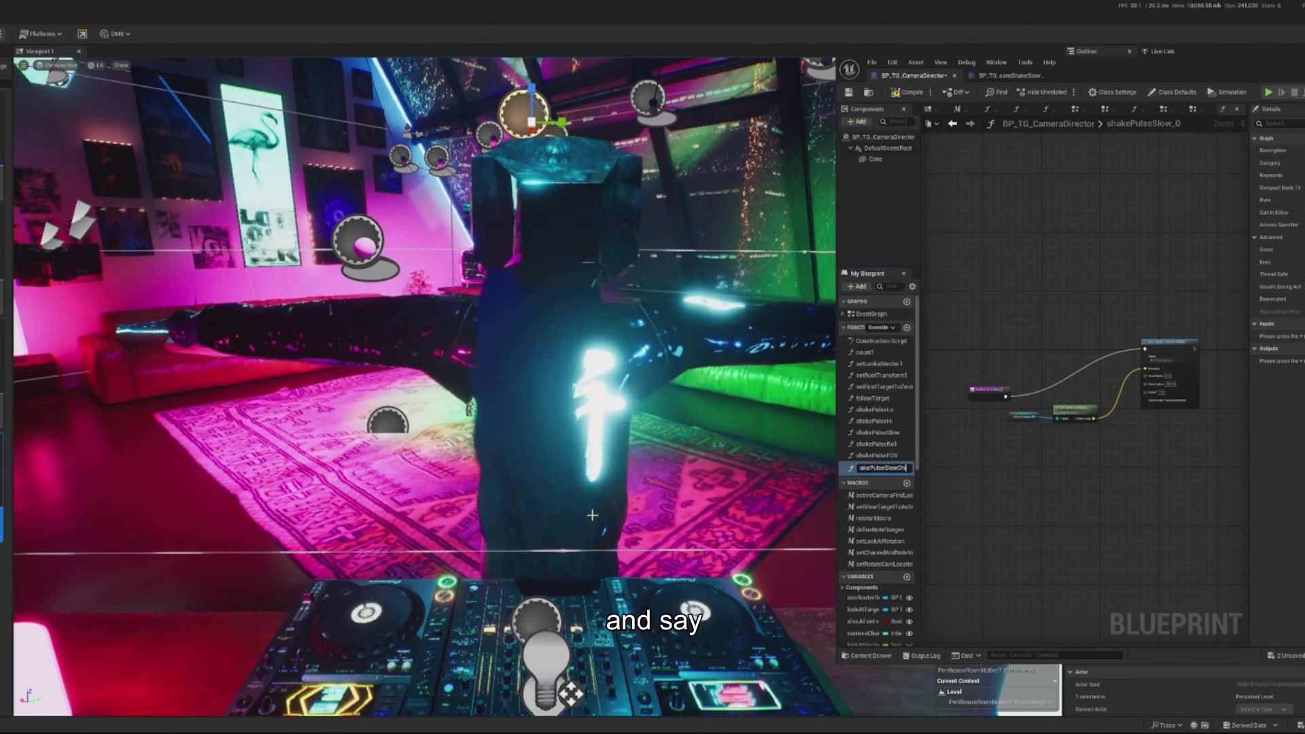
key("Return")
scroll(1116, 384, "up", 3)
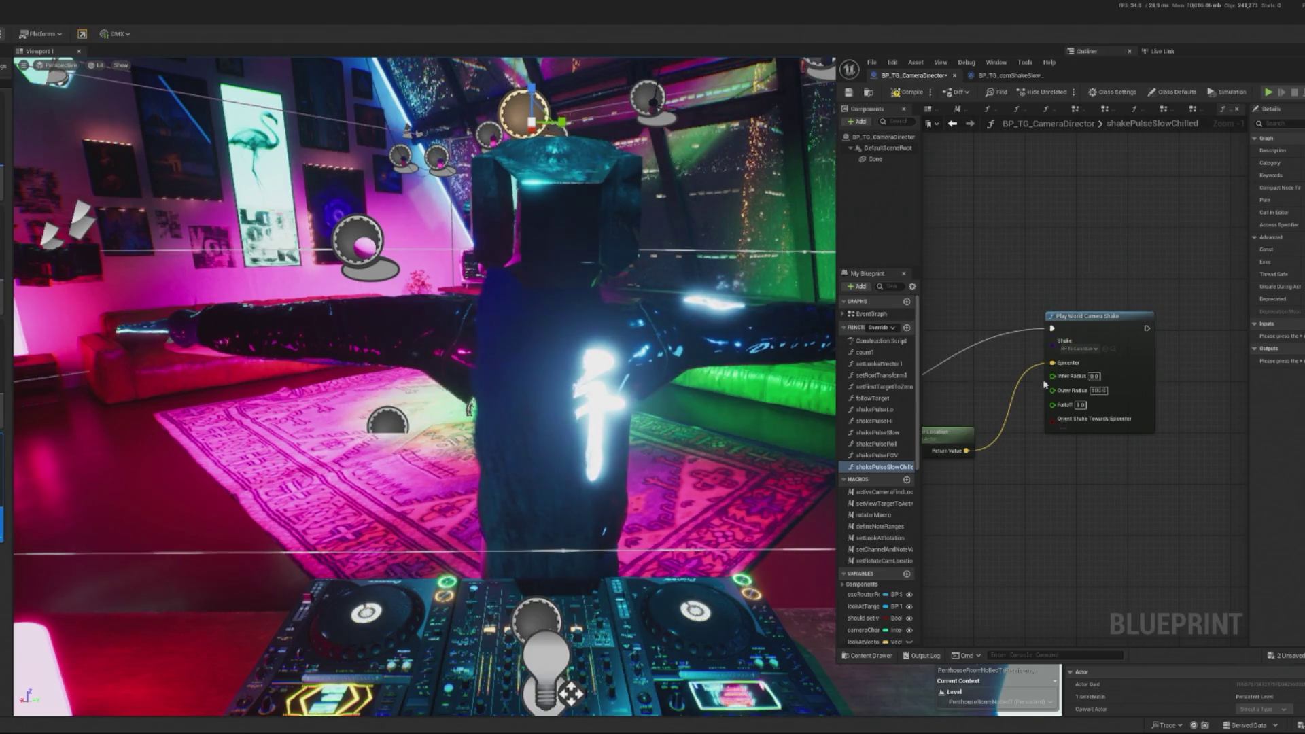
scroll(1045, 385, "up", 1)
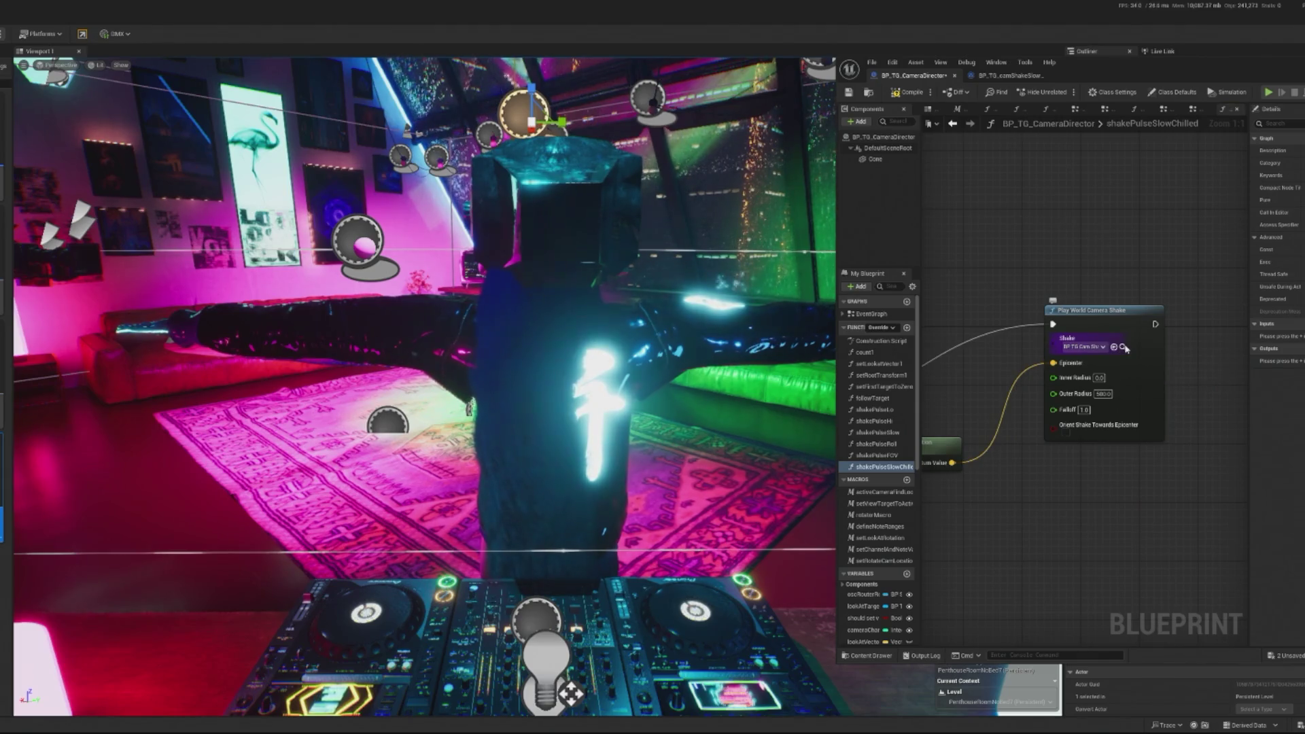
scroll(954, 331, "down", 3)
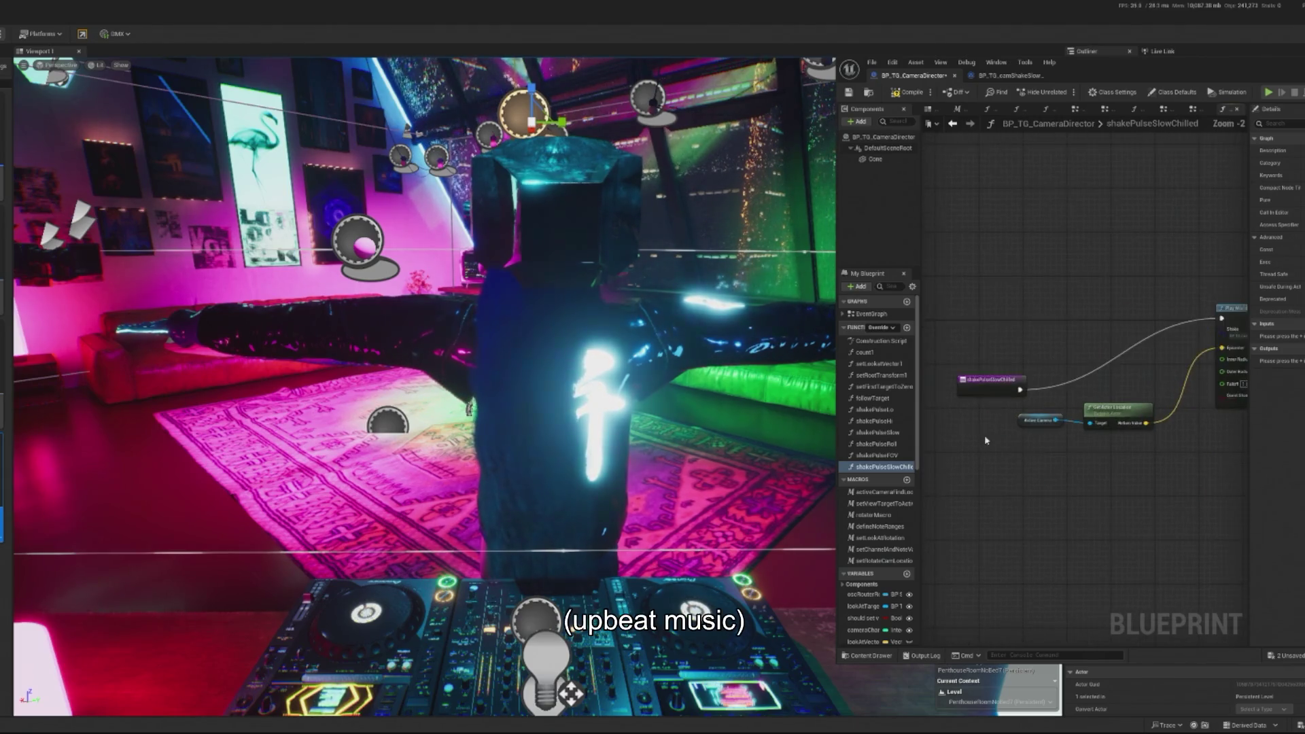
- Wire switch output 5 to a new Shake Pulse Slow Chilled call, then compile and save
double_click(877, 316)
left_click_drag(870, 469, 1113, 512)
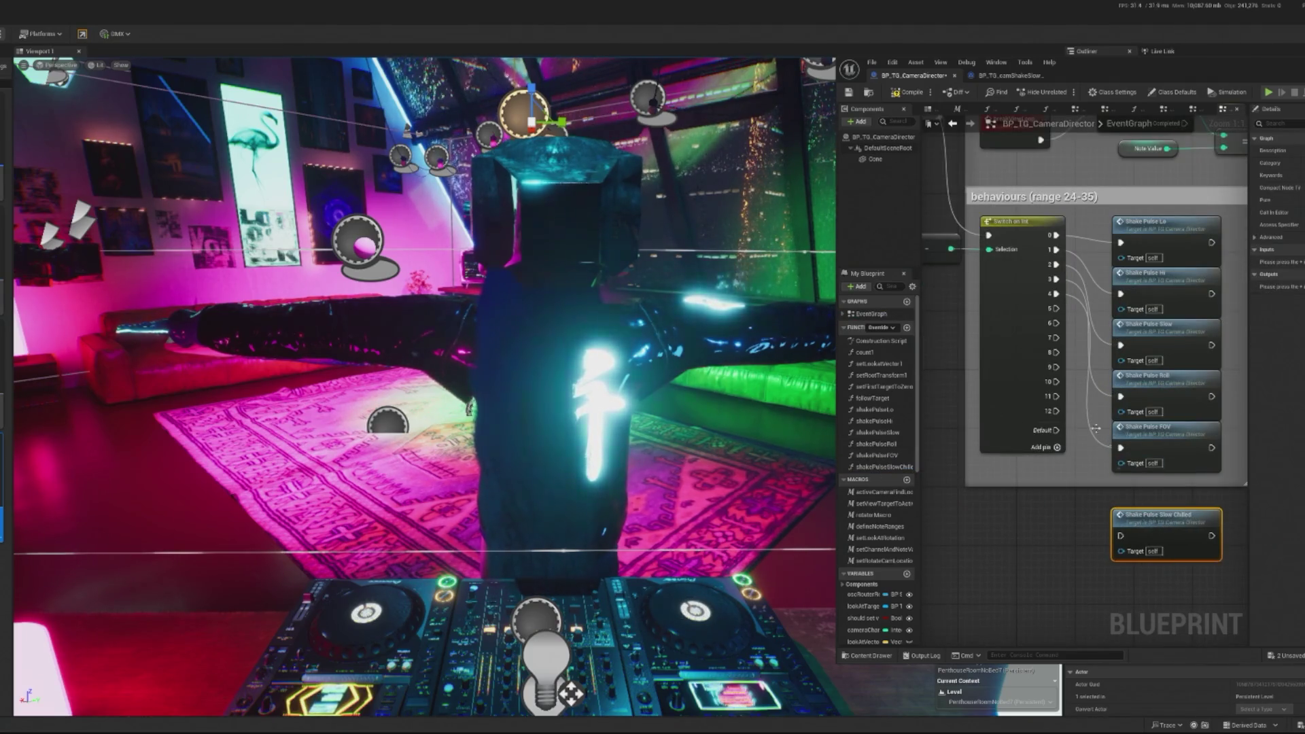
left_click_drag(1056, 309, 1121, 536)
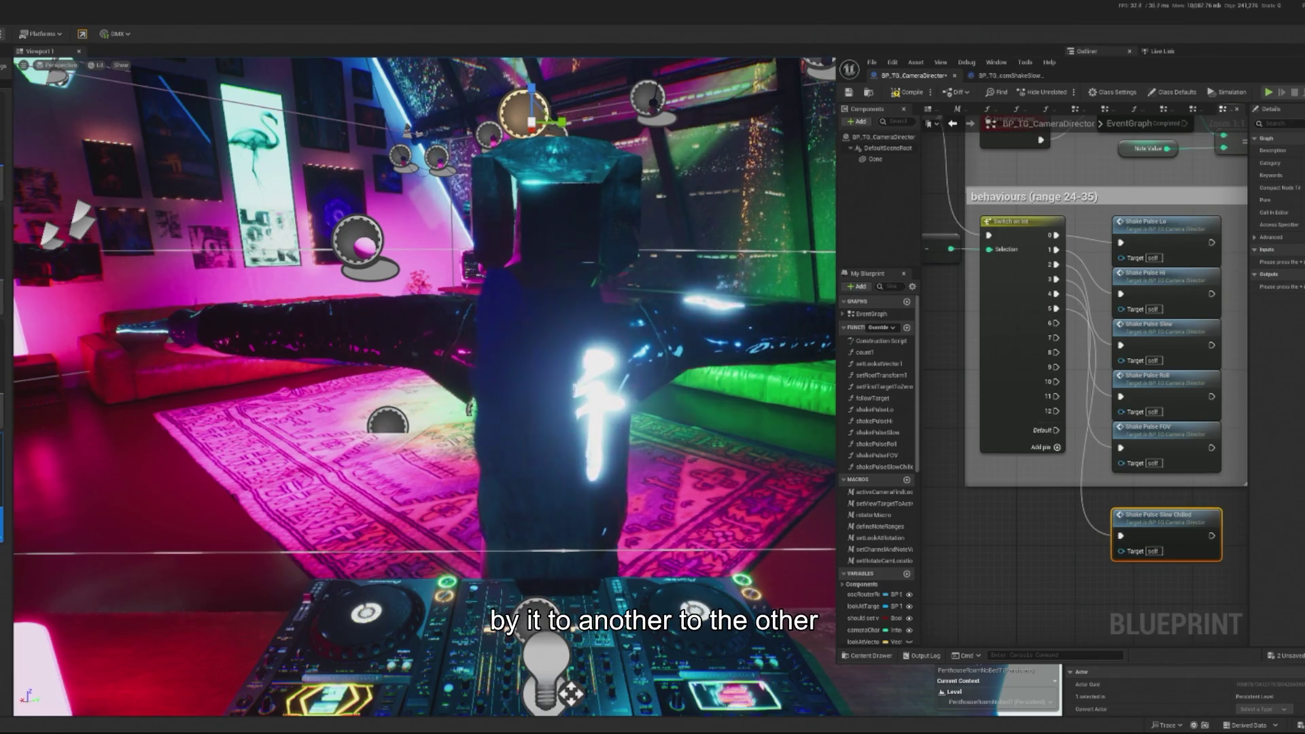
left_click(908, 92)
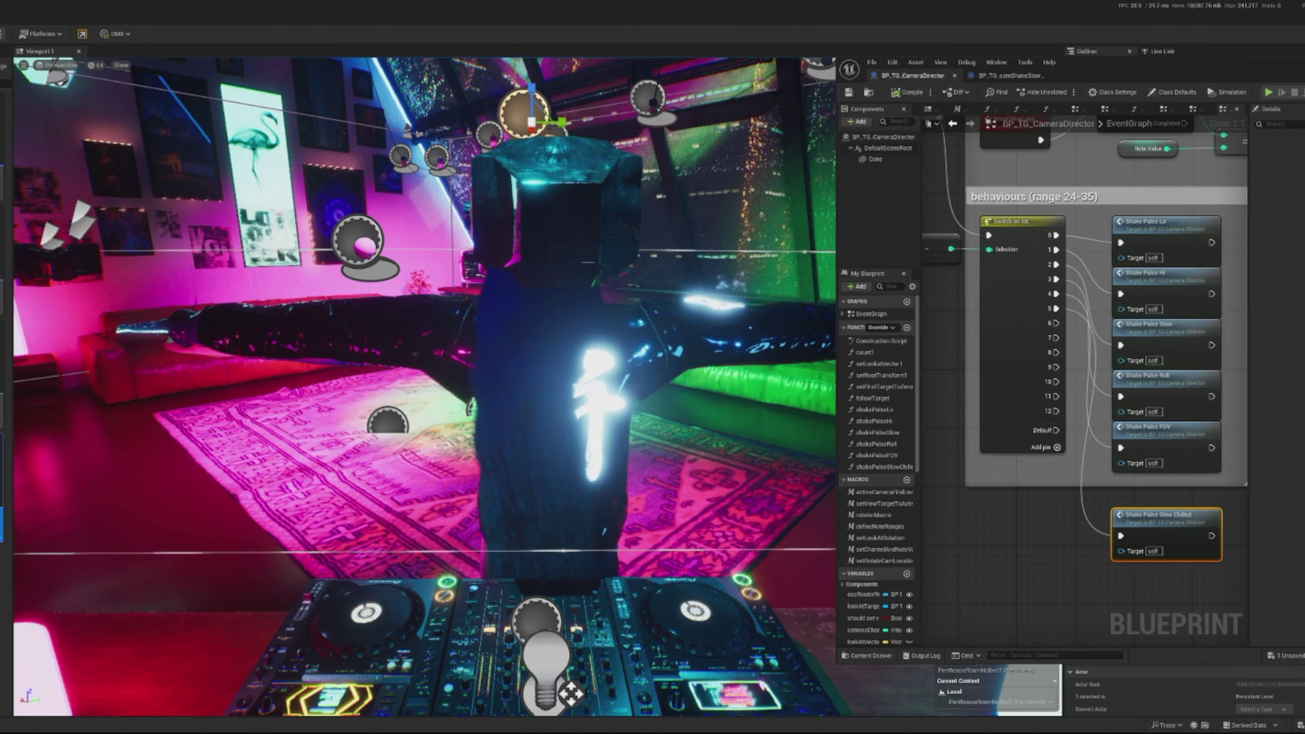
key("ctrl+s")
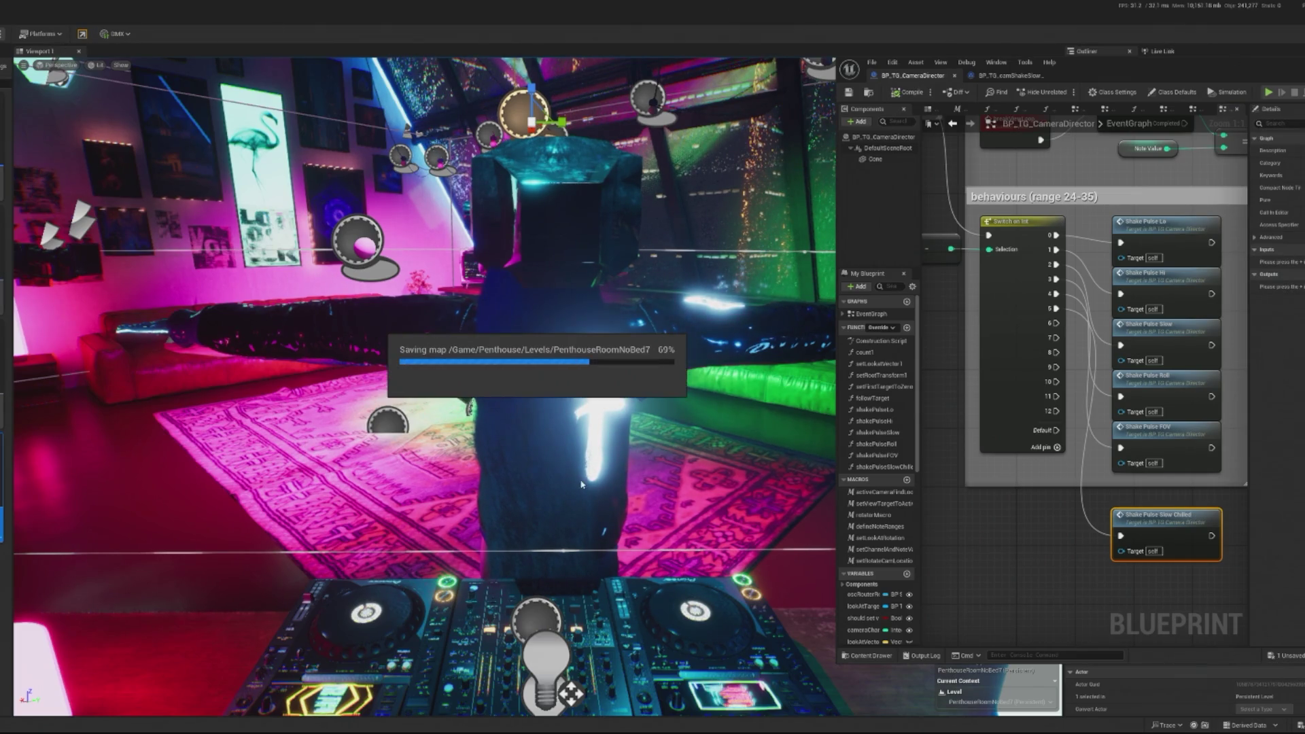
key("alt+p")
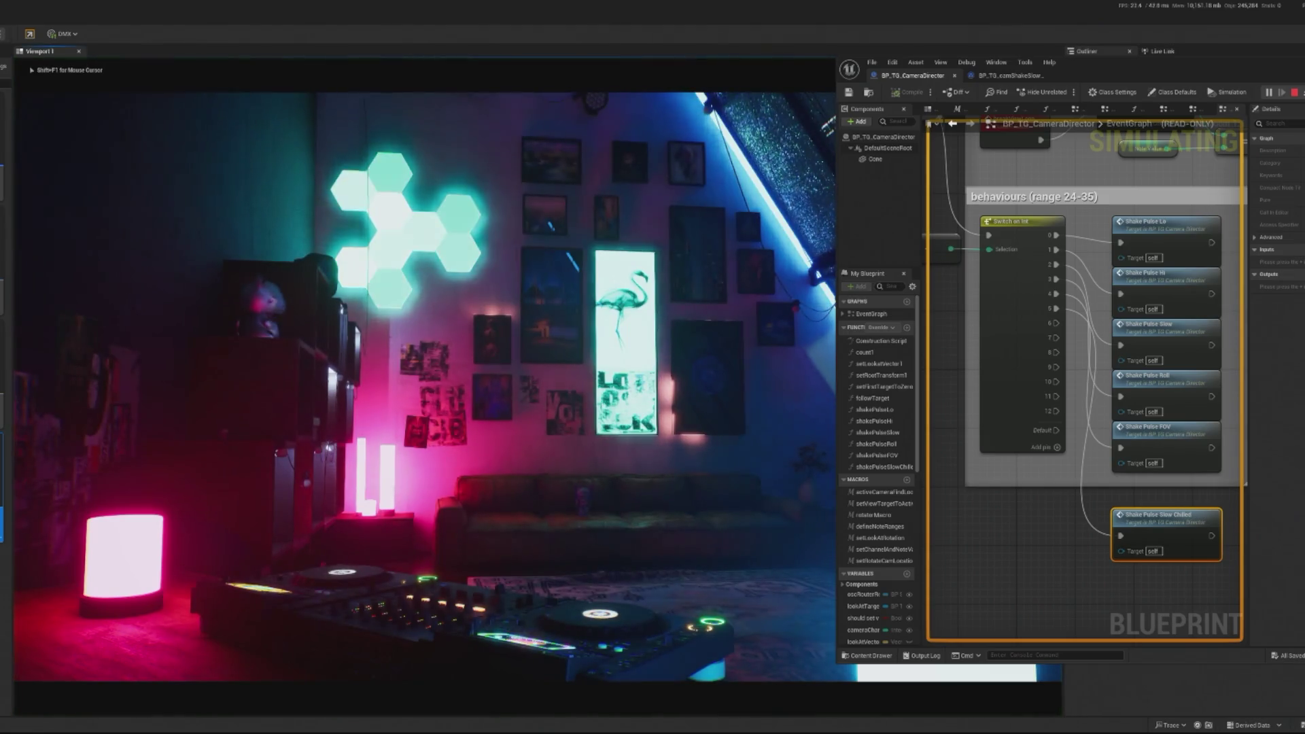
key("shift+F1")
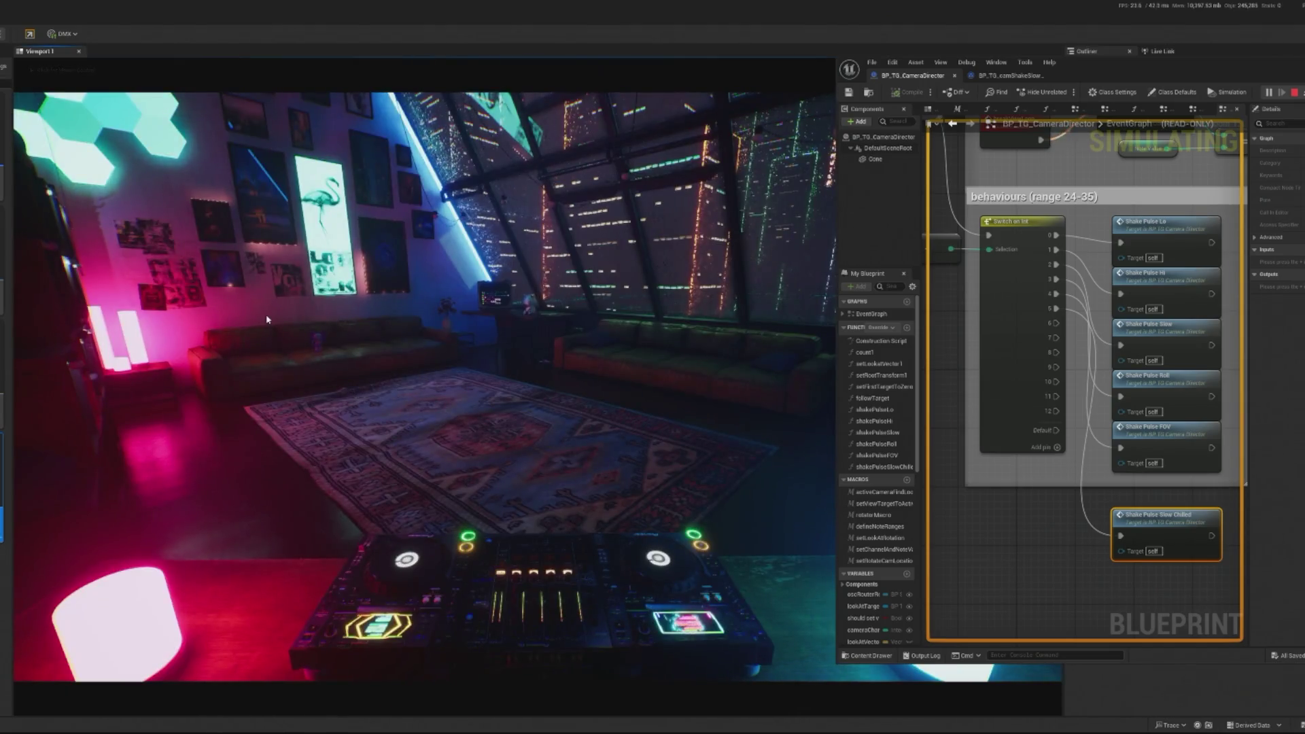
left_click(356, 393)
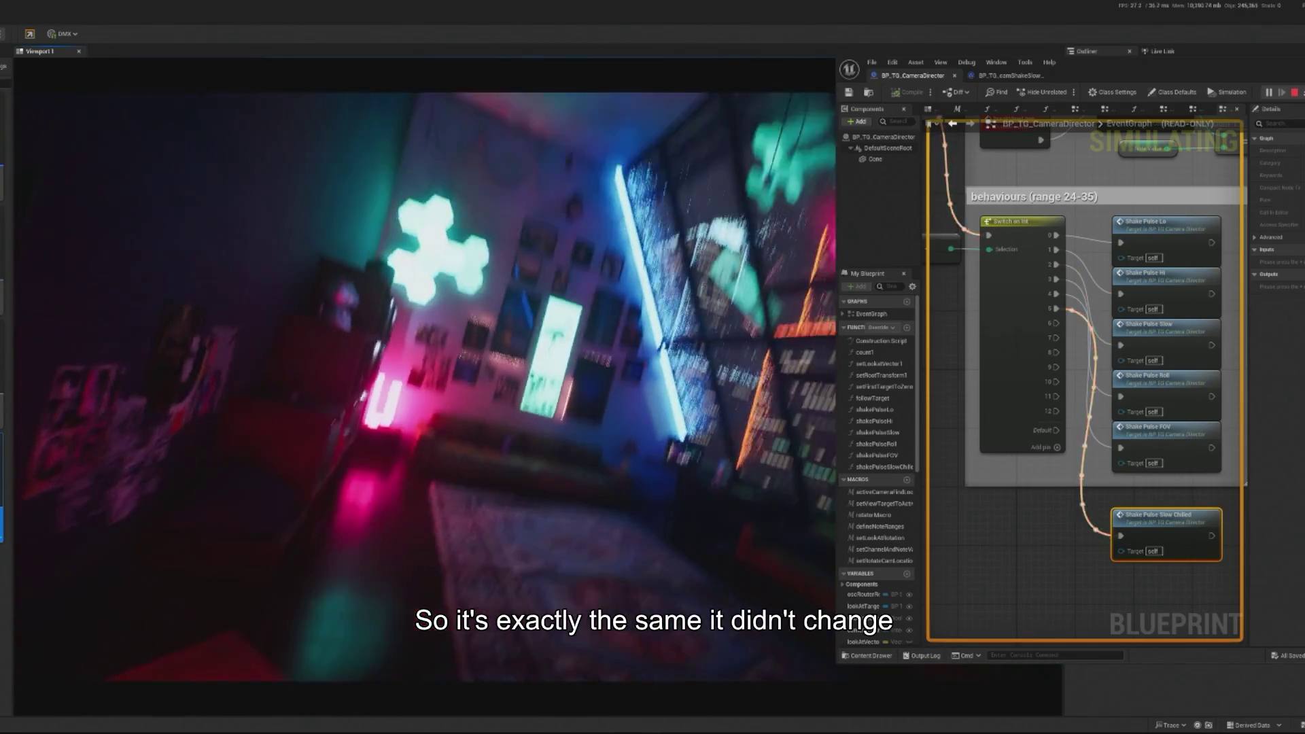
key("Escape")
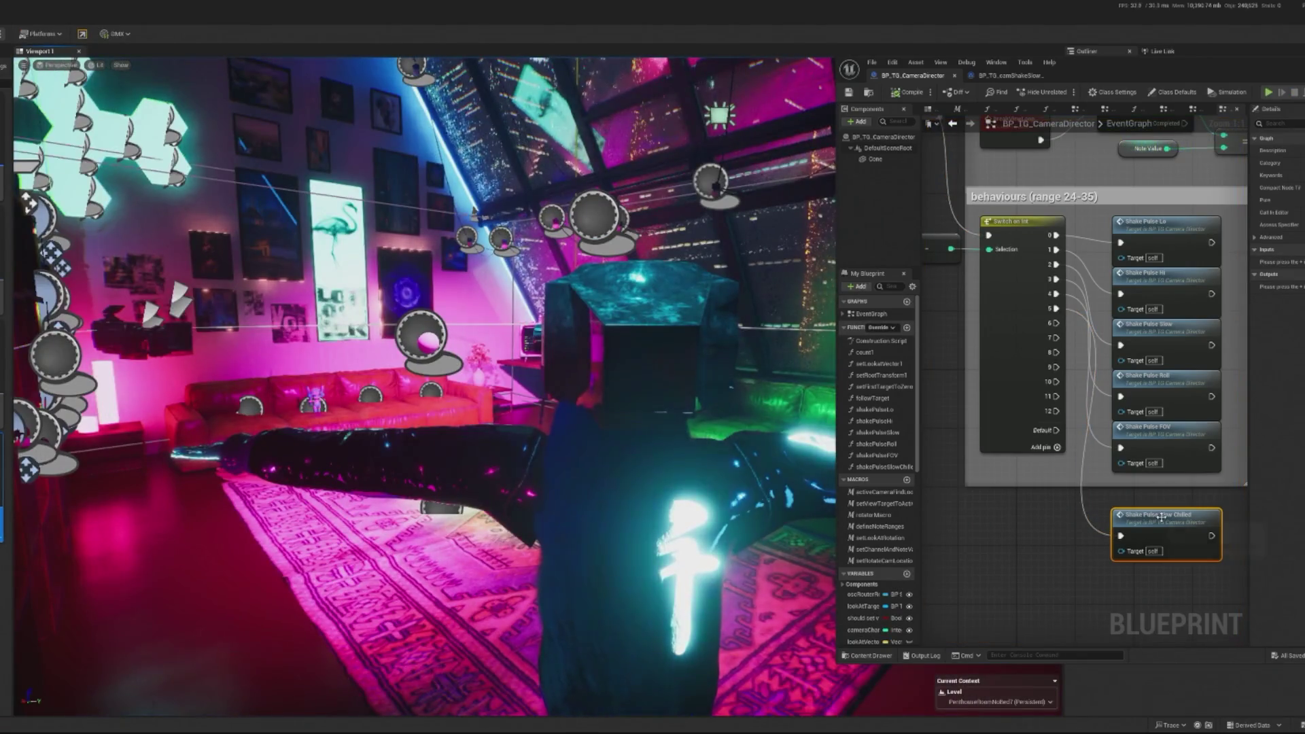
- Open shakePulseSlowChilled and reset the camShakeSlow Anim Scale to 1.0
double_click(1161, 517)
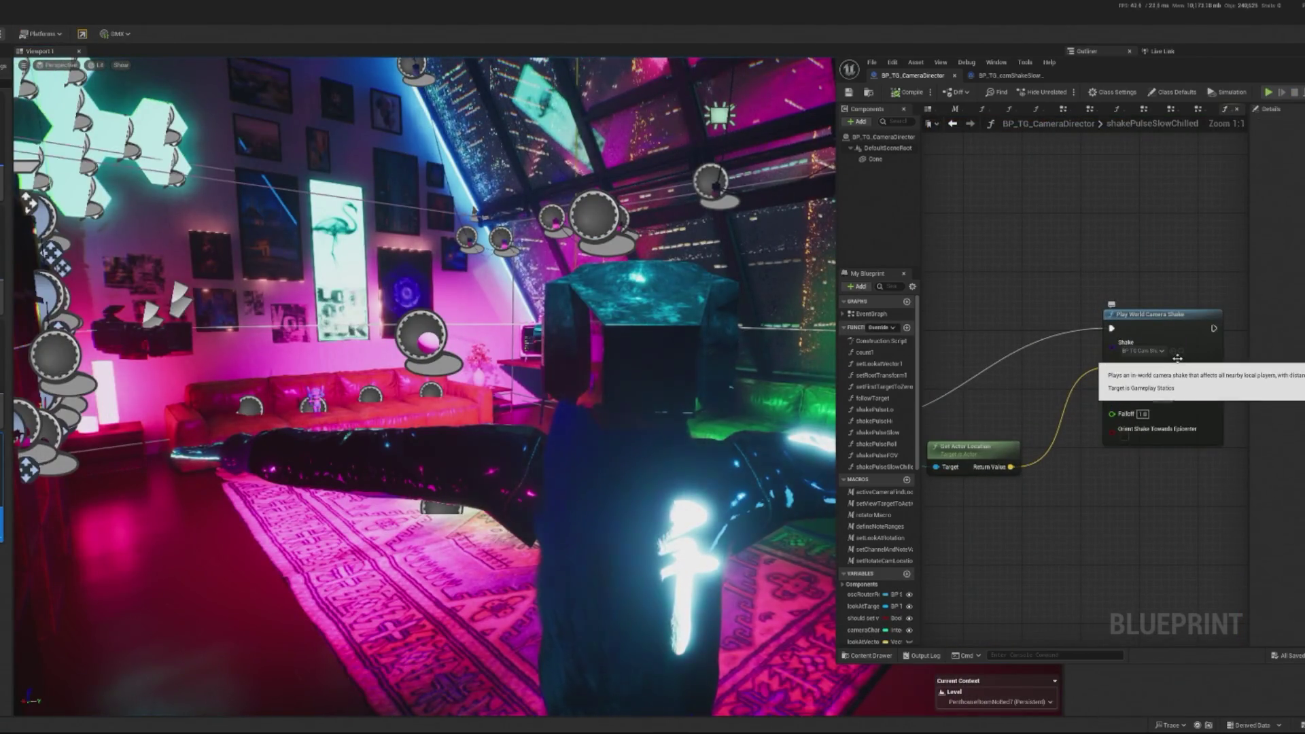
left_click(1183, 351)
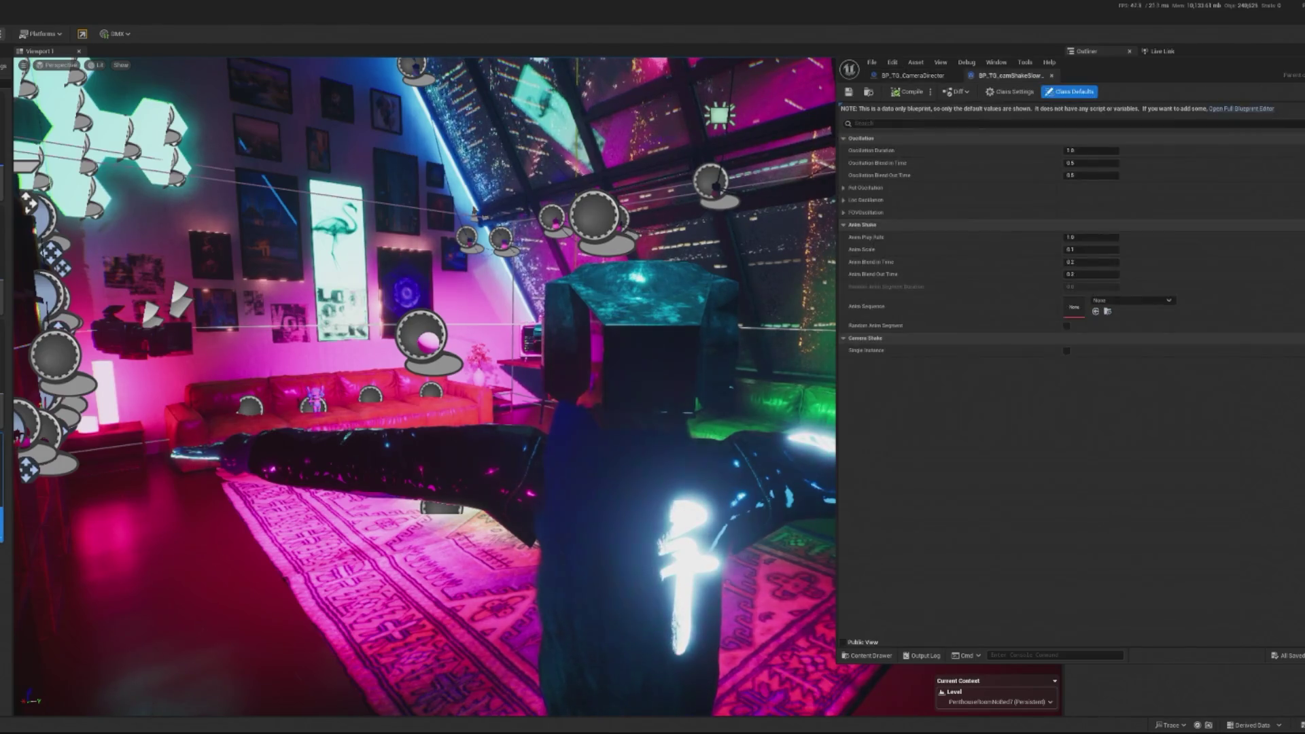
left_click_drag(1085, 248, 1195, 239)
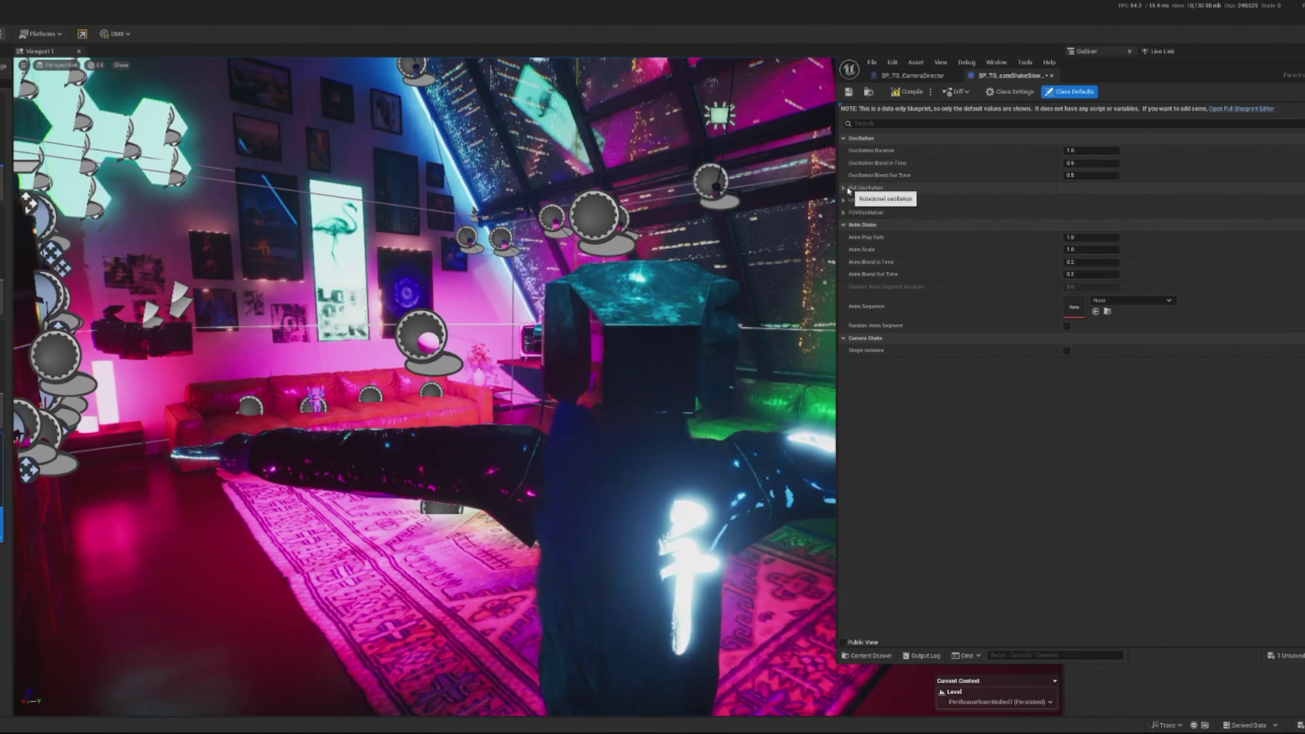
- Expand the pitch, FOV, location X/Y/Z and yaw oscillation settings
left_click(850, 189)
left_click(851, 200)
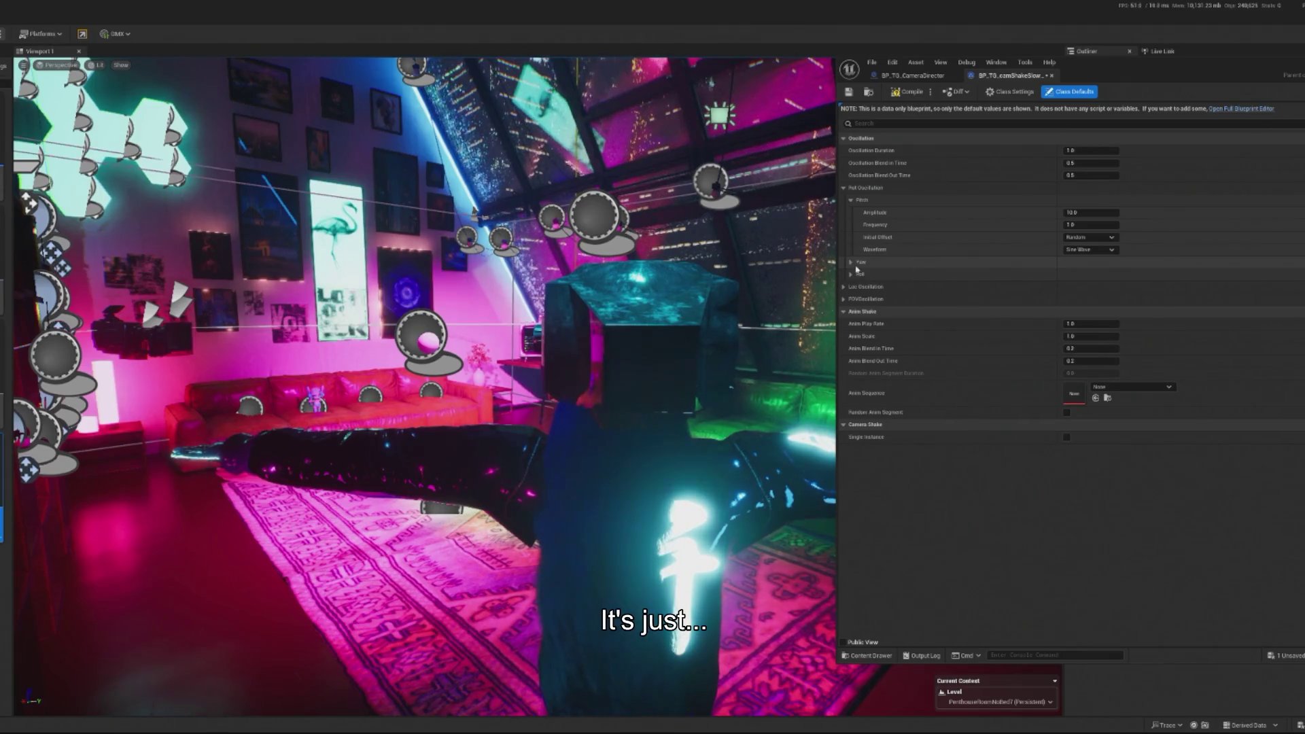
left_click(844, 299)
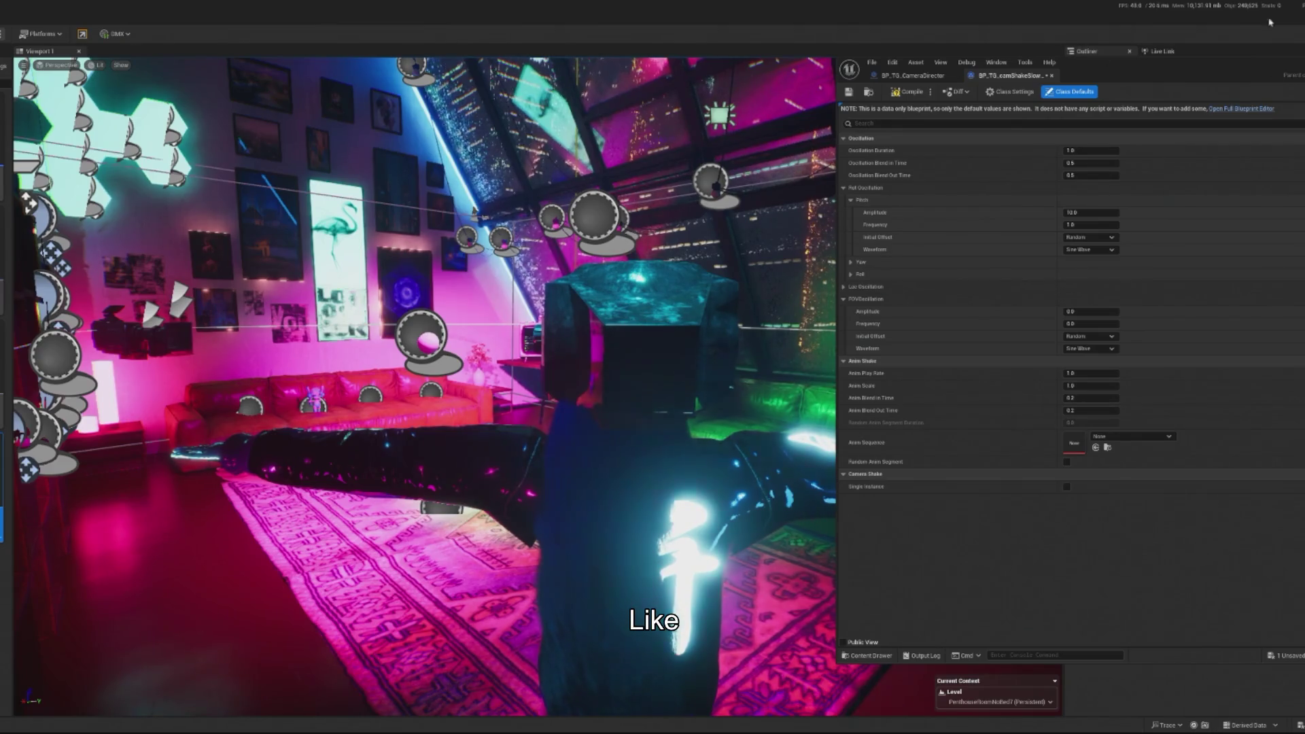
left_click(846, 287)
left_click(850, 299)
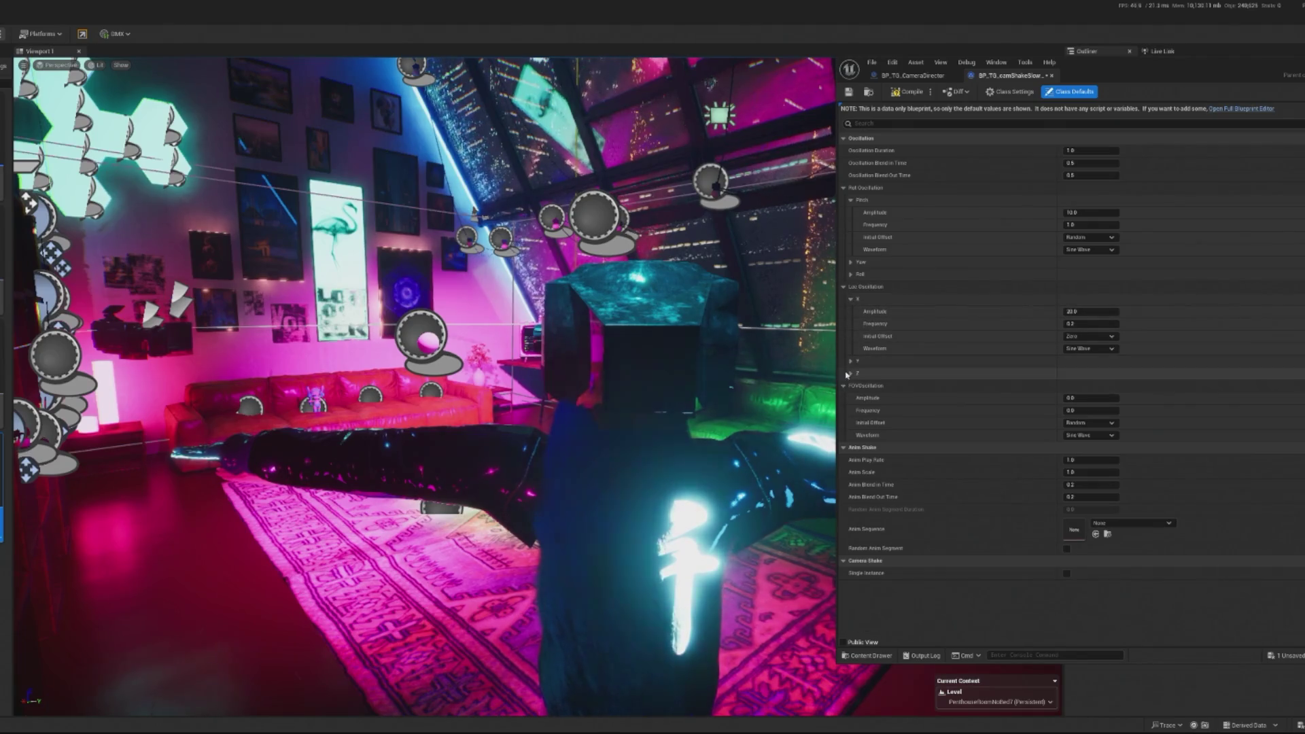
left_click(851, 361)
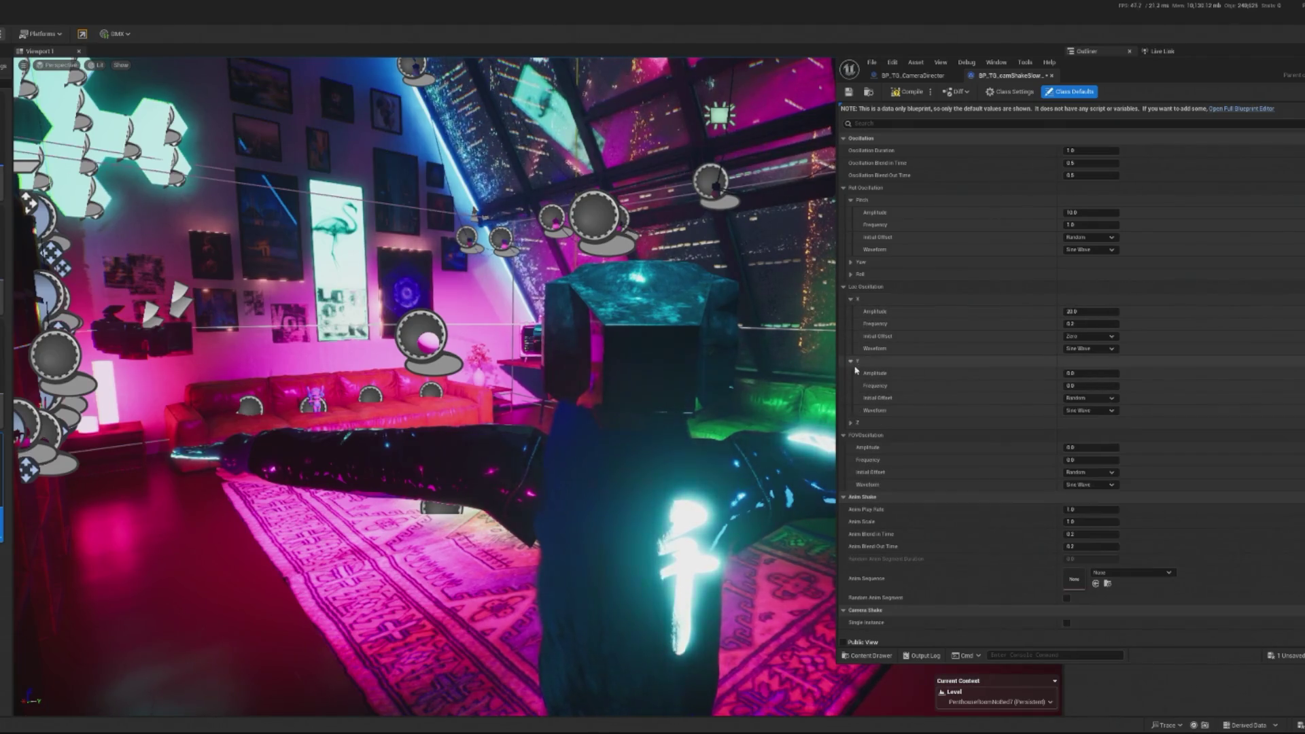
left_click(851, 423)
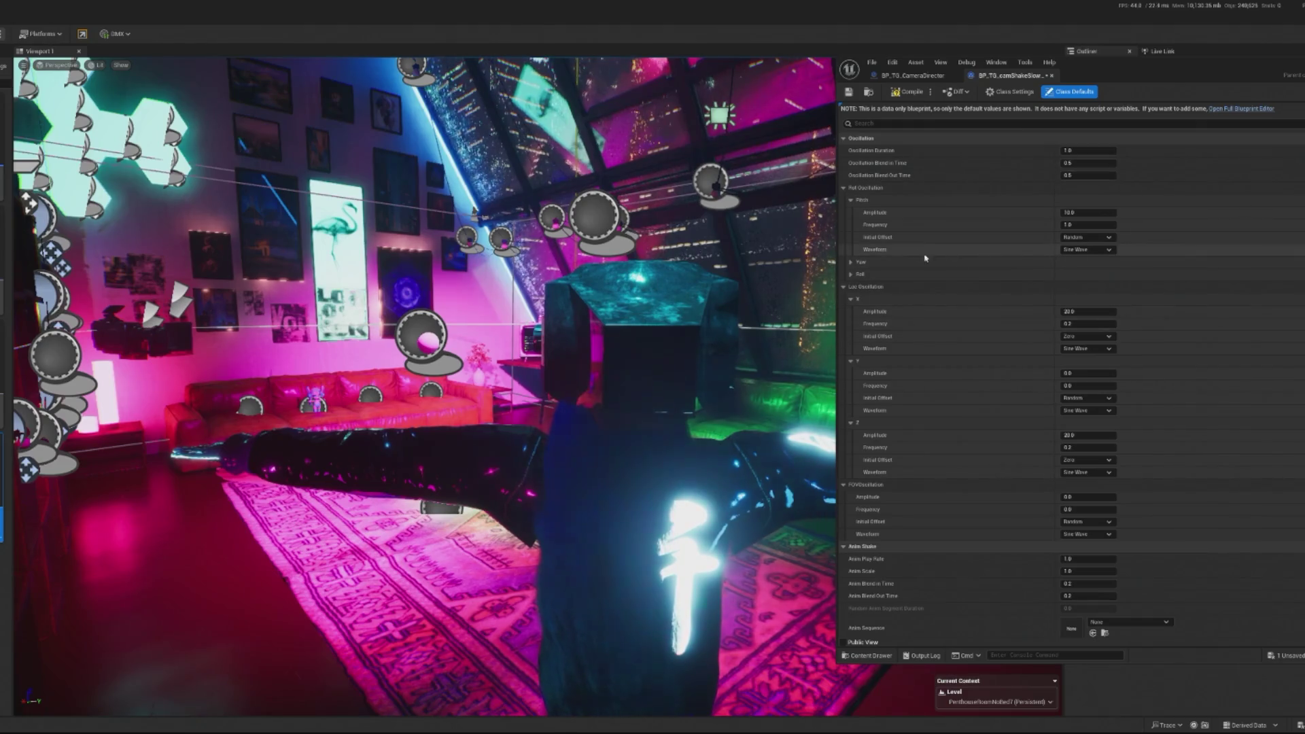
left_click(851, 261)
- Set the pitch, yaw and roll oscillation amplitudes to 2.5
left_click(851, 324)
left_click(1087, 212)
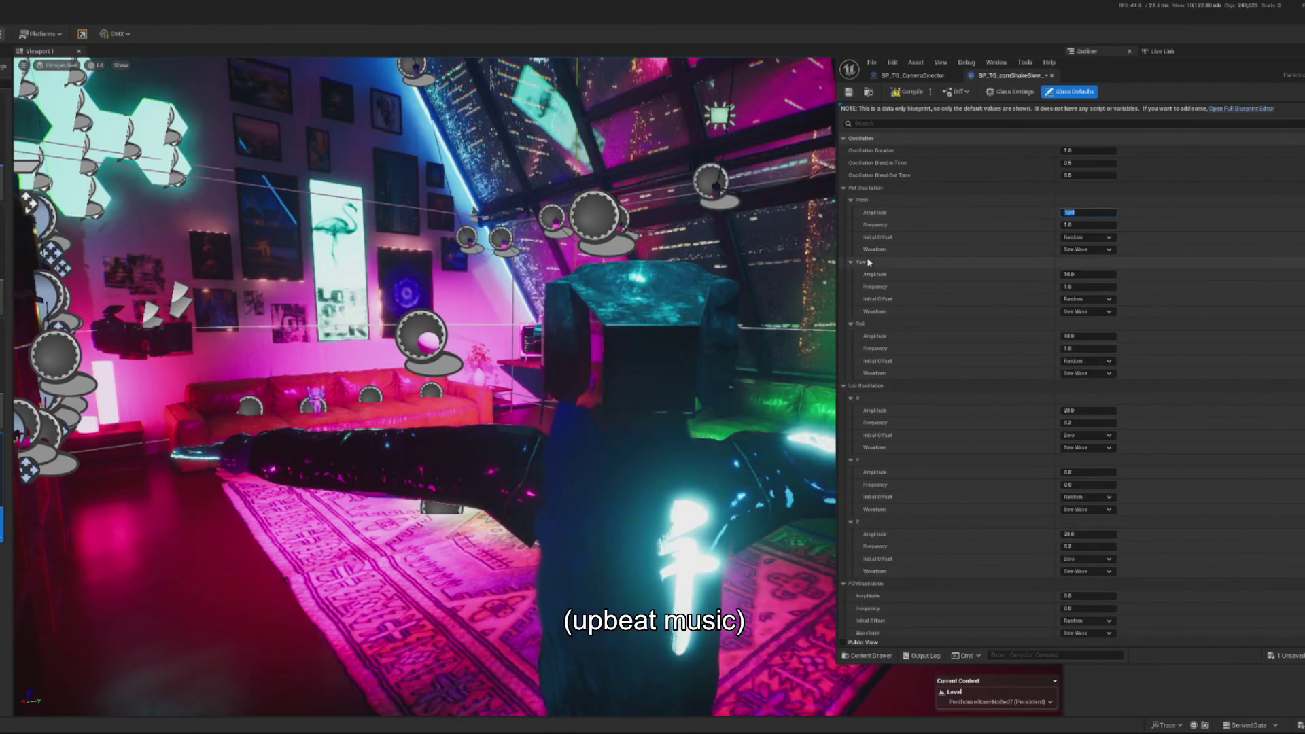
type("2.5")
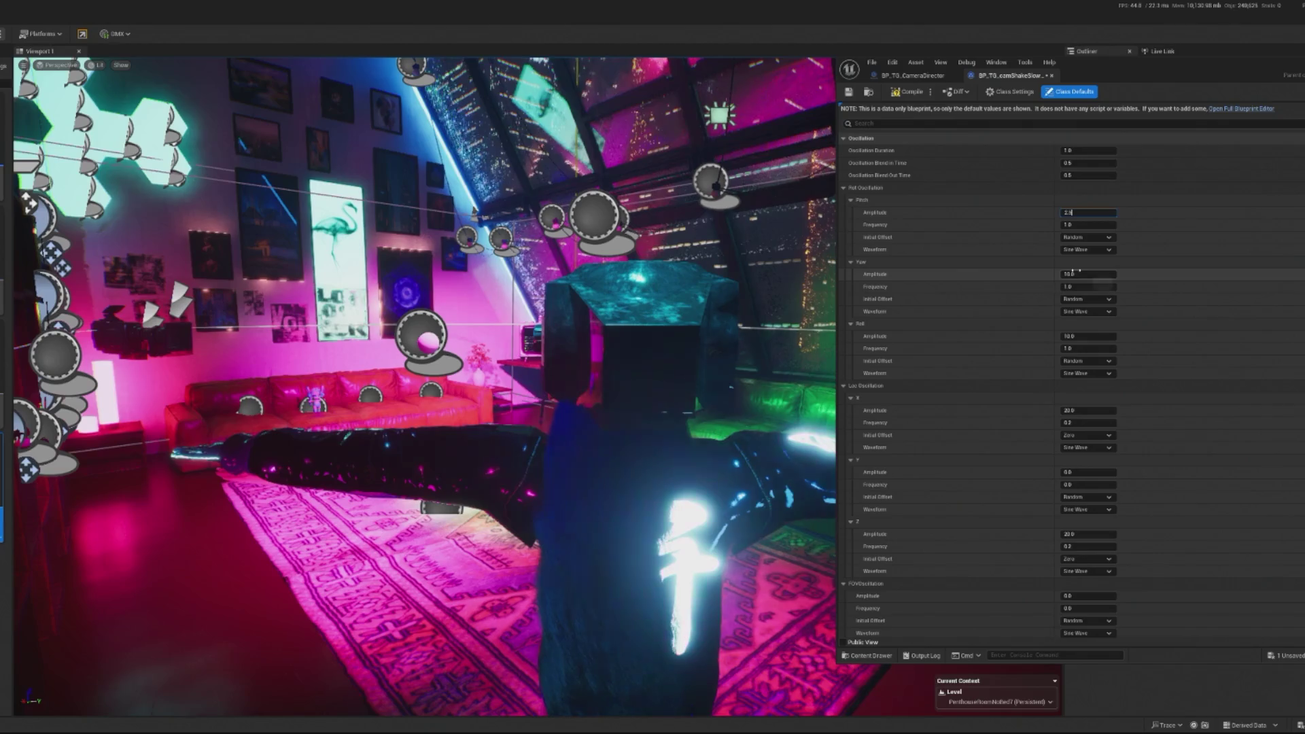
left_click(1072, 275)
type("2.5")
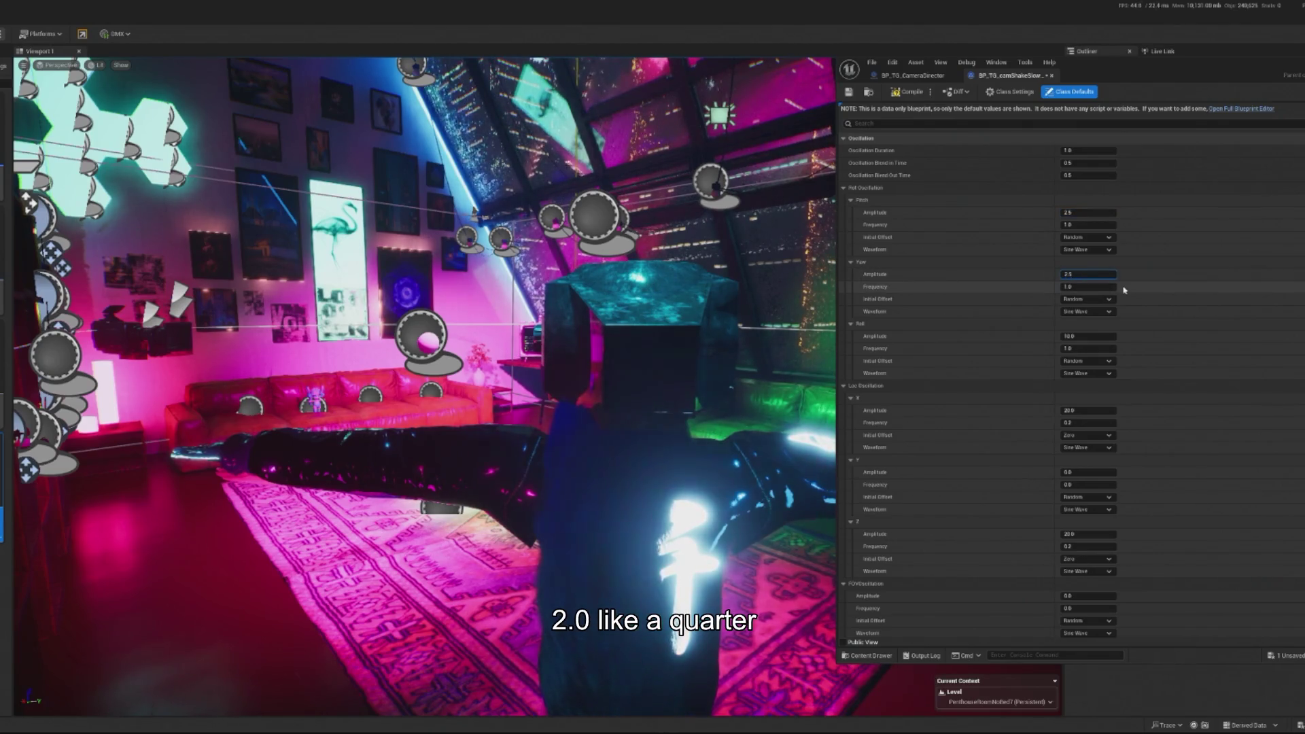
left_click(1083, 336)
type("2")
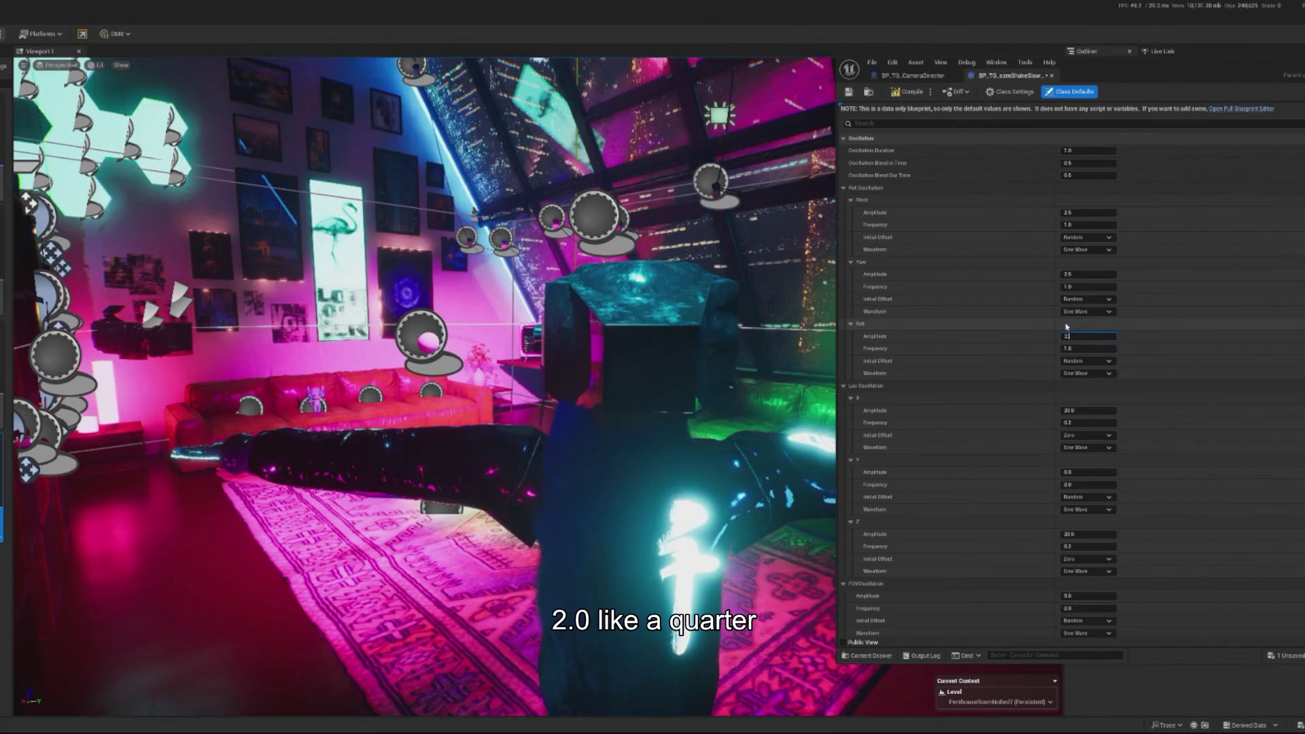
left_click(1084, 410)
type("5")
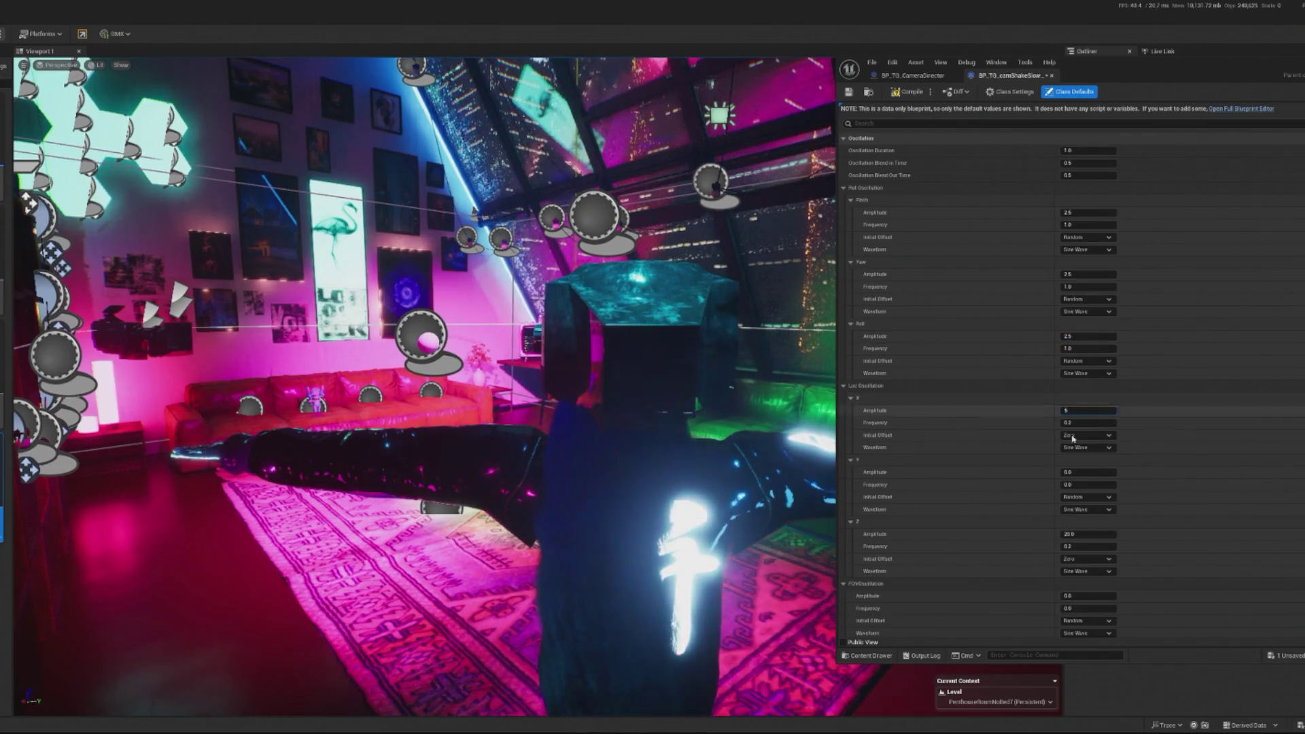
- Set the X and Z location amplitudes to 5.0 and save the camera shake
scroll(1195, 440, "down", 1)
left_click(1084, 504)
type("5")
key("Return")
scroll(936, 372, "down", 3)
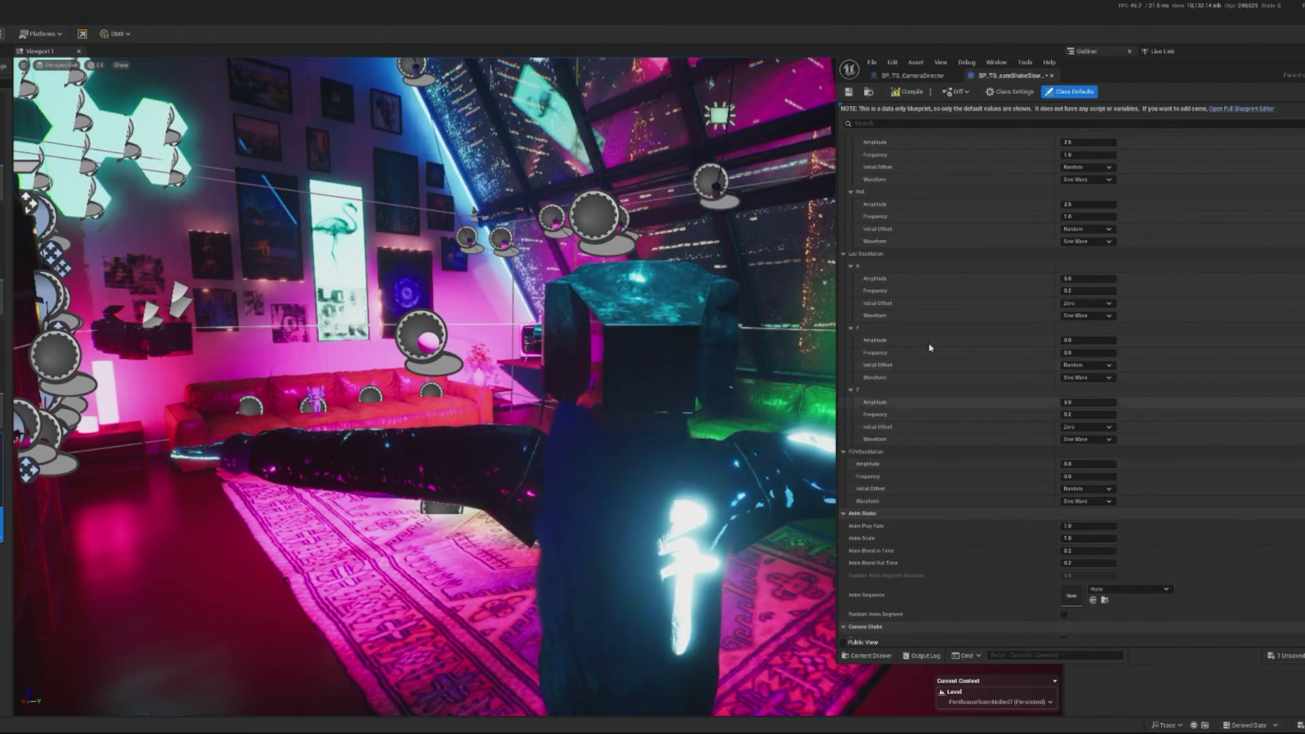
left_click(904, 91)
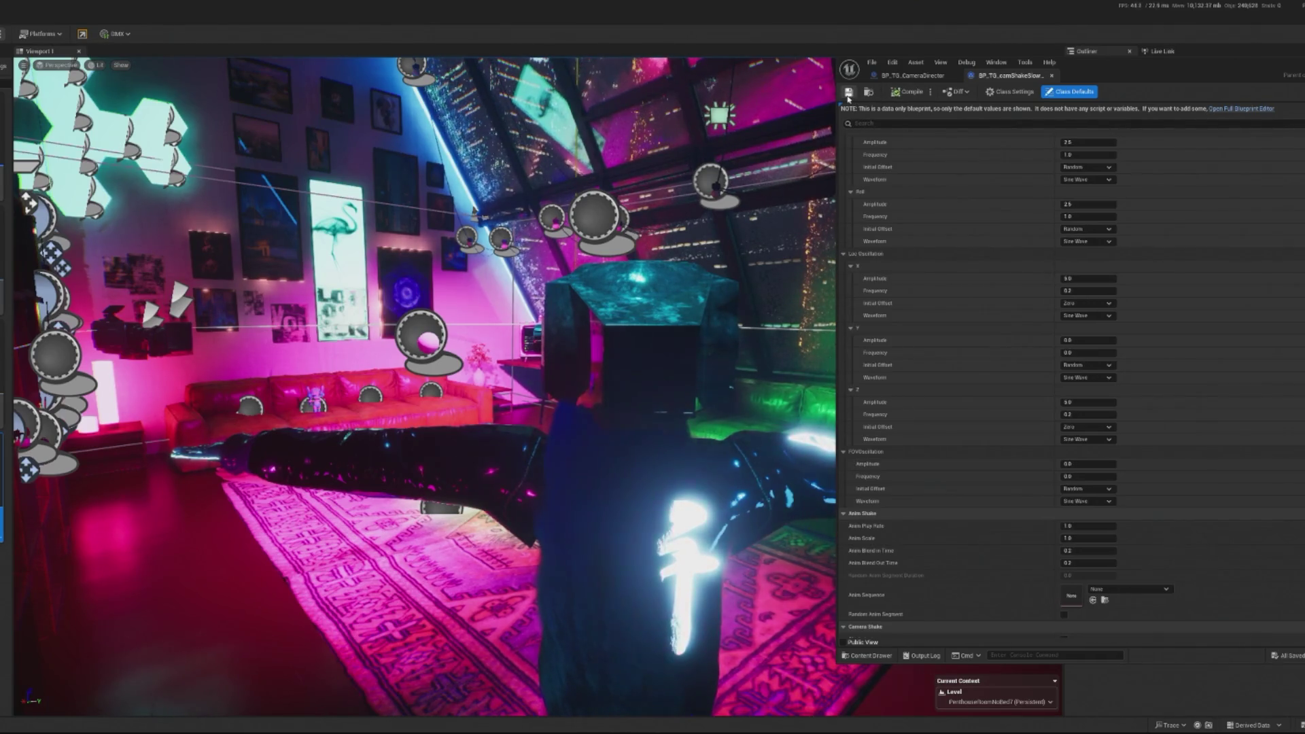
- Hide the shake editor, play-test the level with the gentler camera shake, then stop
key("ctrl+w")
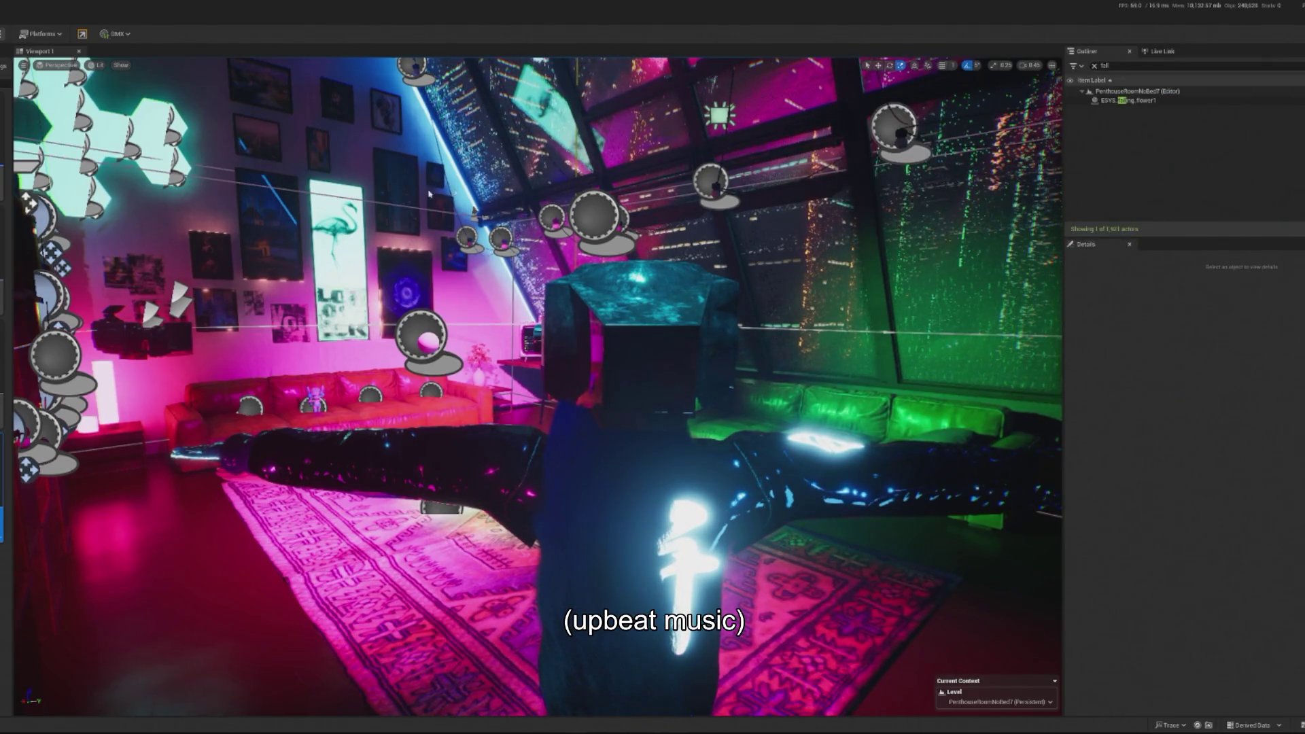
key("alt+p")
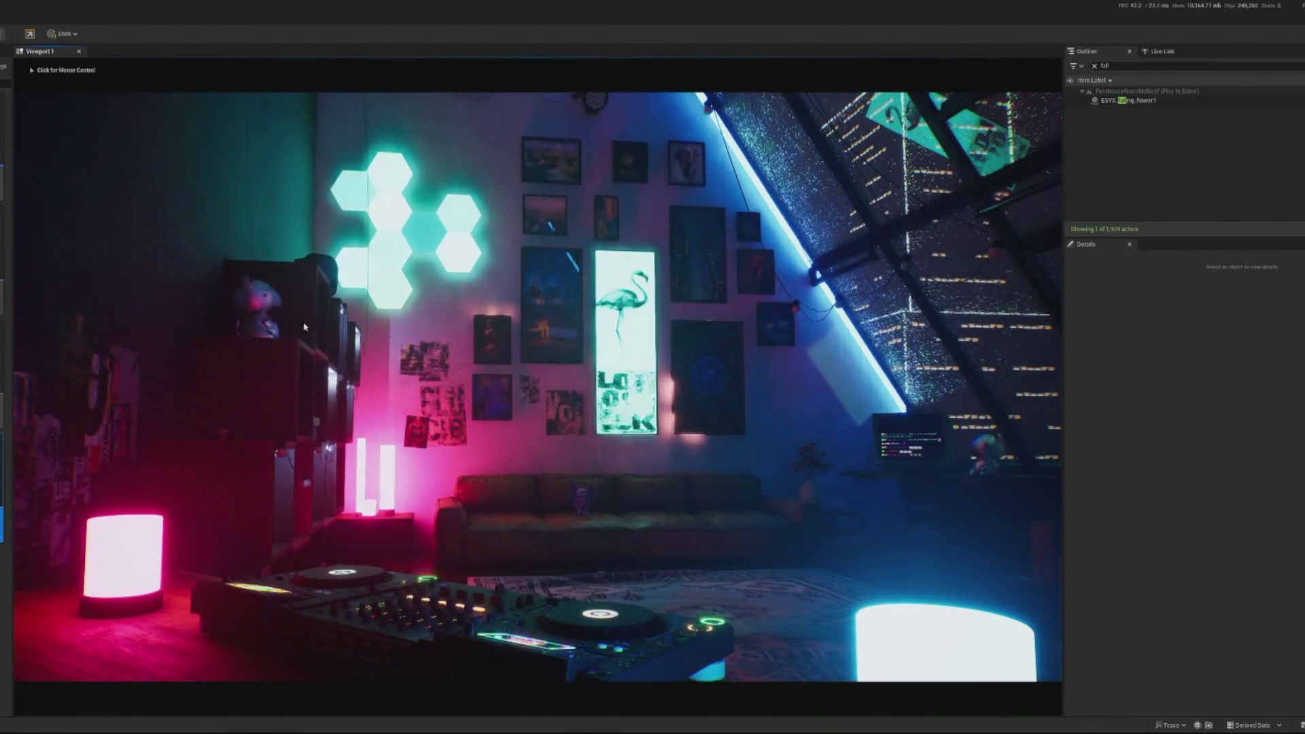
left_click(304, 314)
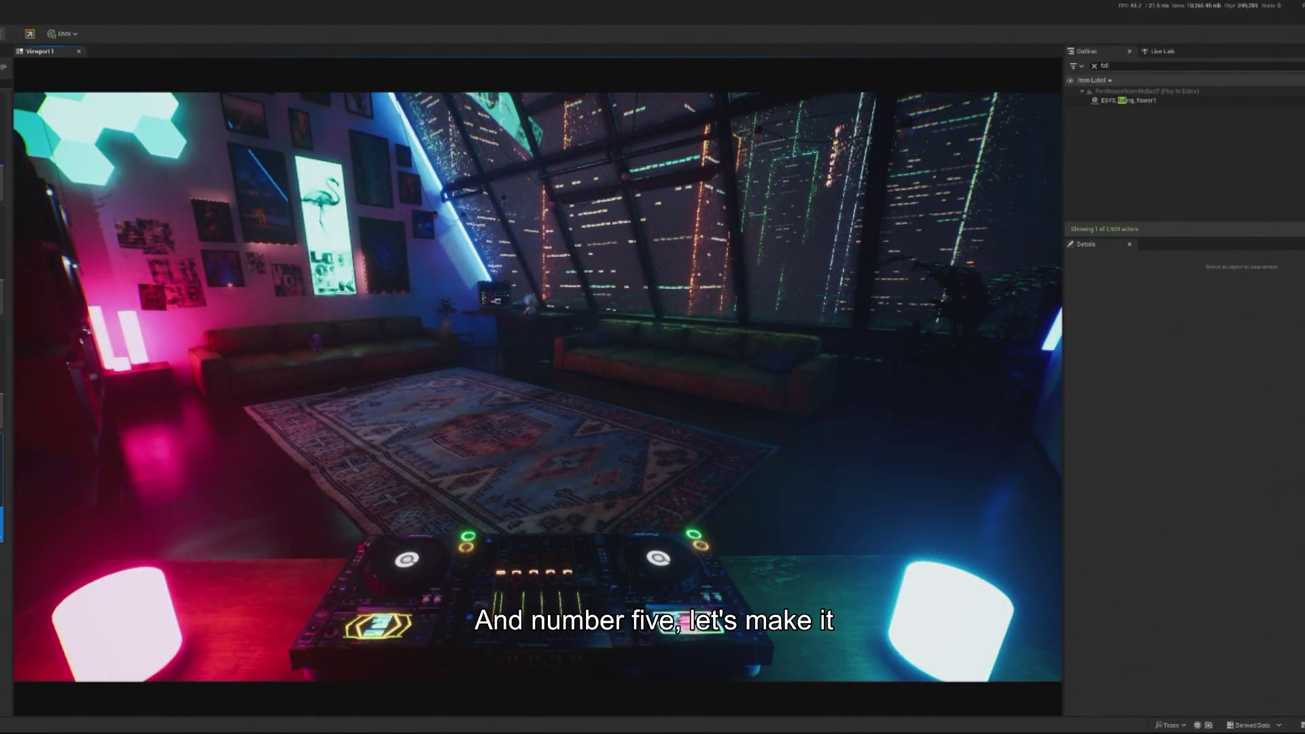
key("Escape")
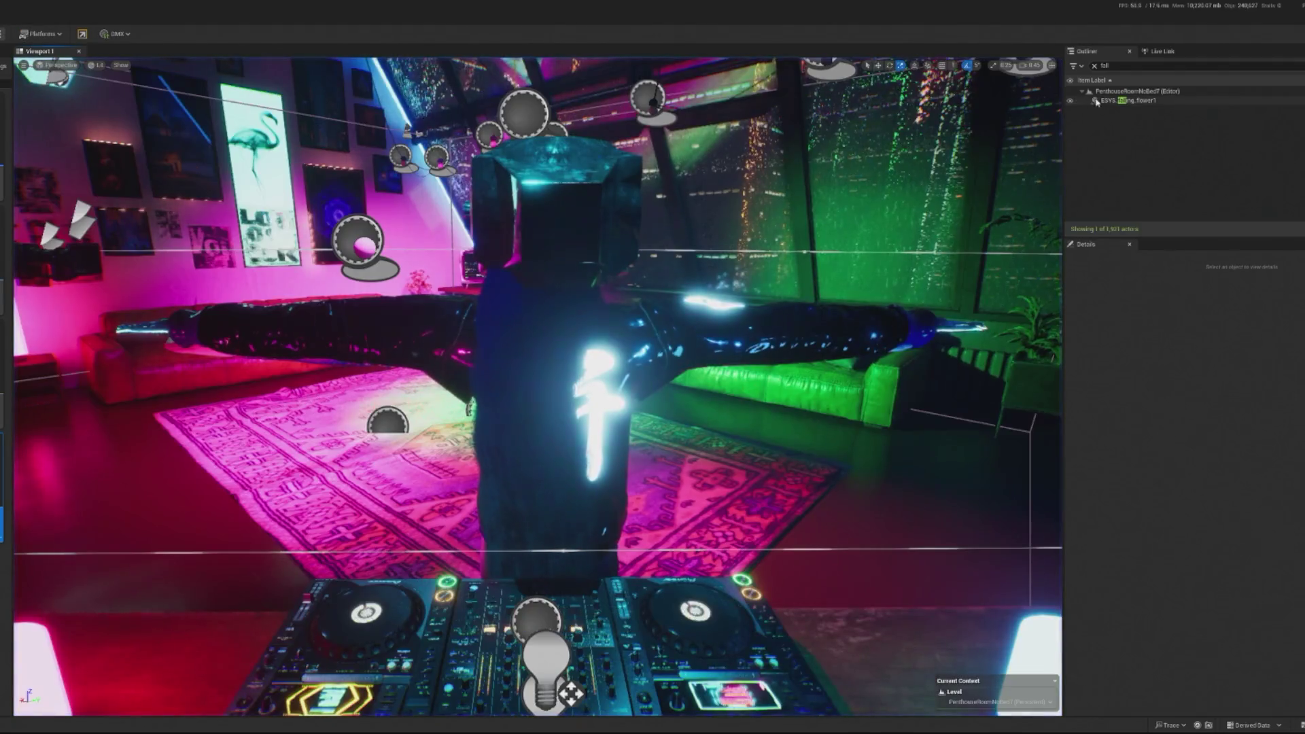
- Find BP_TG_CameraDirector via 'dir', open its EventGraph and select the Shake Pulse FOV node
left_click(1094, 66)
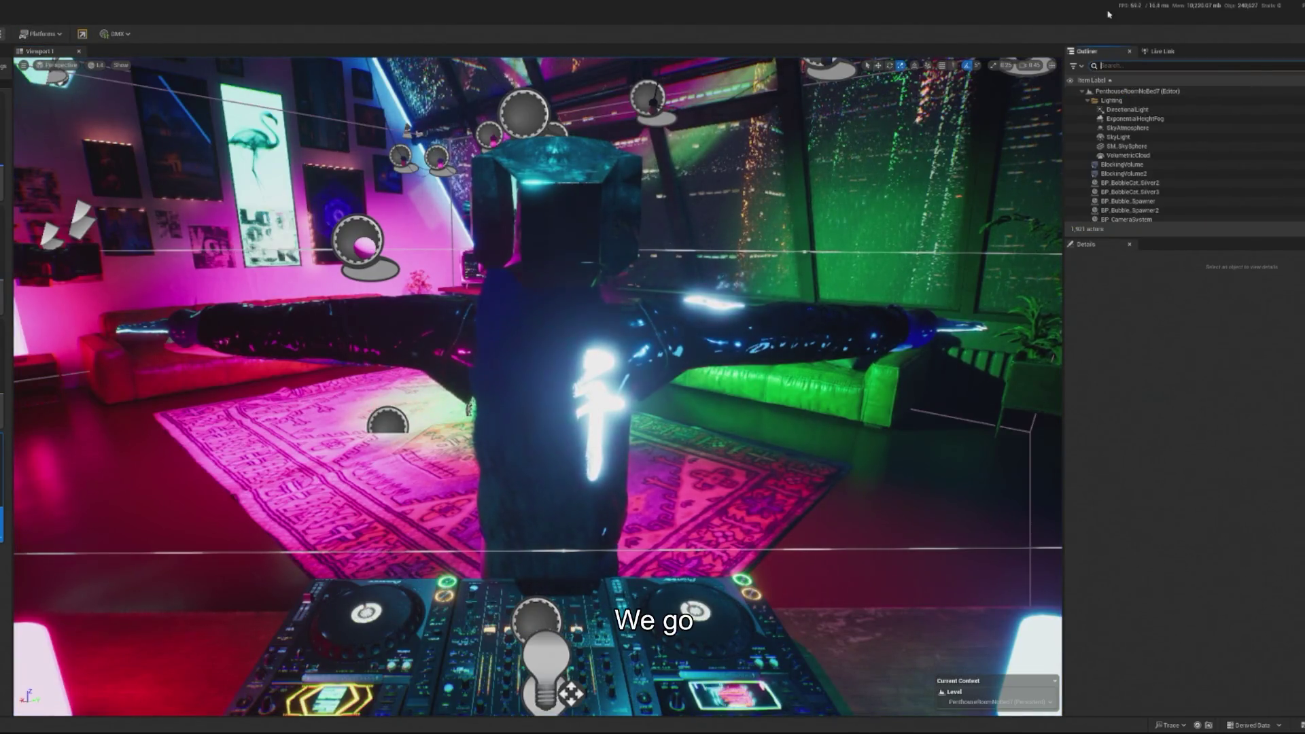
type("dir")
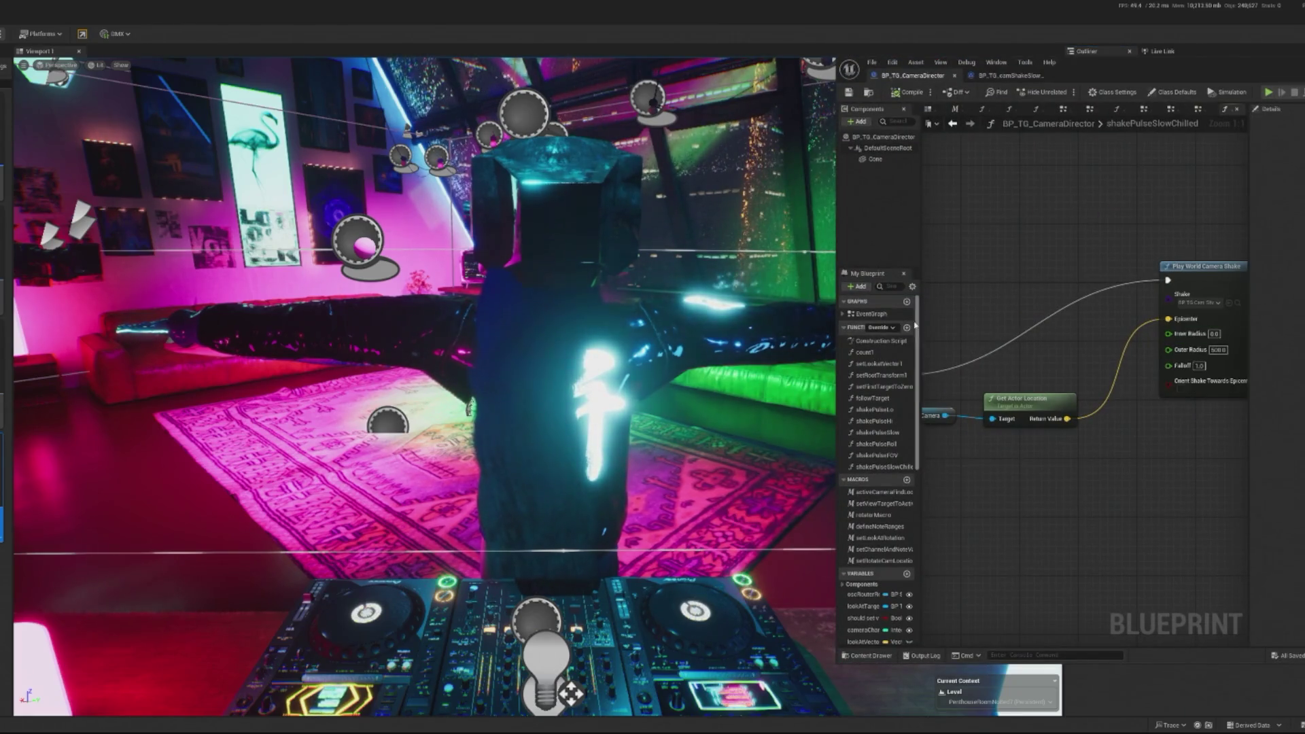
double_click(895, 315)
scroll(1099, 402, "up", 11)
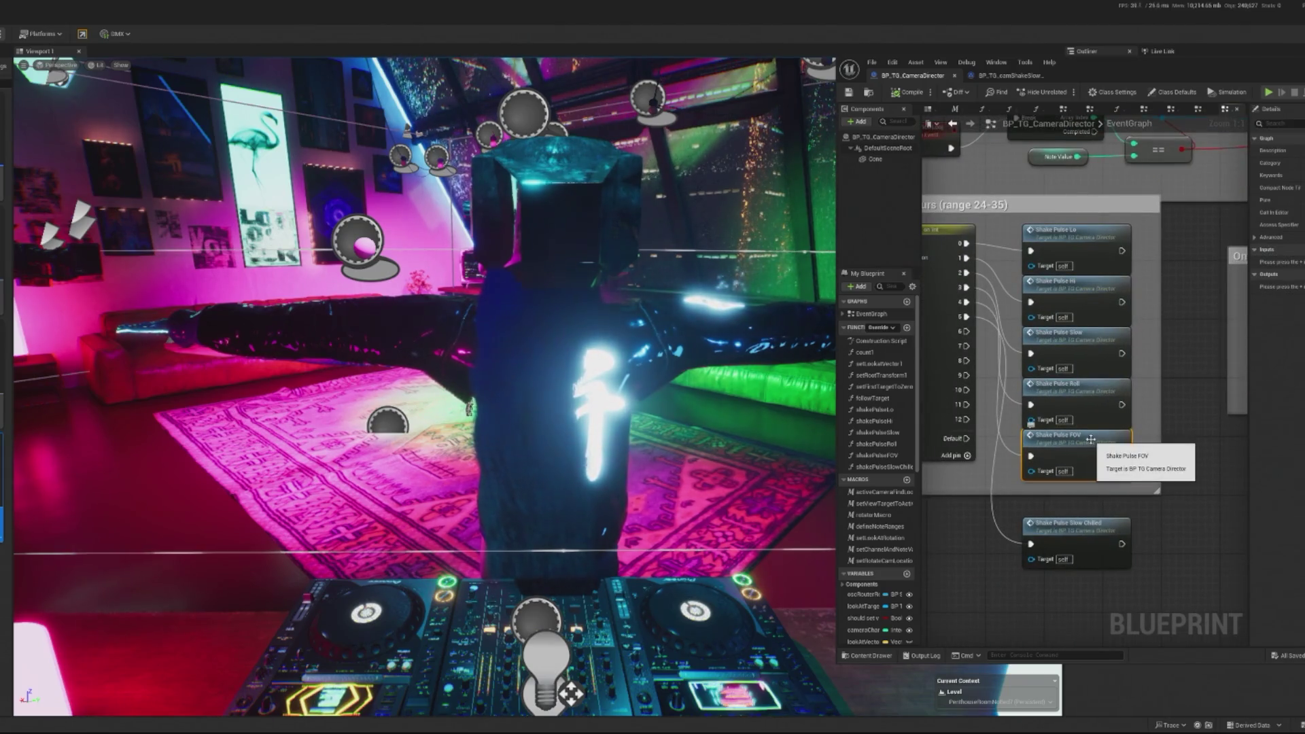
left_click(1092, 409)
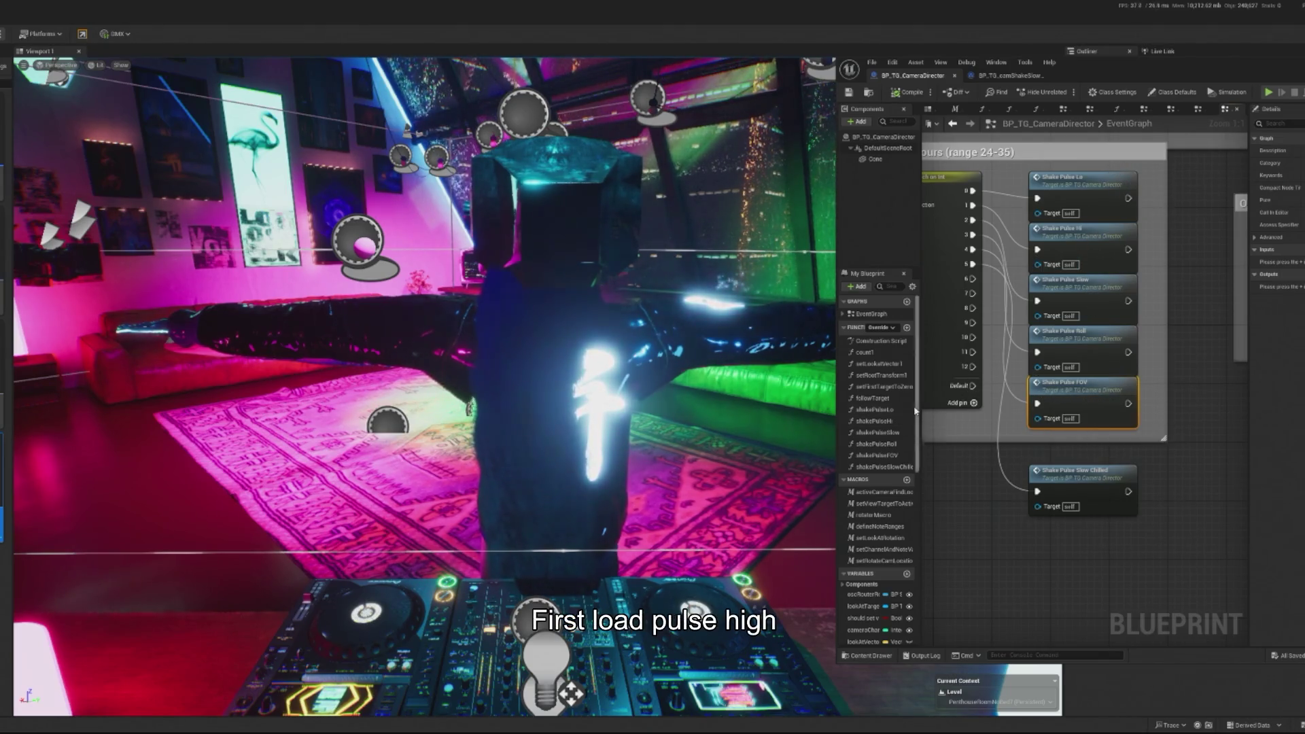
- Duplicate shakePulseFOV as shakePulseFOVChilled, and duplicate its camera shake asset
left_click(877, 454)
key("ctrl+w")
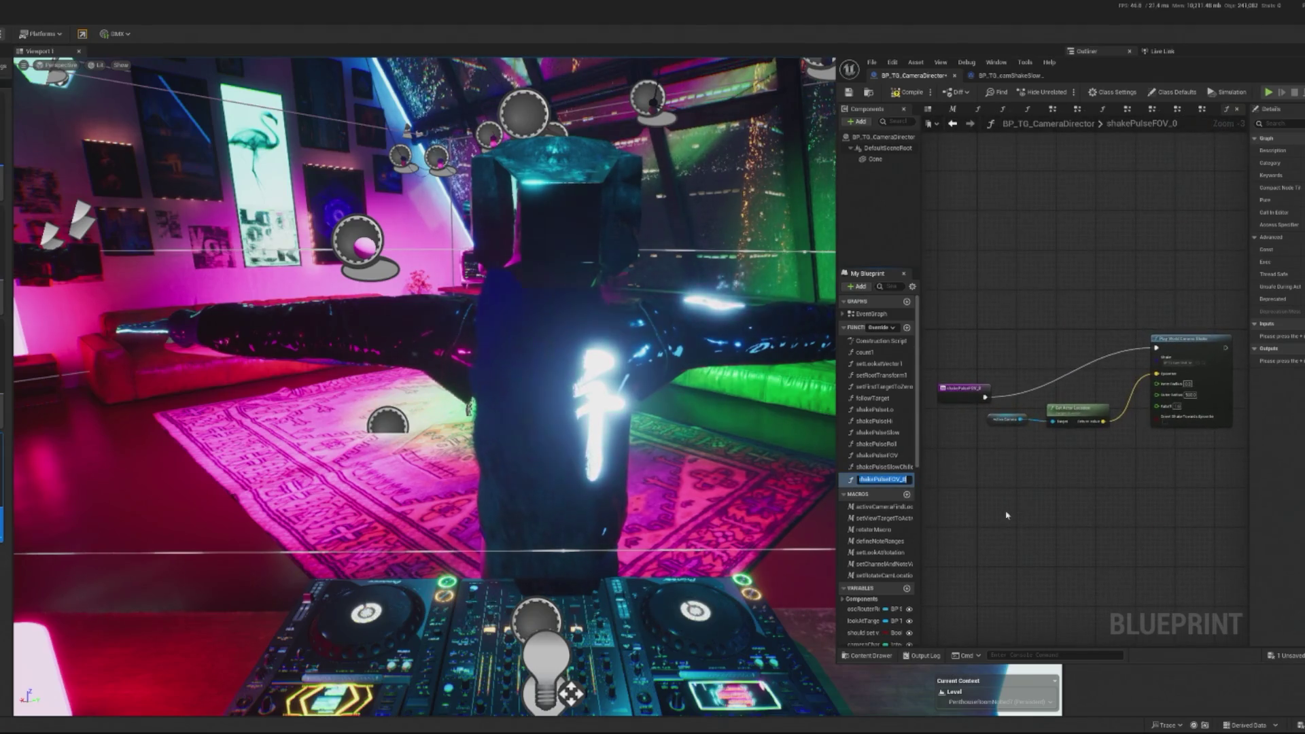
key("BackSpace")
key("BackSpace")
type("Chills")
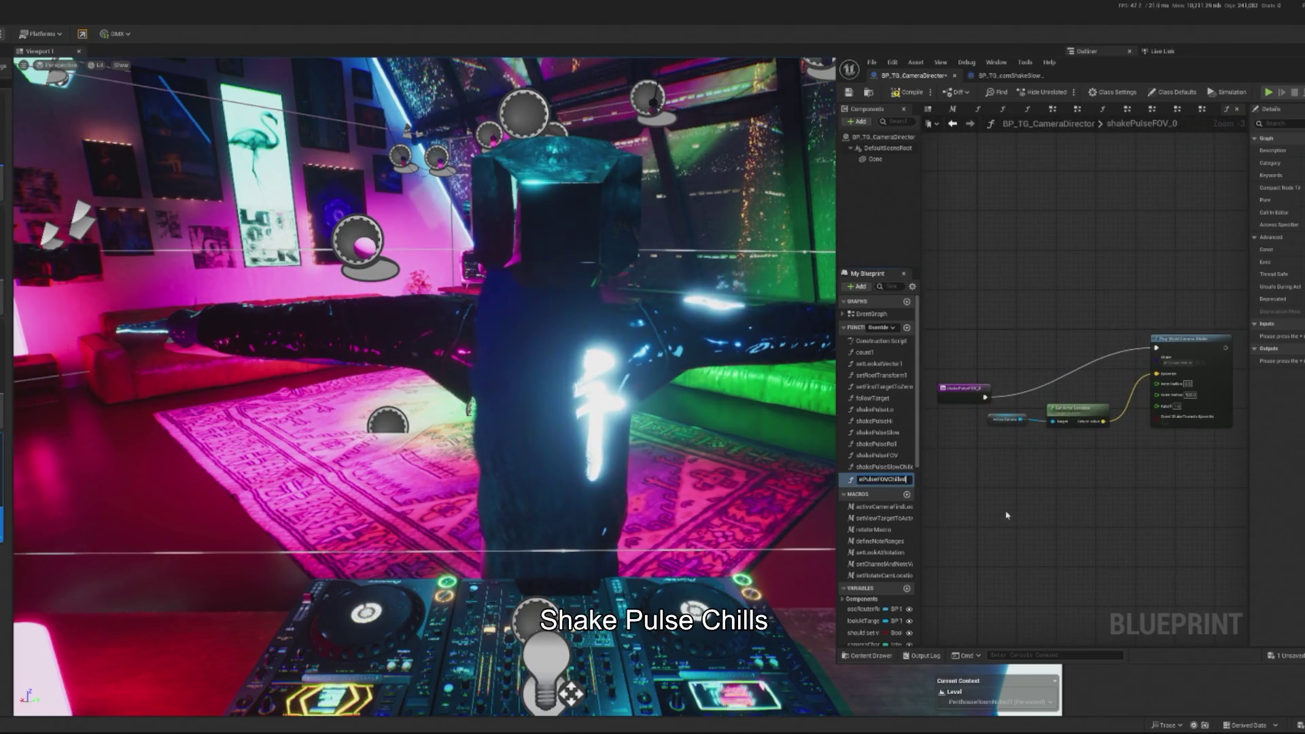
key("Return")
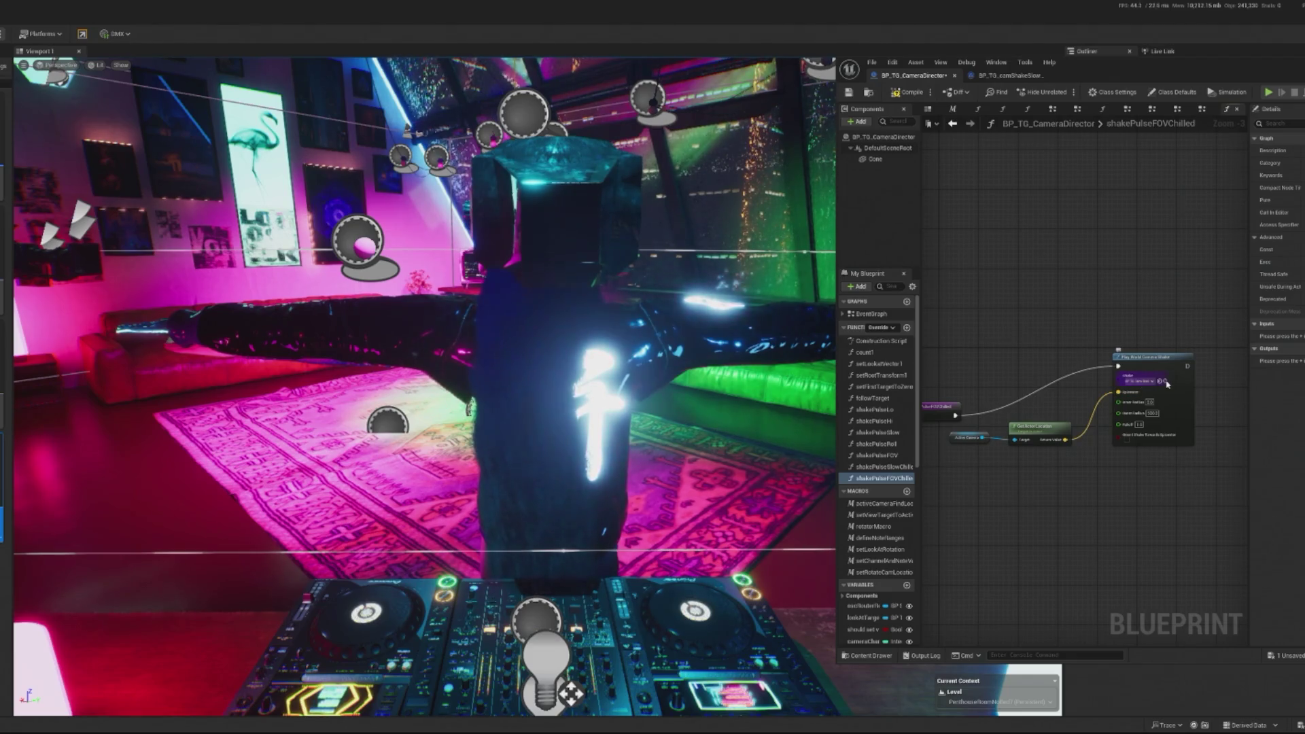
right_click(3, 138)
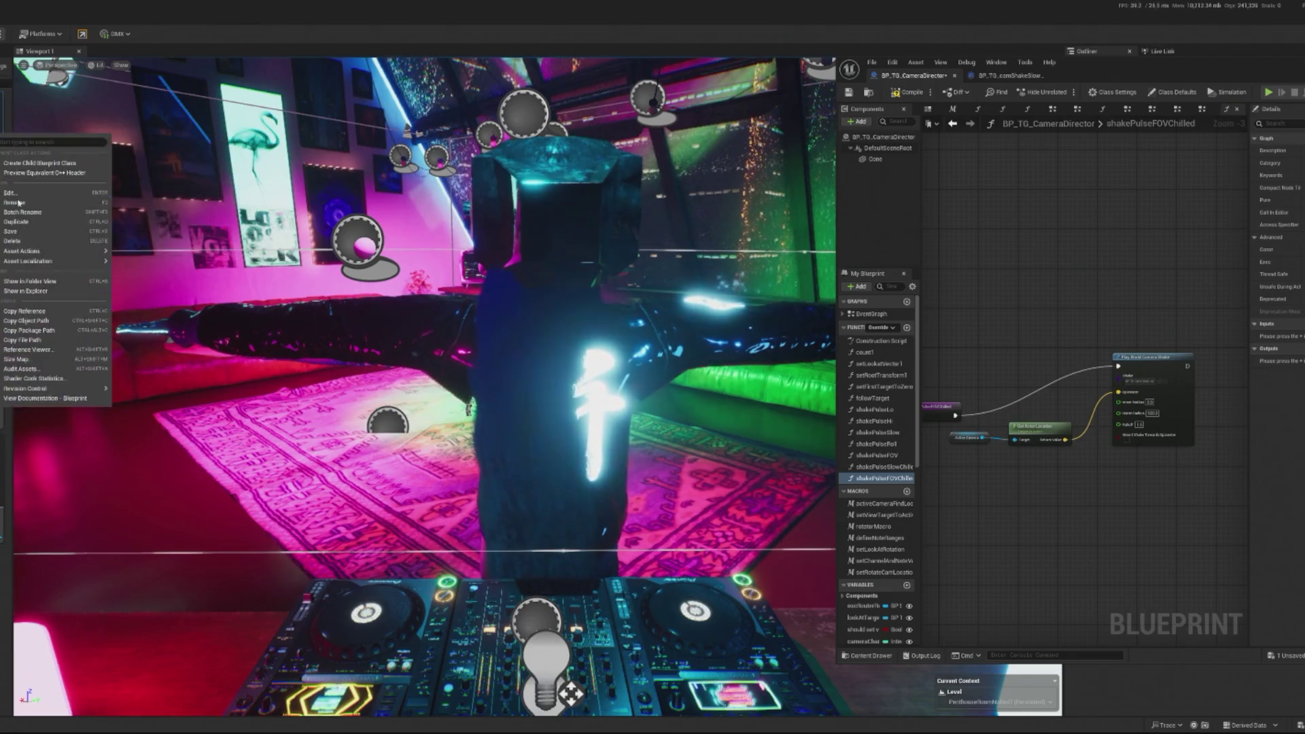
left_click(17, 222)
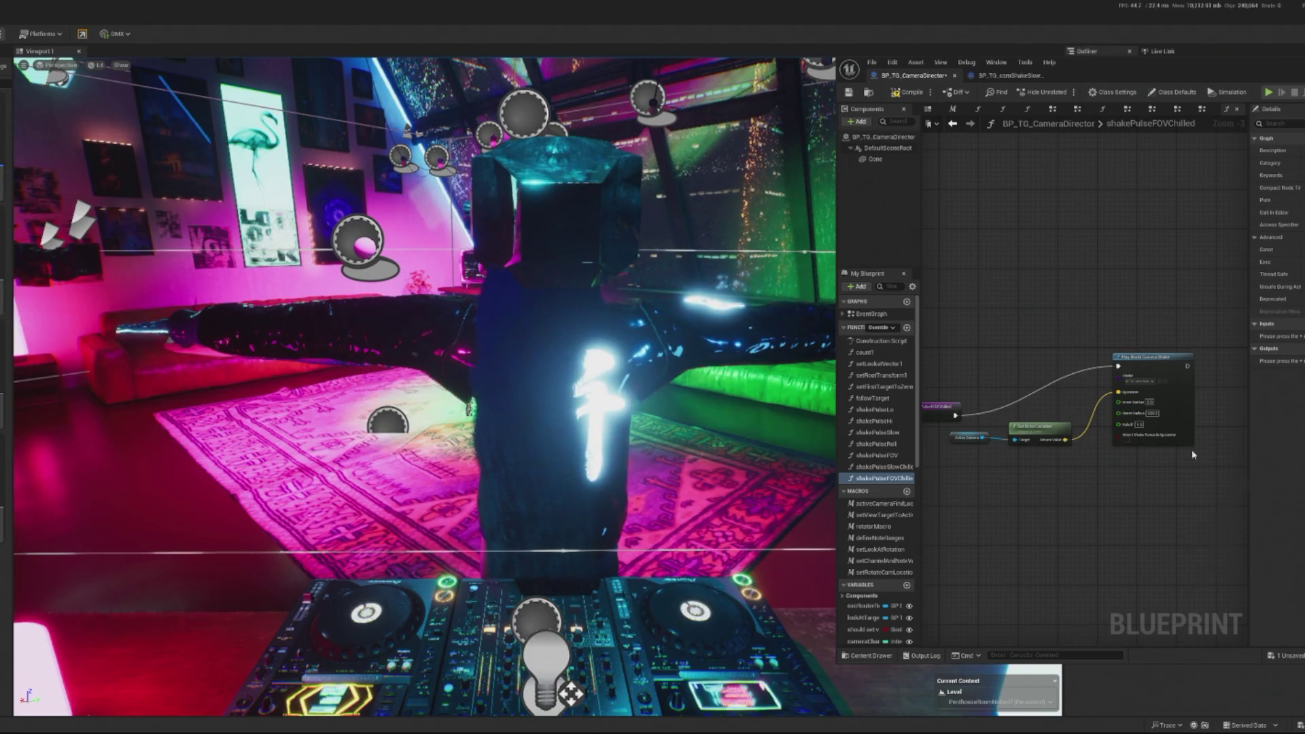
- Adjust the duplicated FOV camera shake's oscillation amplitude settings and save the shake asset
left_click(918, 76)
scroll(1142, 393, "up", 3)
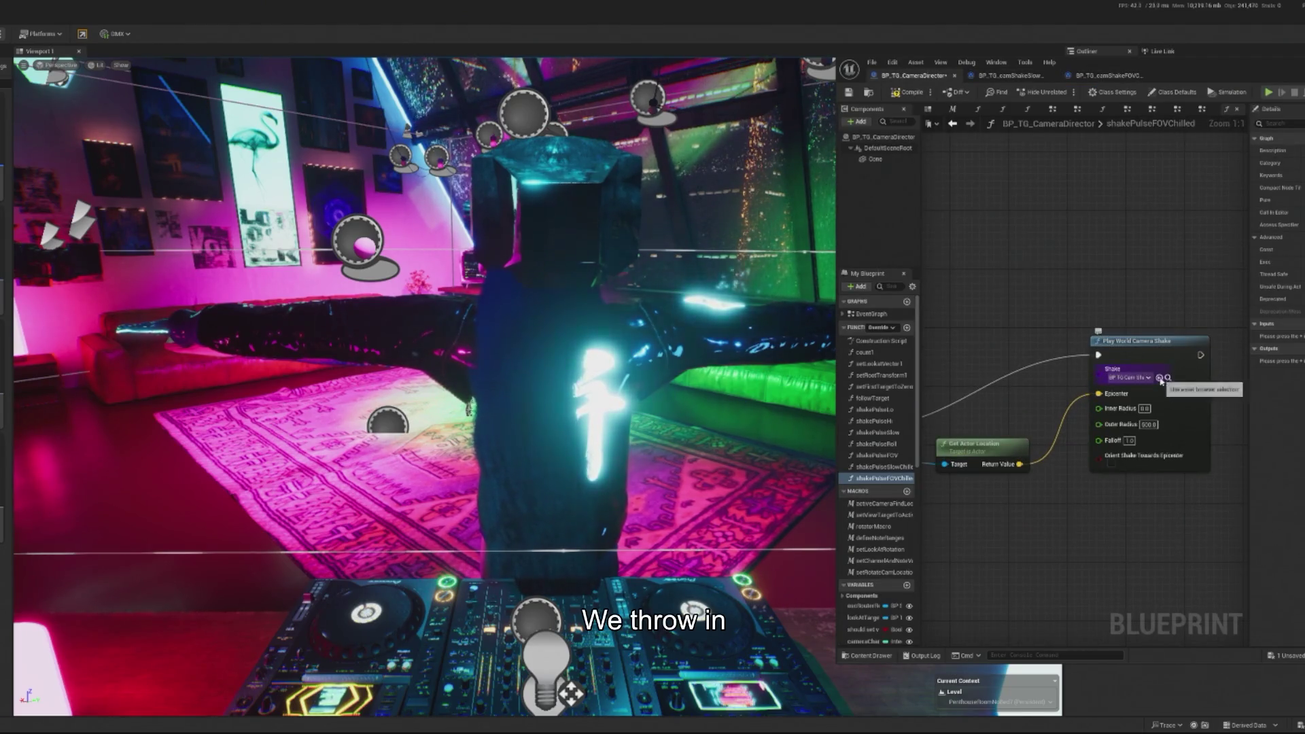
left_click(1037, 80)
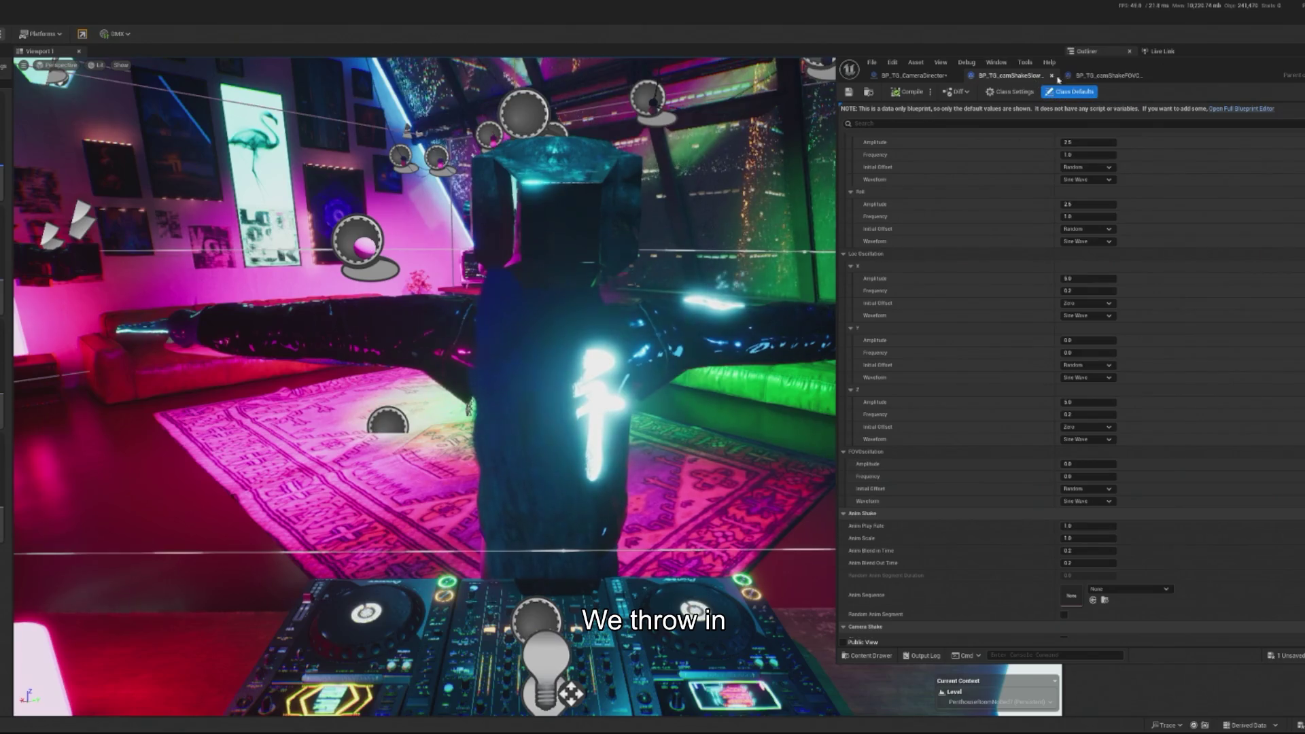
left_click(1108, 75)
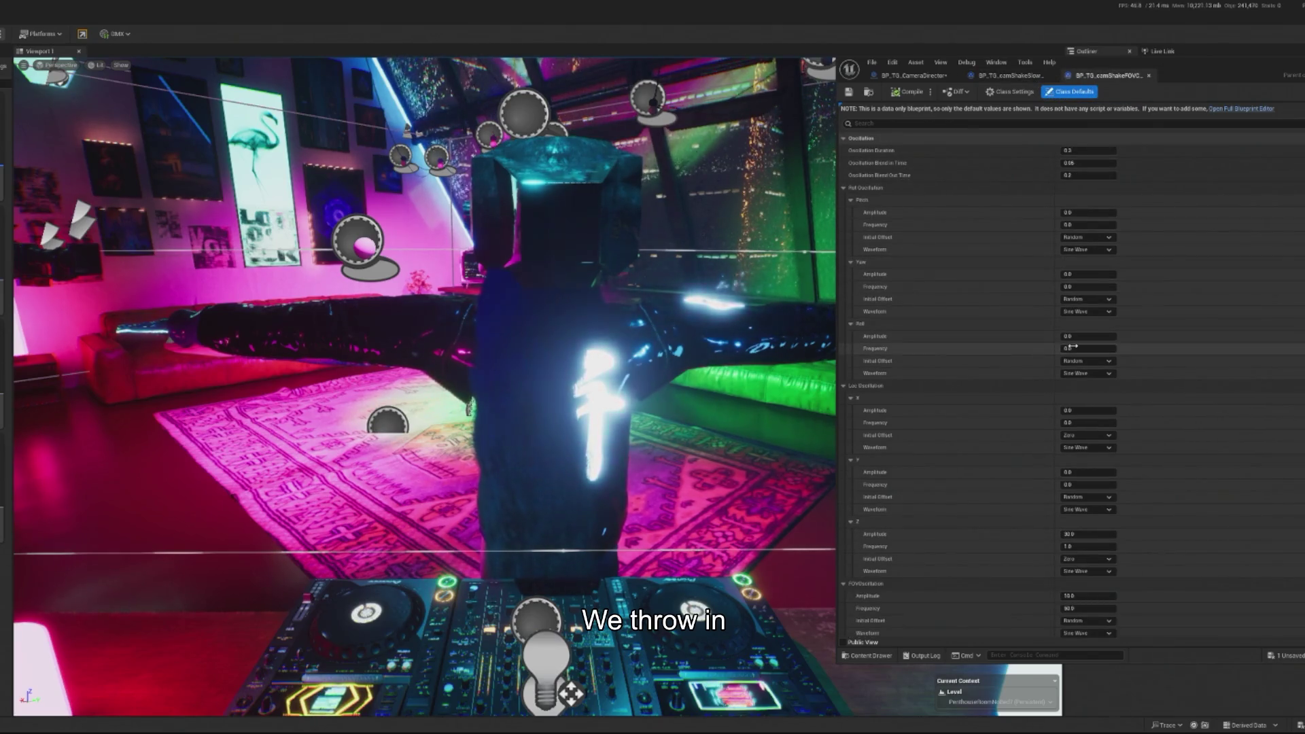
scroll(1013, 339, "down", 4)
scroll(1010, 435, "down", 1)
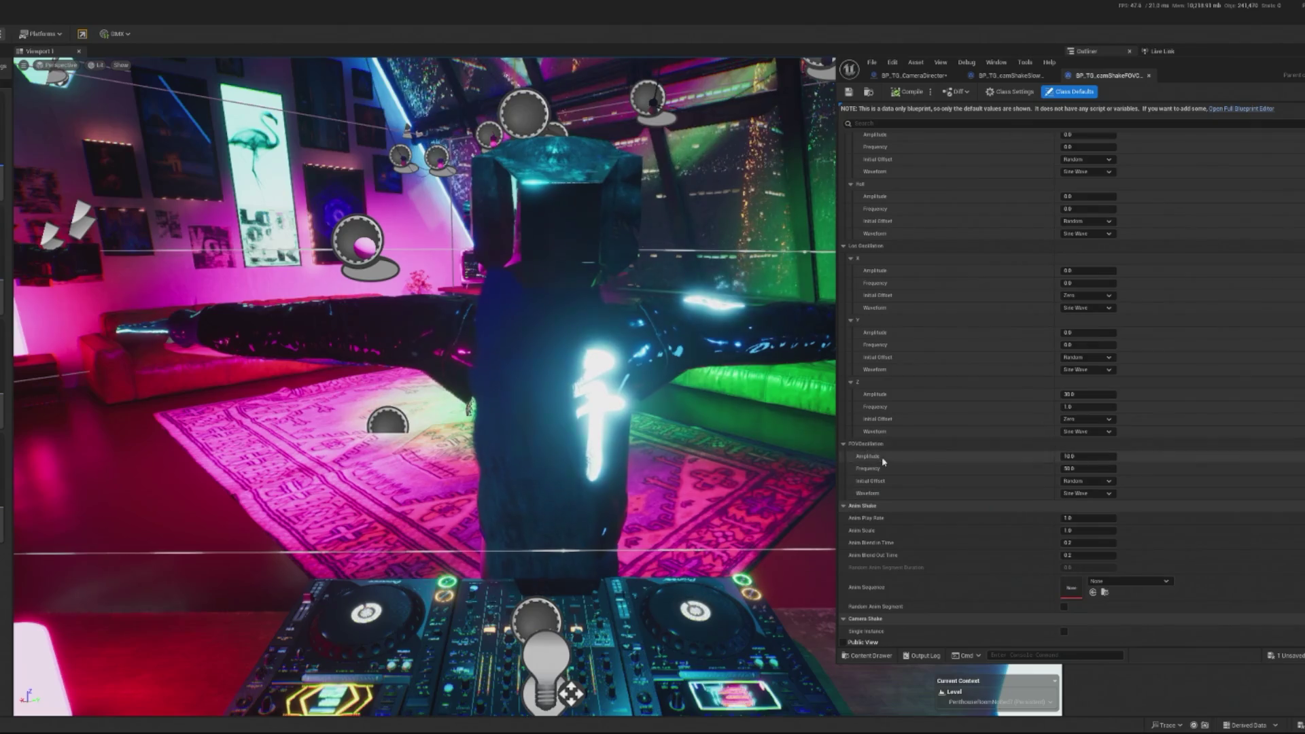
left_click(1080, 457)
type("2.5")
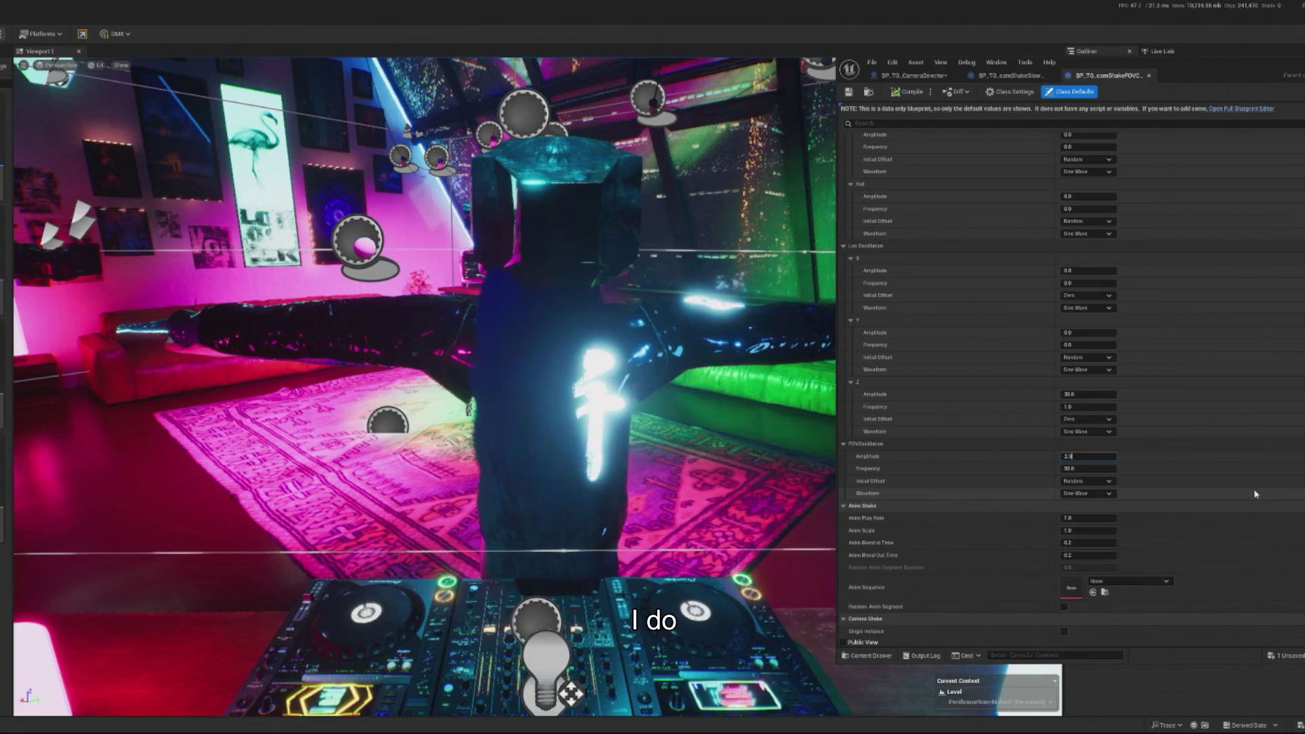
scroll(1136, 435, "up", 1)
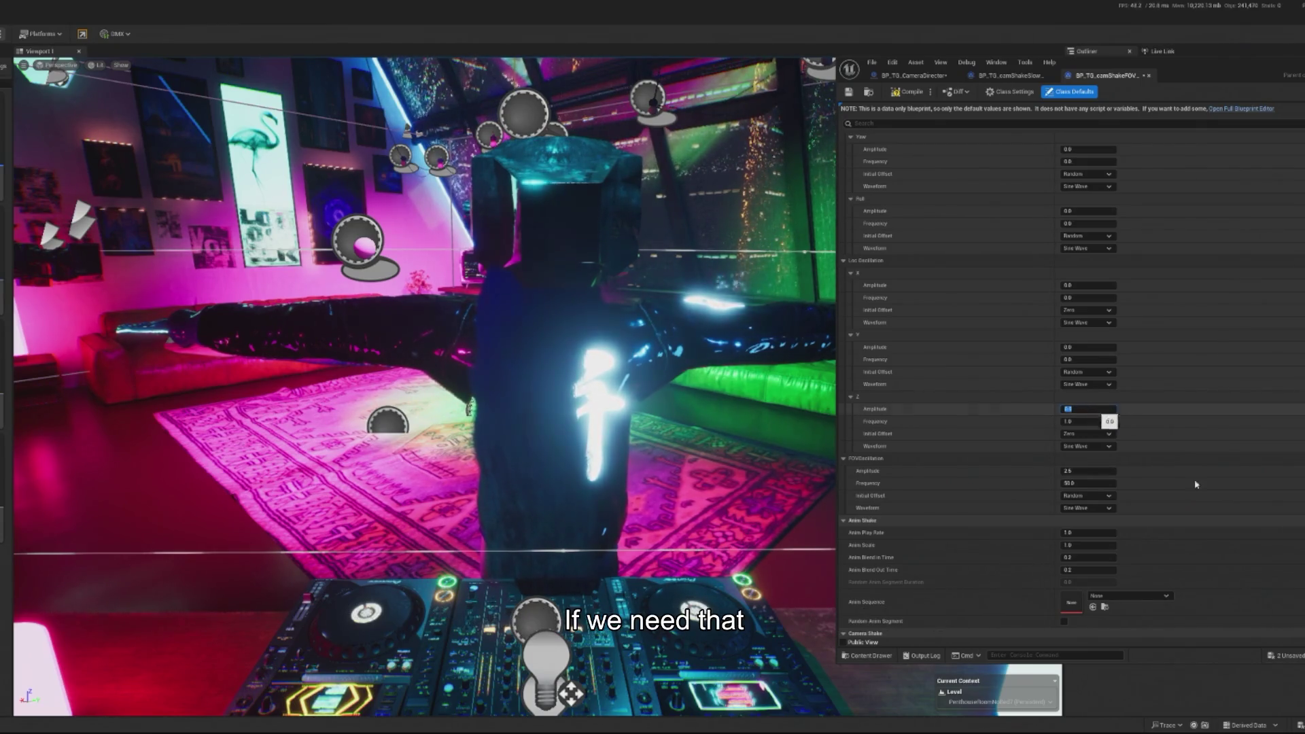
scroll(1177, 539, "up", 3)
scroll(979, 351, "down", 1)
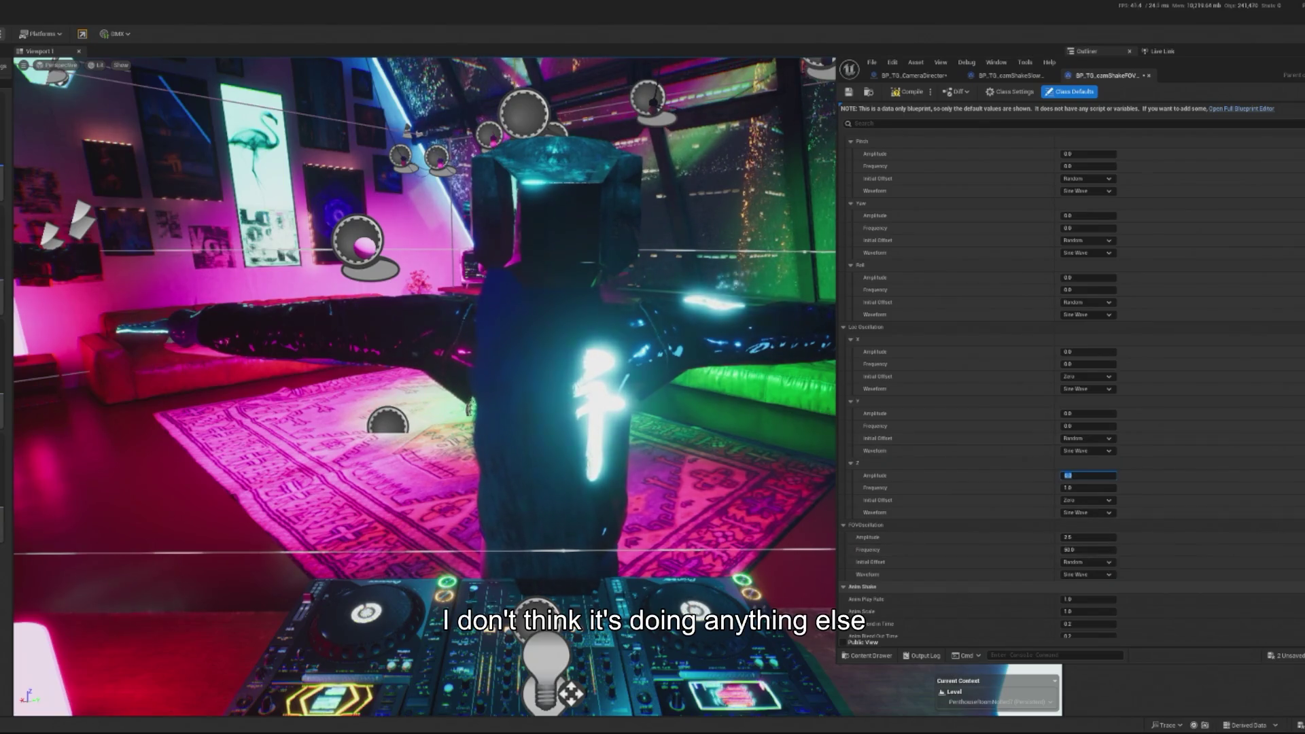
key("ctrl+s")
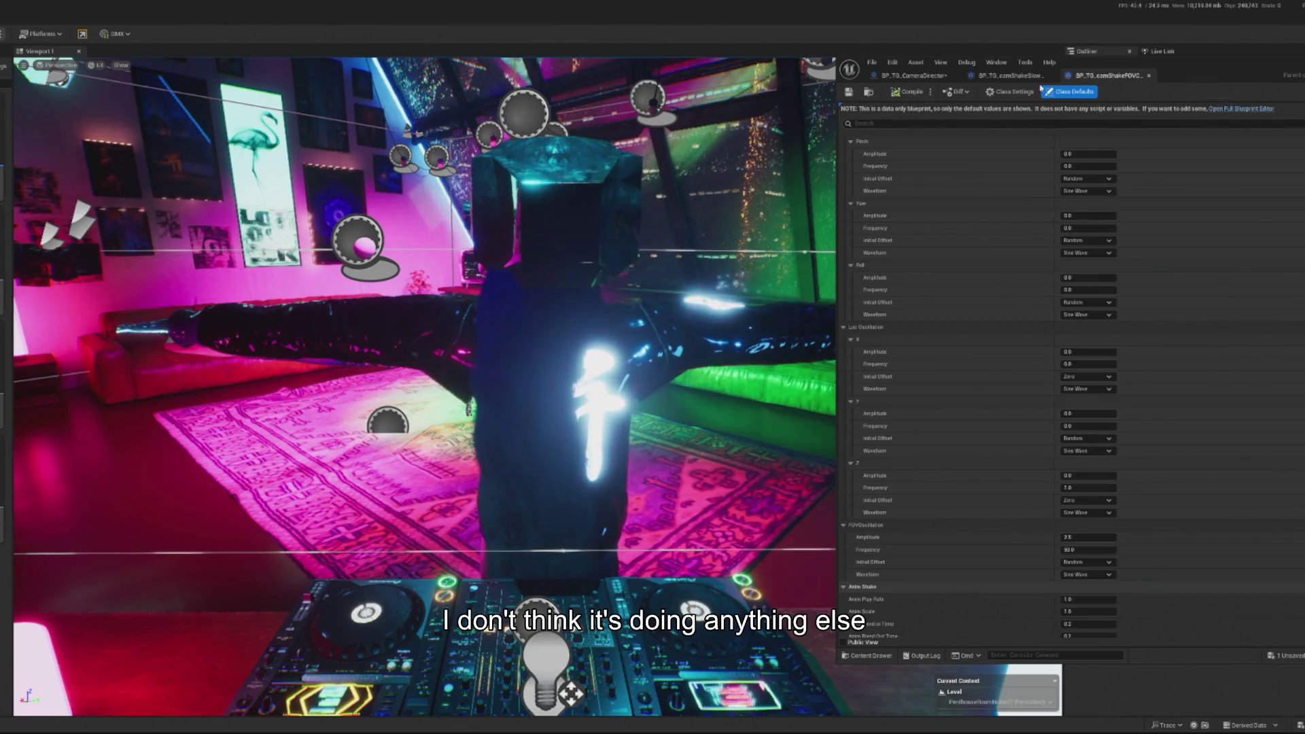
left_click(912, 76)
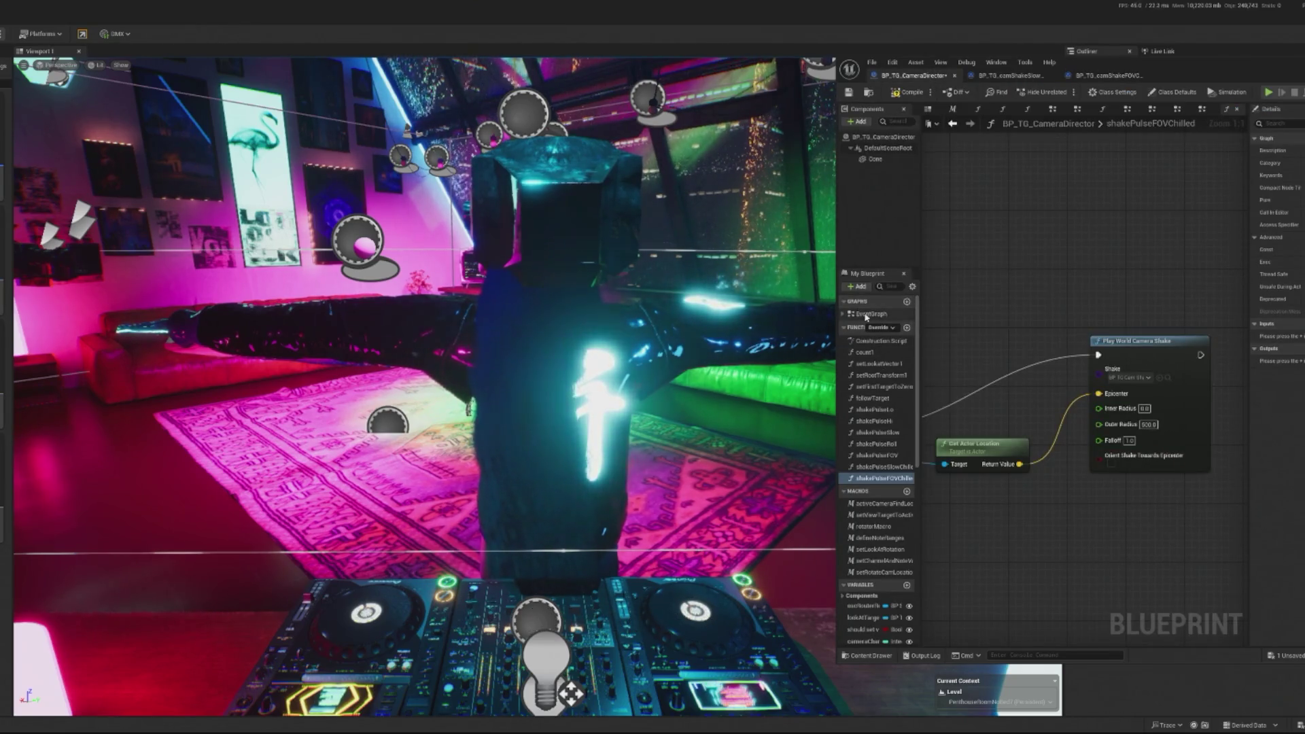
- Place a Shake Pulse FOVChilled call in the EventGraph, save the blueprint and start Play in Editor
double_click(866, 315)
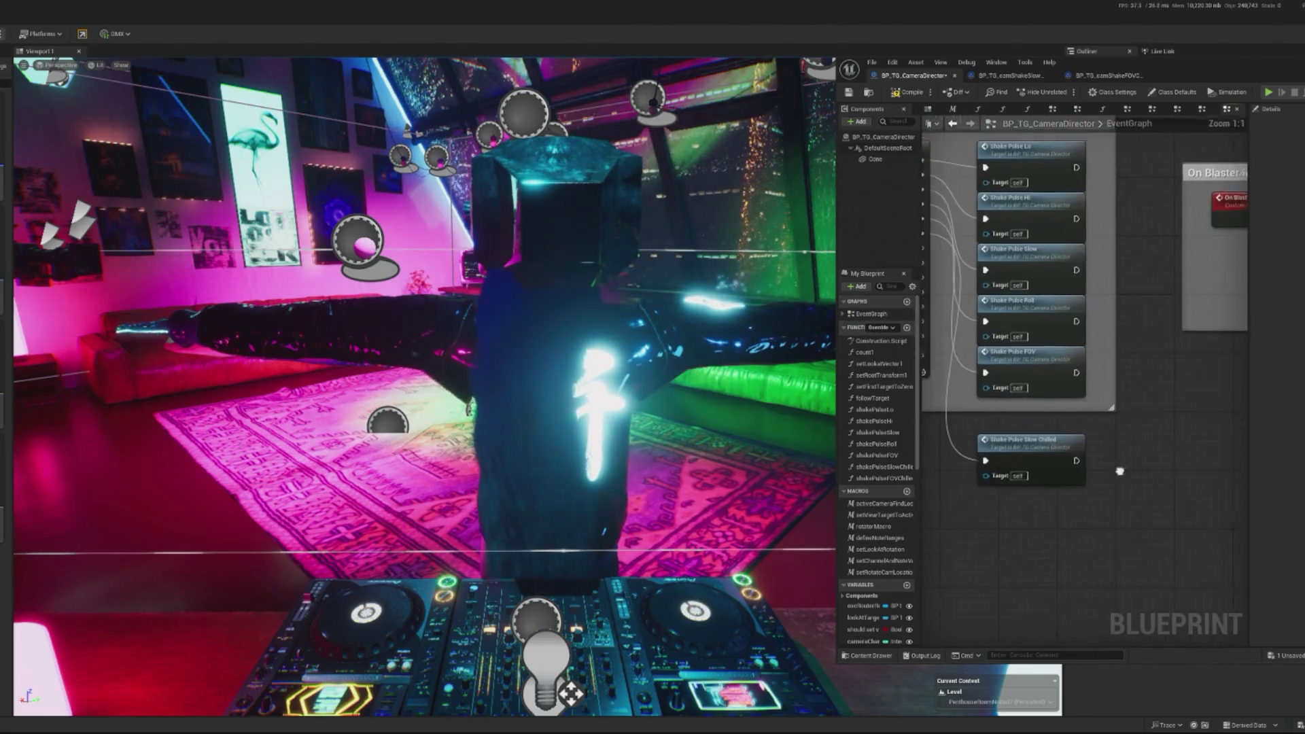
left_click_drag(884, 477, 995, 499)
mouse_move(908, 266)
left_mouse_down()
mouse_move(969, 262)
mouse_move(1064, 518)
mouse_move(1116, 509)
left_mouse_up()
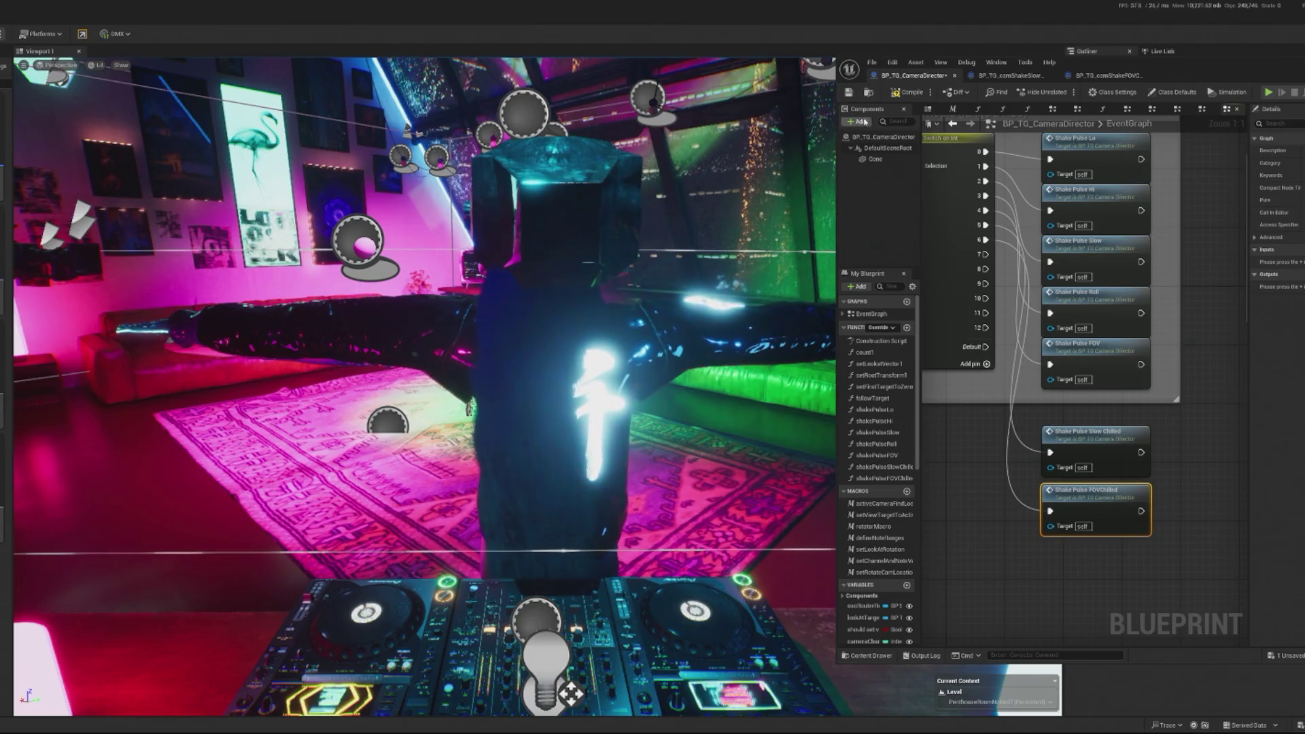
key("ctrl+s")
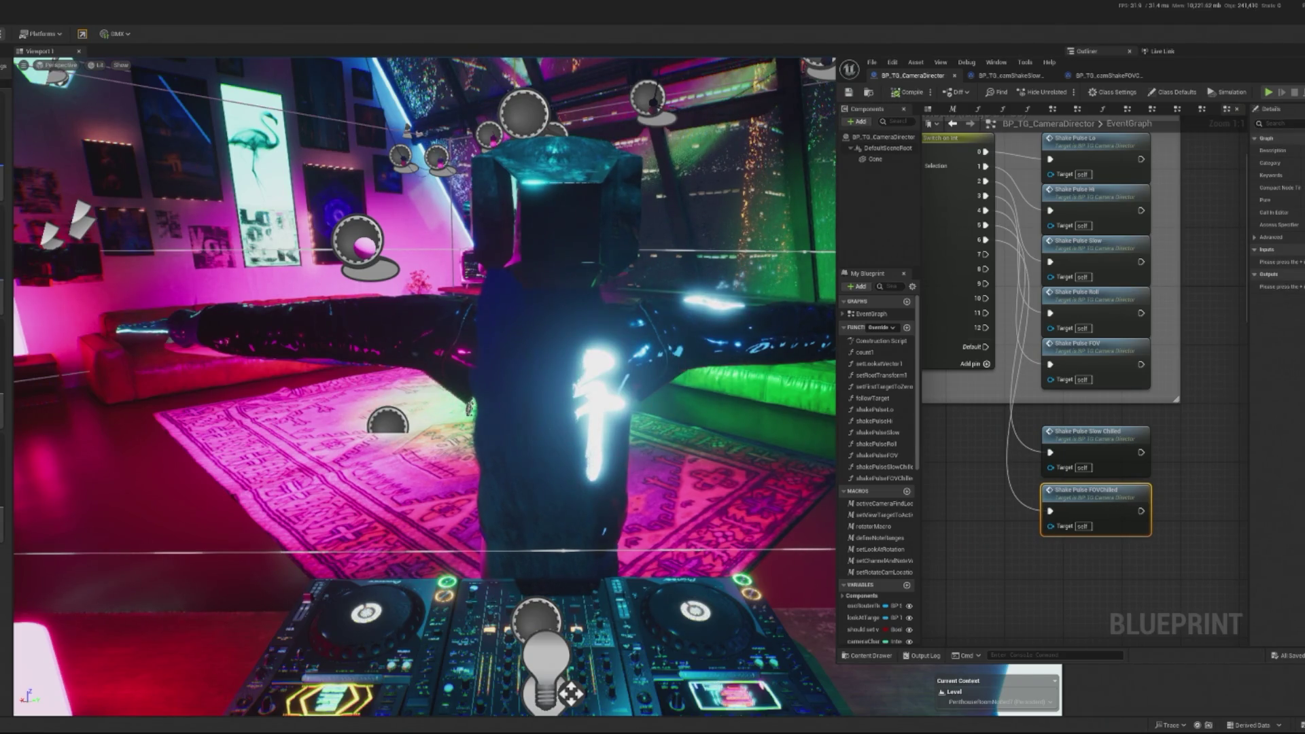
key("alt+p")
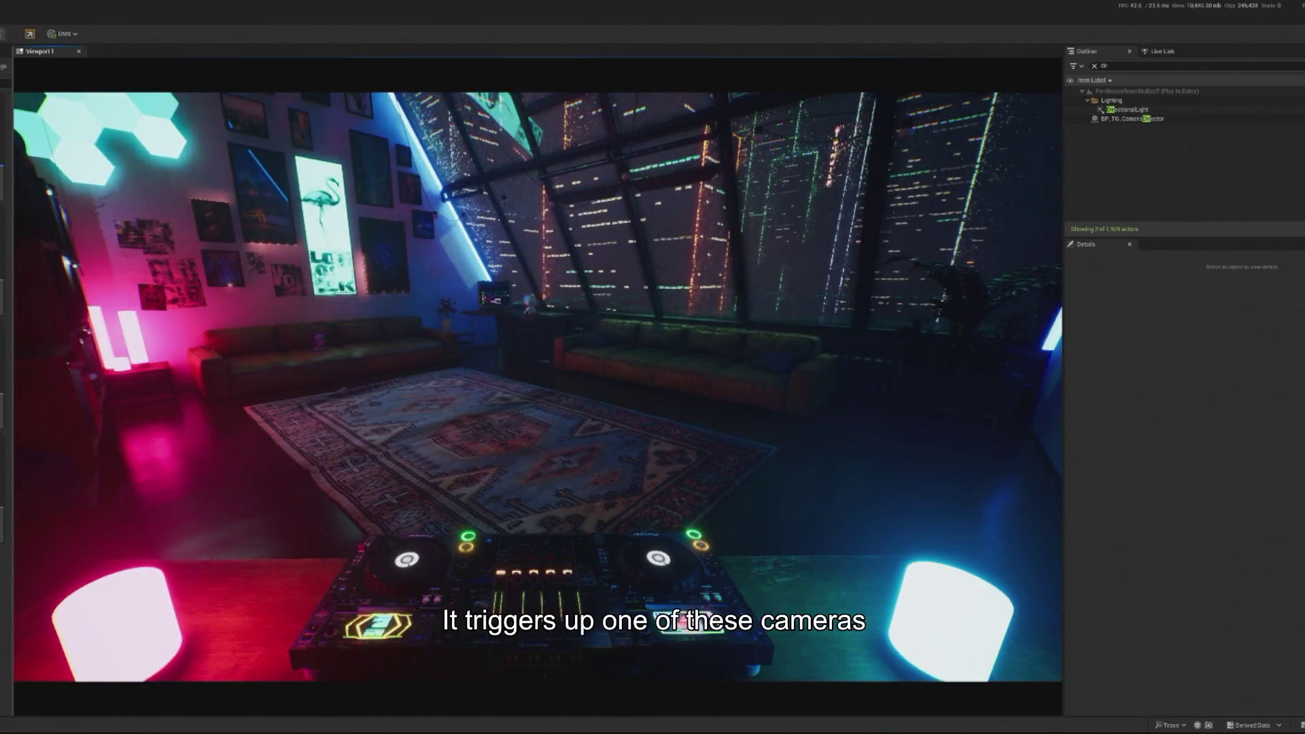
- Release the mouse from the running play test with Shift+F1
key("shift+F1")
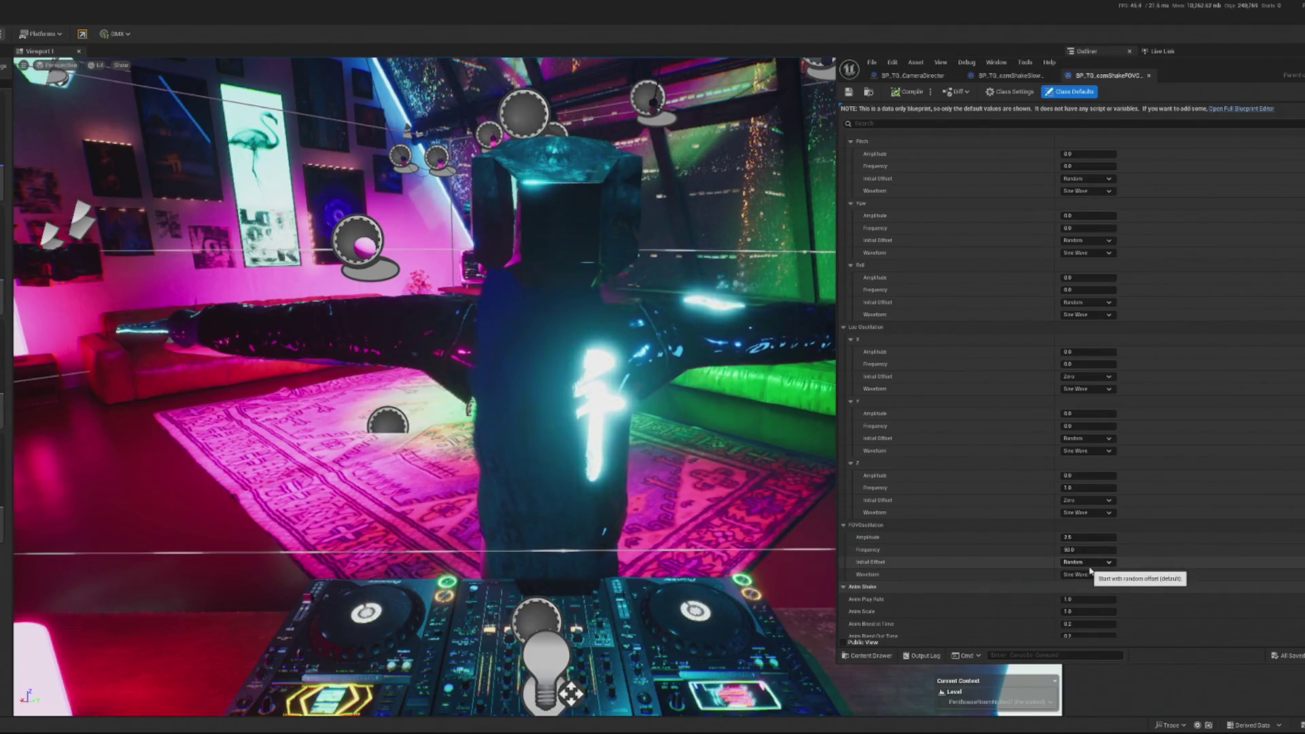
- Set the FOV oscillation Initial Offset to Zero and compile the camera shake
left_click(1093, 571)
left_click(1091, 580)
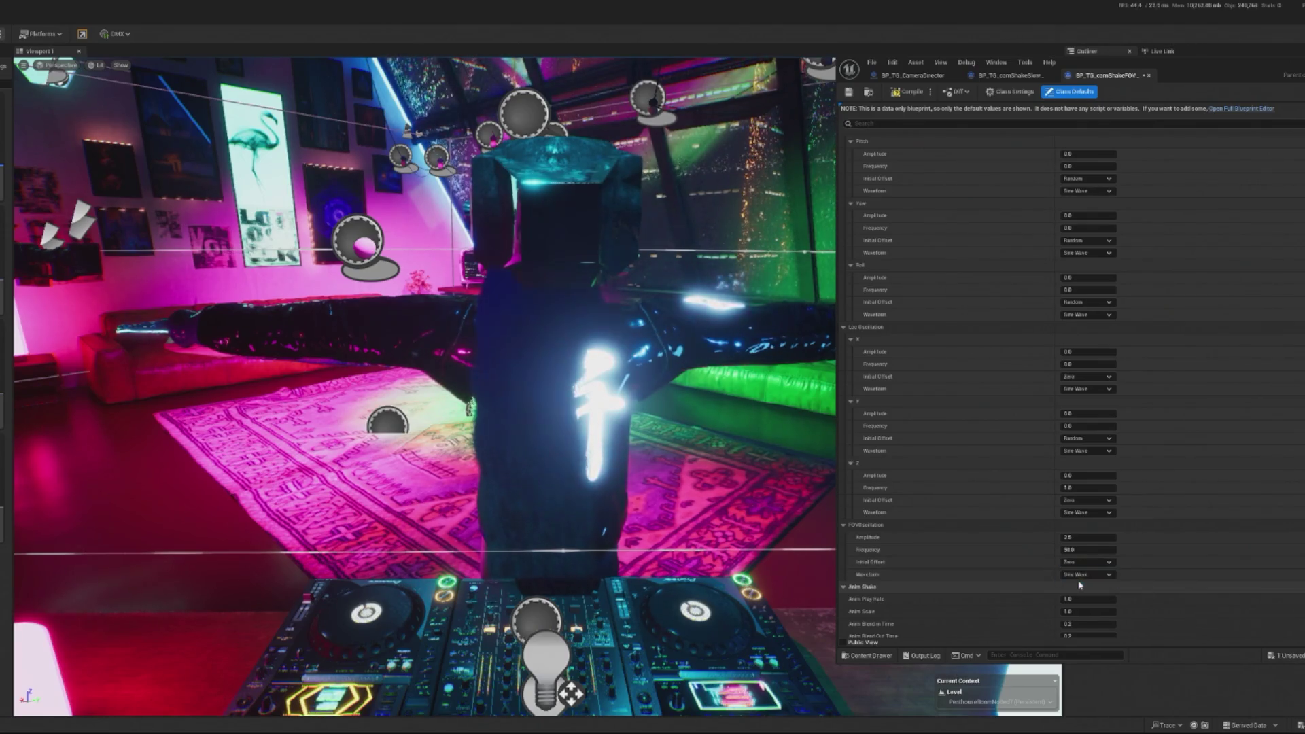
scroll(1095, 566, "down", 1)
scroll(1096, 566, "up", 3)
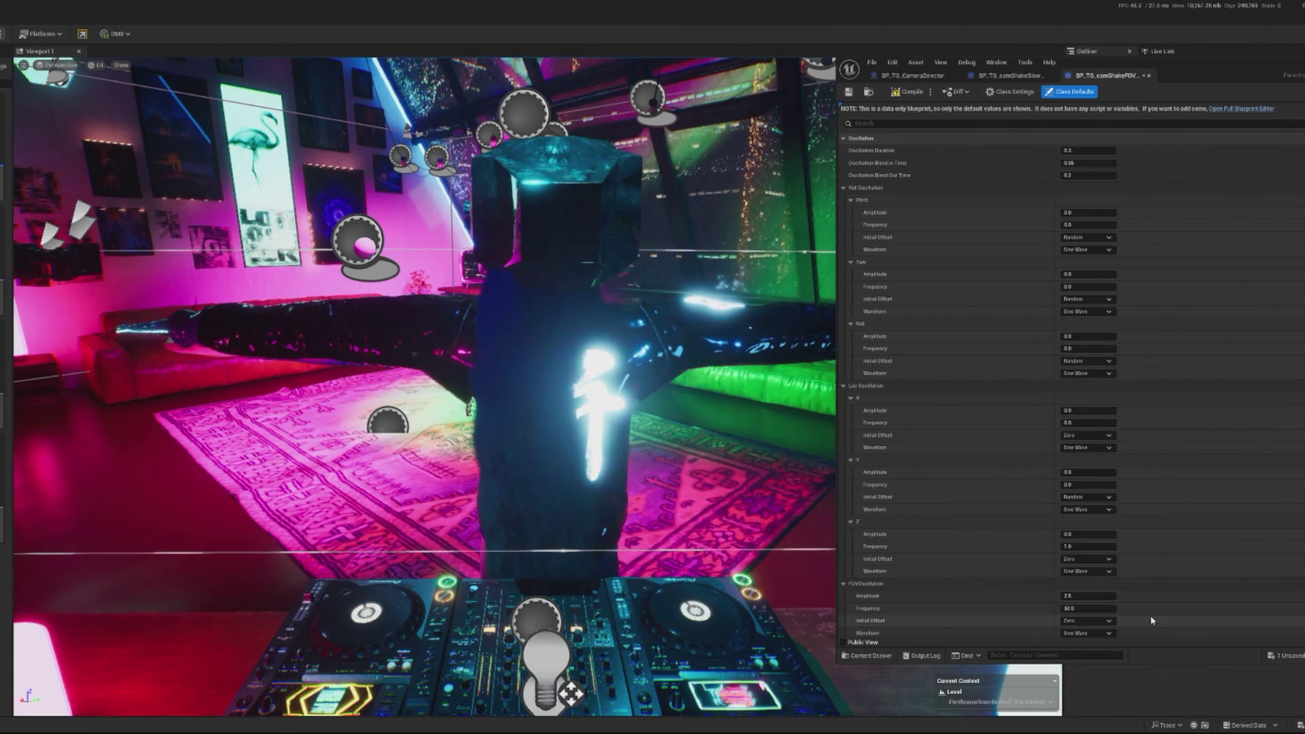
scroll(1113, 544, "down", 2)
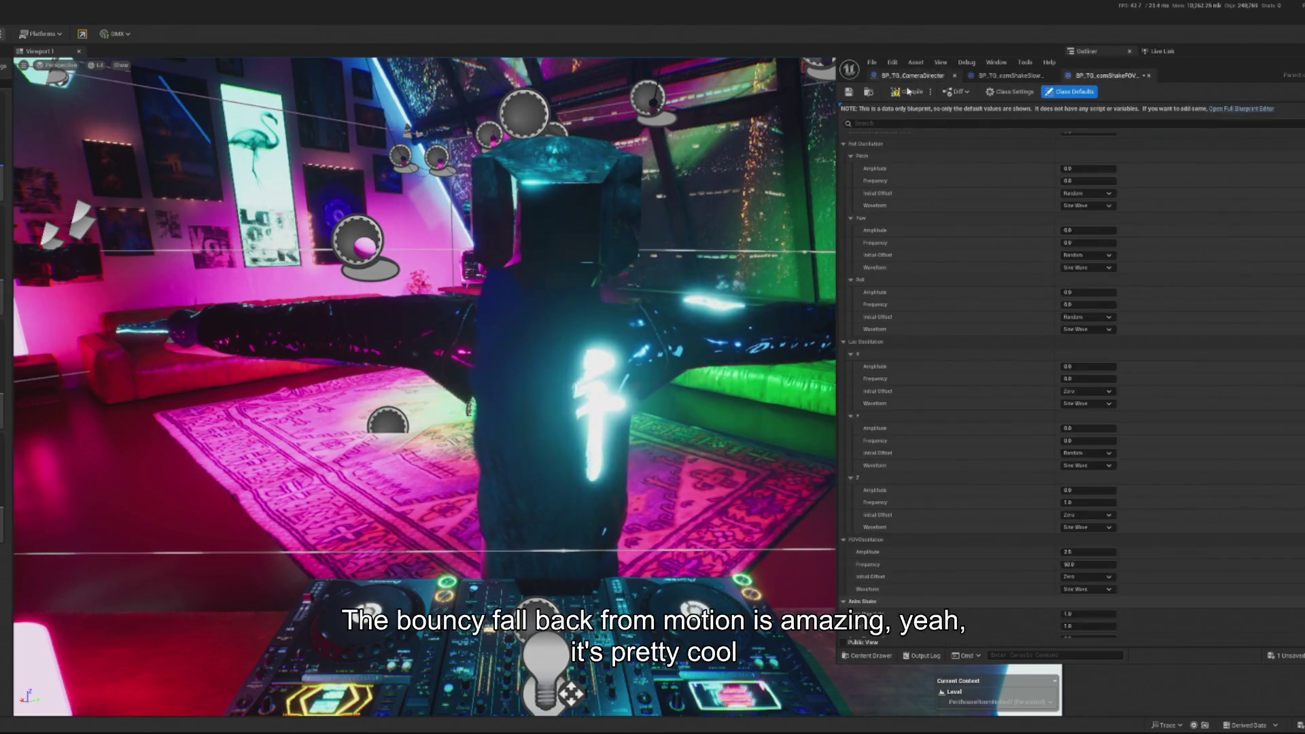
left_click(905, 95)
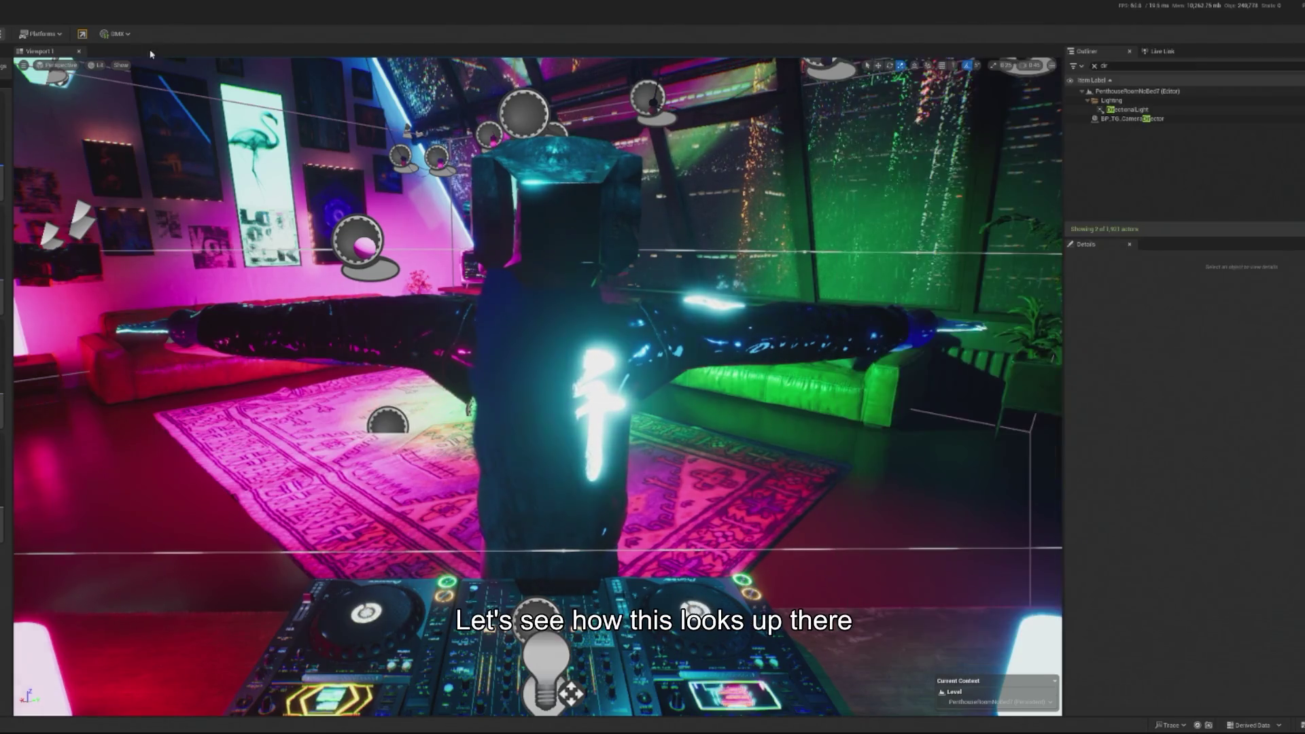
key("alt+p")
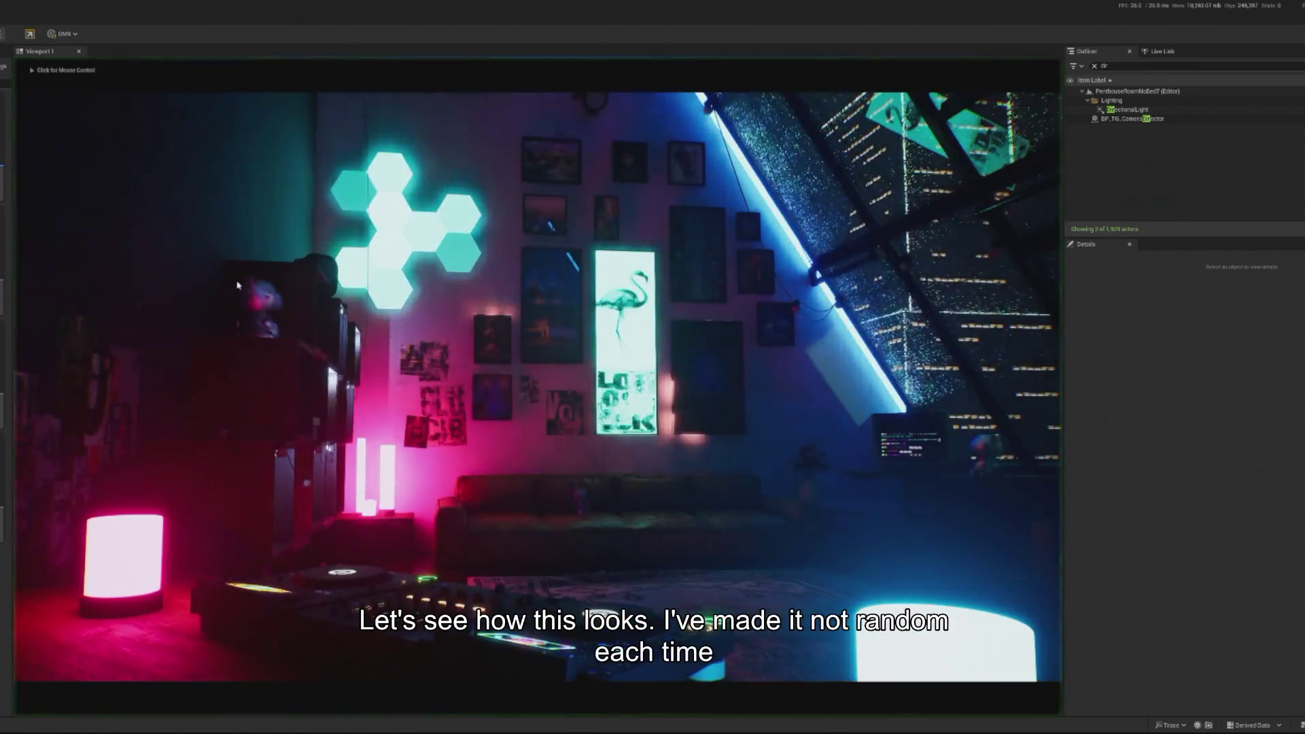
left_click(537, 381)
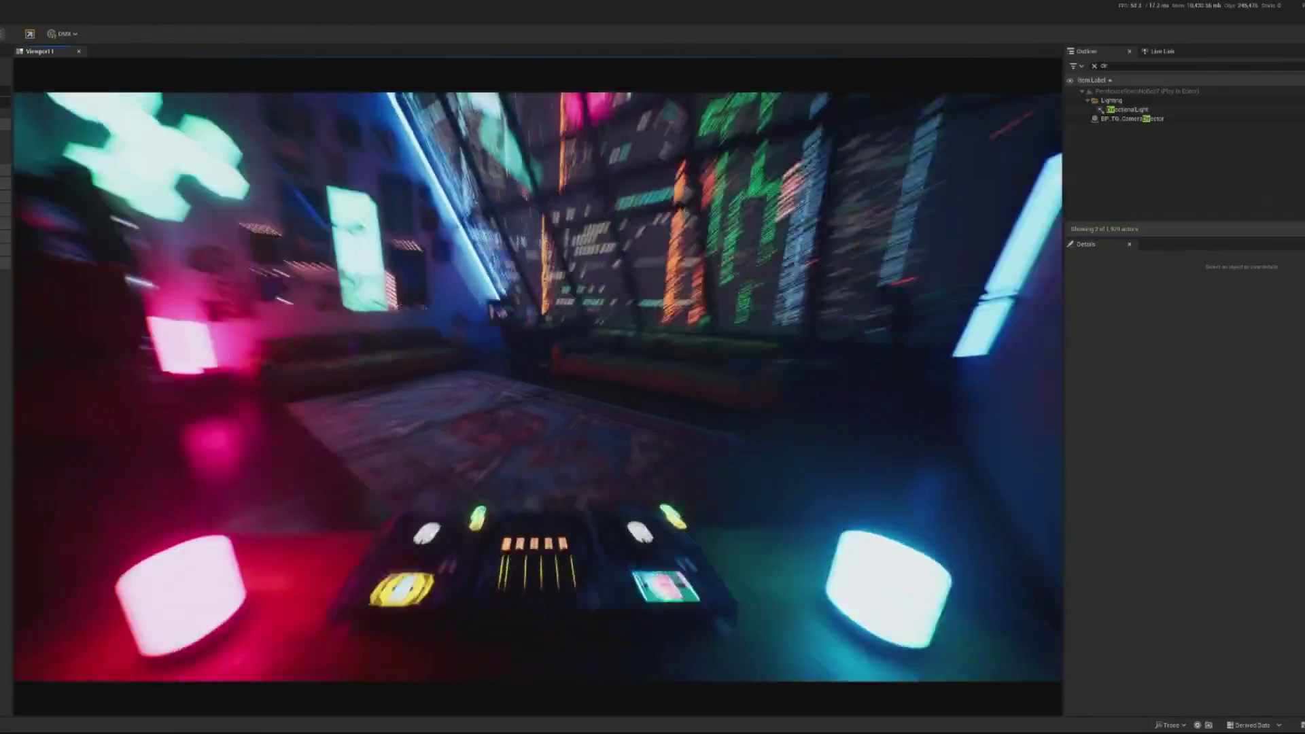
key("Escape")
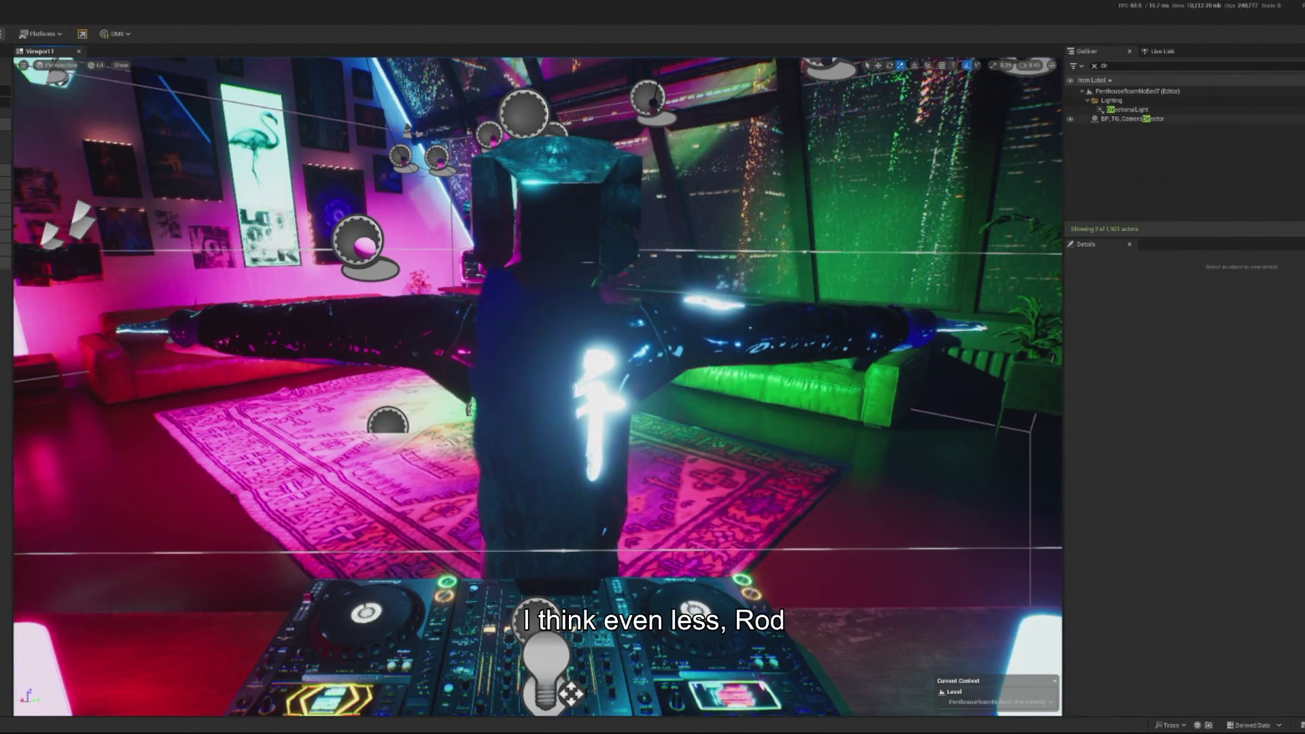
- Lower the chilled shake's FOV oscillation amplitude from 2.5 to 1.0
key("alt+Tab")
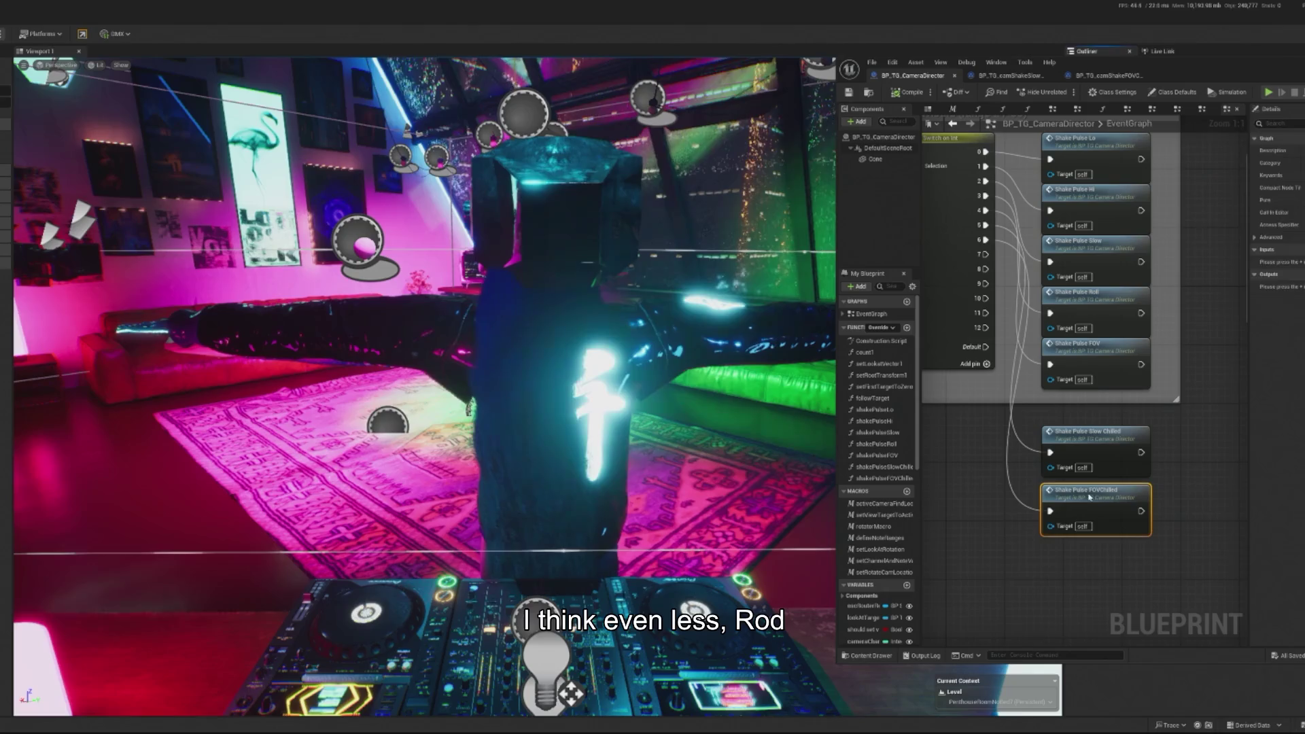
double_click(1086, 490)
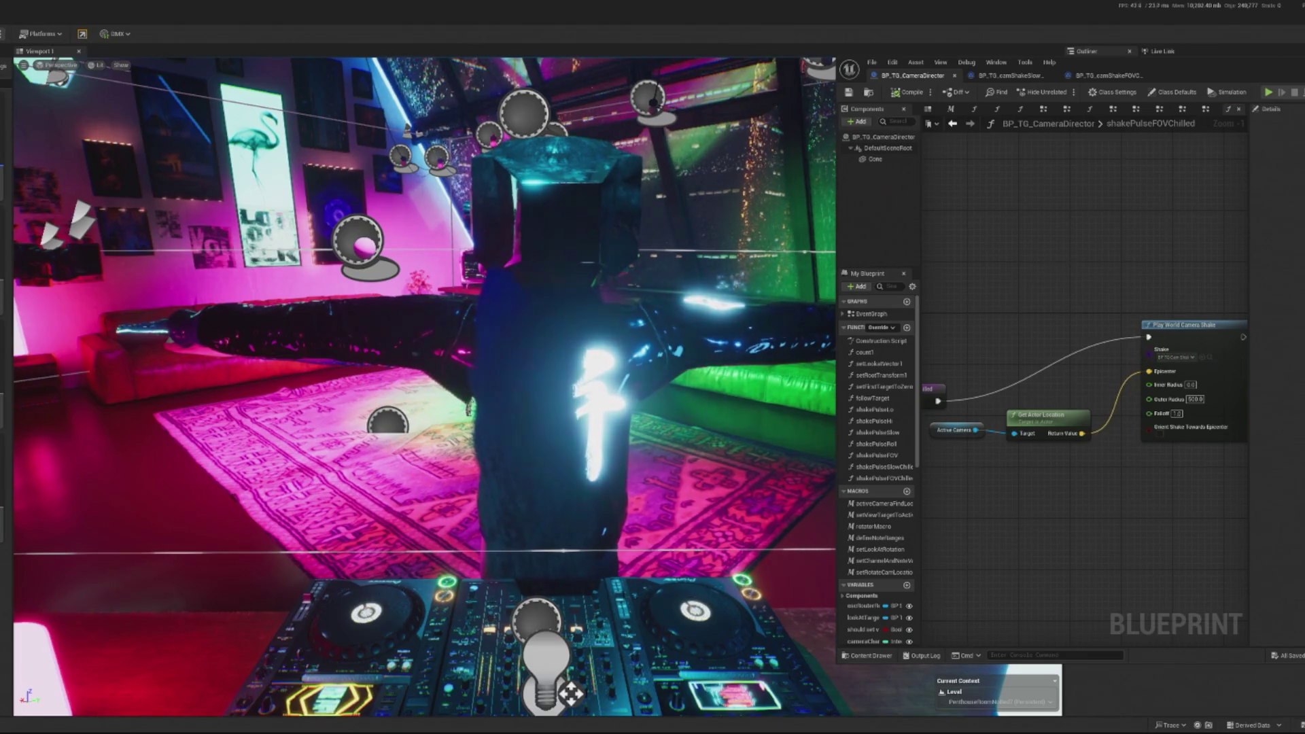
left_click(1108, 75)
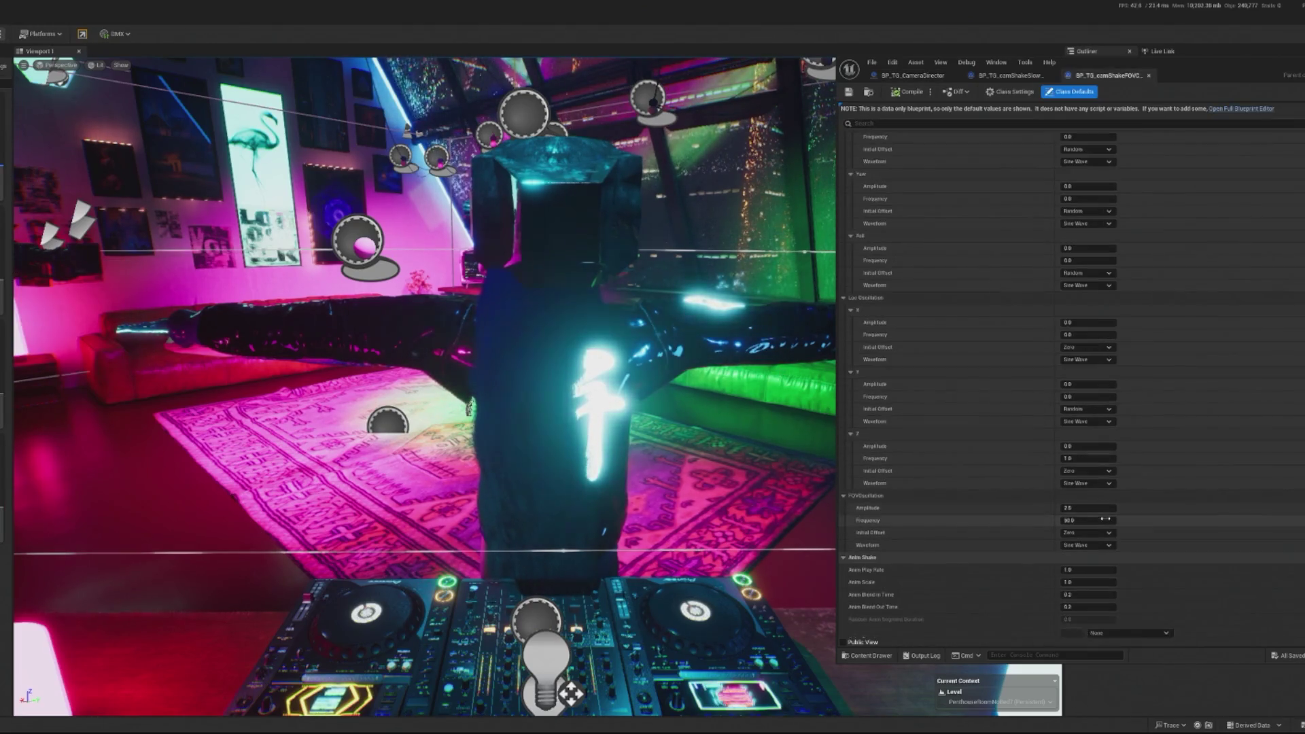
left_click(1105, 509)
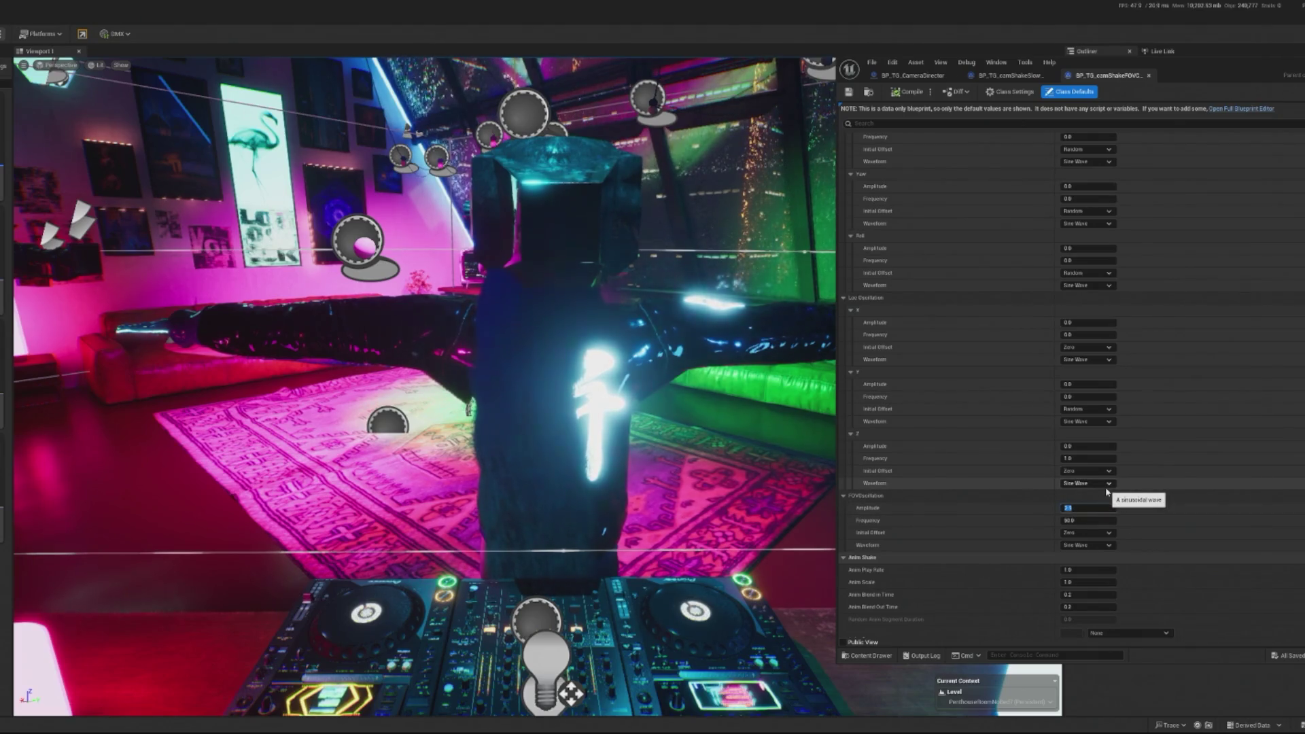
left_click(908, 91)
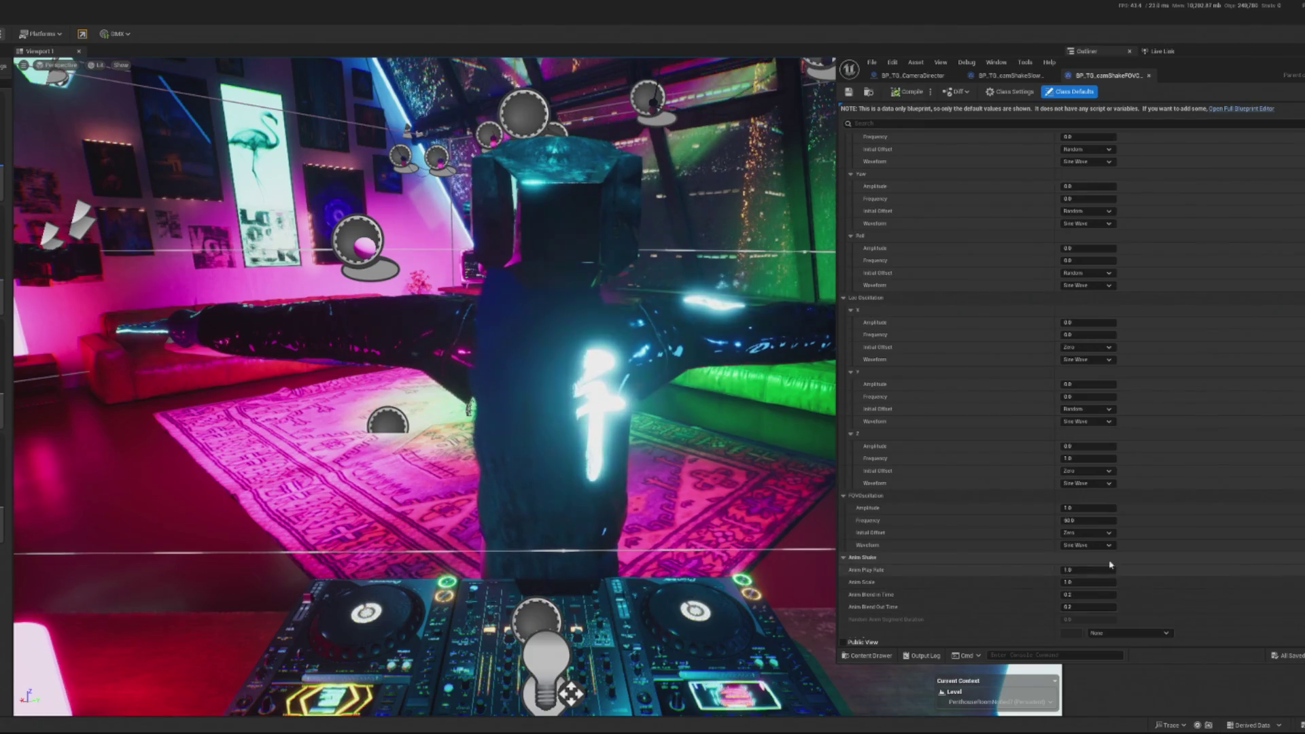
left_click(1087, 532)
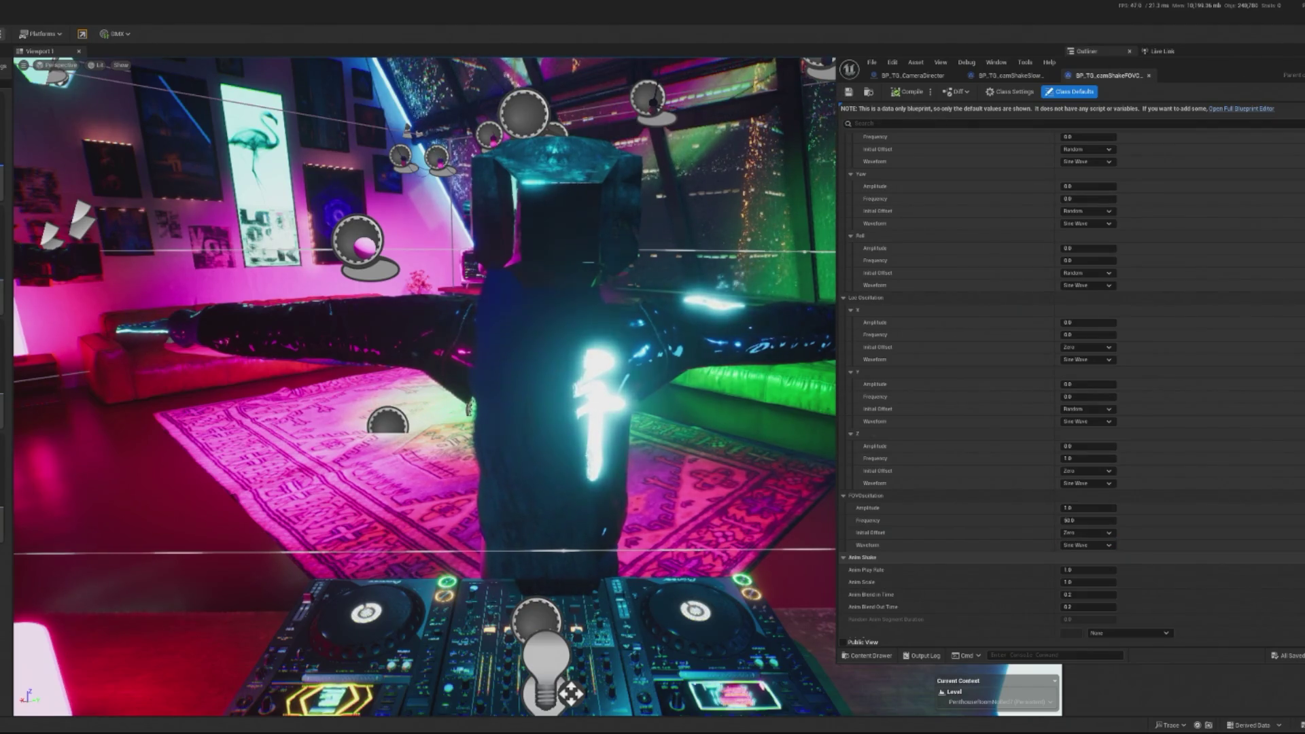
left_click(260, 30)
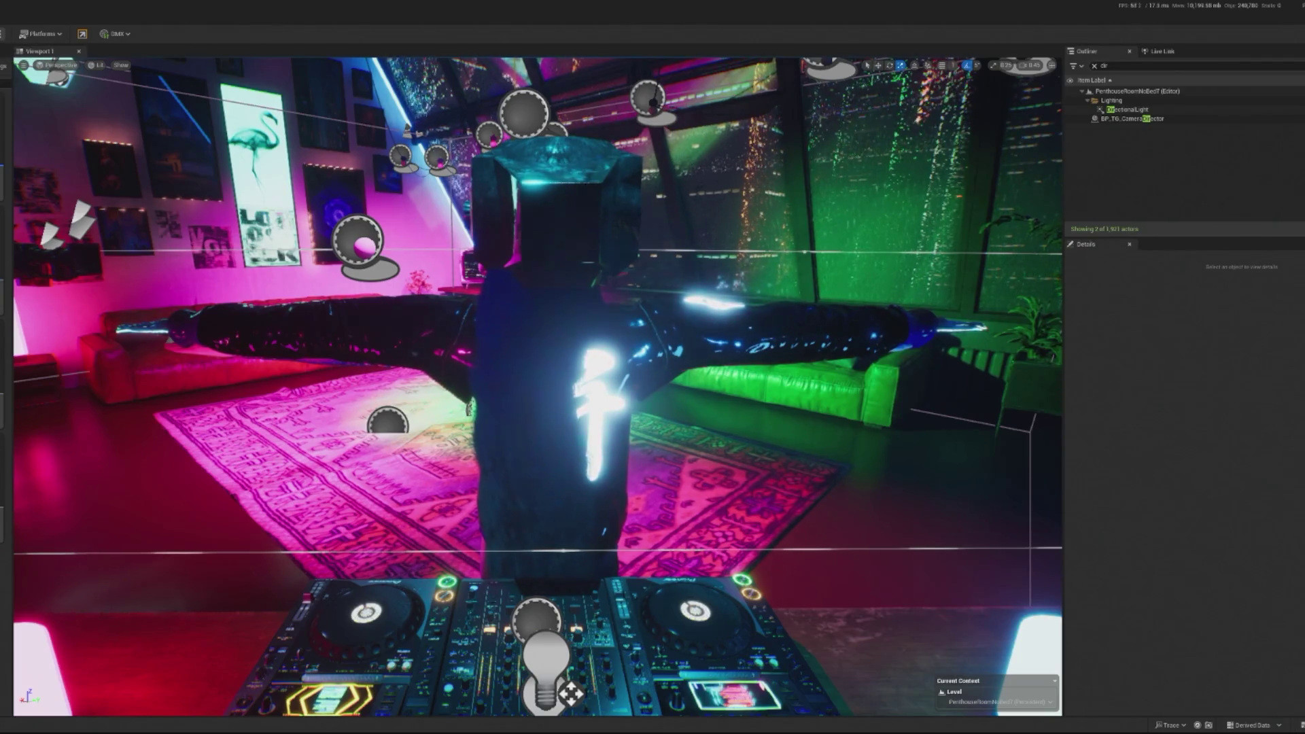
- Play-test the level with the 1.0 FOV amplitude shake, then stop and return to the blueprint editor
key("alt+p")
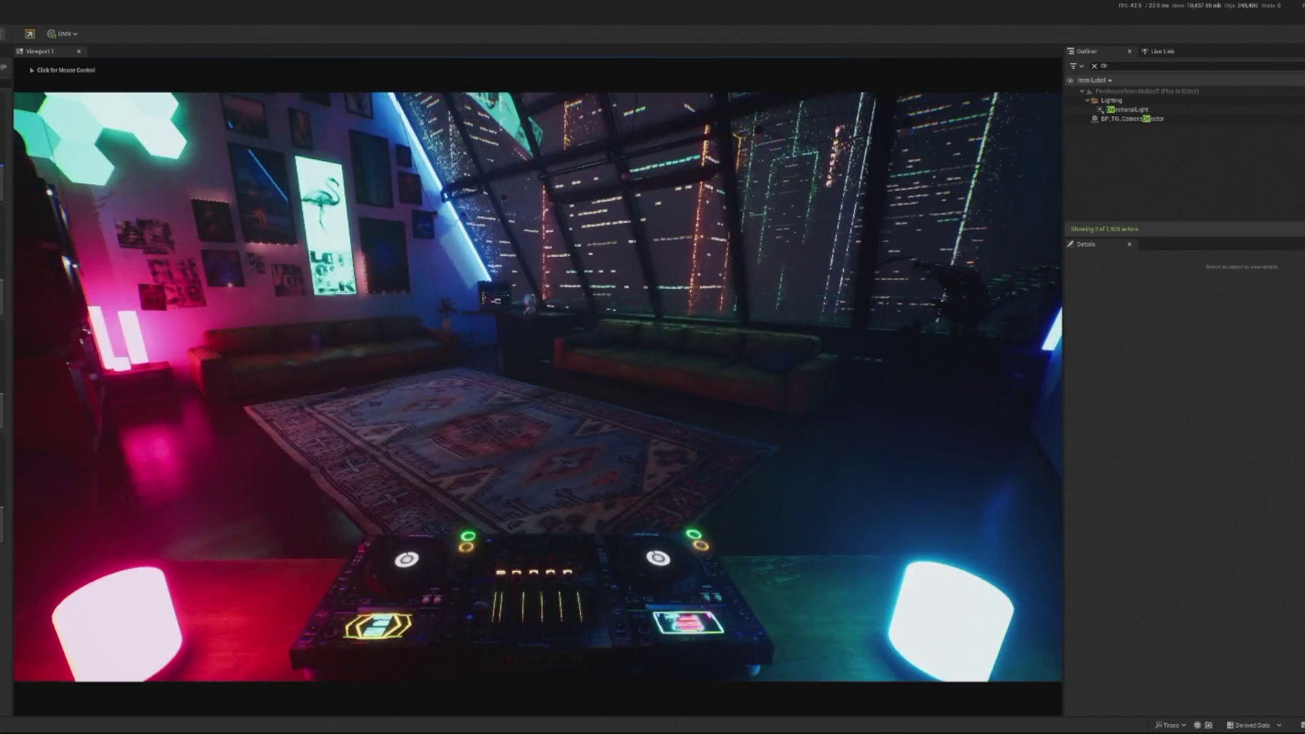
left_click(537, 388)
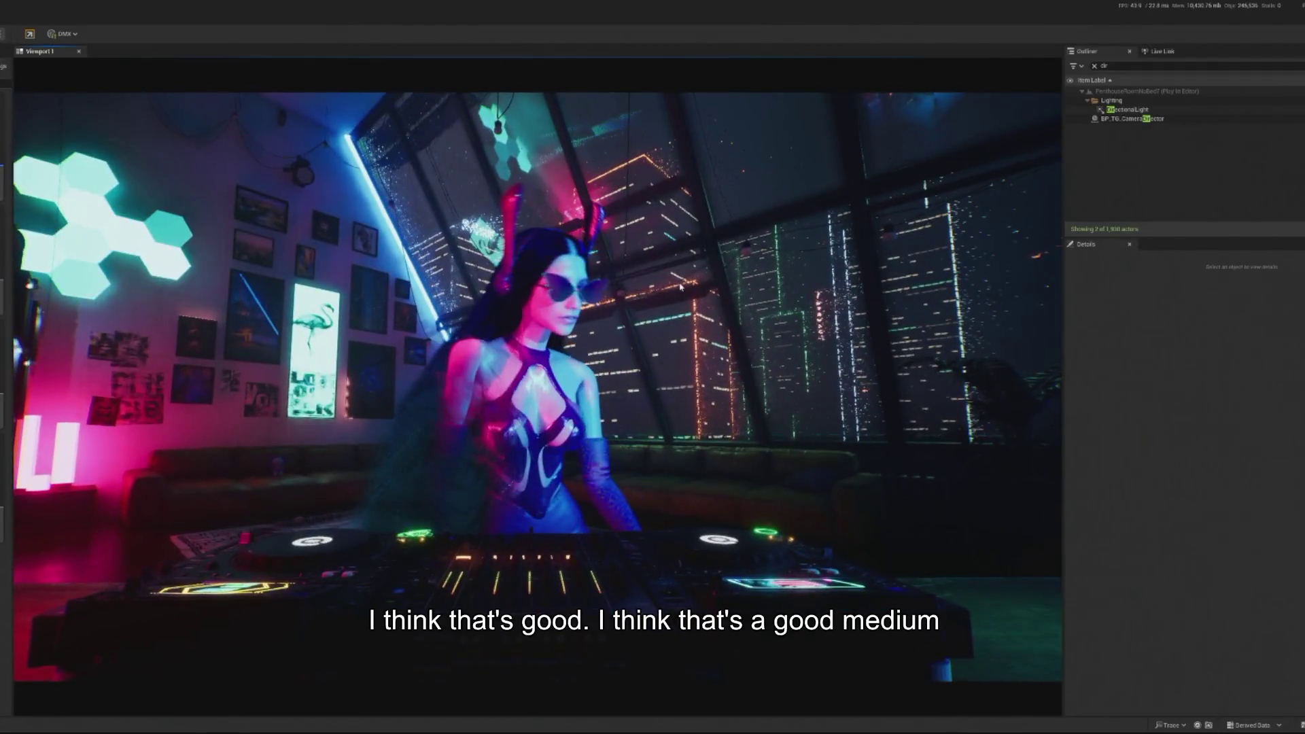
key("Escape")
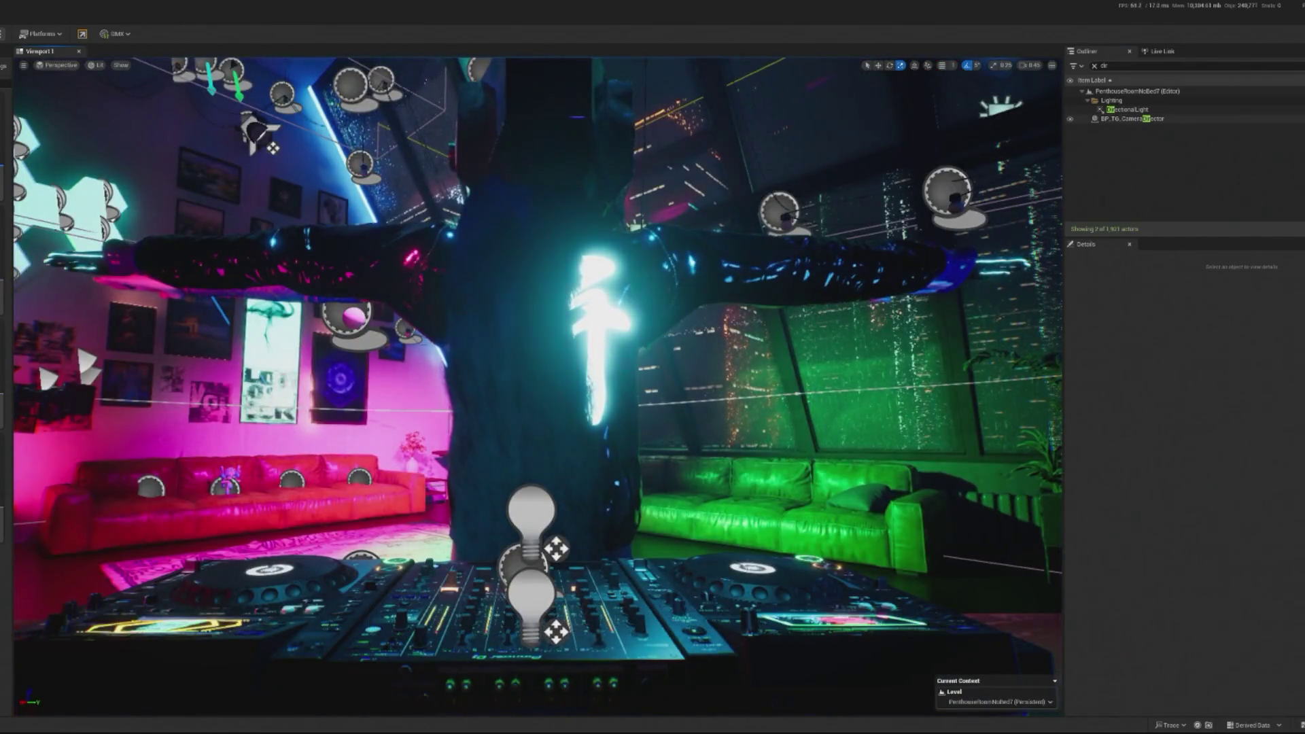
left_click(1096, 80)
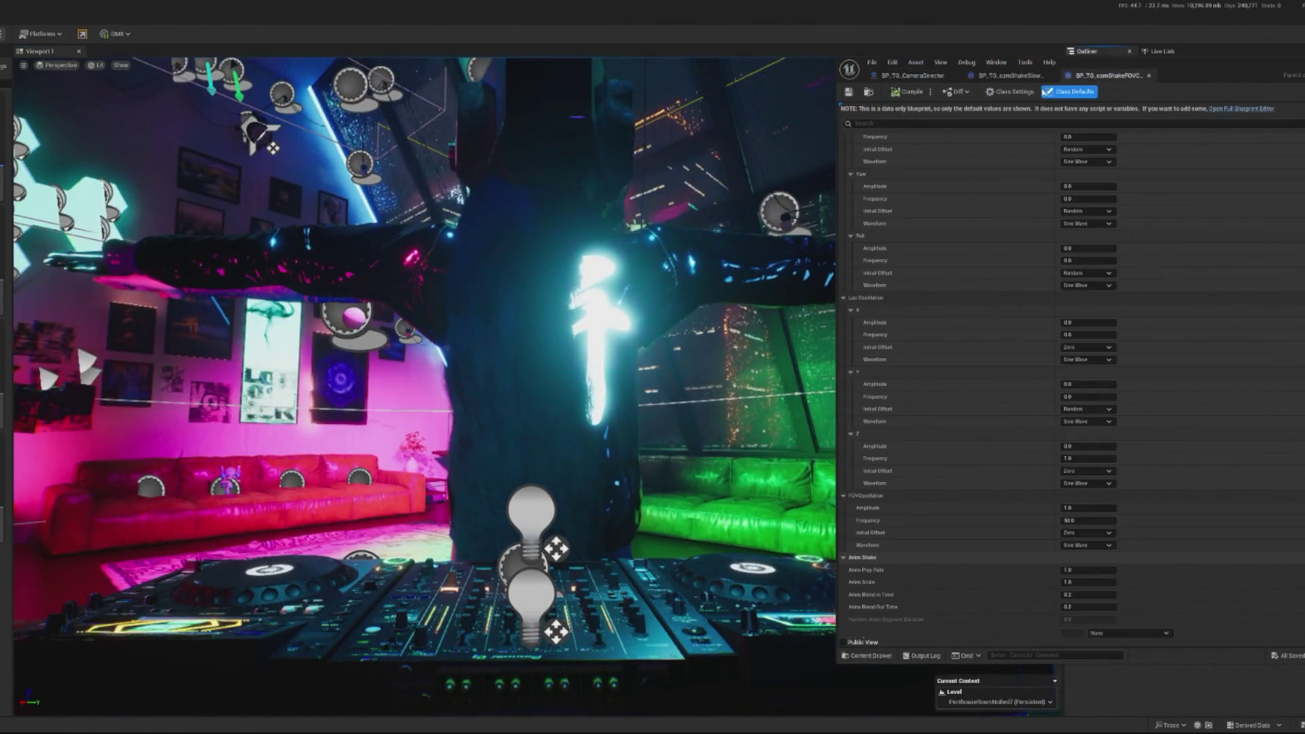
- Search members for 'osc' and add an On Kick event for the OSC router
left_click(932, 80)
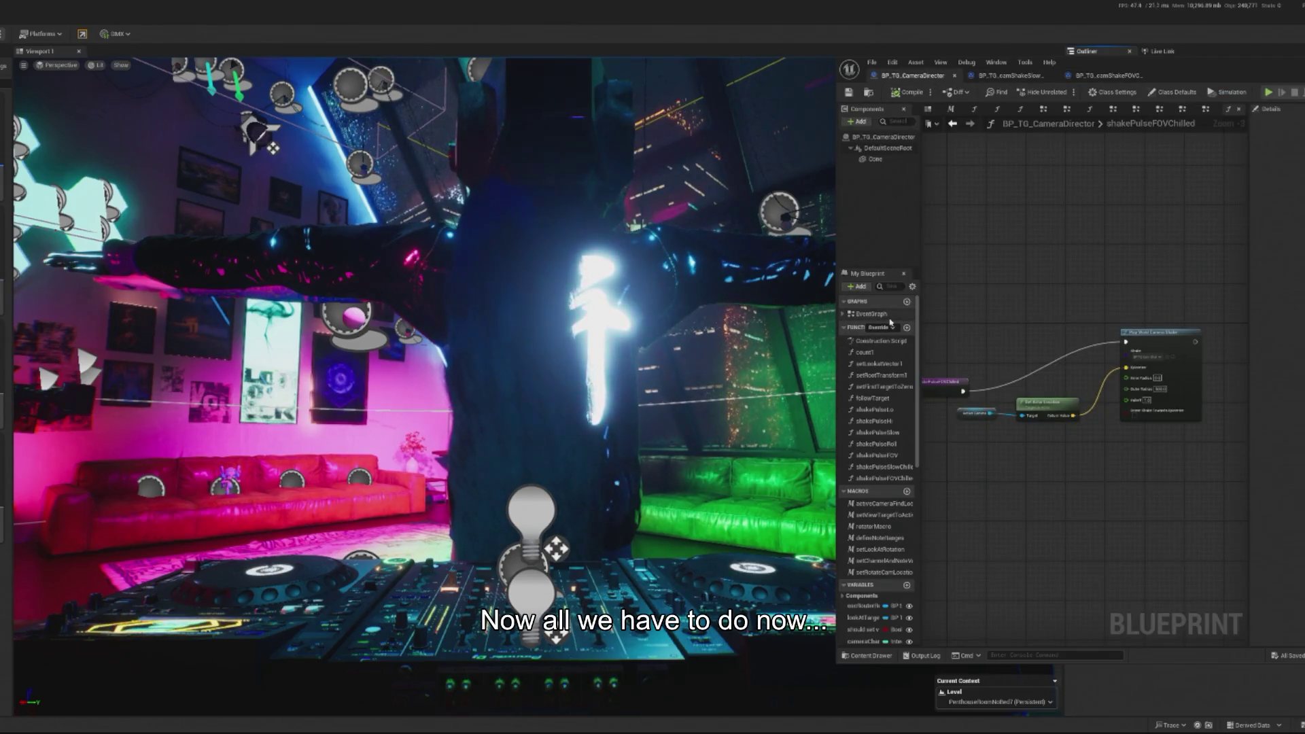
scroll(907, 326, "down", 5)
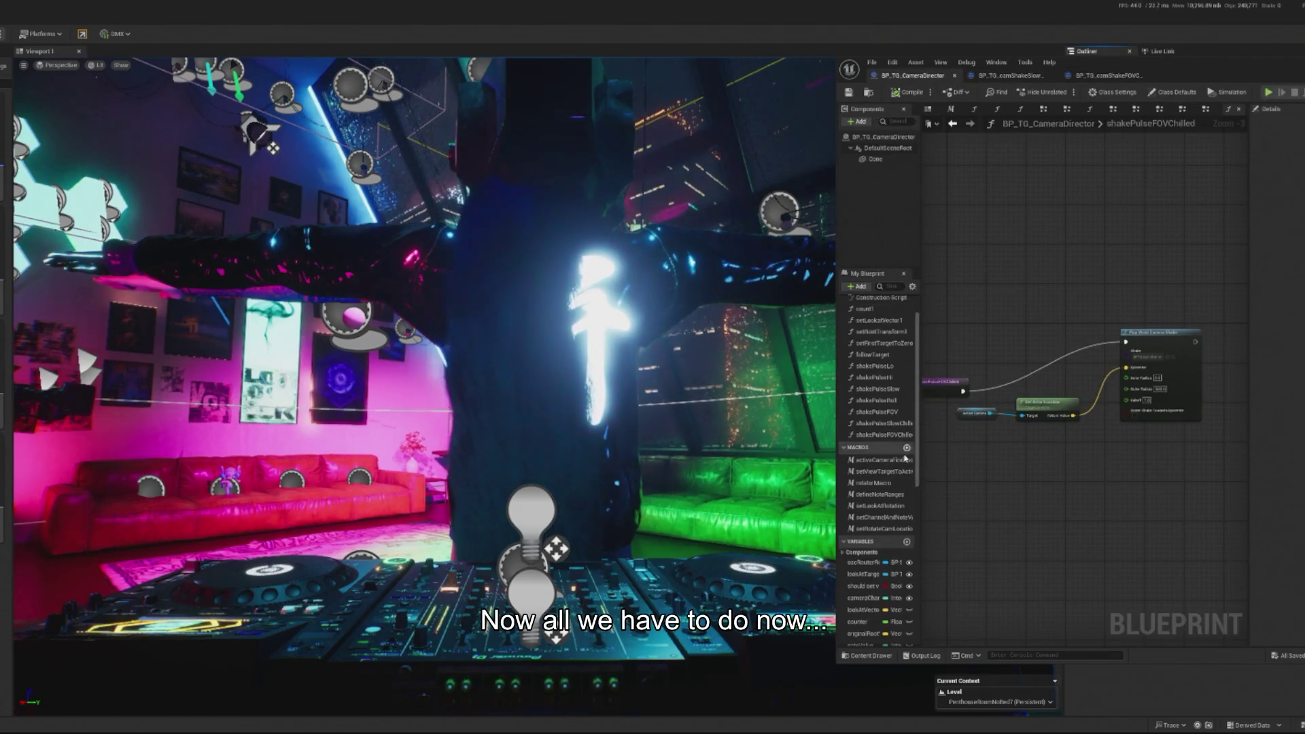
left_click(887, 286)
type("osc")
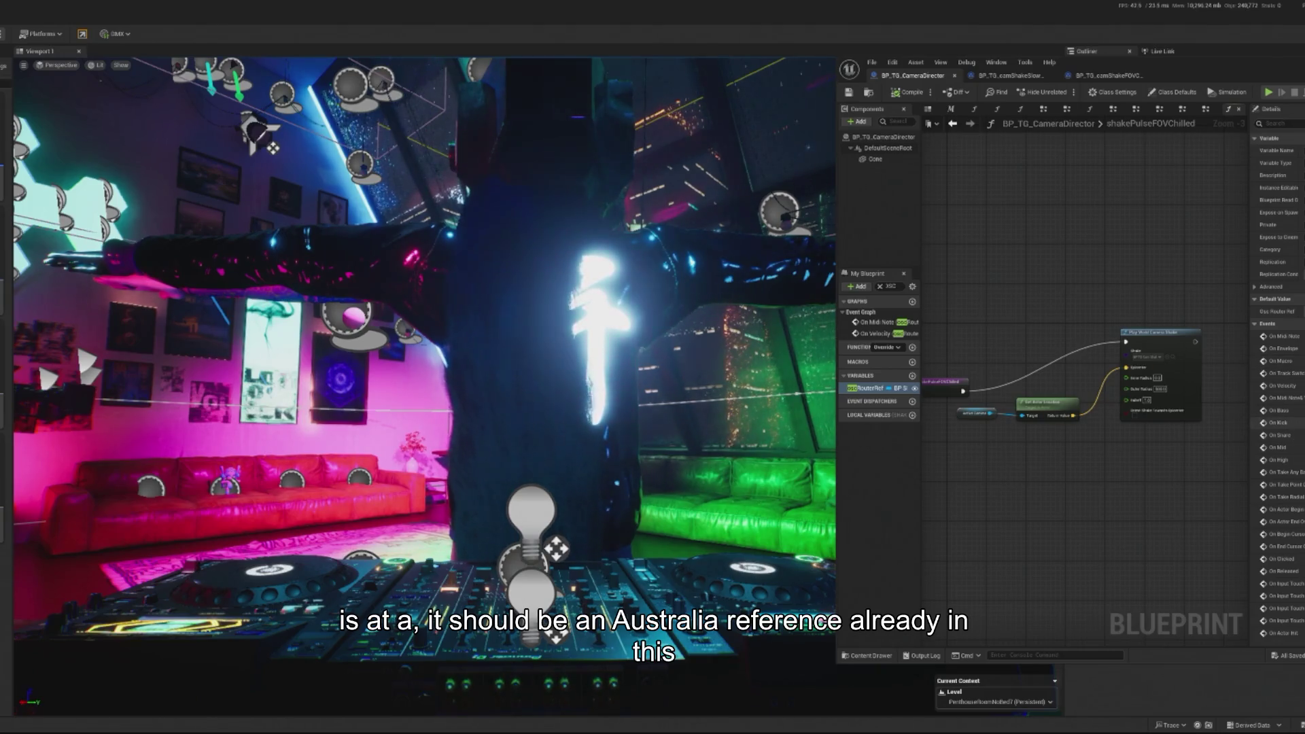
left_click(1264, 423)
- Wire On Kick to the Shake Pulse FOVChilled call, save the blueprint and start simulating
scroll(1024, 445, "down", 4)
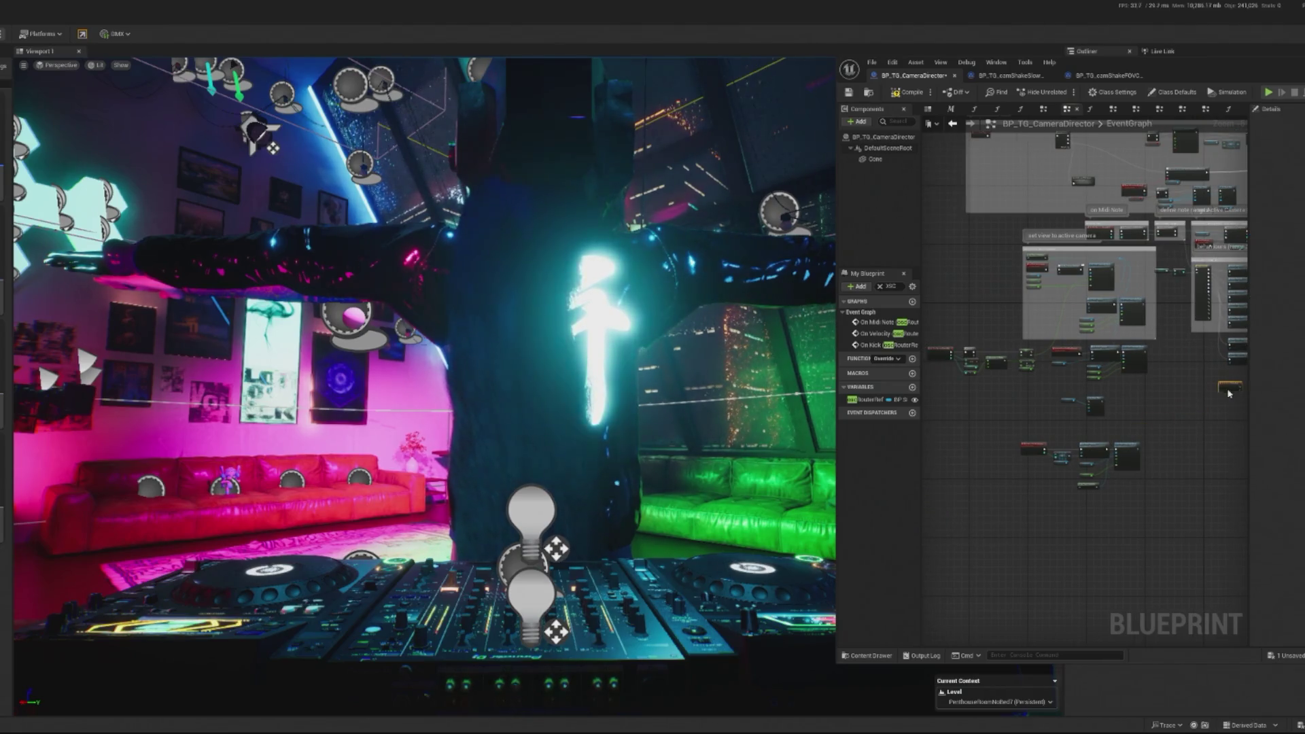
scroll(1256, 346, "up", 3)
scroll(1256, 346, "up", 3)
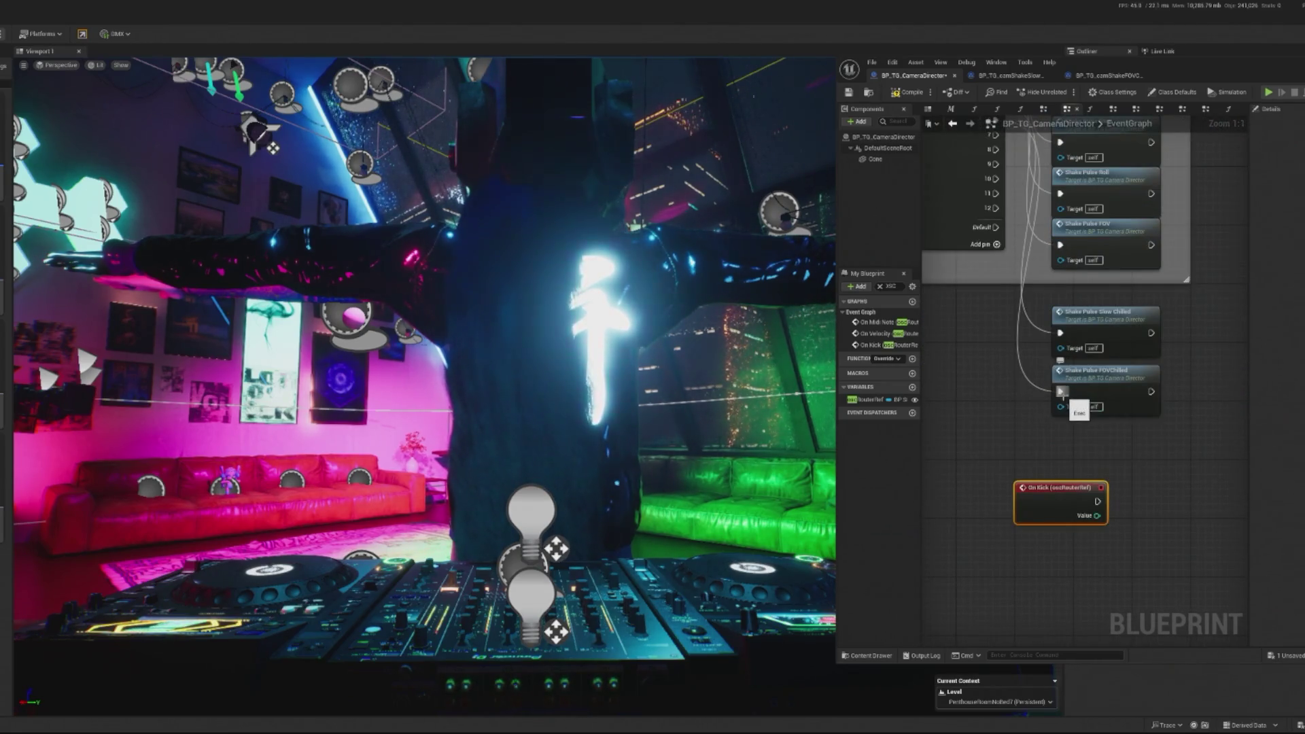
left_click(1061, 393, "alt")
mouse_move(1071, 498)
left_mouse_down()
mouse_move(1020, 411)
mouse_move(1131, 391)
left_mouse_up()
mouse_move(1014, 426)
left_mouse_down()
mouse_move(986, 401)
mouse_move(1046, 437)
mouse_move(1000, 414)
mouse_move(1101, 386)
mouse_move(1088, 401)
mouse_move(1023, 323)
mouse_move(1078, 403)
left_mouse_up()
key("ctrl+s")
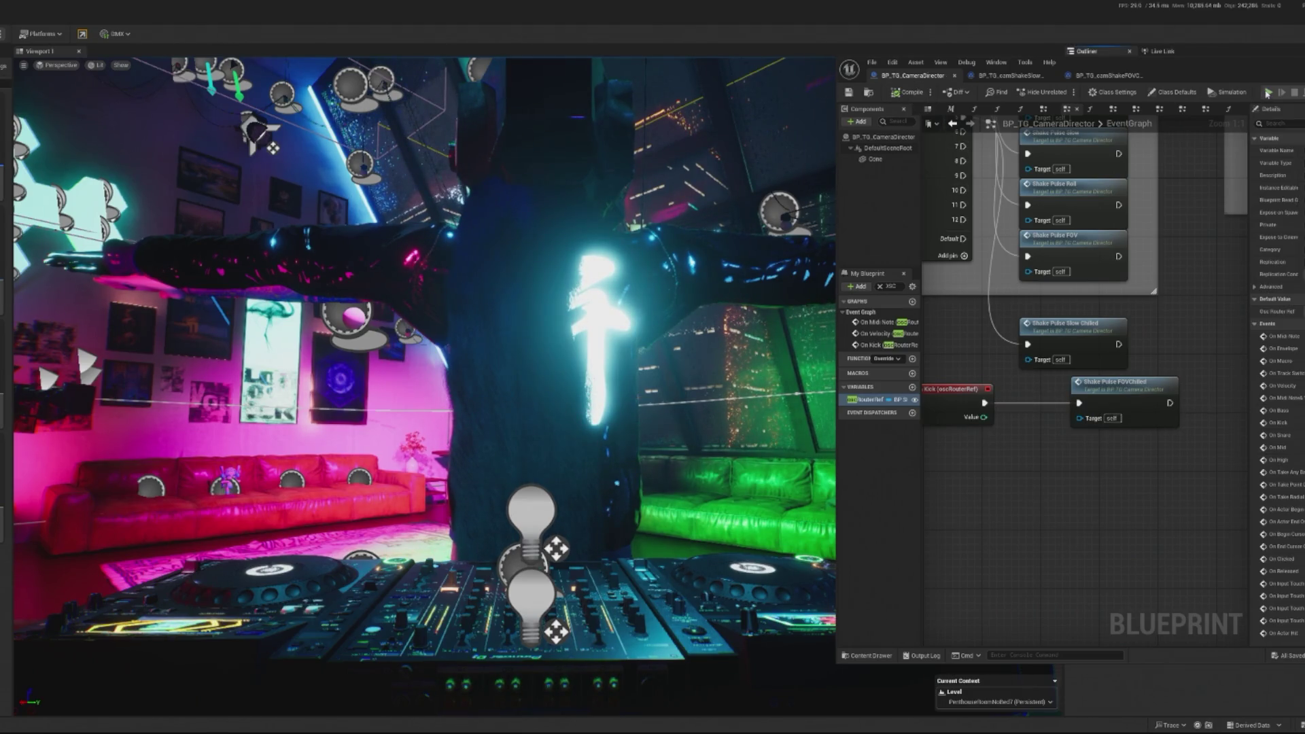
left_click(1268, 92)
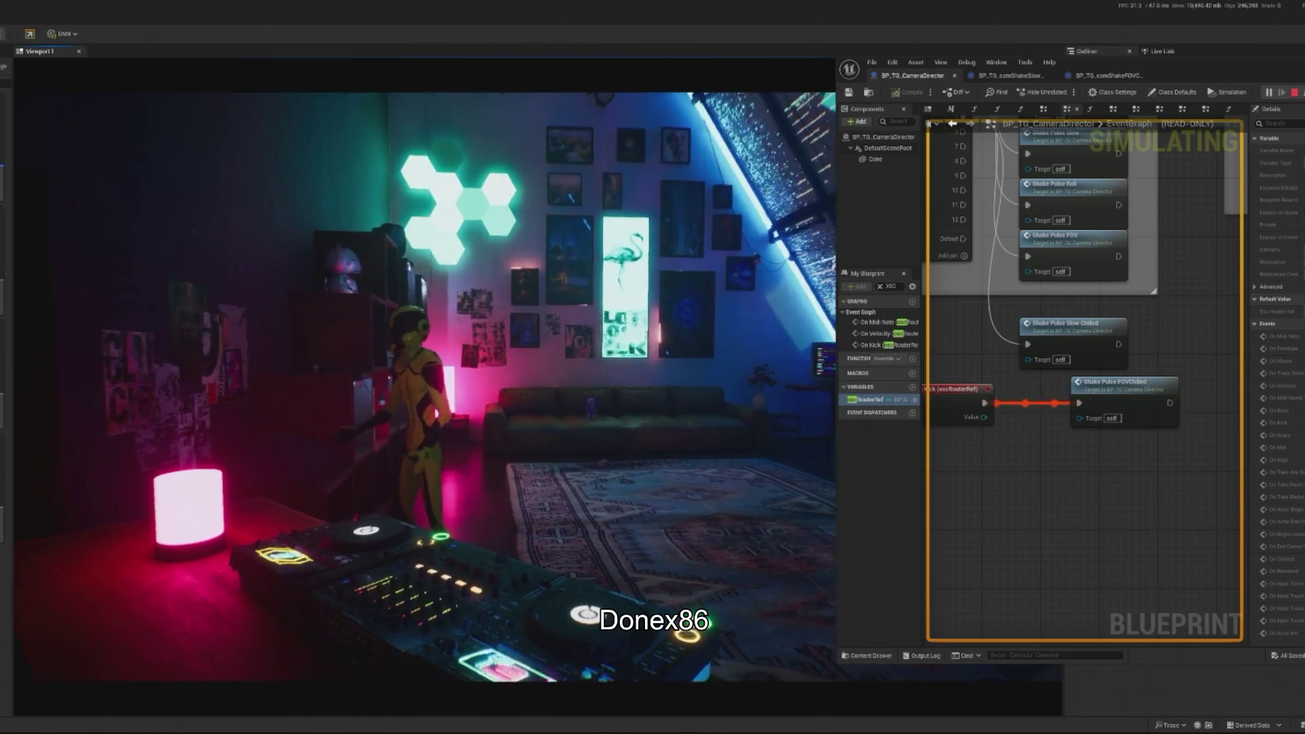
- Pull a connection from the On Kick event's Value output pin
left_click_drag(1044, 527, 1082, 522)
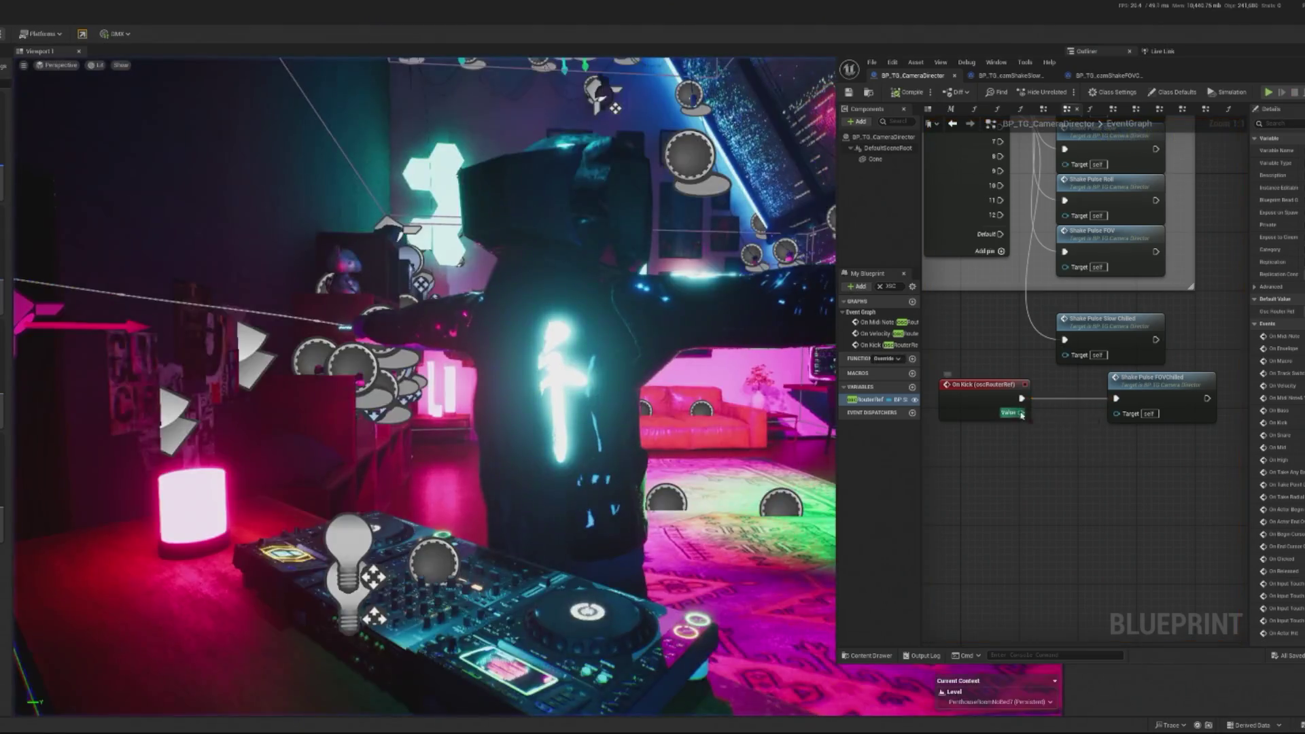
left_click_drag(1022, 412, 1040, 427)
- Place an Equal (==) node off On Kick's Value, beside On Kick
type("if")
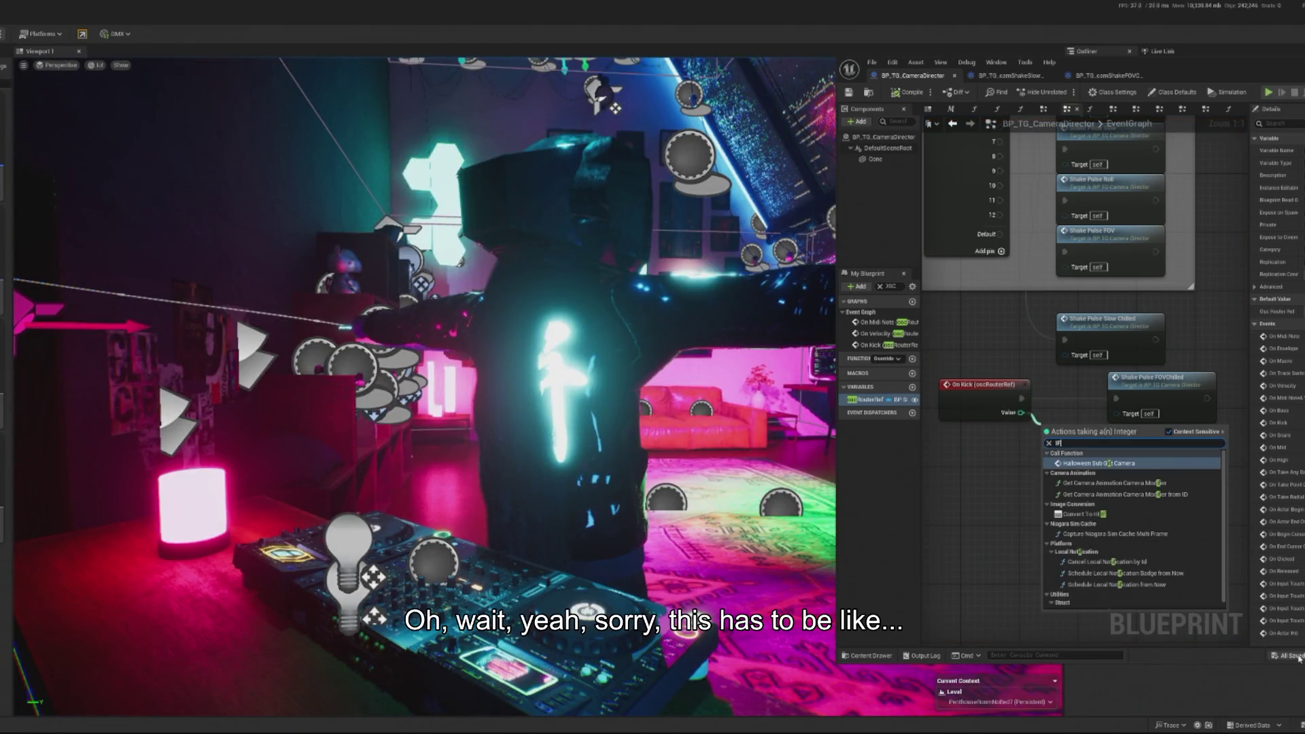
key("BackSpace")
key("BackSpace")
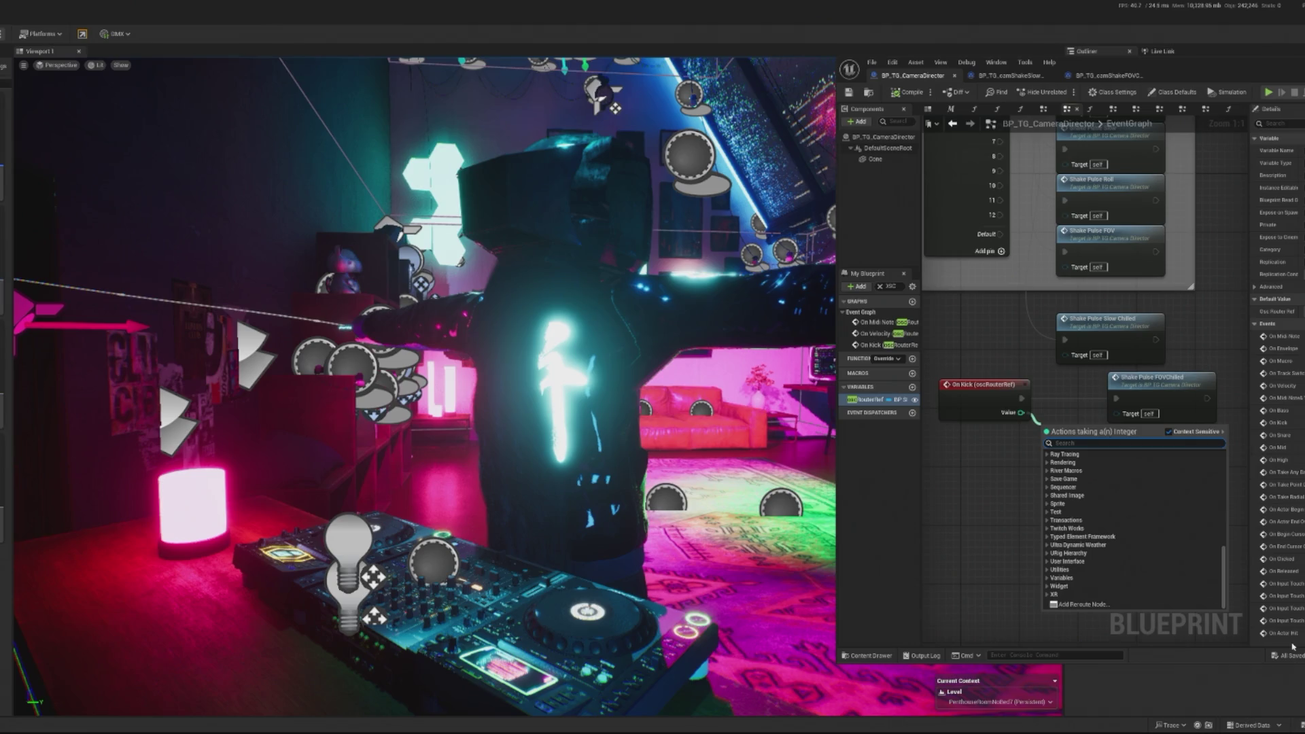
type("EQUA")
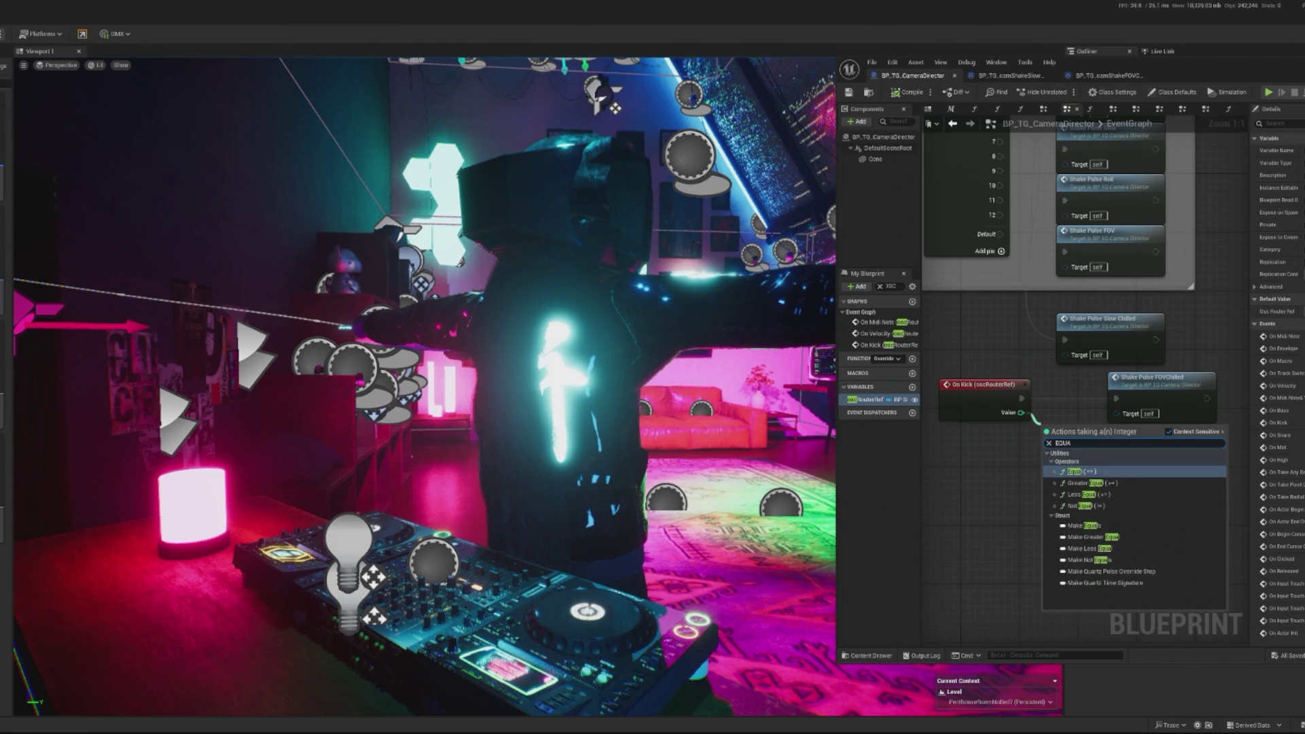
key("Return")
left_click_drag(1053, 442, 1227, 431)
left_click(1006, 427)
mouse_move(1103, 476)
left_mouse_down()
mouse_move(1049, 497)
mouse_move(1072, 418)
left_mouse_up()
- Feed the equality result into a new Branch, wire True to Shake Pulse FOVChilled, and compile
type("BRANCH")
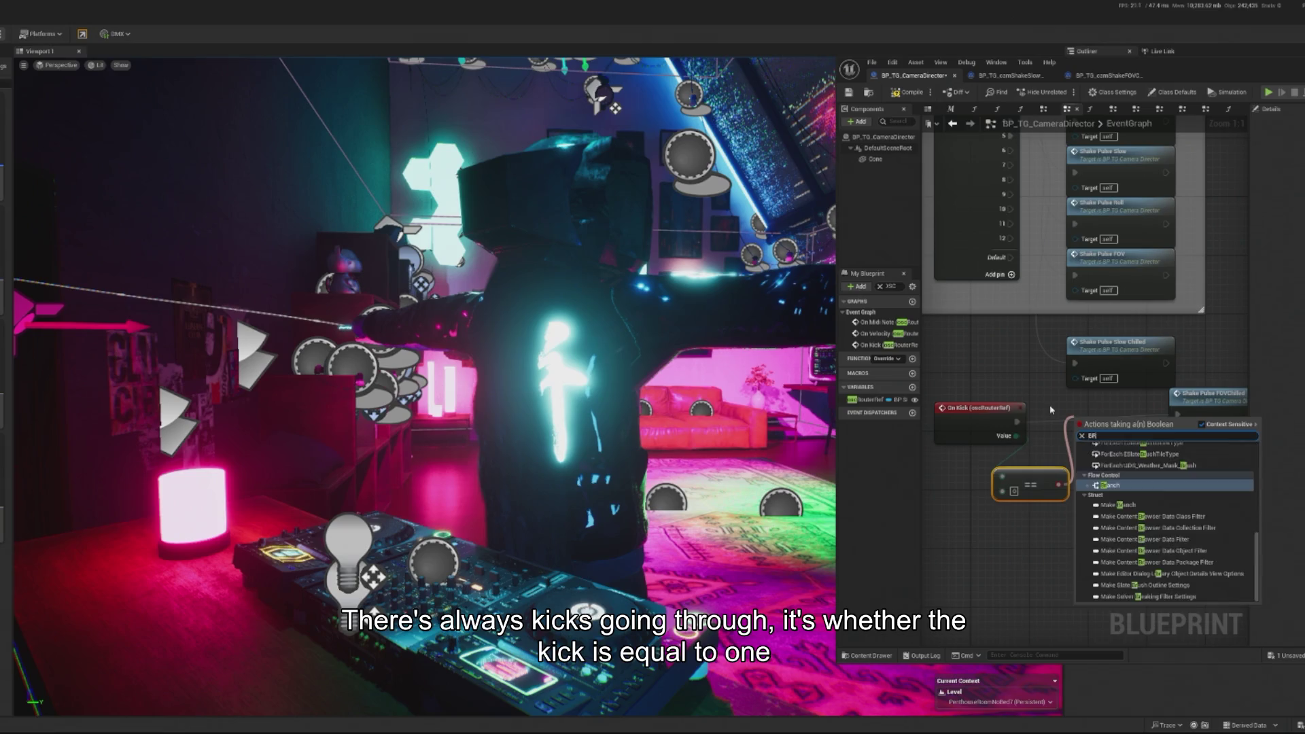
left_click(1127, 467)
mouse_move(1101, 416)
left_mouse_down()
mouse_move(1038, 429)
mouse_move(1076, 418)
left_mouse_up()
left_click_drag(1026, 478, 1068, 470)
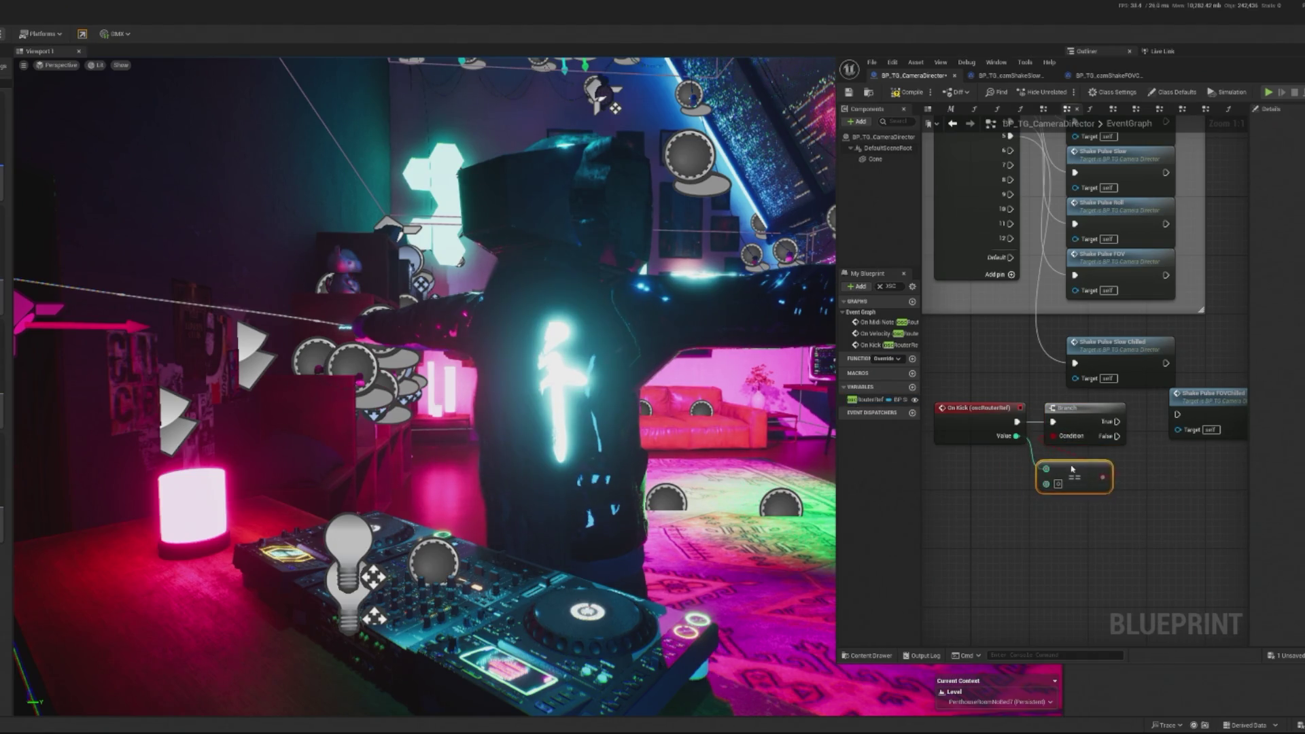
left_click_drag(1118, 423, 1178, 415)
left_click(1202, 411)
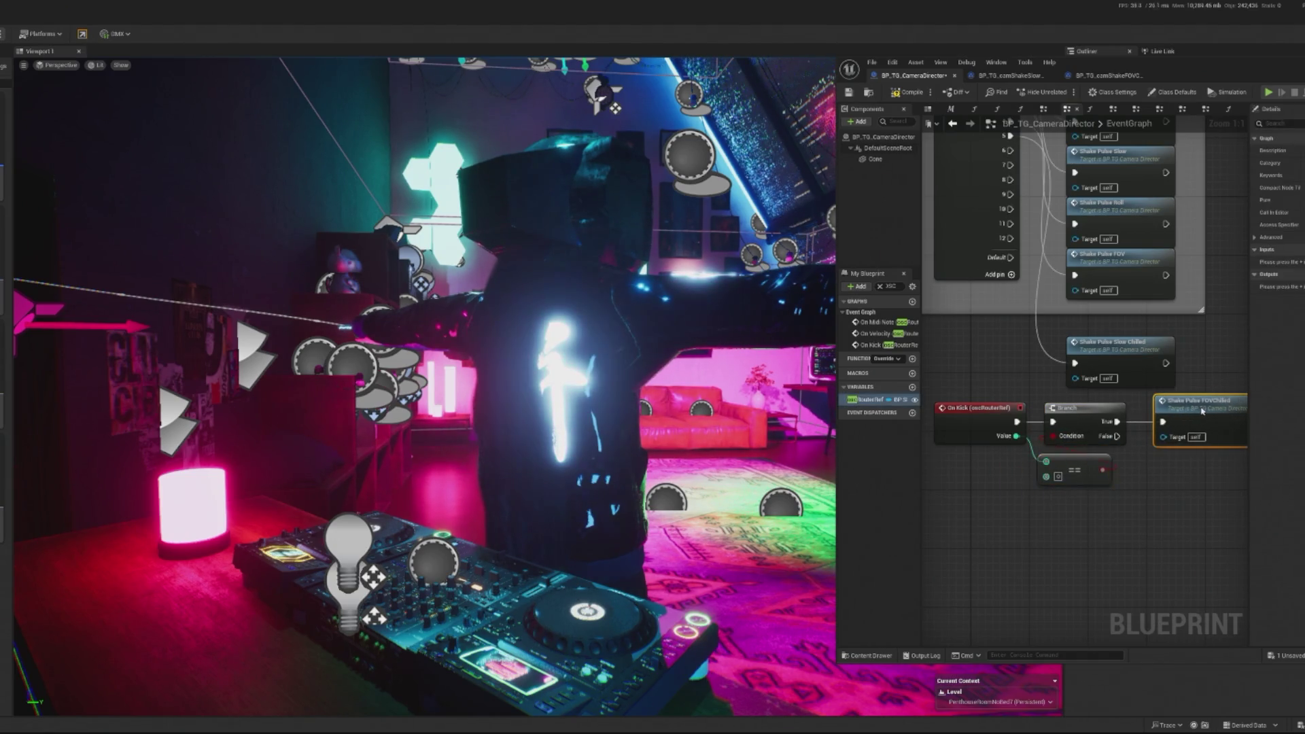
left_click(904, 93)
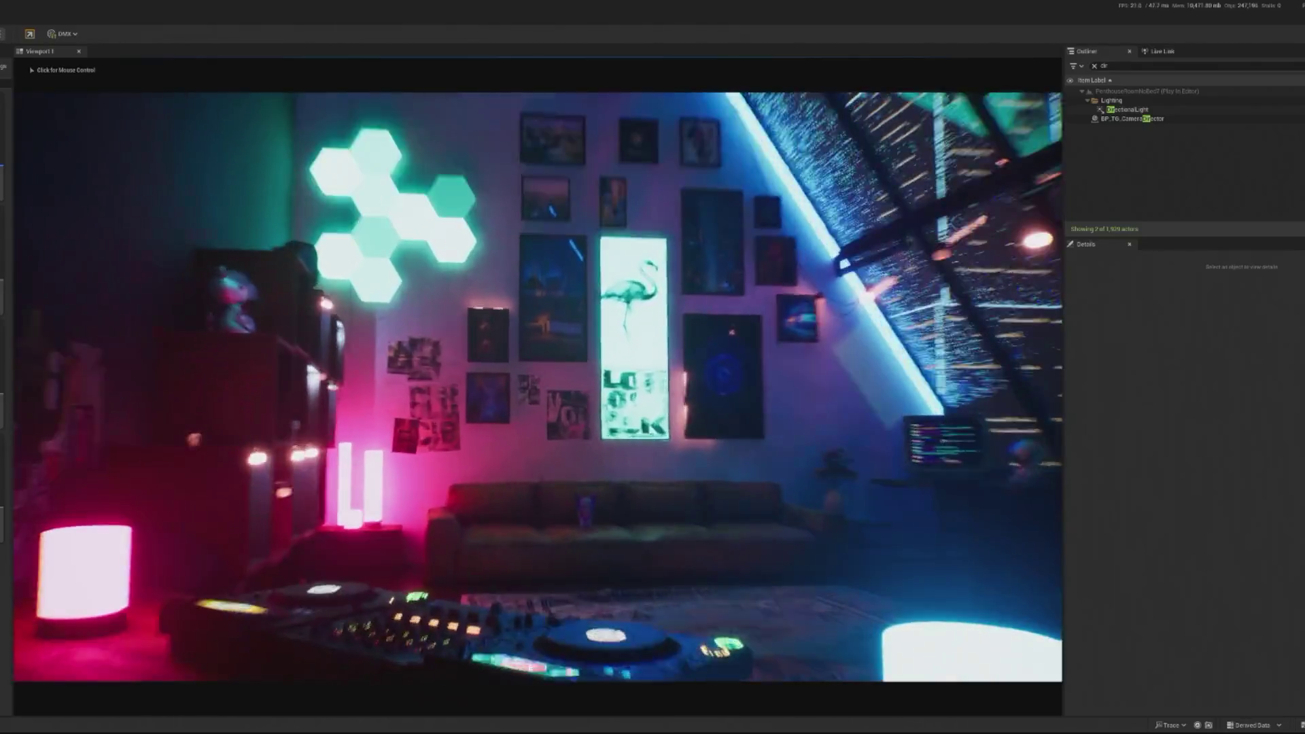
key("Escape")
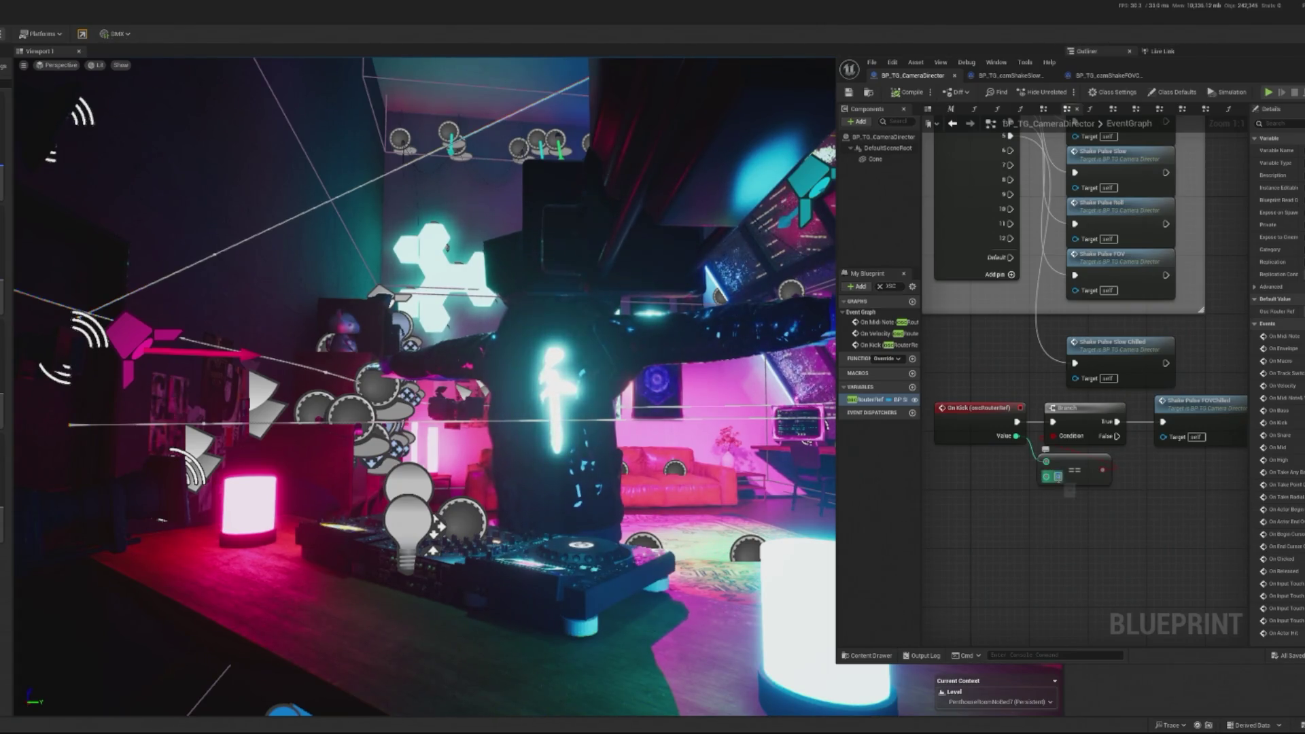
- Save the camera director blueprint and run a play test of the kick-gated shake
left_click(911, 97)
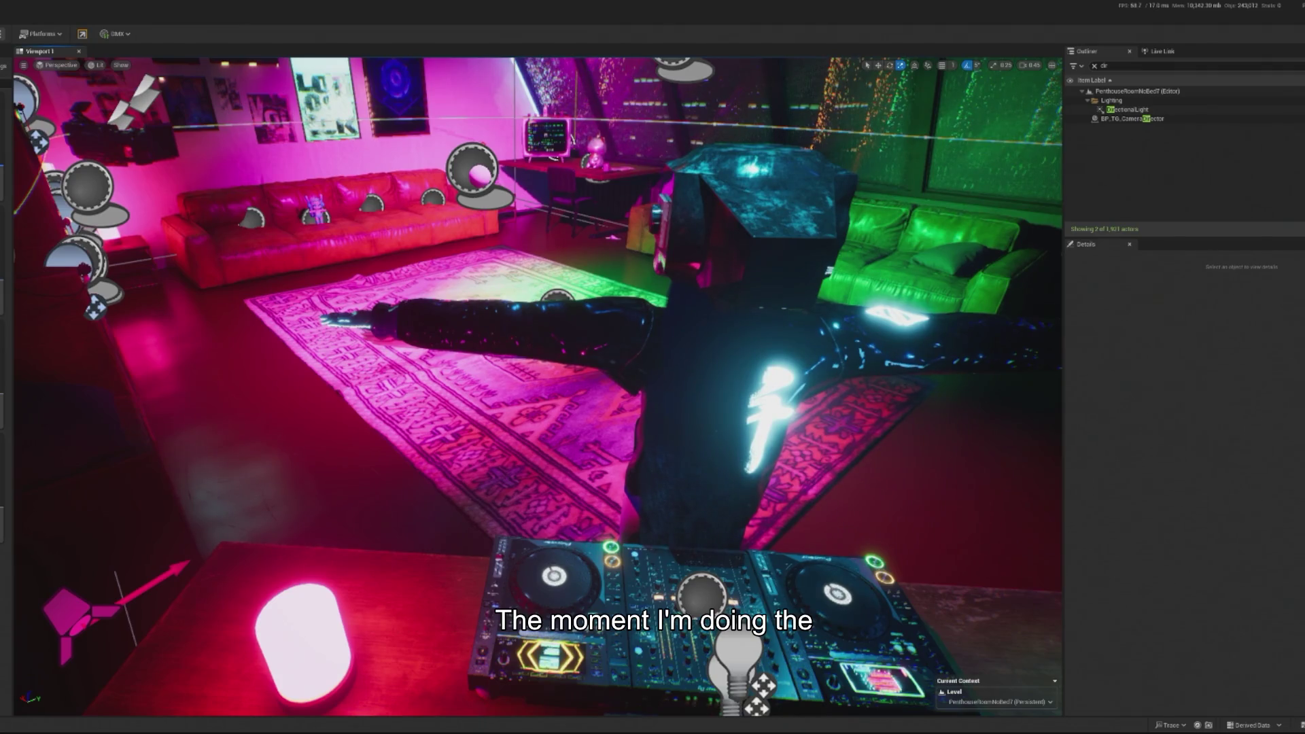
key("alt+p")
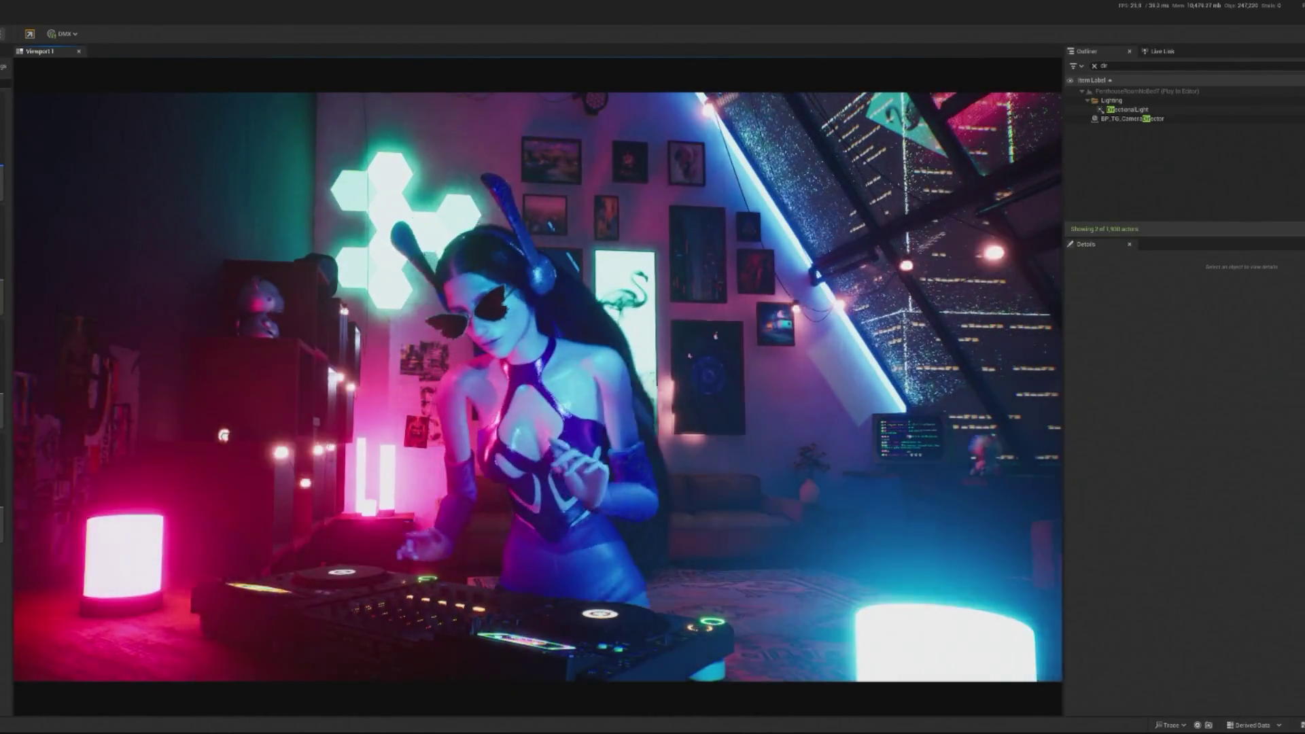
key("Escape")
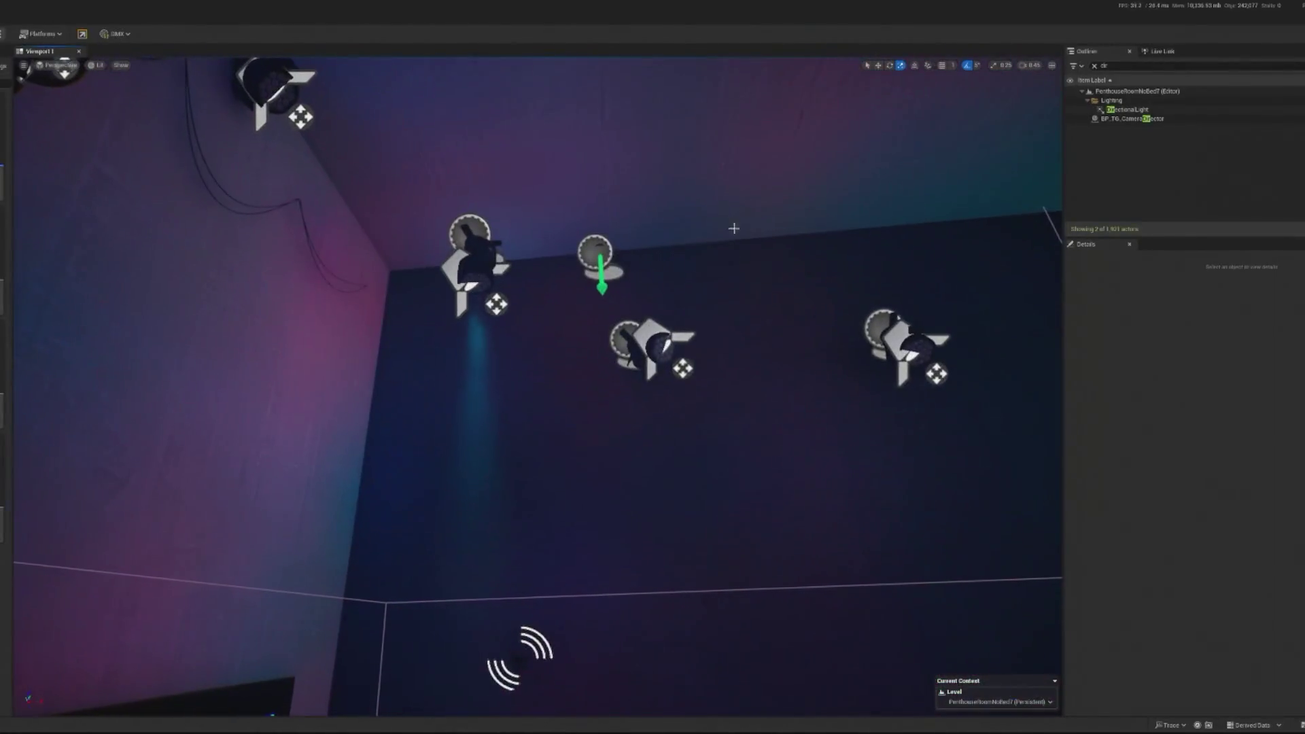
- Open BP_Spotlight_AR from the selected spotlight and inspect its Branch-fed Do Once node
left_click(454, 246)
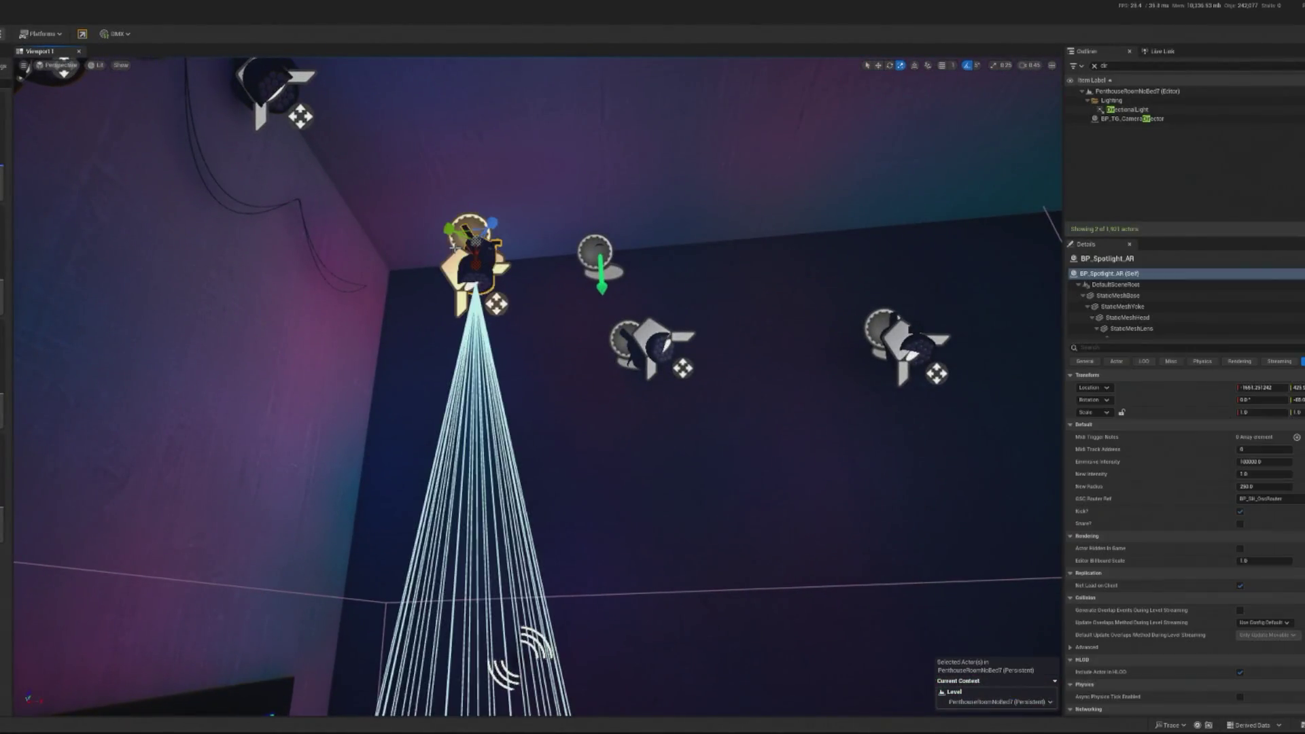
left_click(1094, 66)
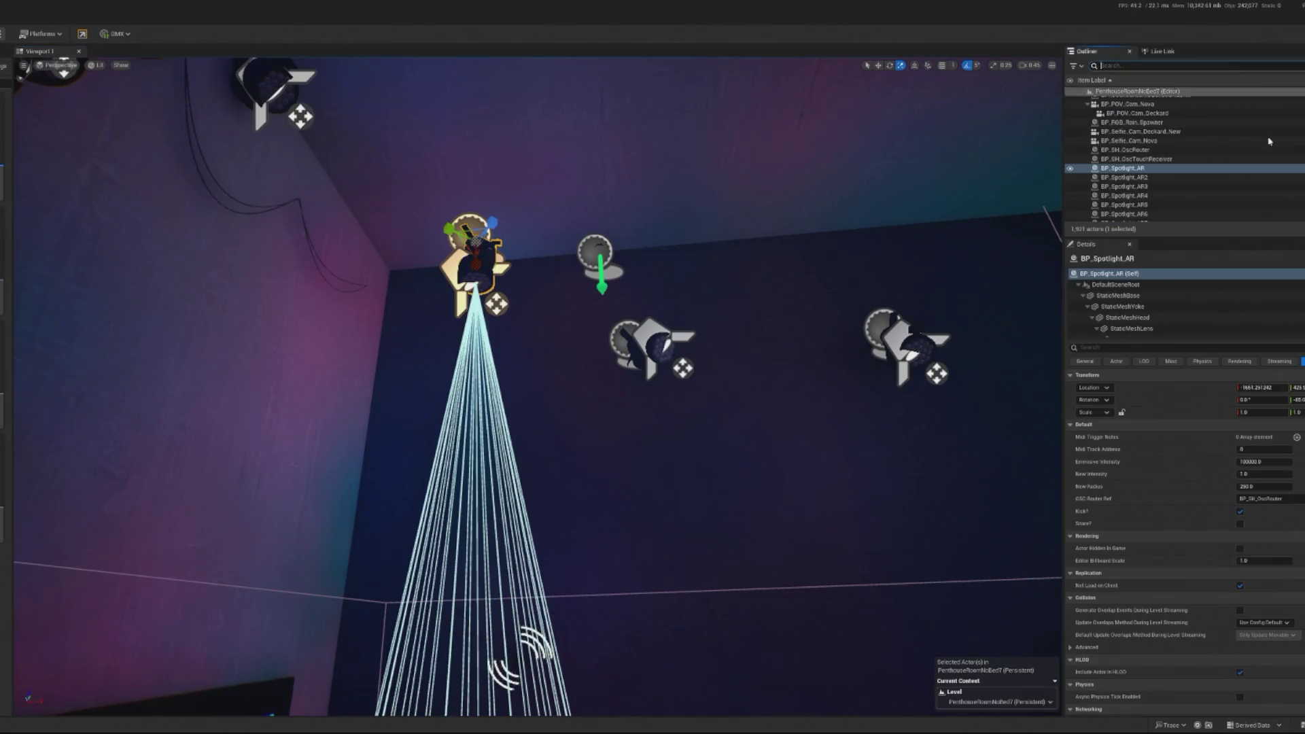
left_click(1259, 204)
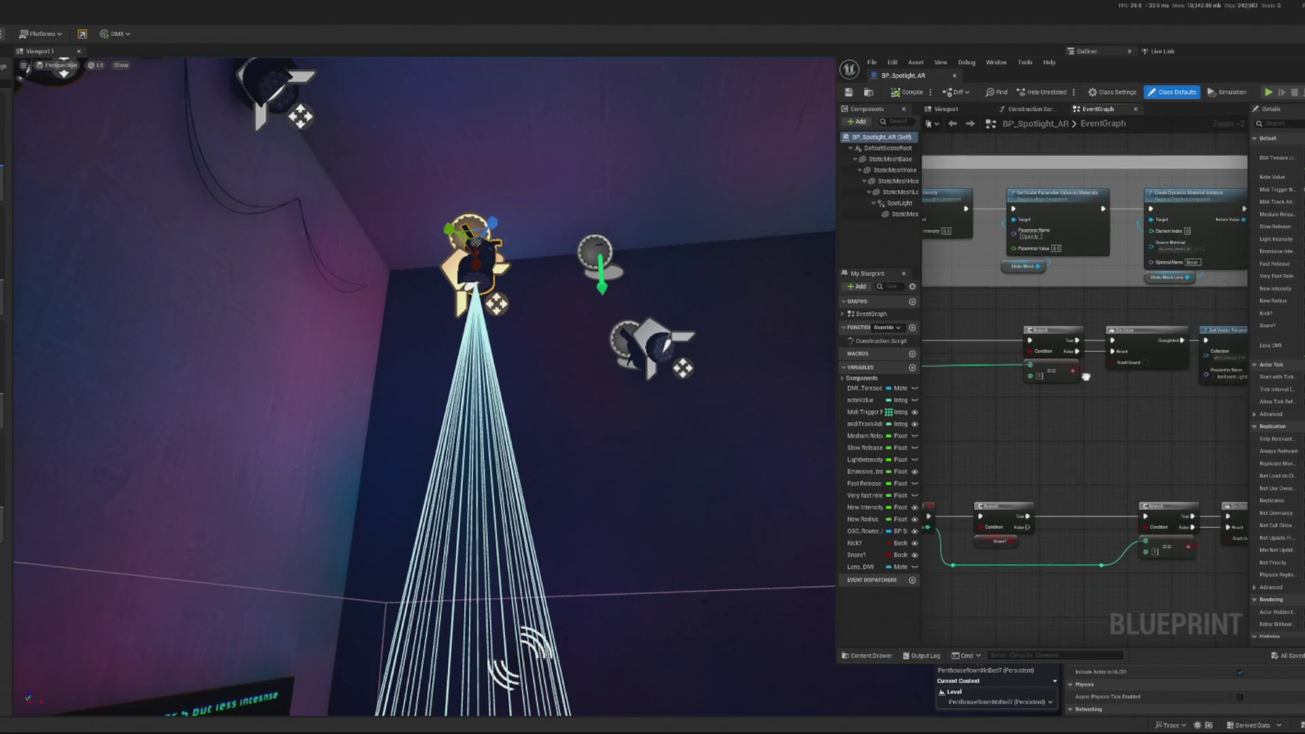
left_click(1057, 337)
left_click_drag(1036, 432, 876, 432)
left_click_drag(915, 335, 1075, 344)
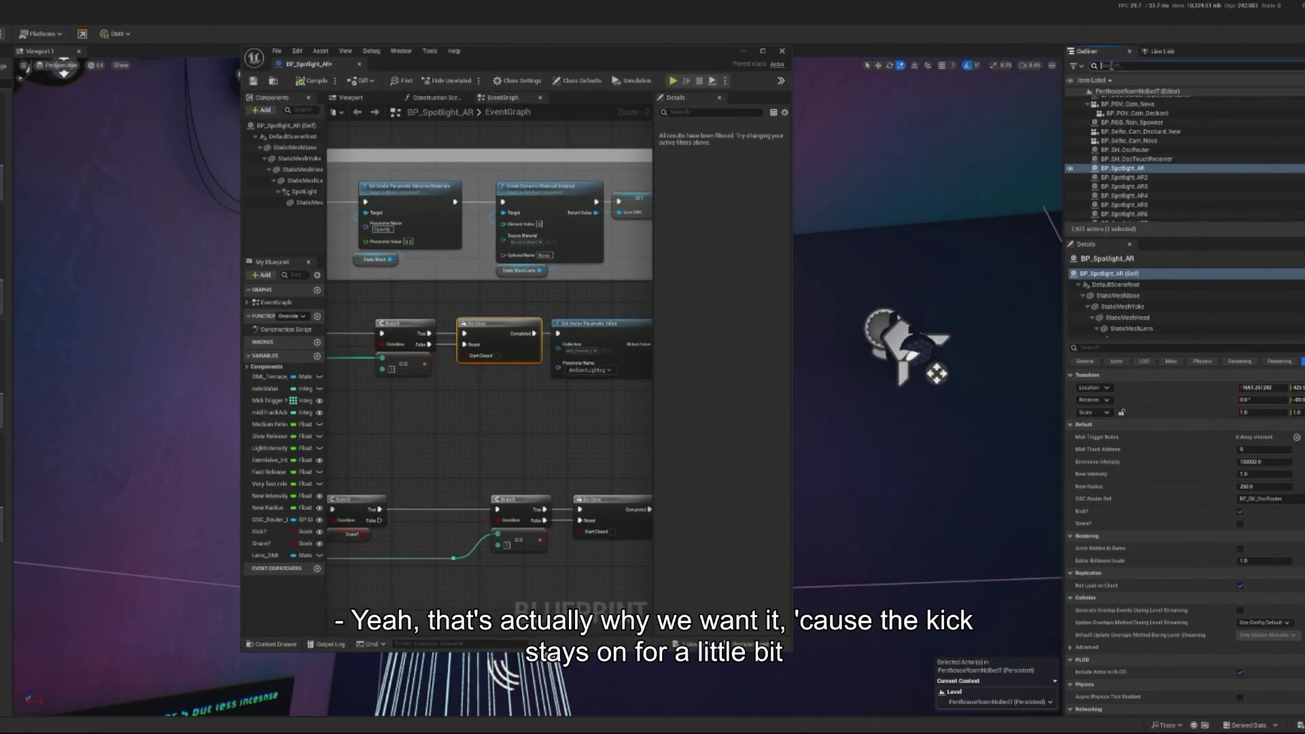
type("DIR")
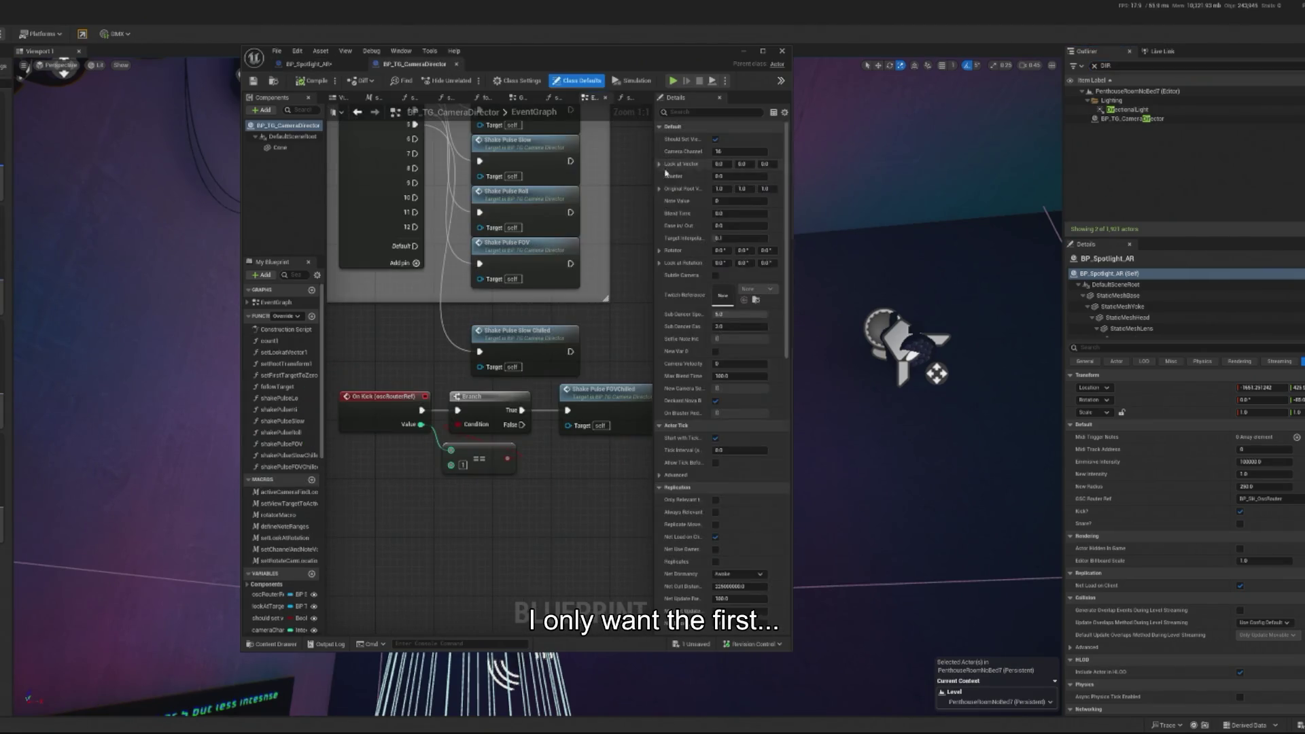
- Insert a Do Once node before Shake Pulse FOVChilled, with Branch False wired to its Reset
left_click(467, 520)
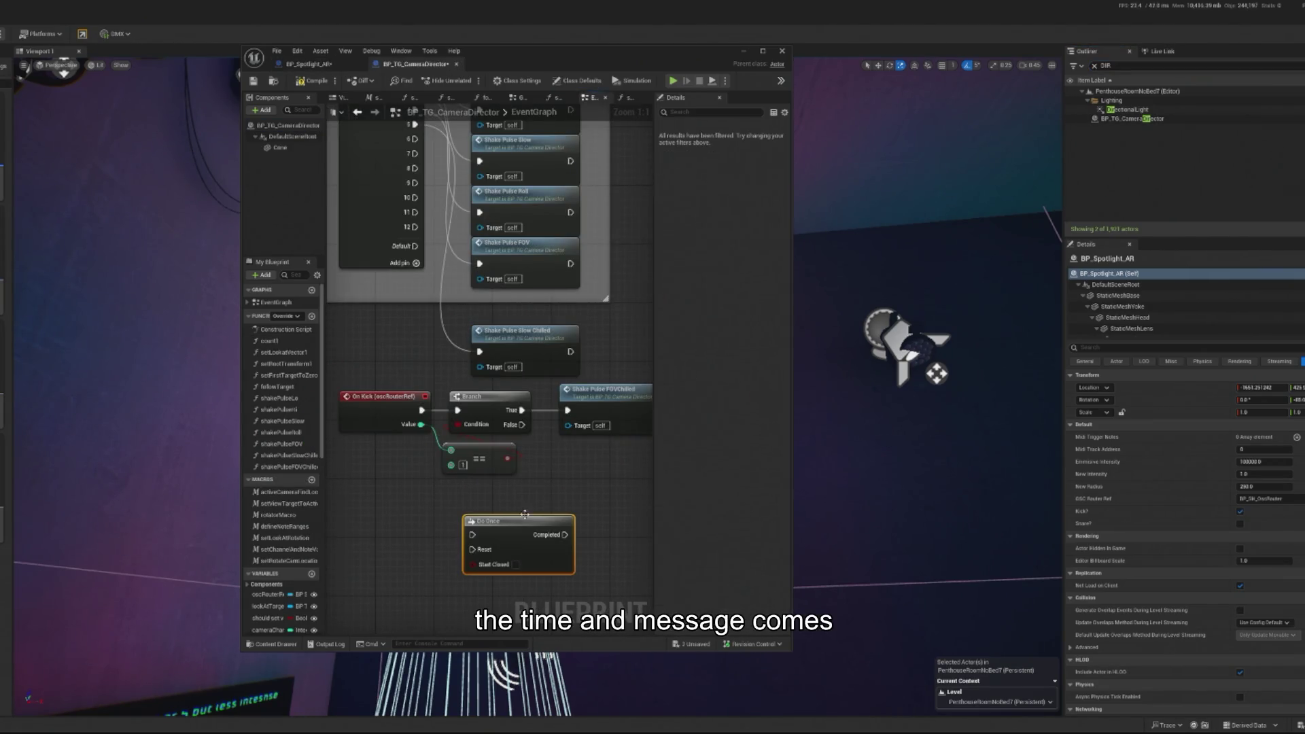
mouse_move(407, 517)
left_mouse_down()
mouse_move(463, 435)
mouse_move(511, 449)
mouse_move(475, 479)
mouse_move(570, 430)
left_mouse_up()
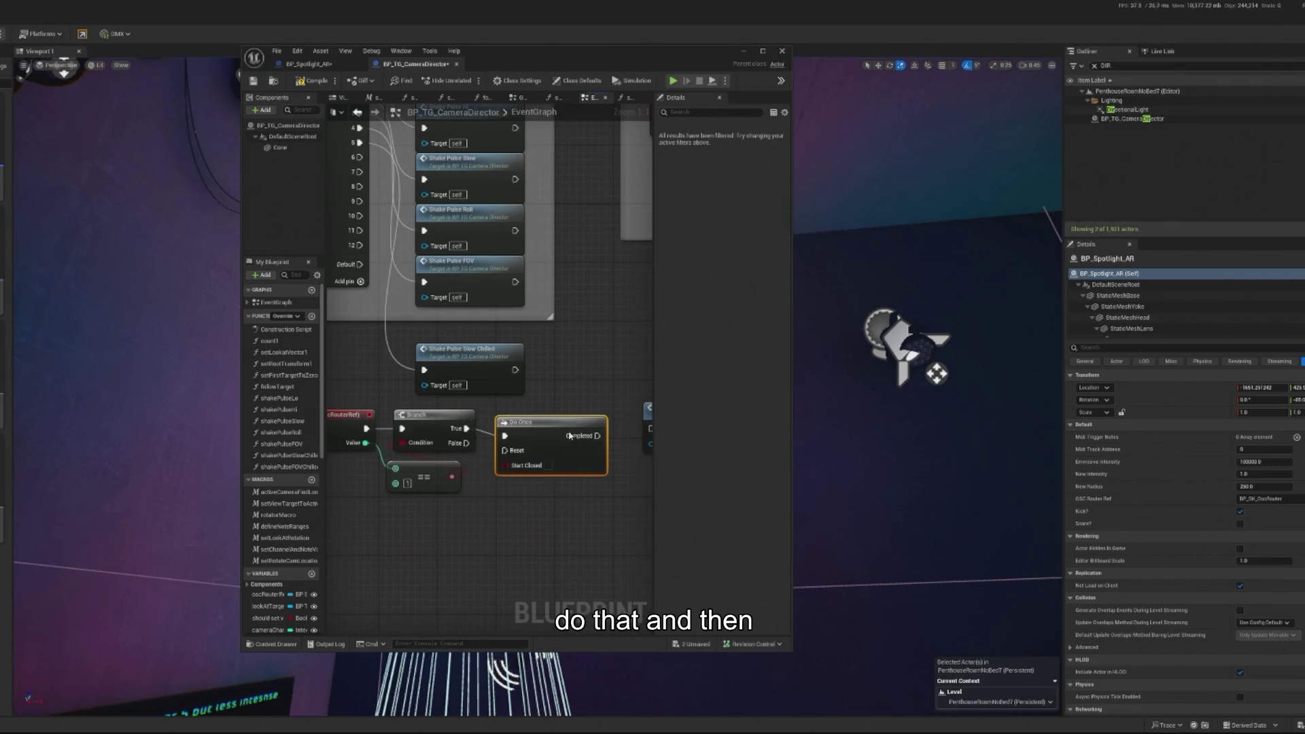
mouse_move(466, 443)
left_mouse_down()
mouse_move(512, 457)
mouse_move(547, 430)
left_mouse_up()
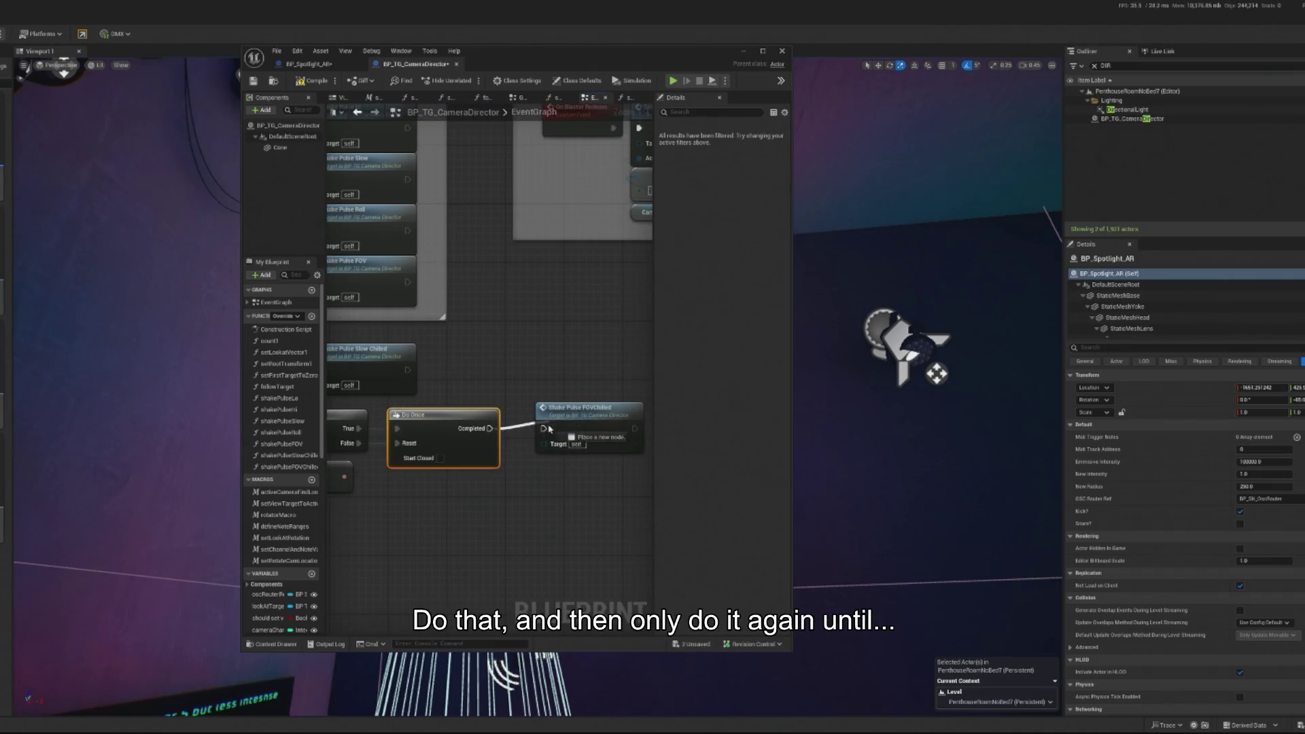
left_click(741, 51)
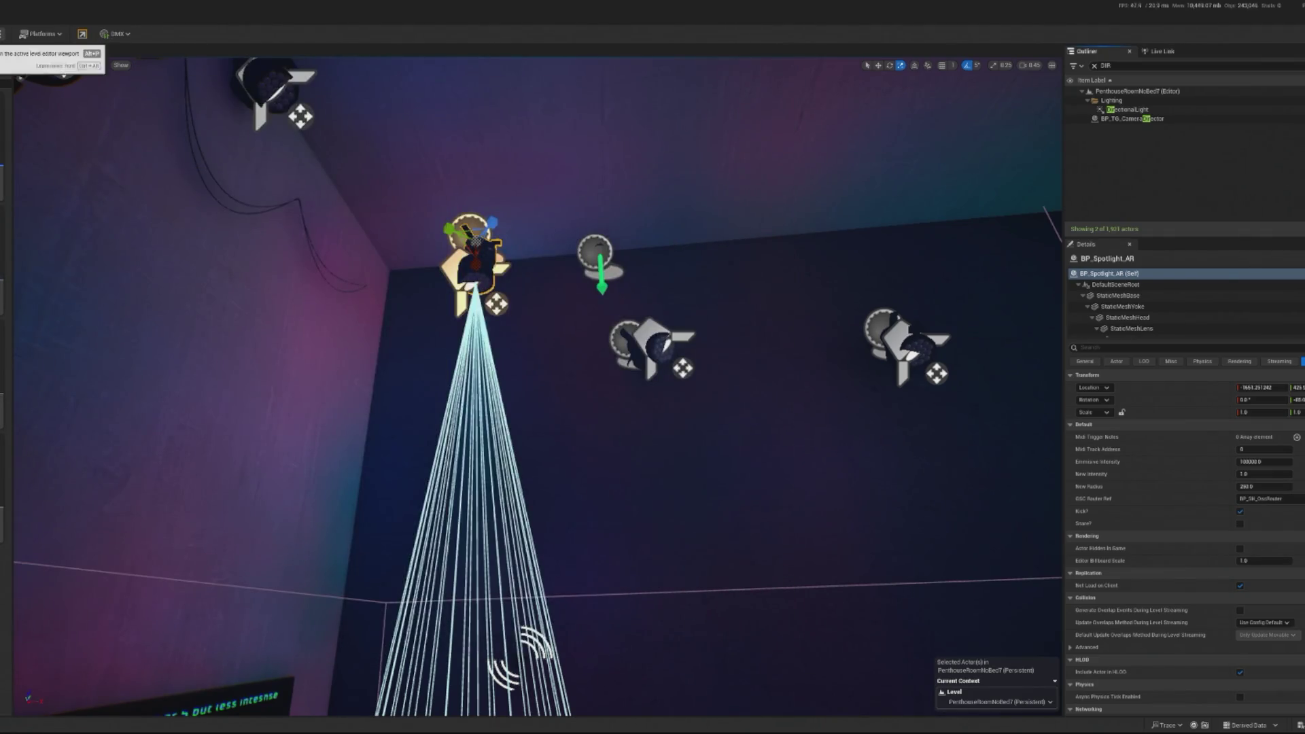
- Play the level, freeing the mouse with Shift+F1, and watch the shake fire on kicks
key("alt+p")
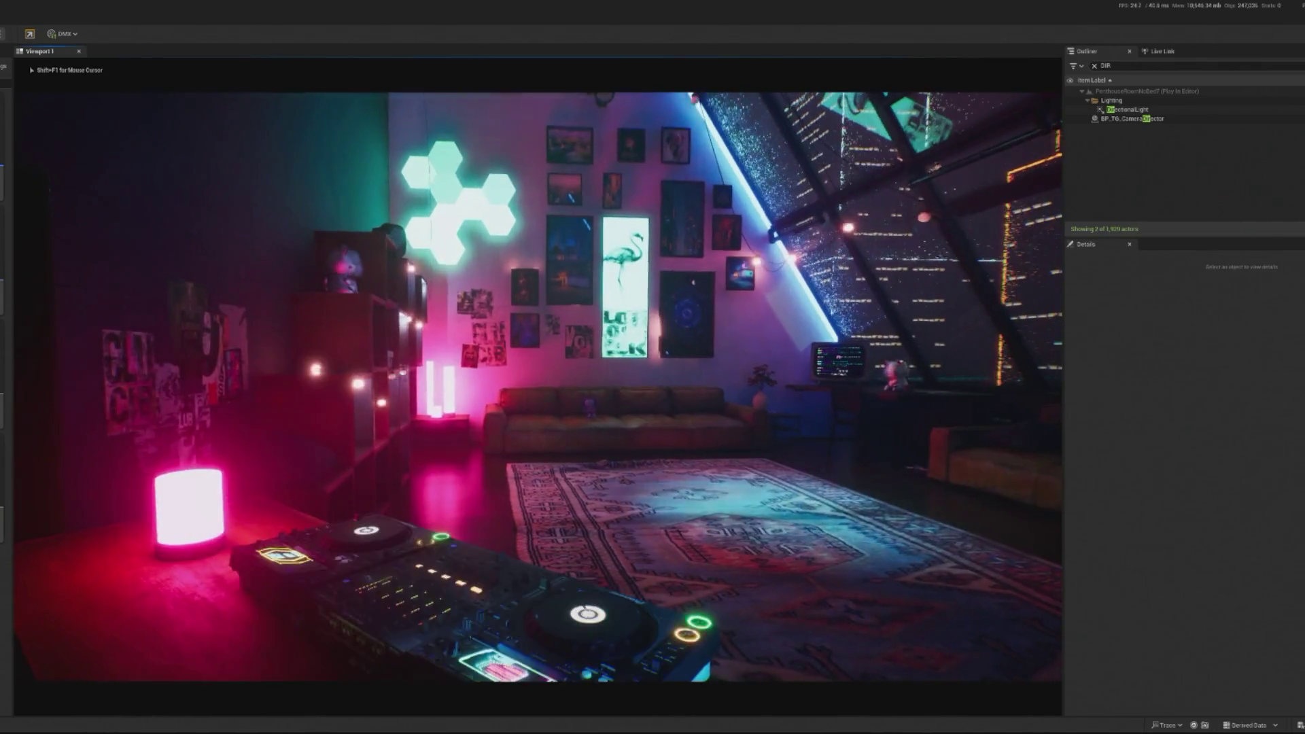
key("shift+F1")
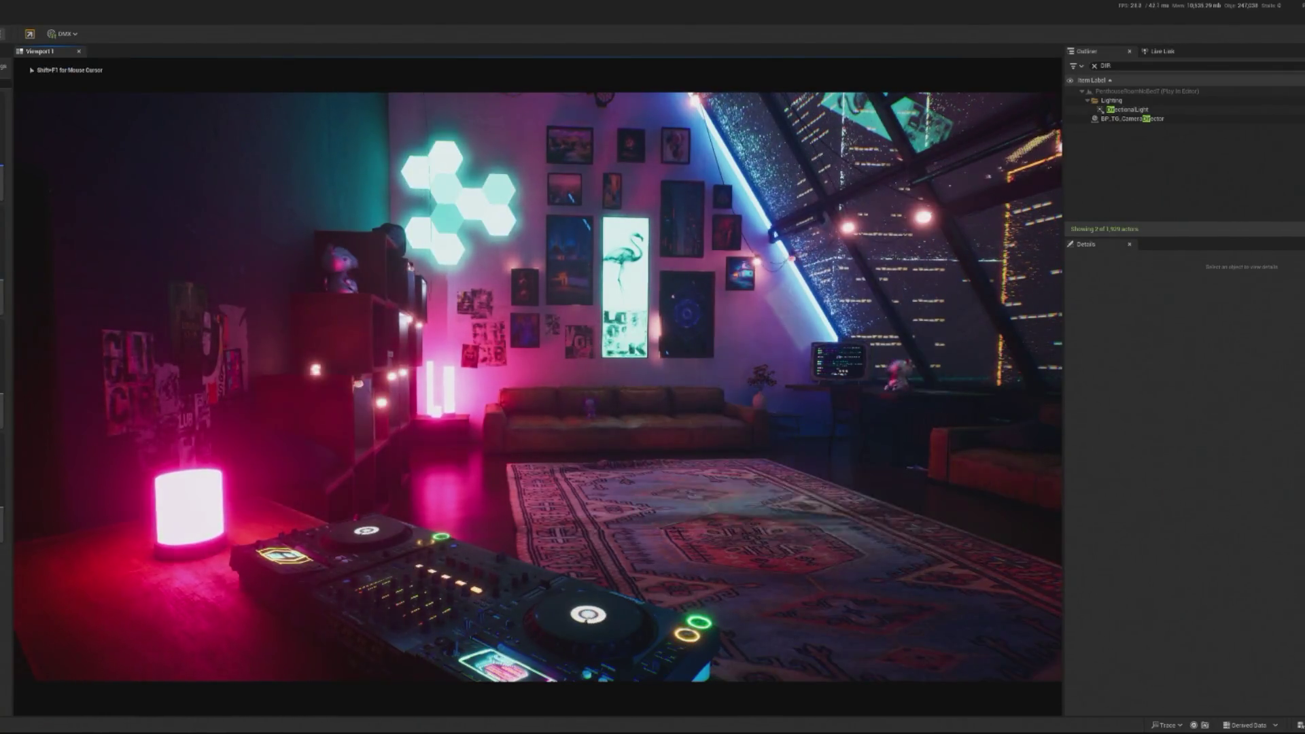
key("shift+F1")
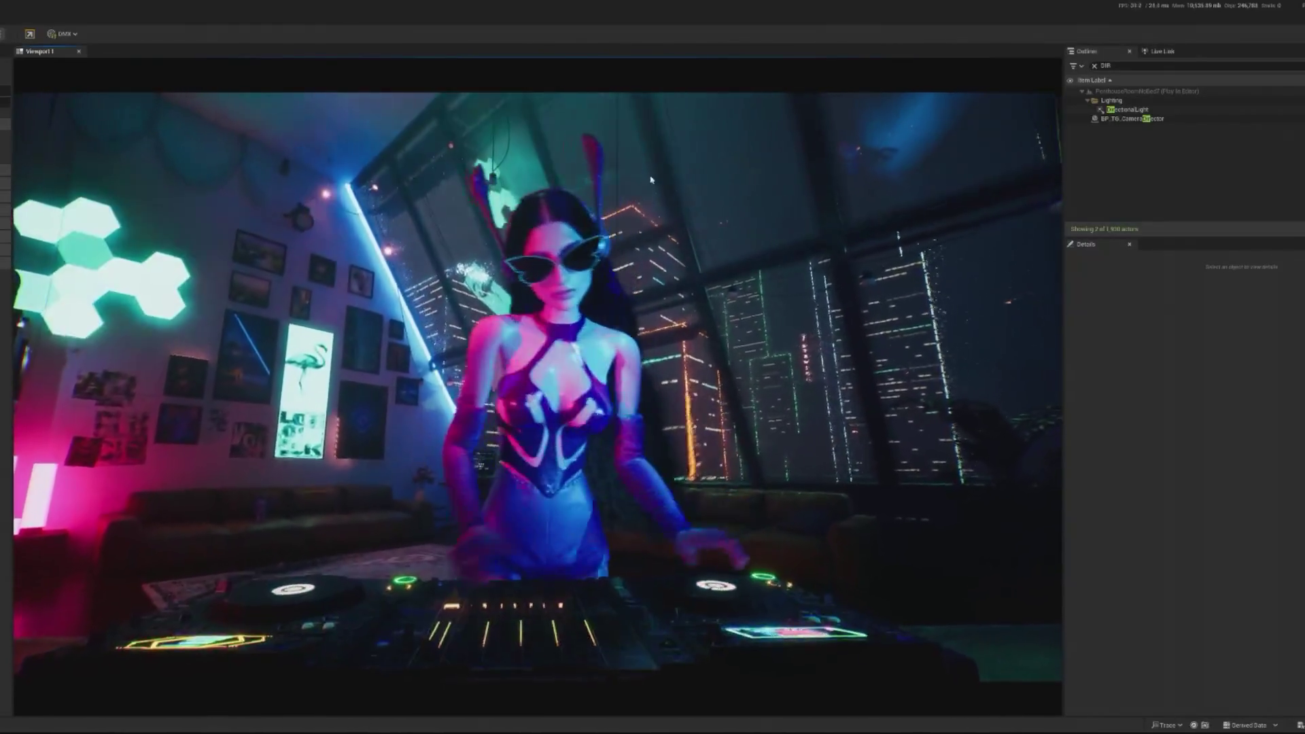
key("Escape")
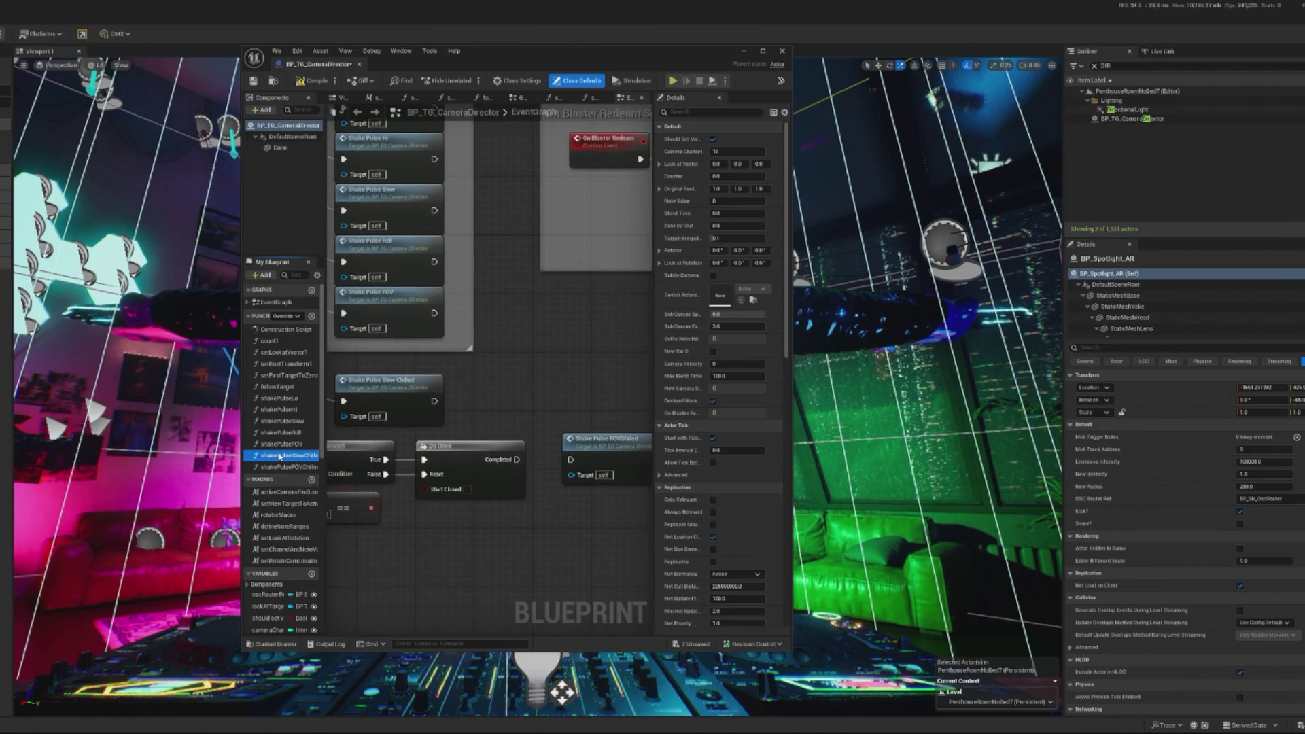
- Add shakePulseSlowChilled and wire Do Once Completed onward, then return to the playing level
left_click_drag(278, 456, 393, 398)
mouse_move(517, 459)
left_mouse_down()
mouse_move(347, 410)
mouse_move(492, 357)
left_mouse_up()
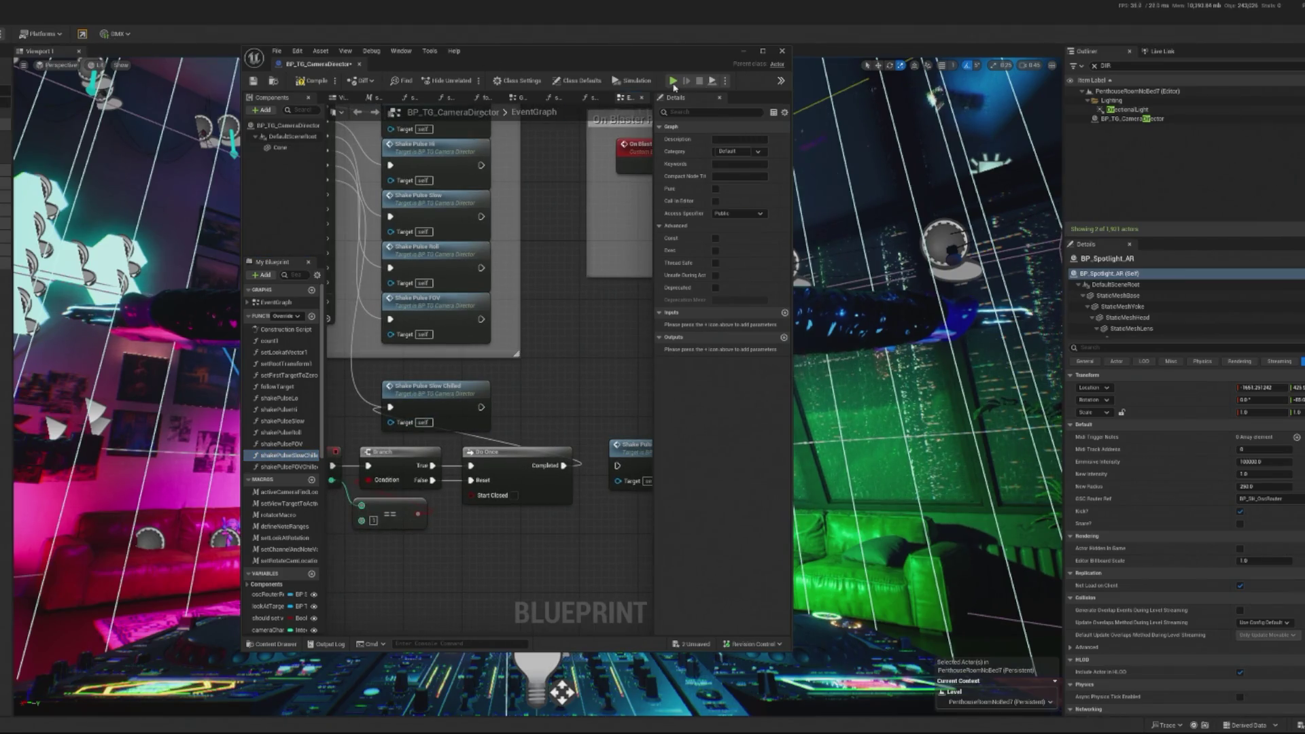
left_click(745, 52)
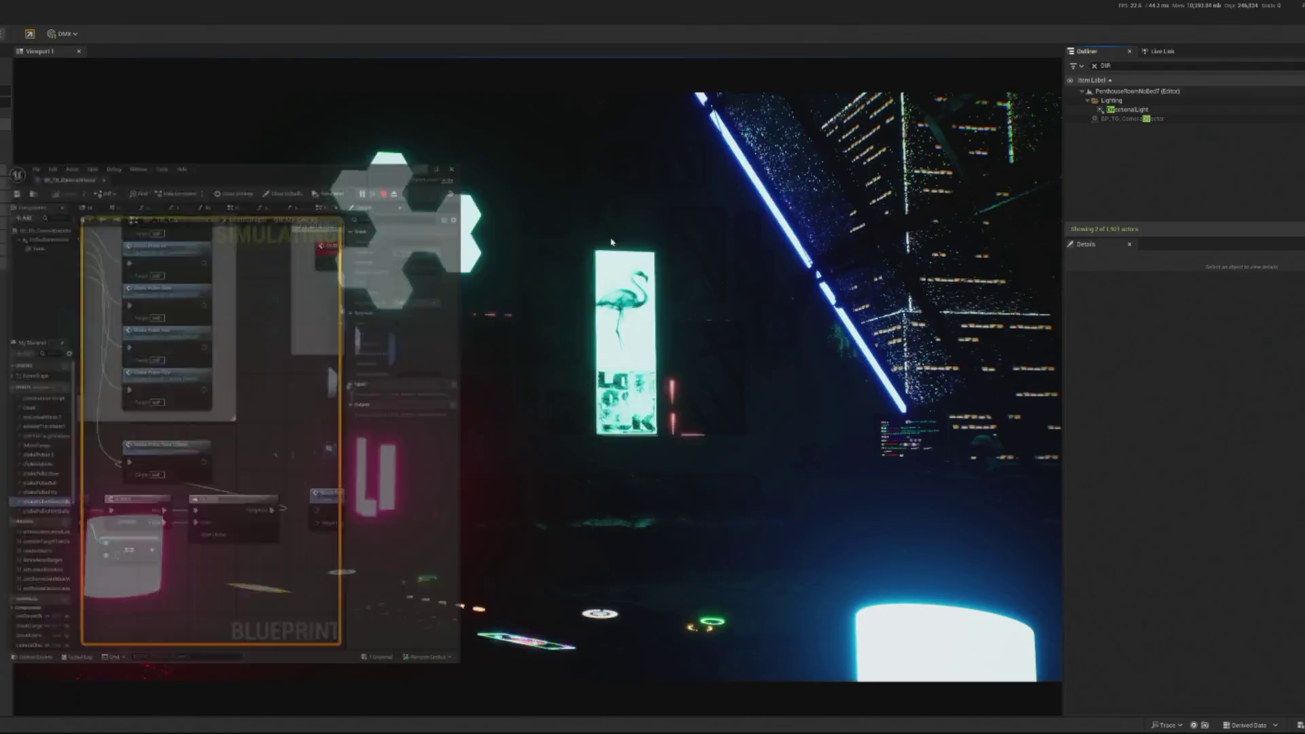
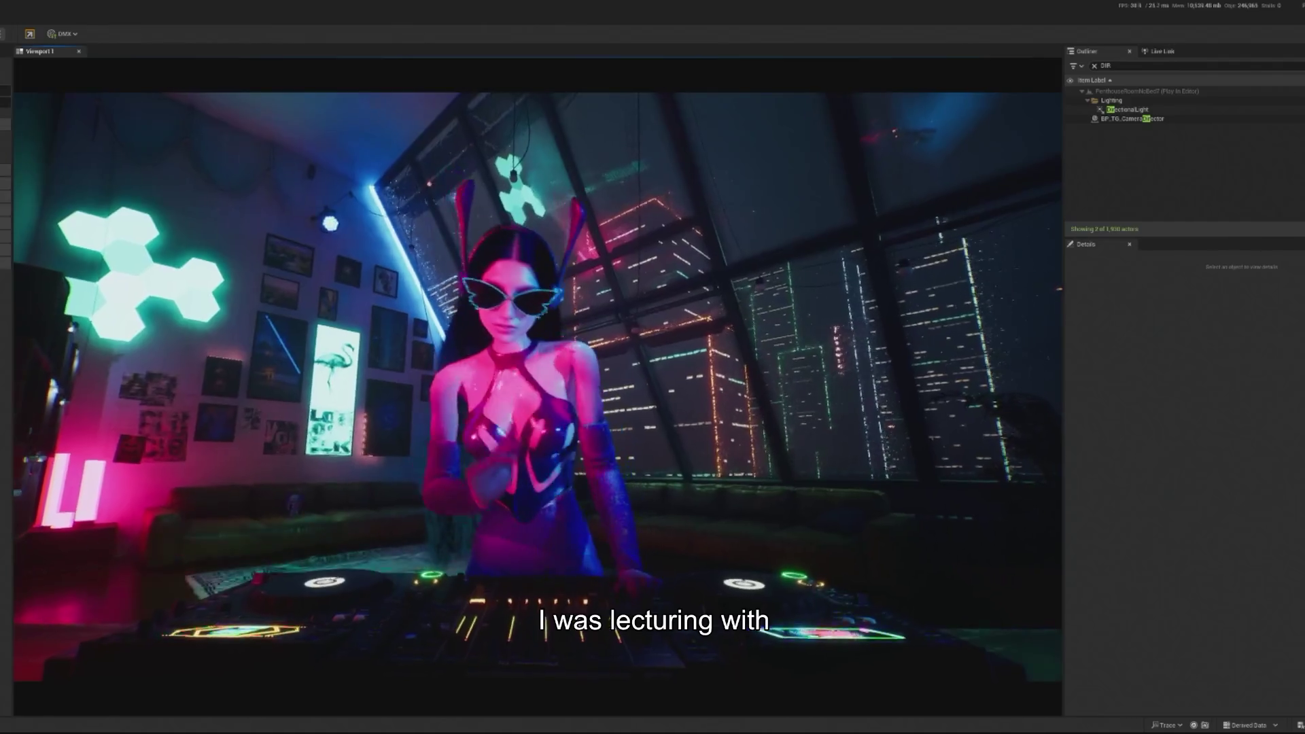
- Focus the running club play-test, then detach Do Once from Shake Pulse Slow Chilled
left_click(386, 639)
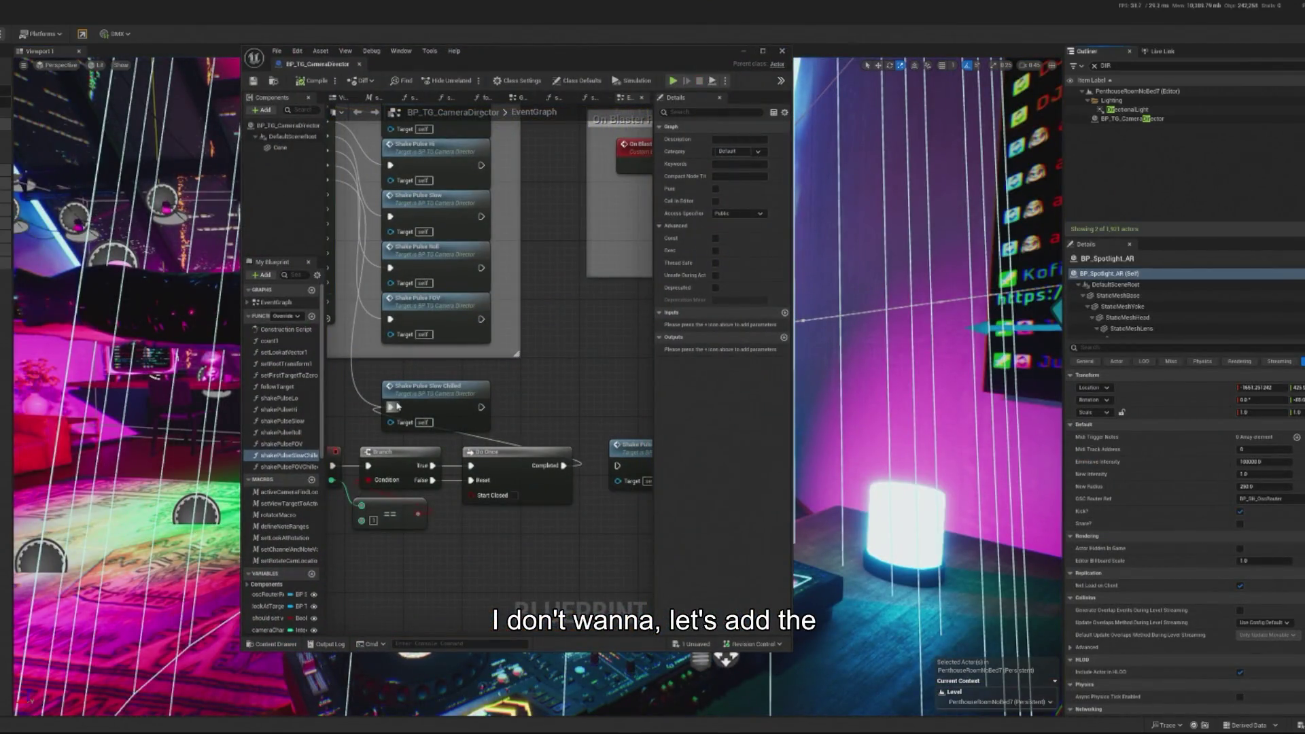
left_click(398, 407, "alt")
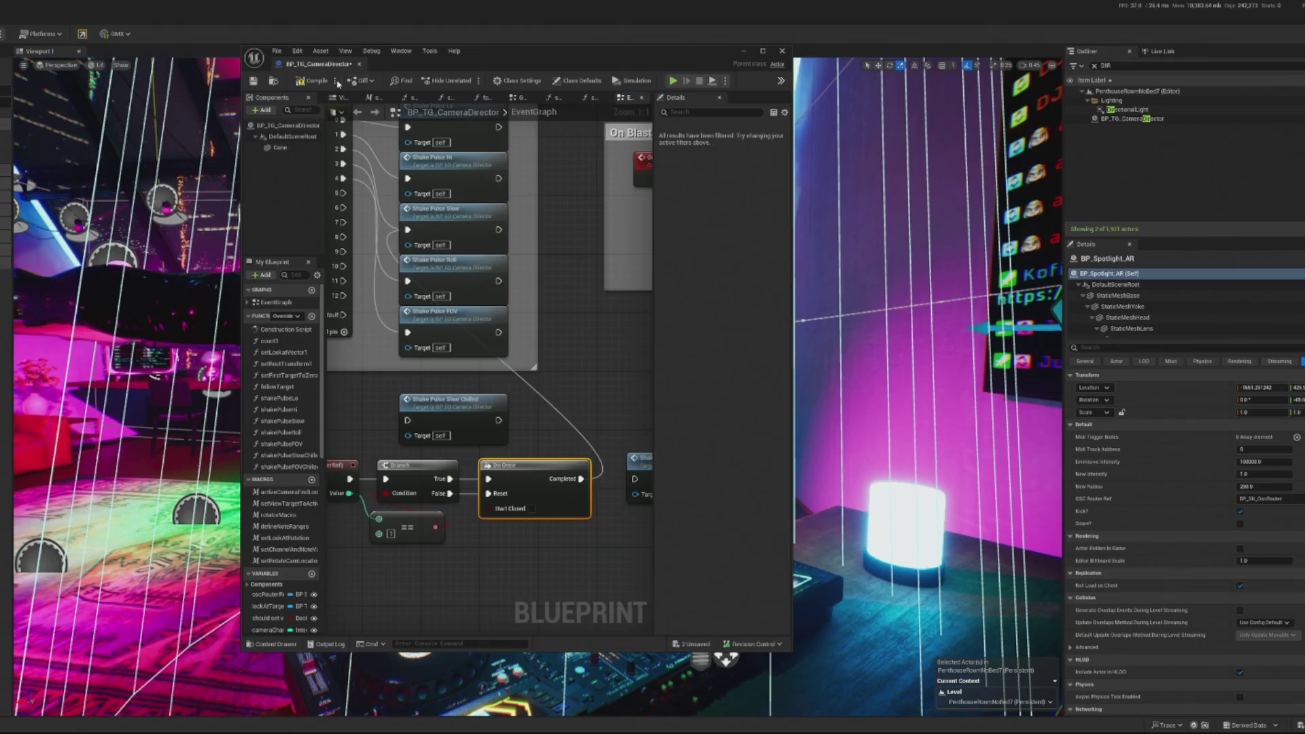
- Minimize the Blueprint and run a brief play-test of the club scene, then stop it
left_click(744, 51)
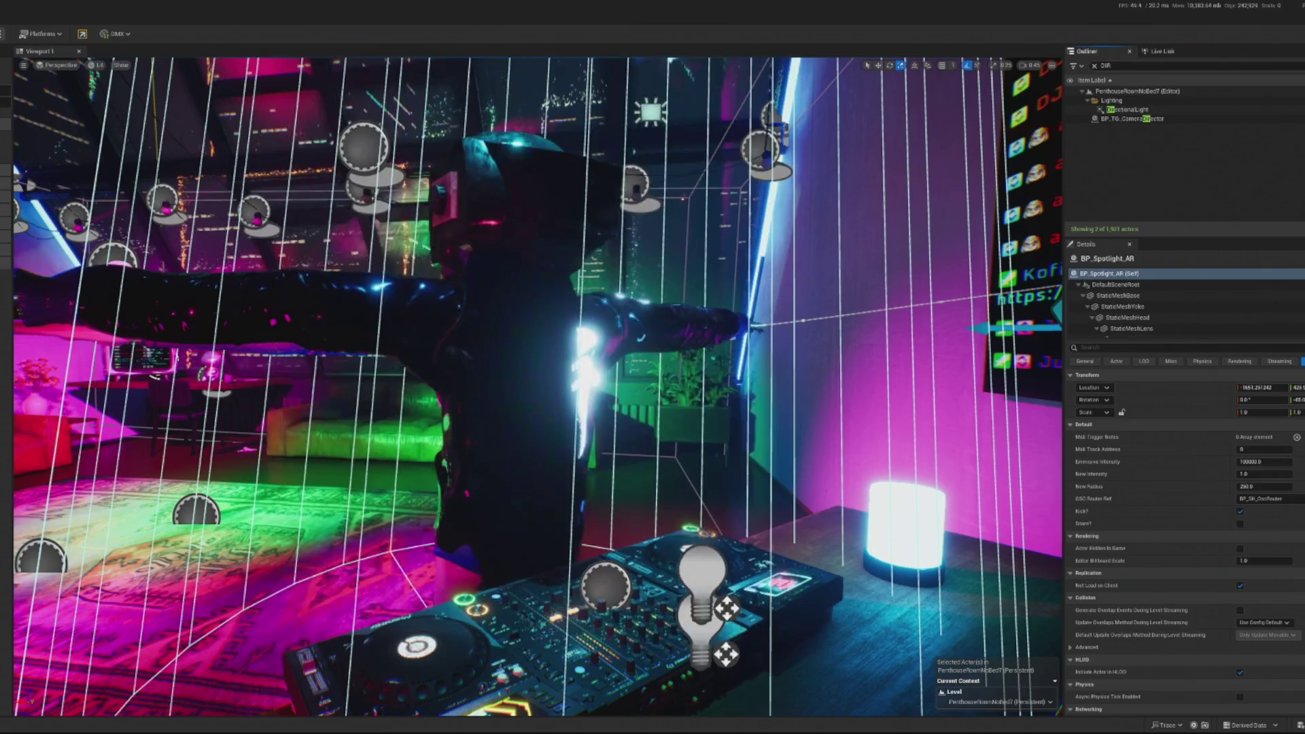
key("alt+p")
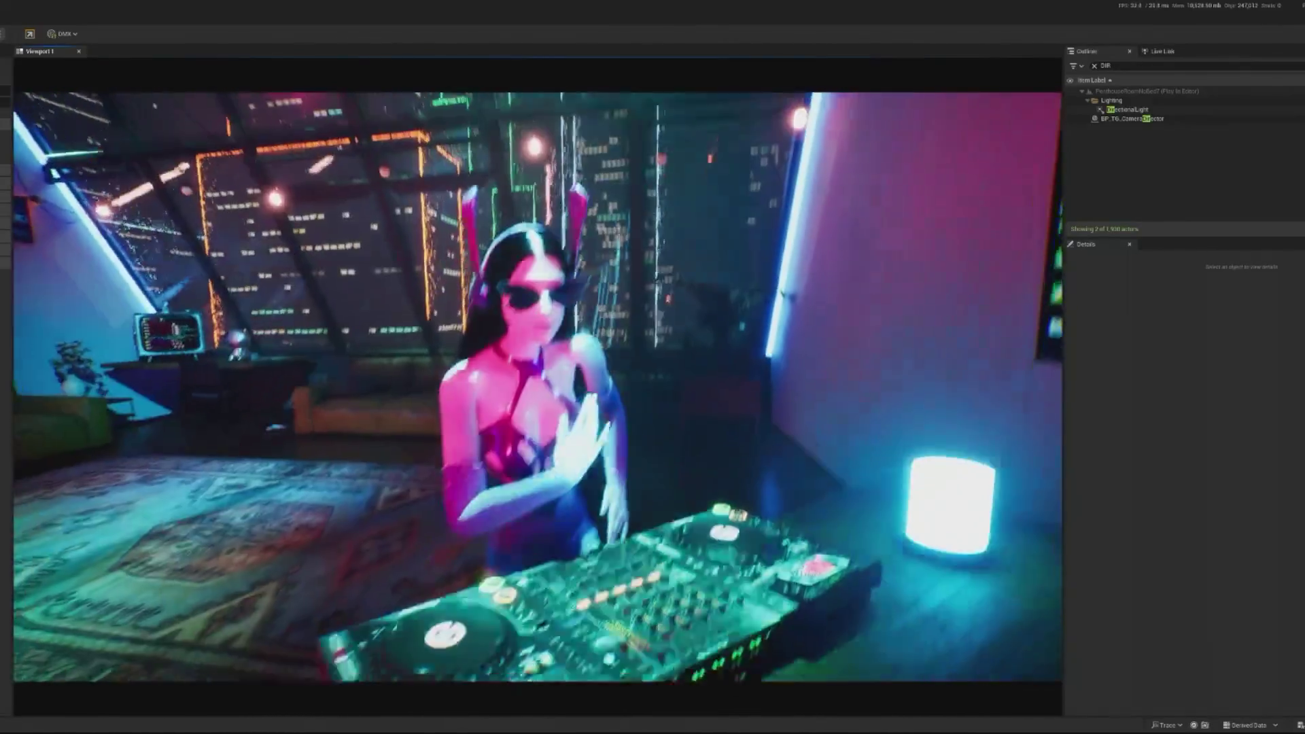
key("Escape")
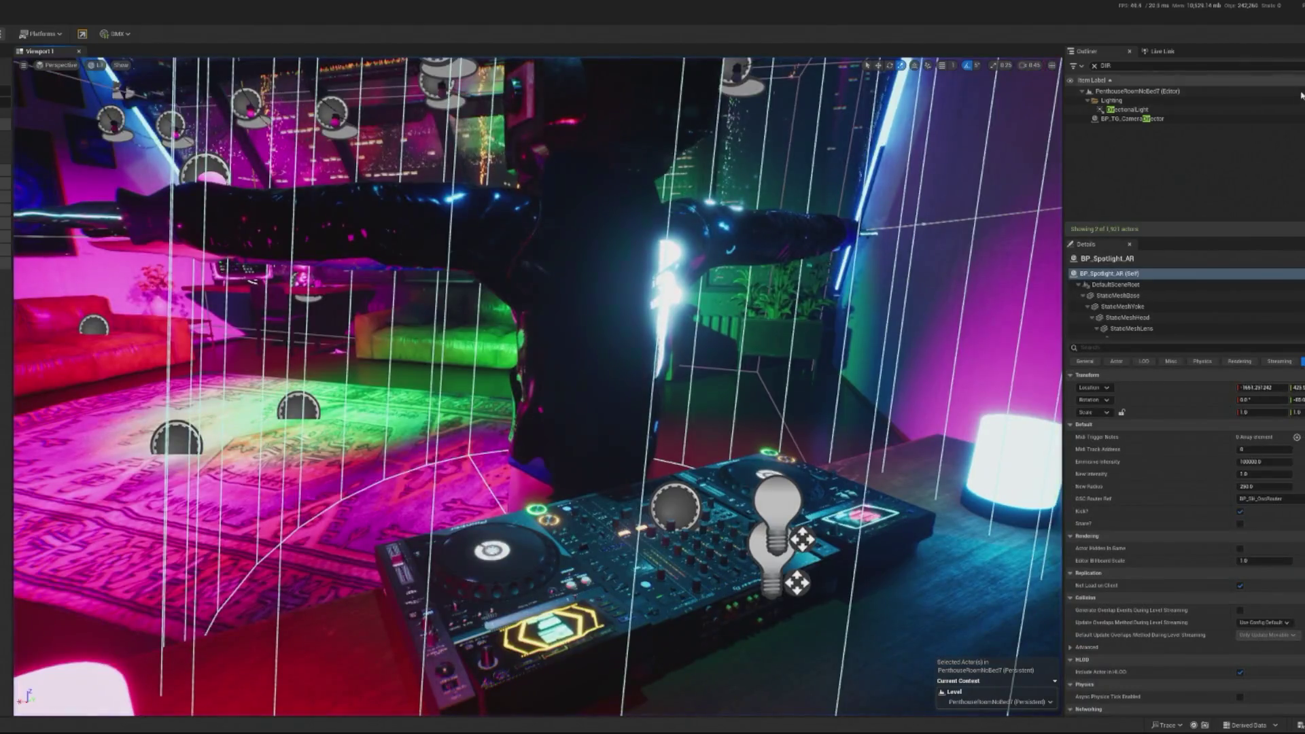
- Reopen BP_TG_CameraDirector, then launch a fresh play-test and release mouse control from the game
left_click(1132, 118)
key("ctrl+e")
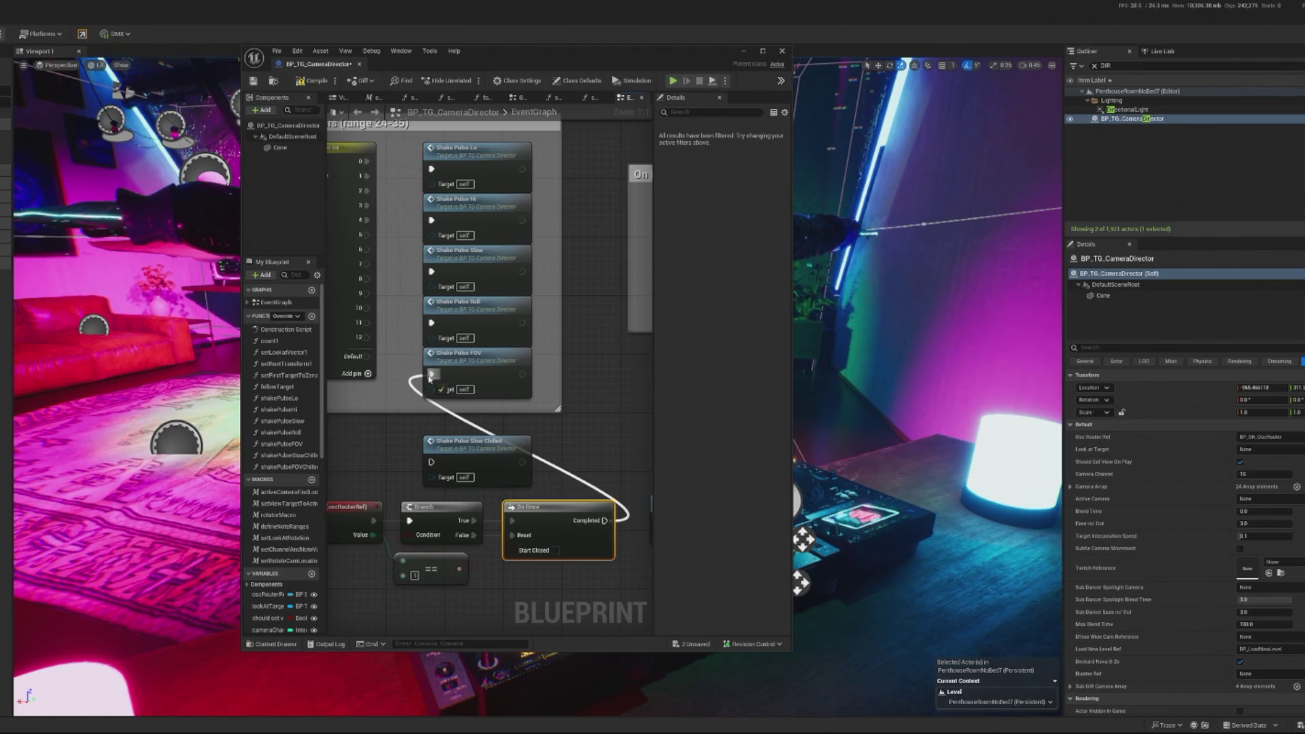
left_click(782, 50)
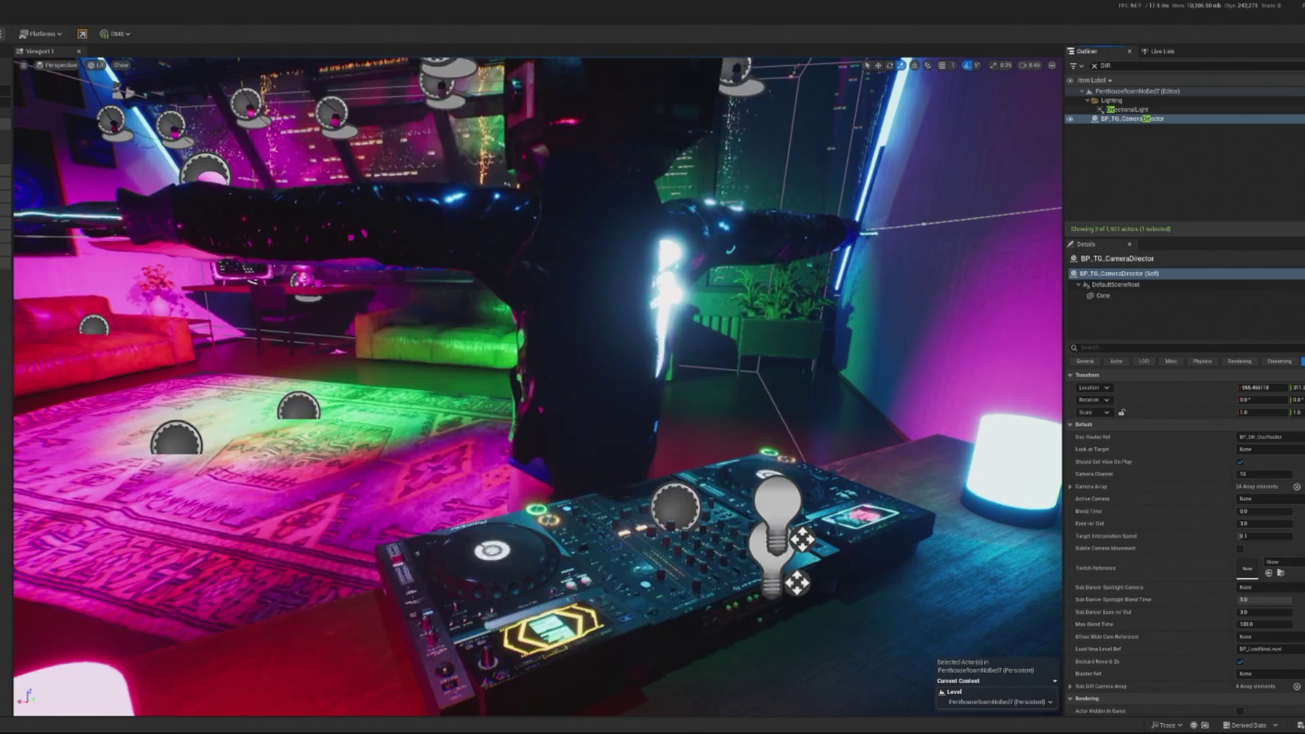
key("alt+p")
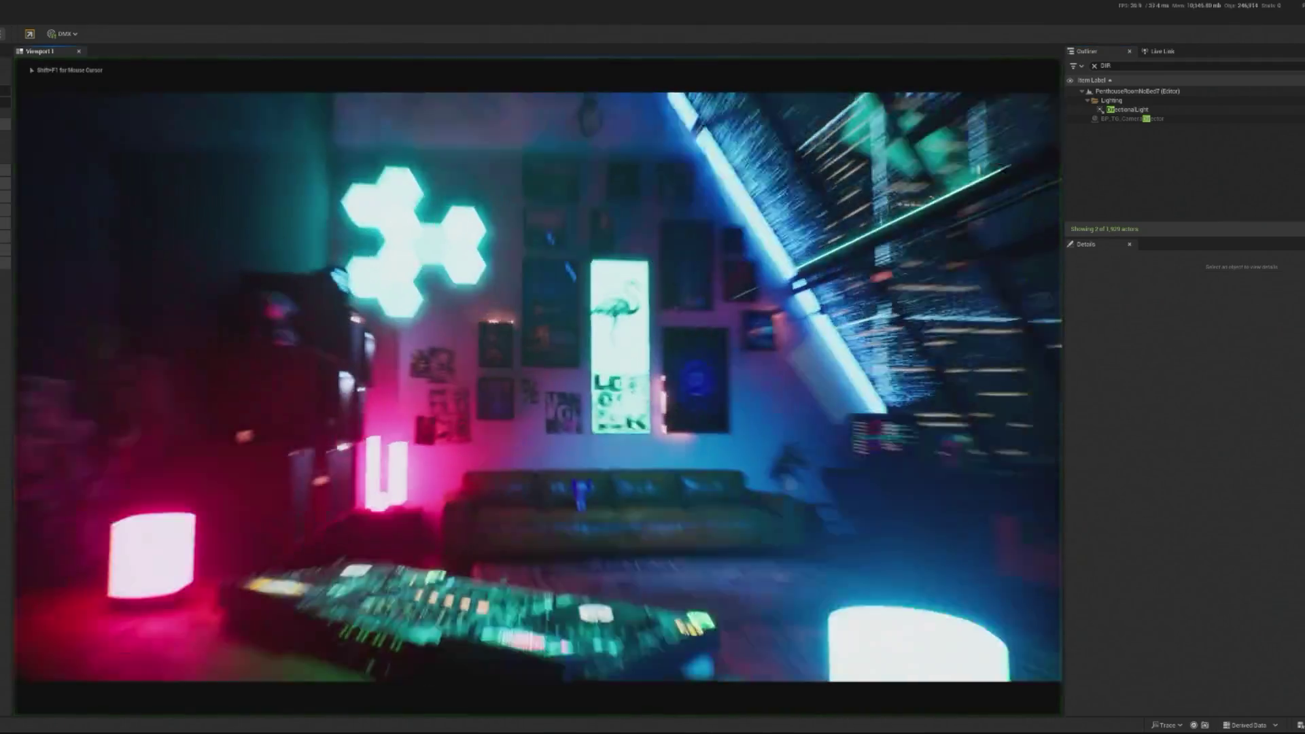
key("shift+F1")
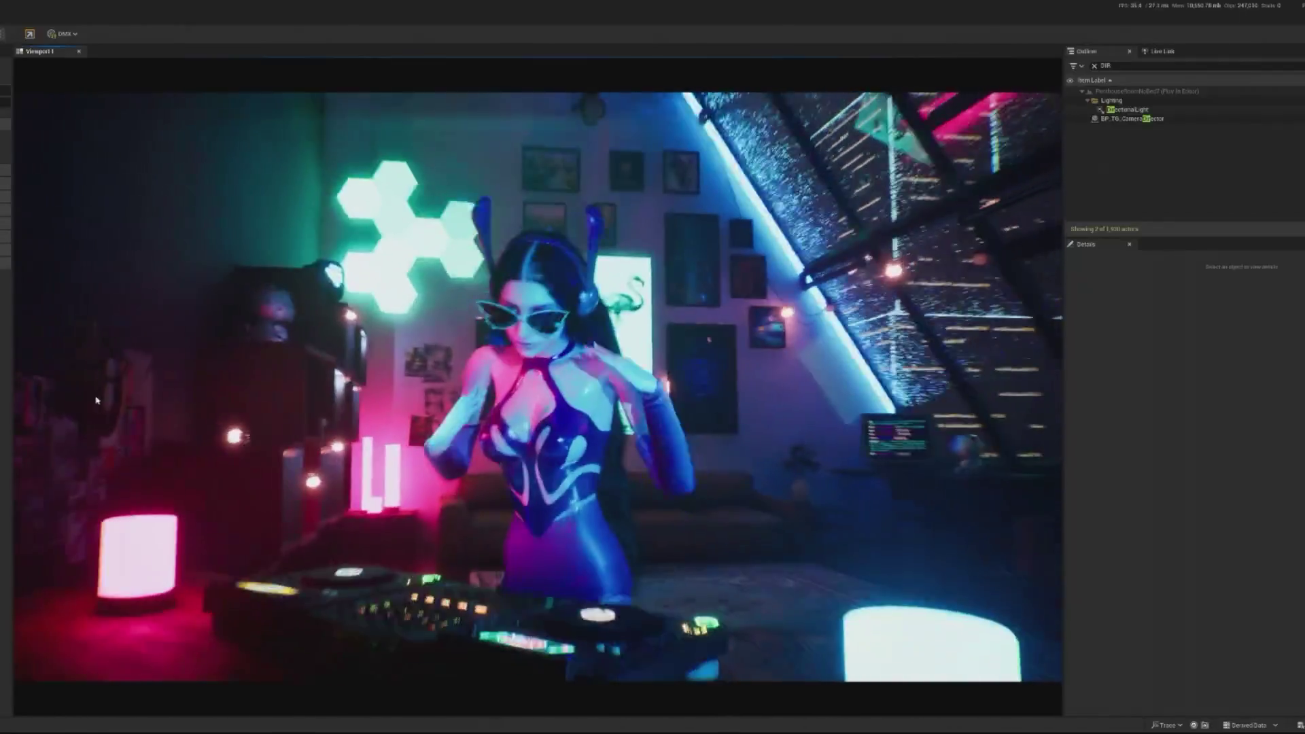
- Take control of the running play-test, trigger a camera change with Shift+F1, then end it
left_click(96, 401)
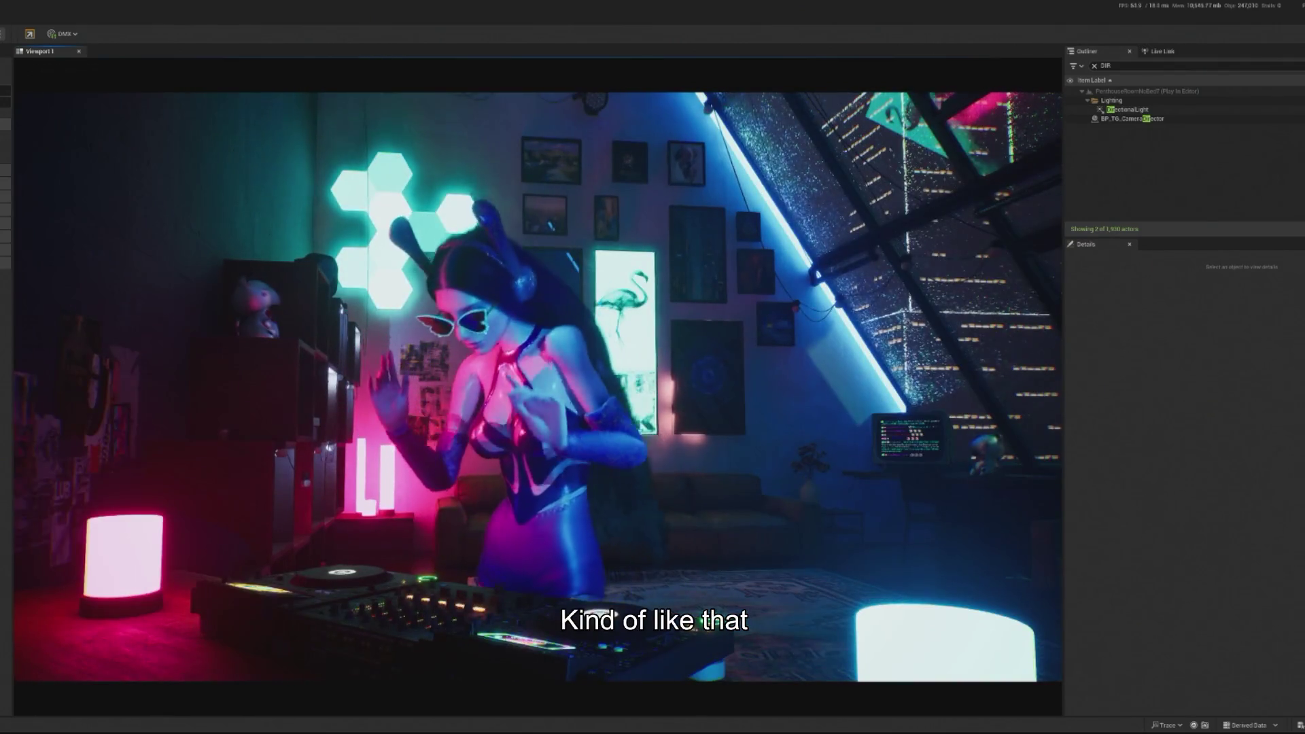
key("shift+F1")
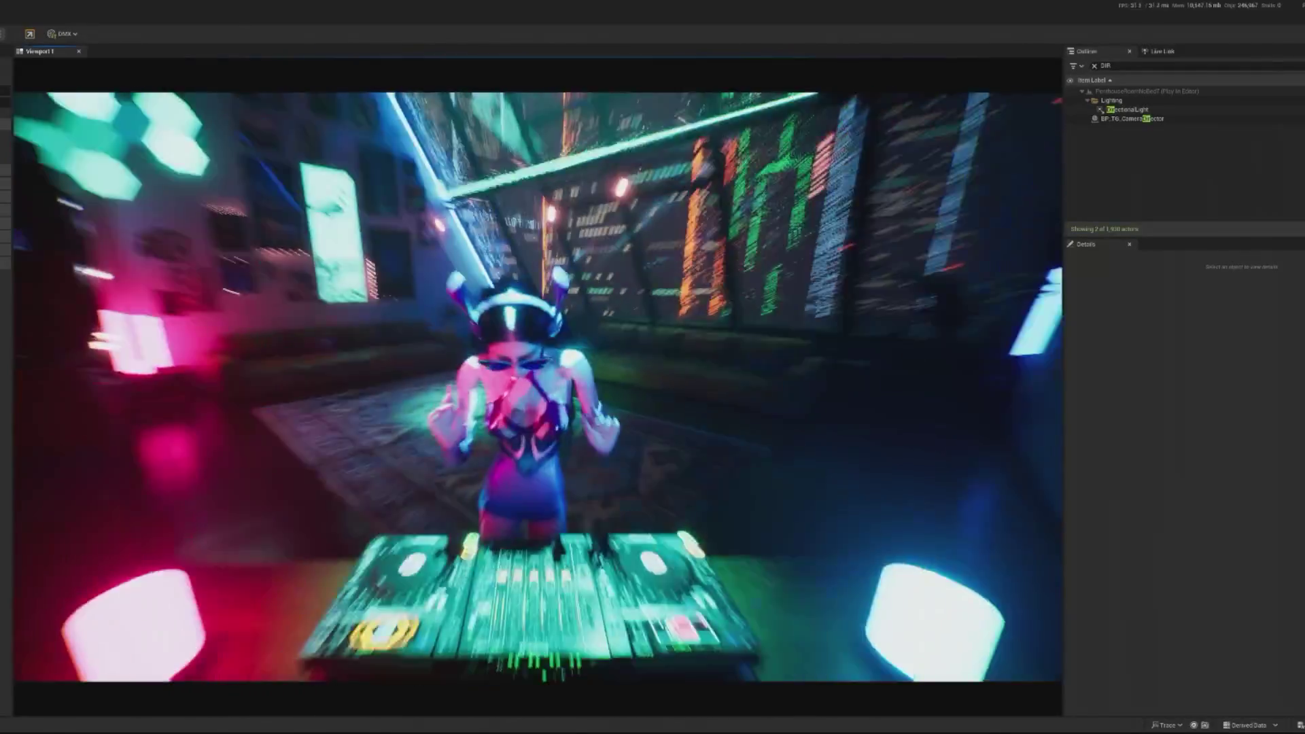
key("Escape")
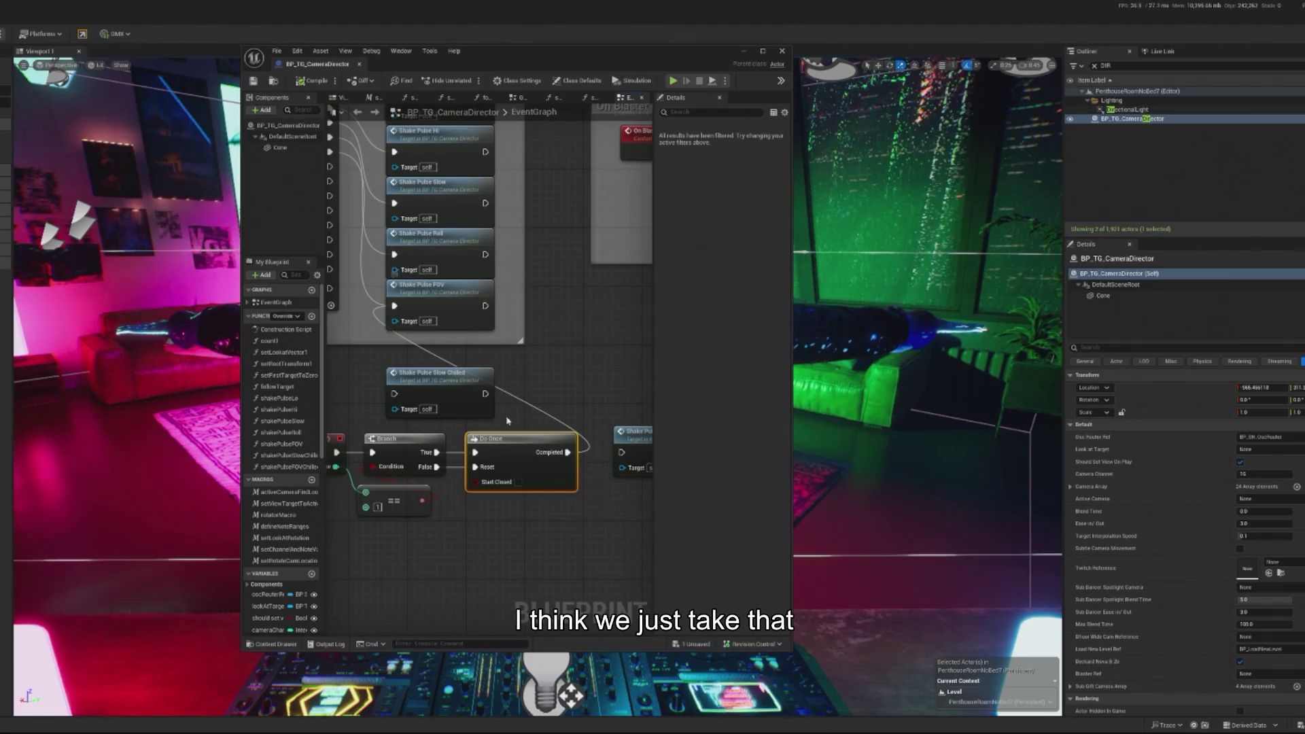
- Set camShakeFOVC's FOV Oscillation Initial Offset to Random via Shake Pulse FOVChilled, then play-test
left_click_drag(529, 420, 460, 403)
mouse_move(554, 412)
left_mouse_down()
mouse_move(578, 418)
mouse_move(567, 442)
left_mouse_up()
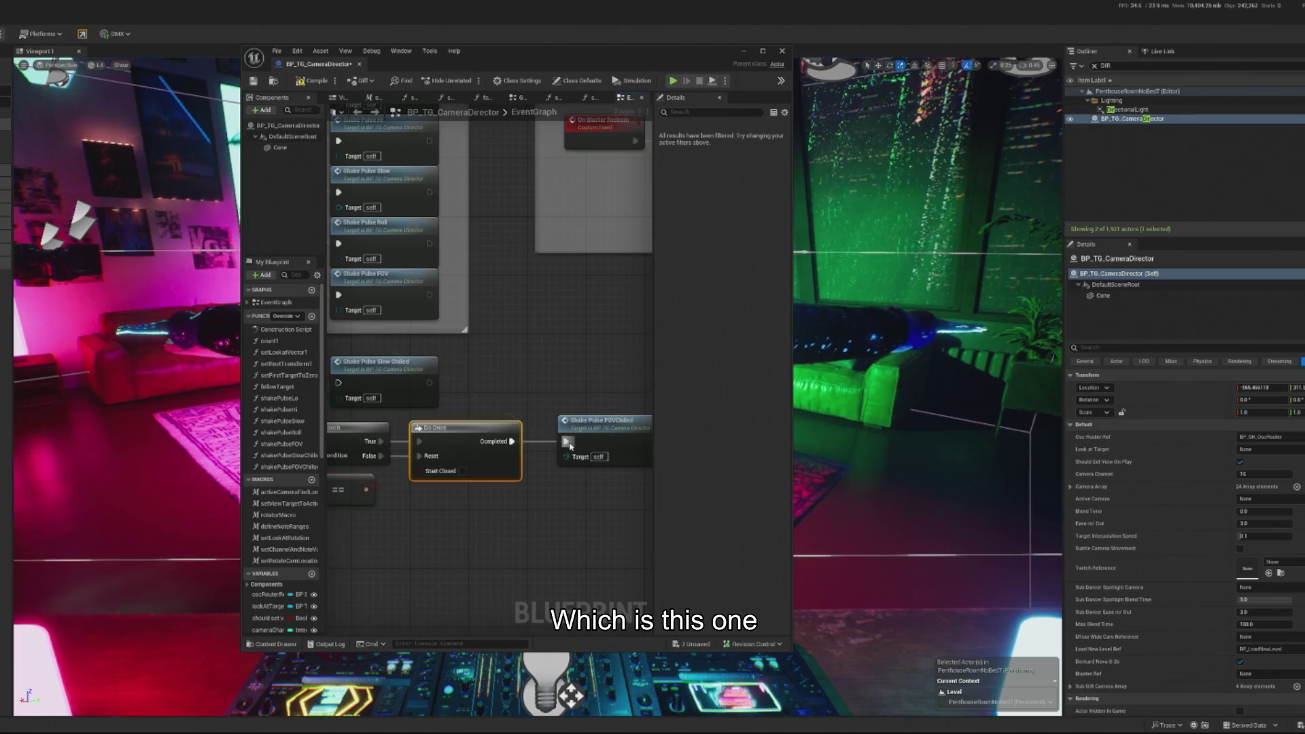
double_click(587, 440)
scroll(574, 360, "up", 2)
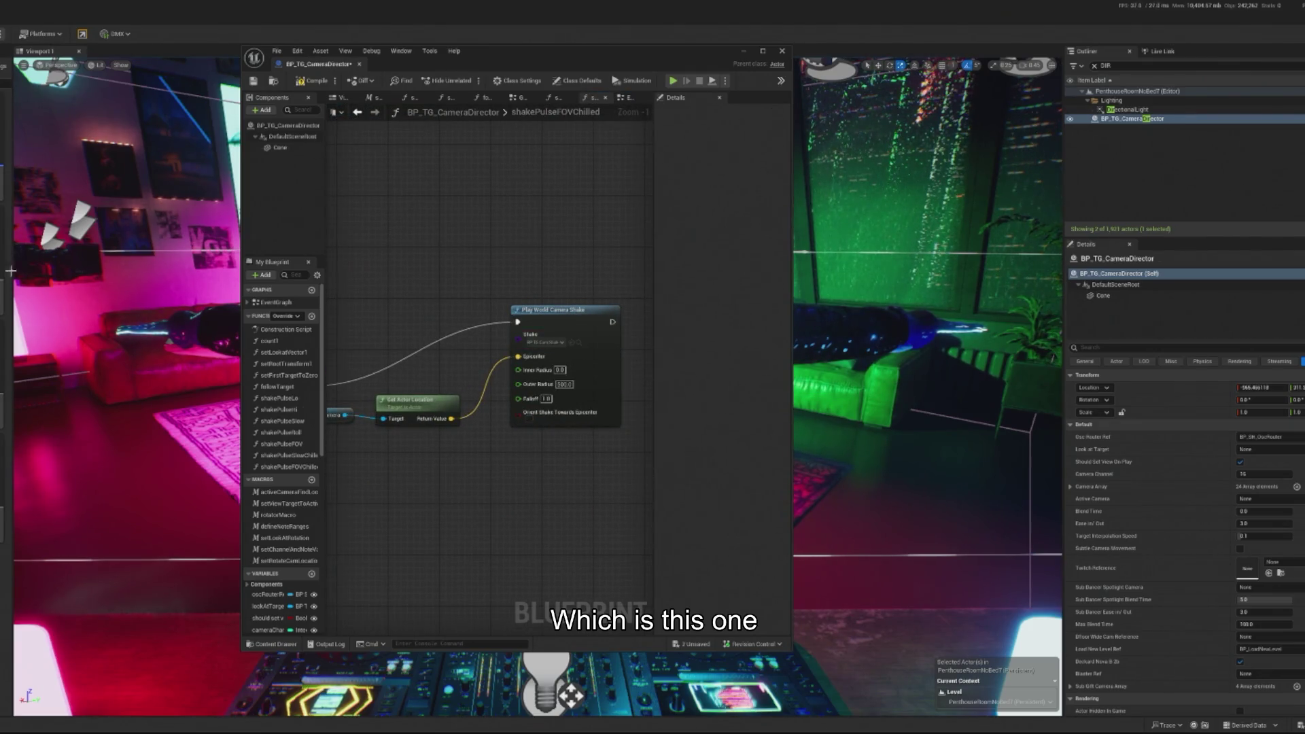
left_click(571, 342)
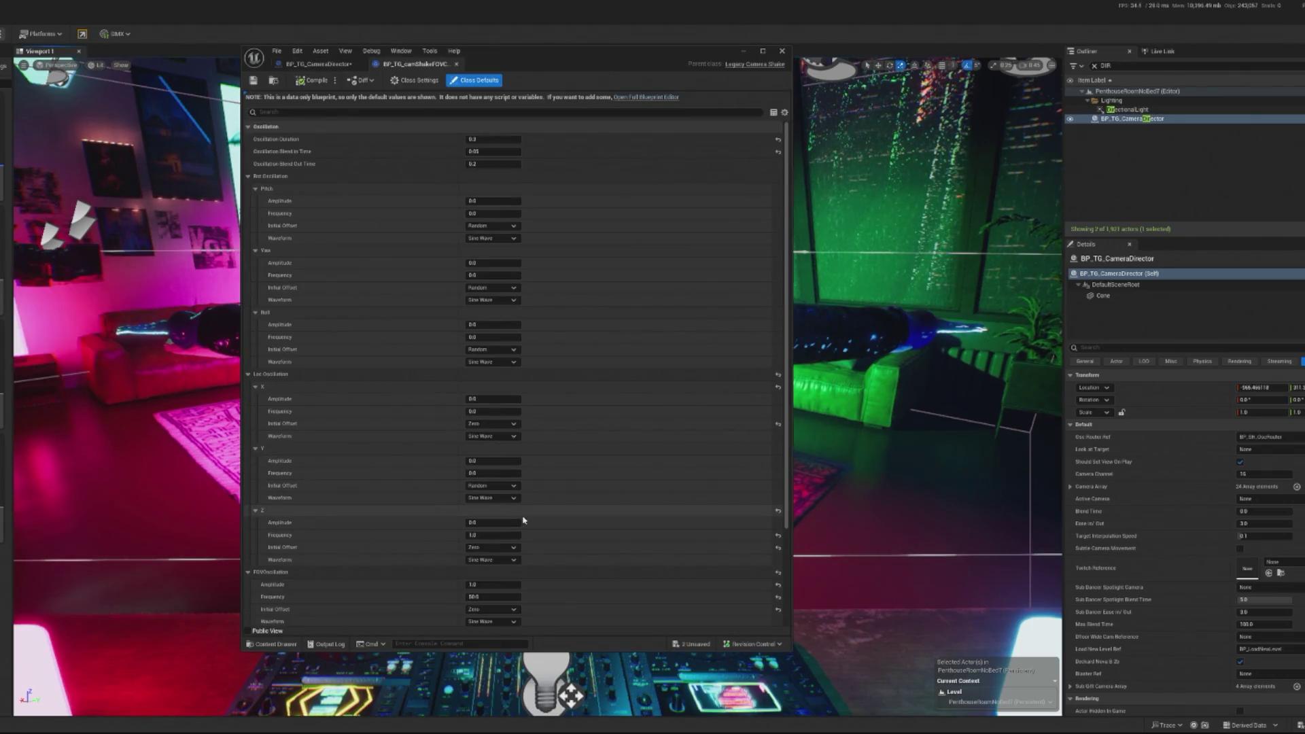
left_click(479, 535)
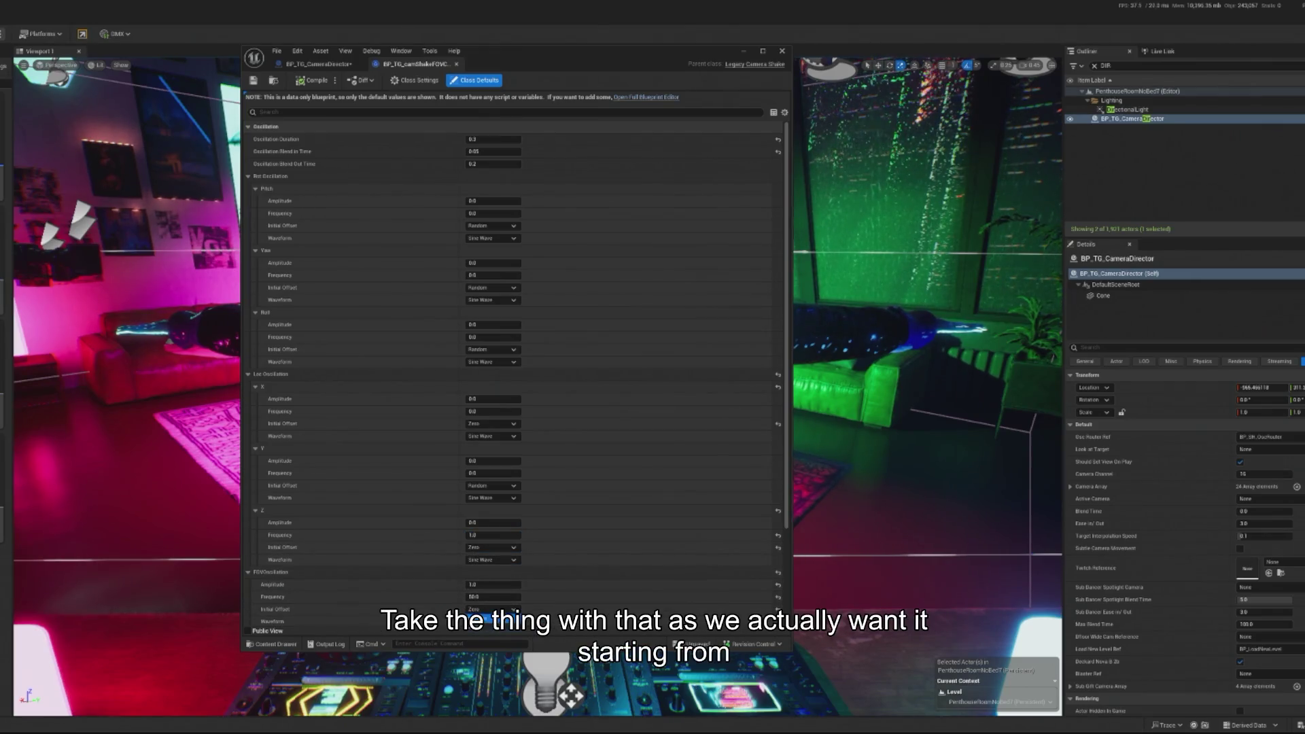
left_click(489, 619)
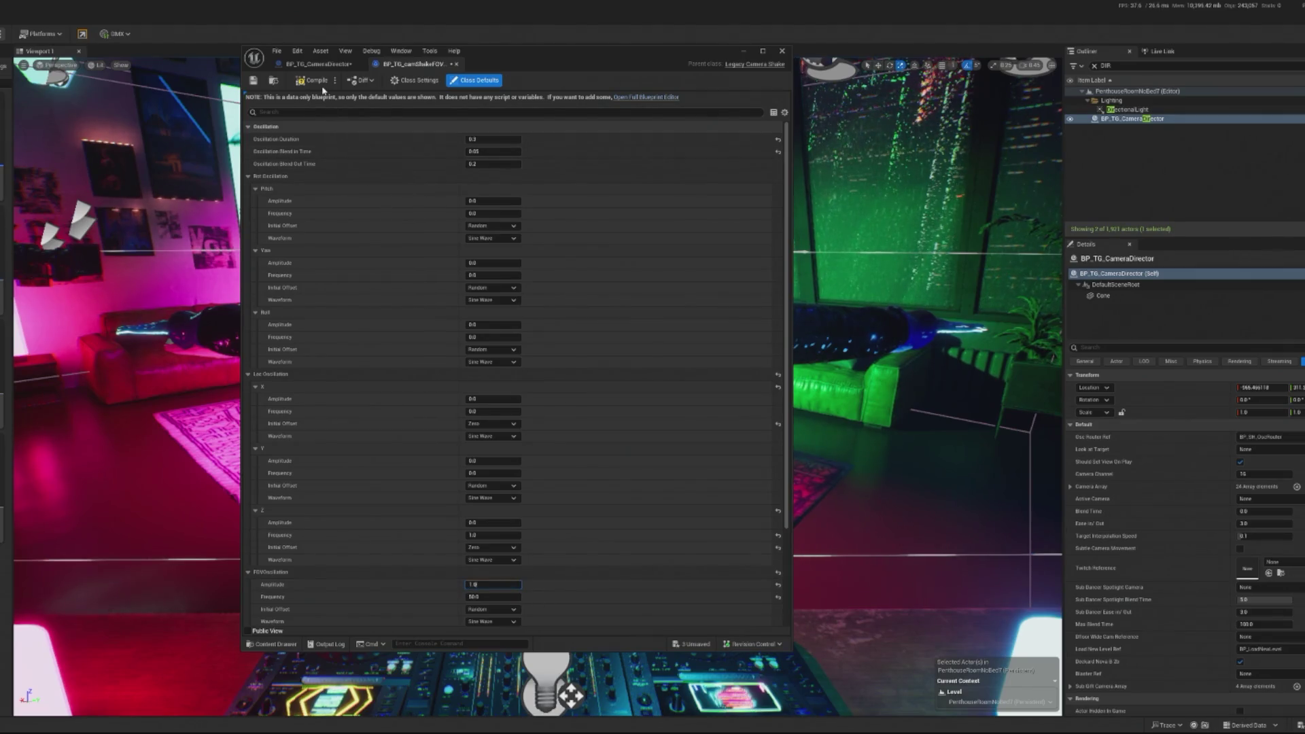
left_click(744, 51)
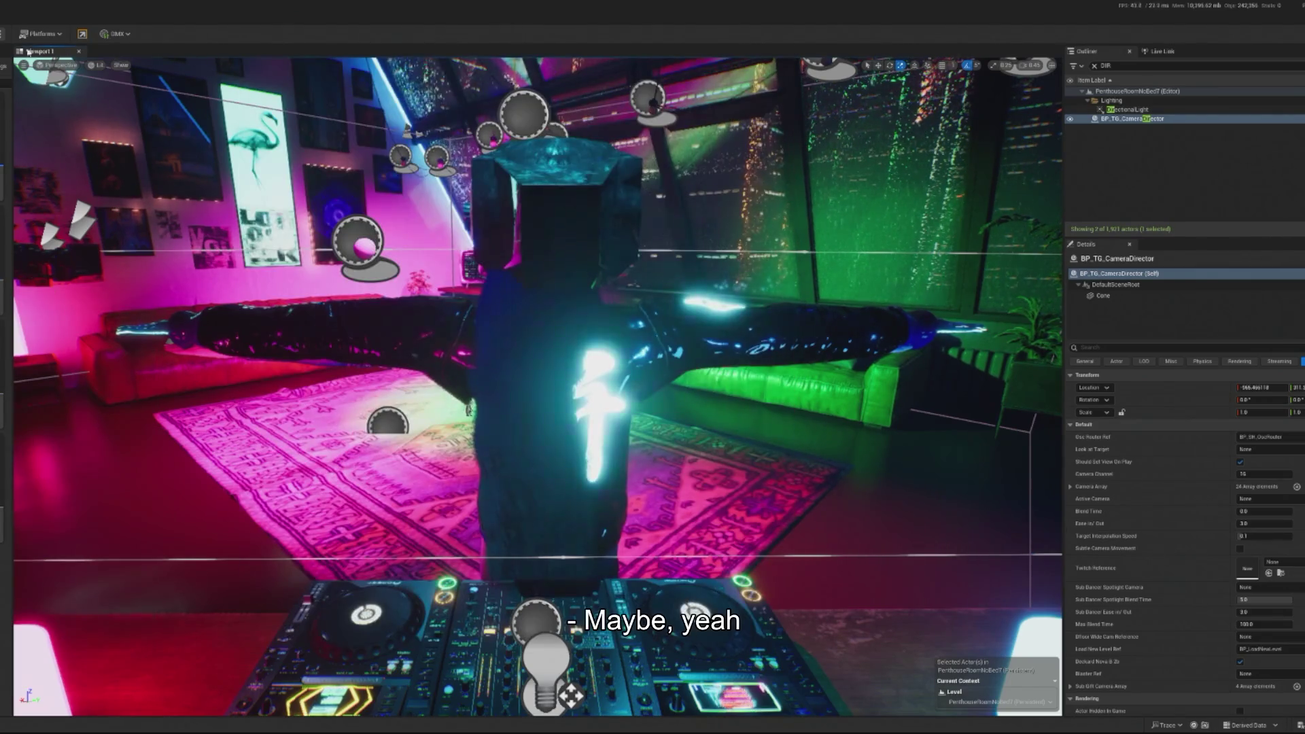
key("alt+p")
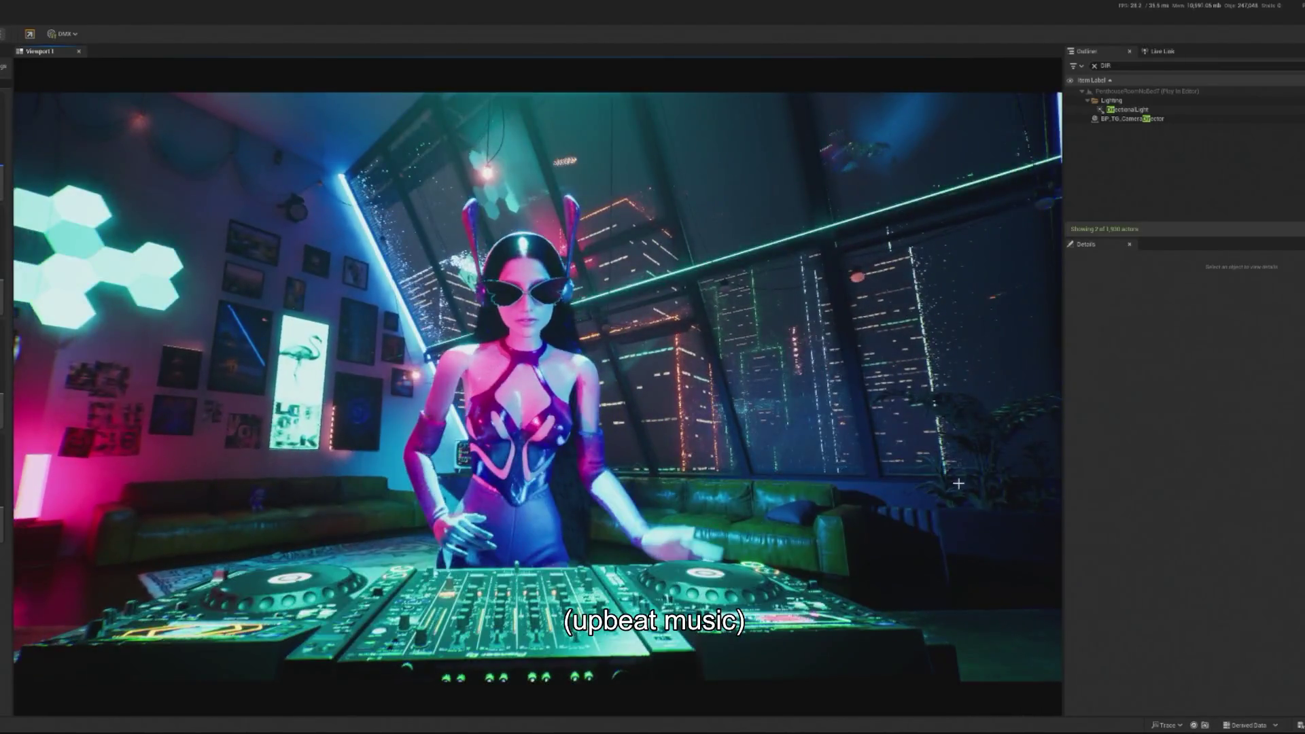
- Stop the running DJ club play-test with Esc
key("Escape")
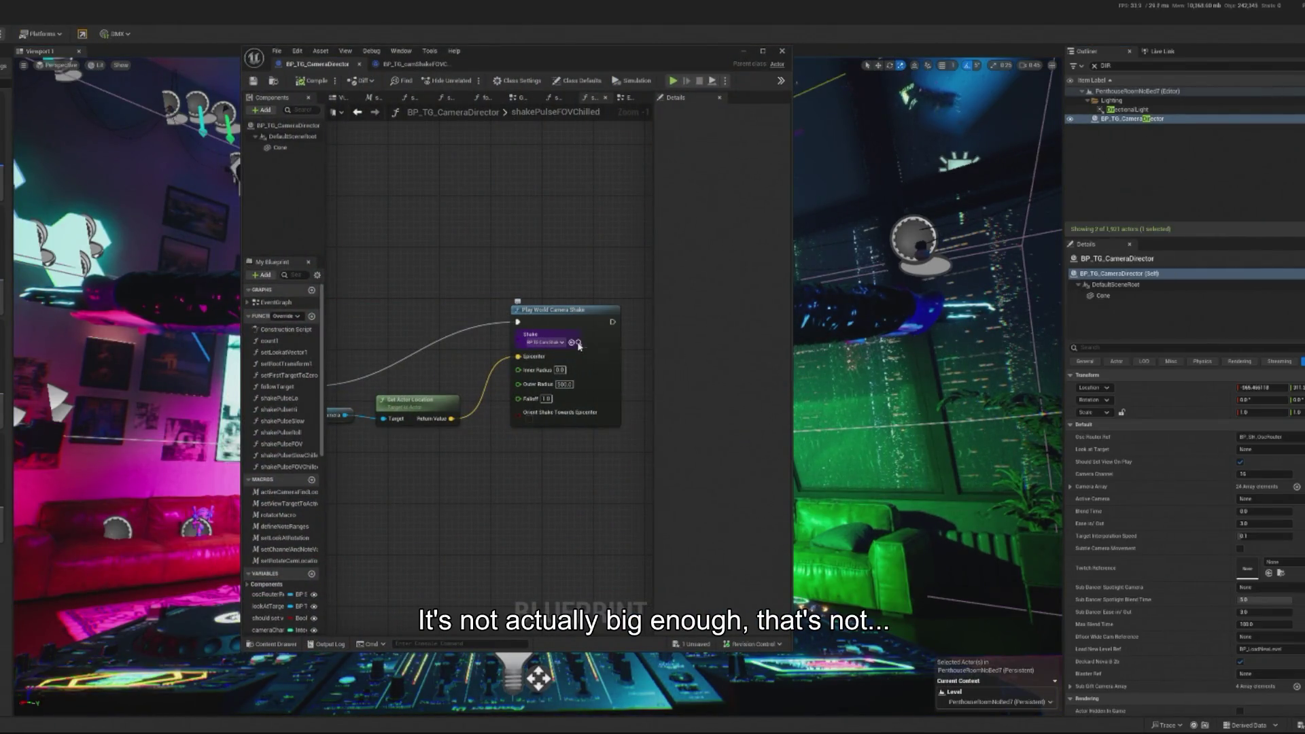
- Change camShakeFOVC's FOV Oscillation Frequency from 50 to 25, compile, and start a new play-test
left_click(415, 64)
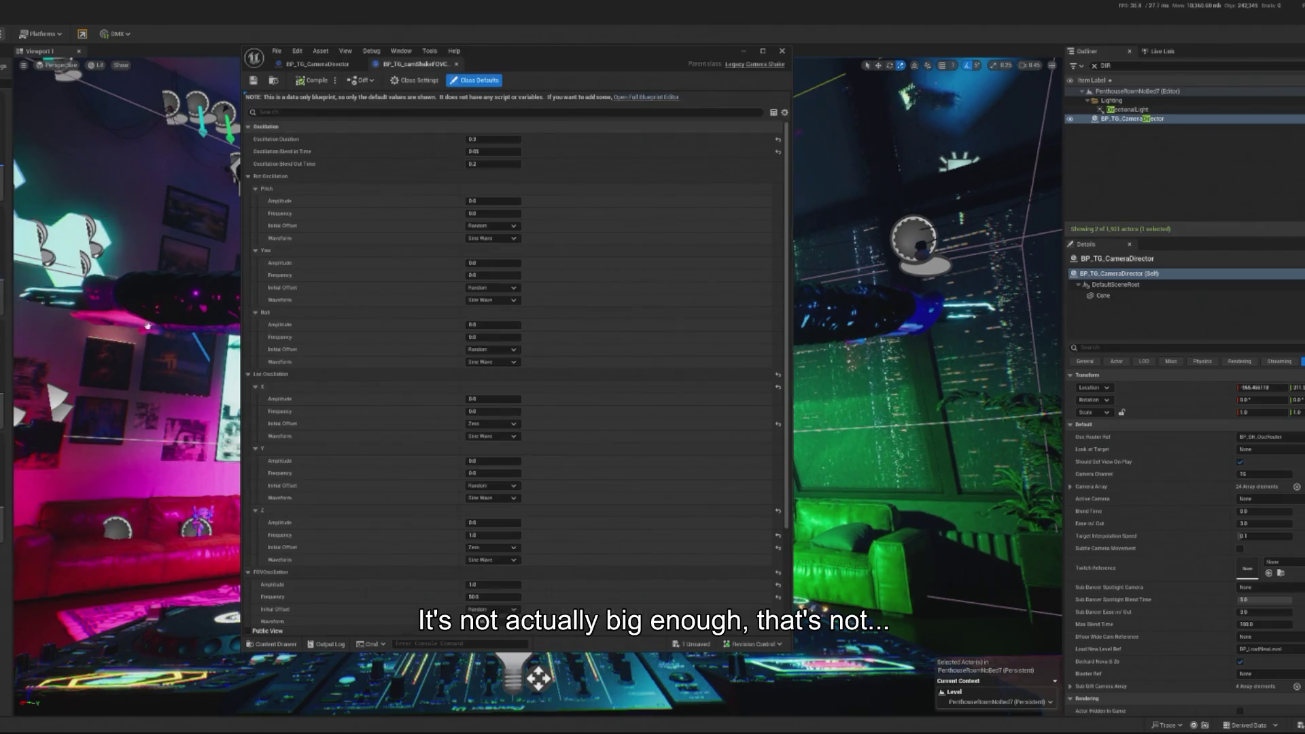
scroll(496, 530, "down", 5)
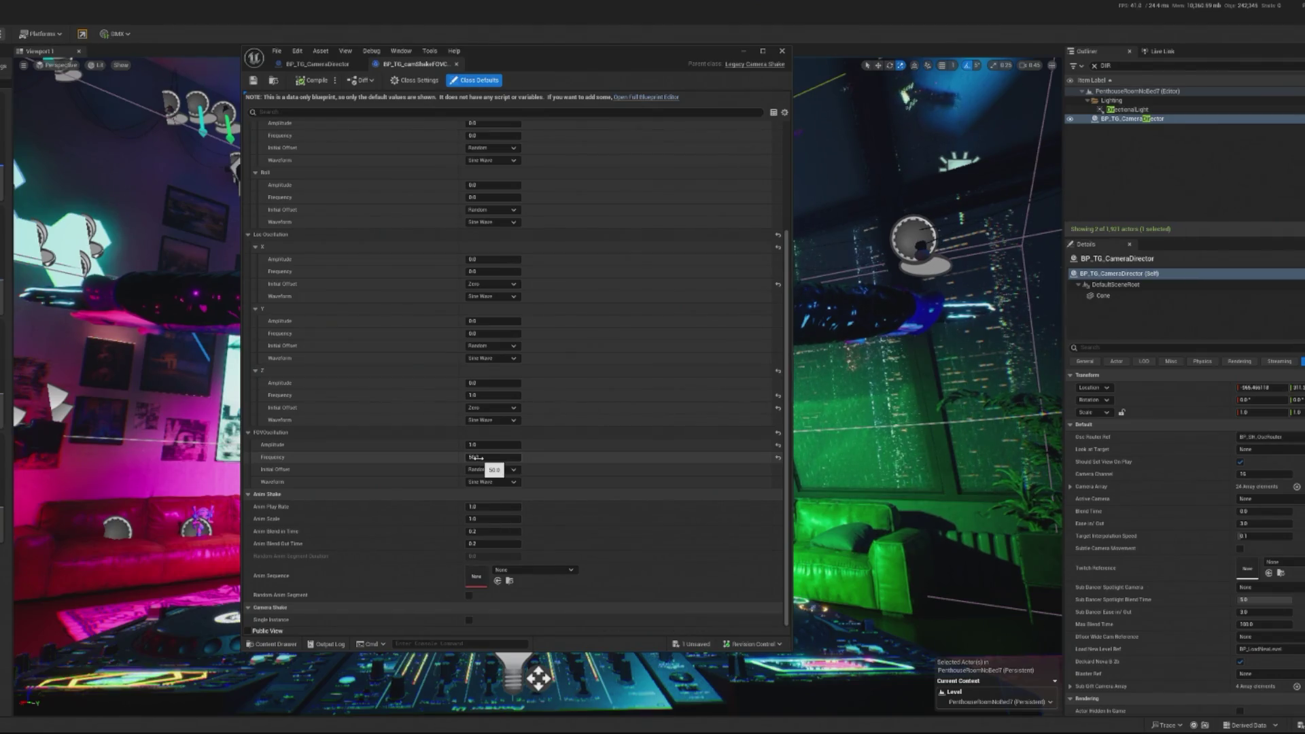
type("25")
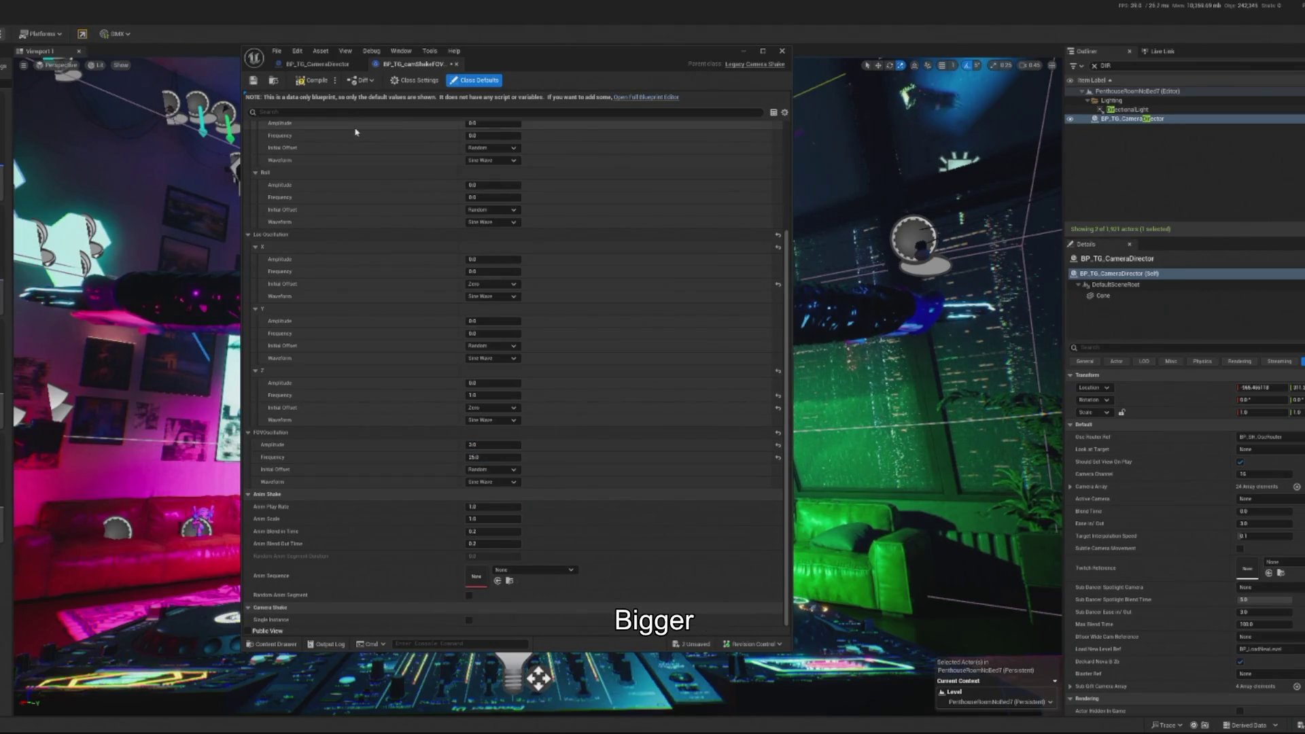
left_click(306, 81)
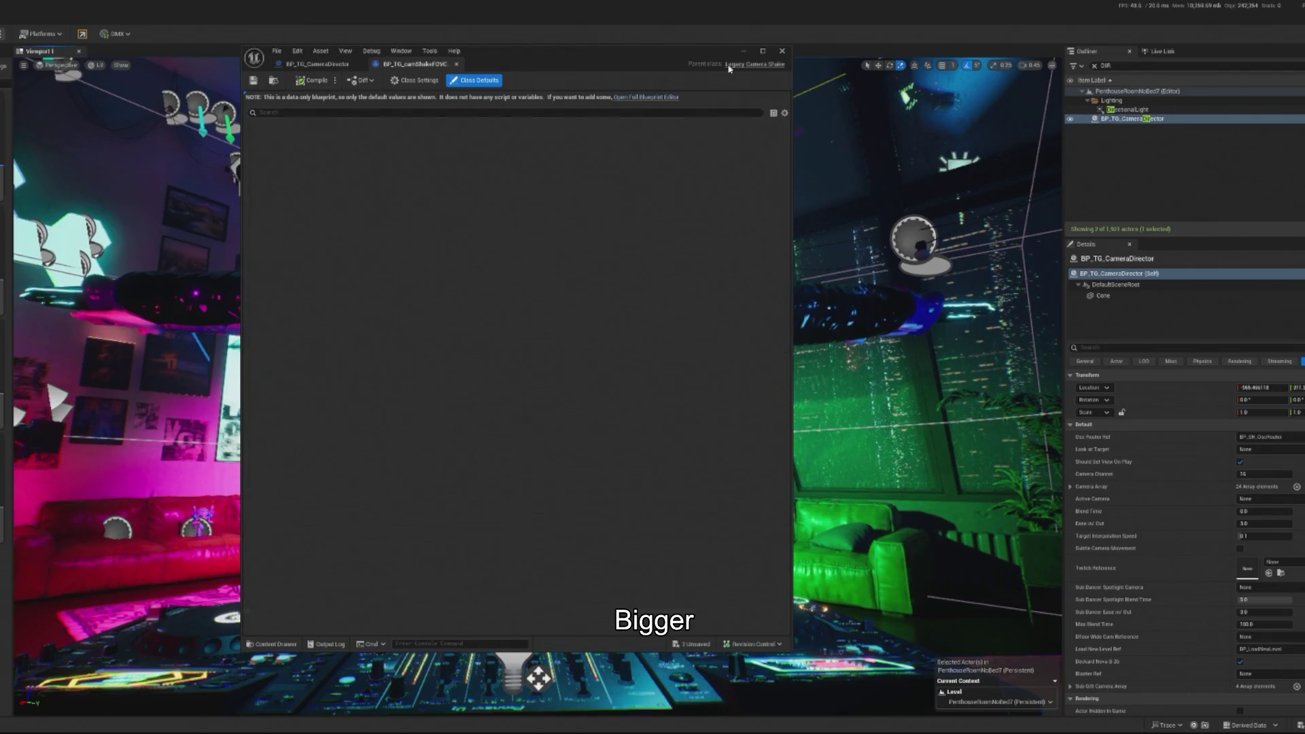
left_click(782, 51)
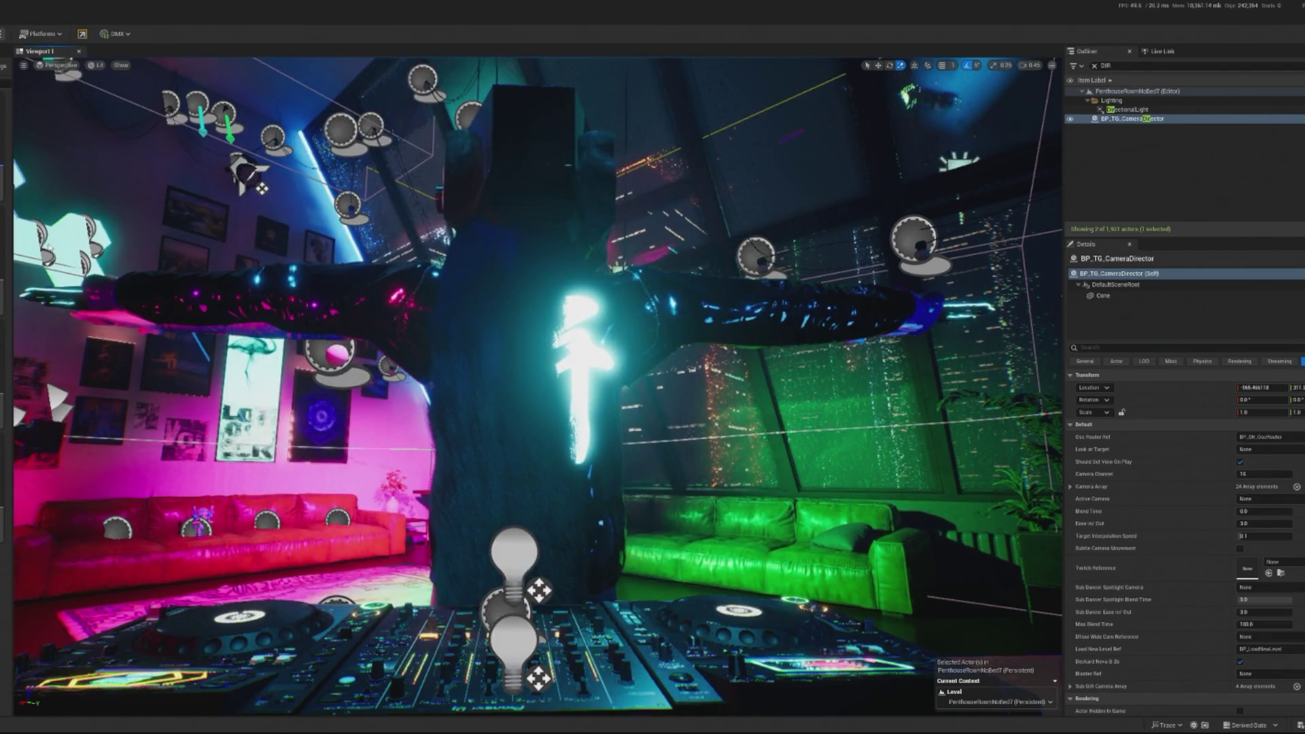
key("alt+p")
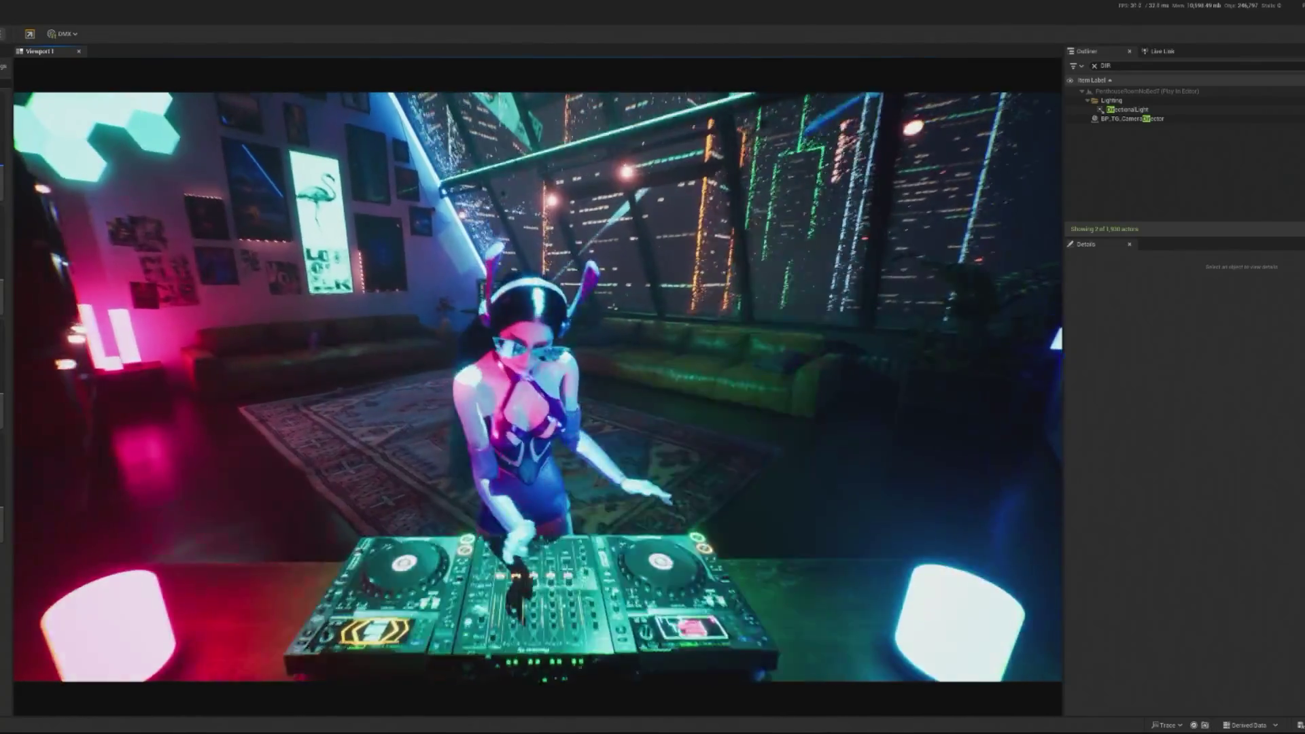
- End the play-test, select the CameraDirector actor, and return to the camShakeFOVC shake defaults
key("Escape")
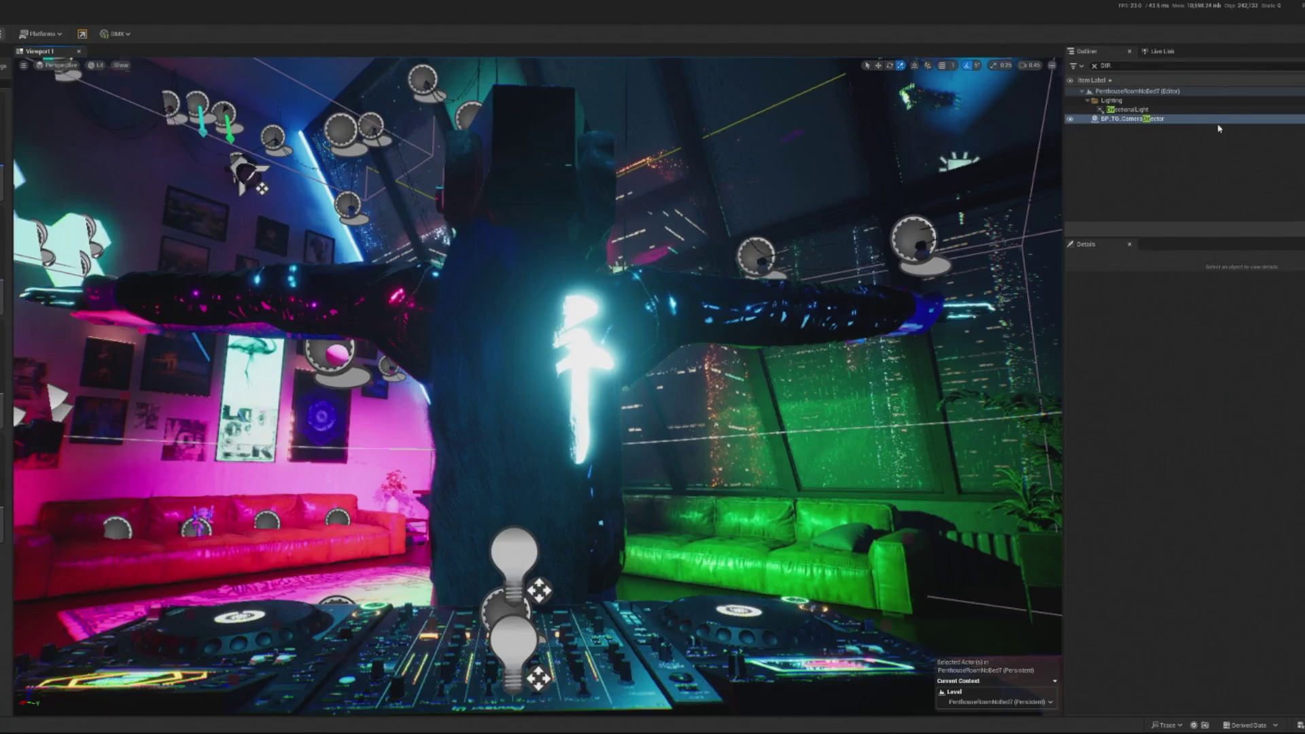
left_click(1133, 118)
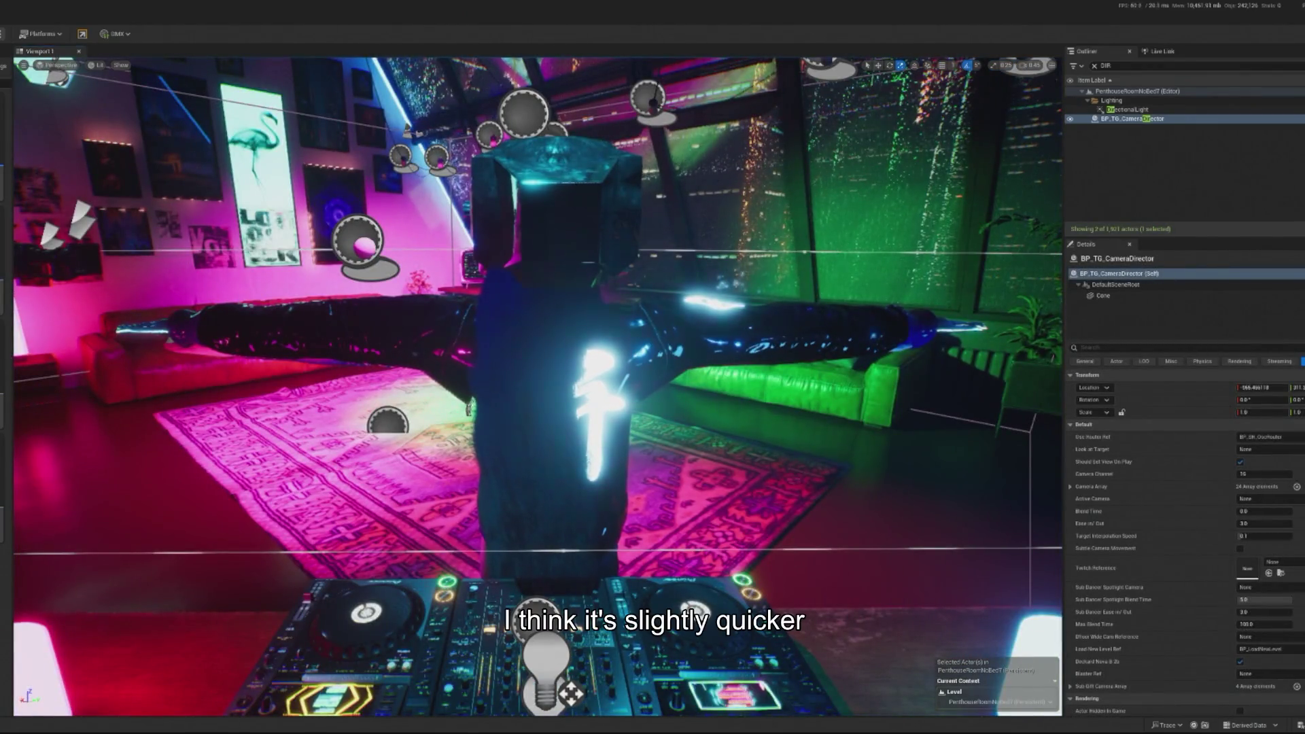
key("alt+Tab")
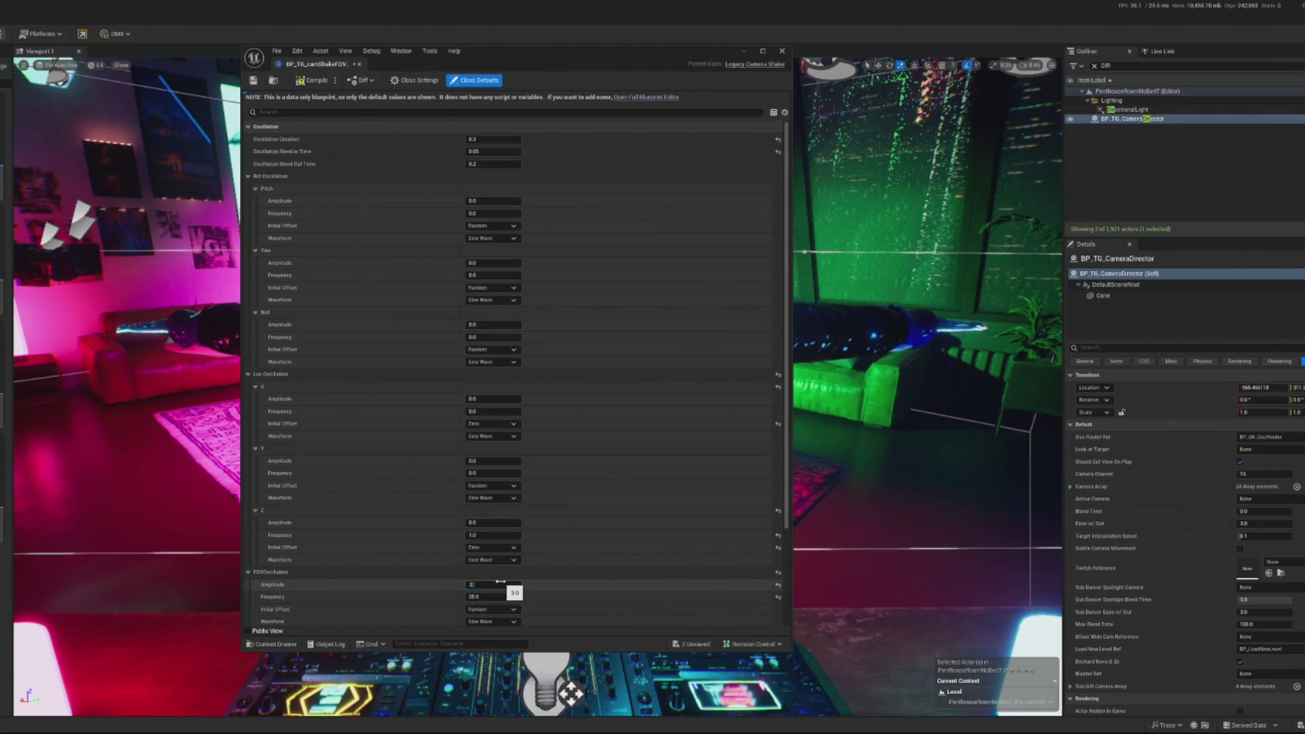
- Save the shake with FOV amplitude 2.5, close its window, and play-test the level
left_click(253, 80)
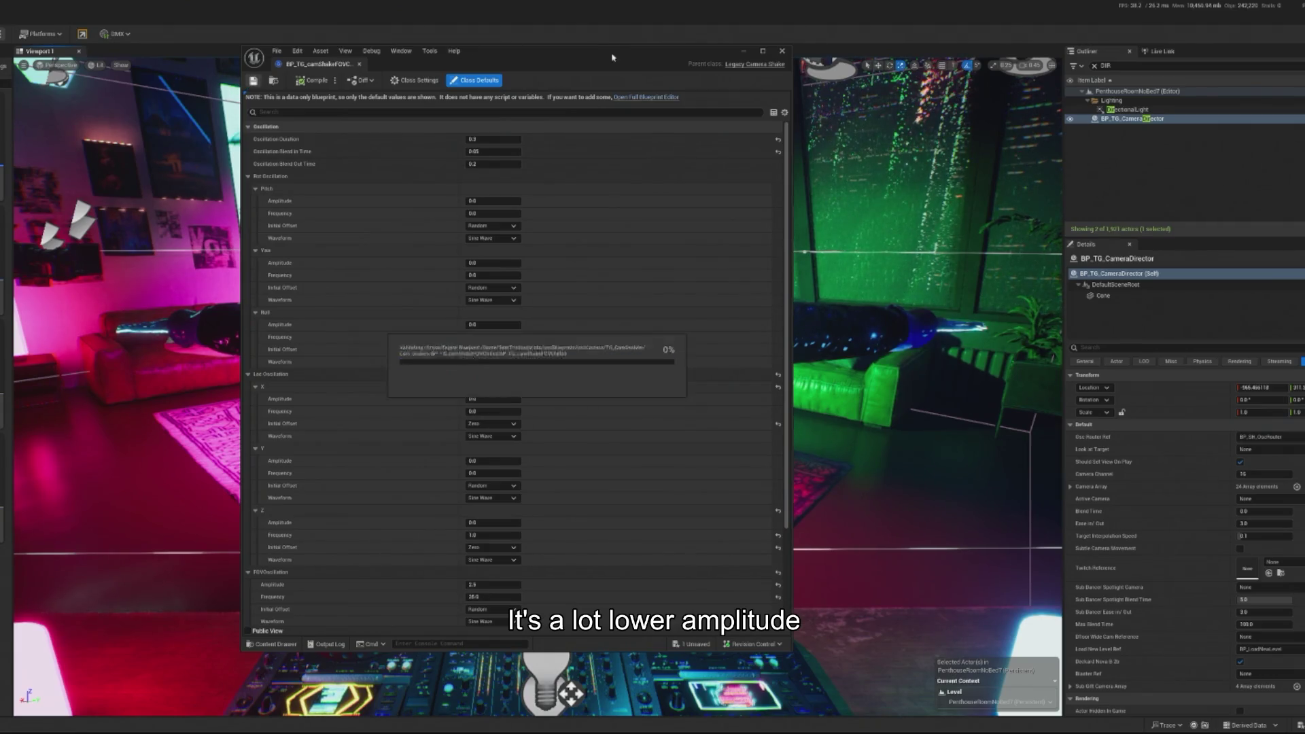
left_click(782, 51)
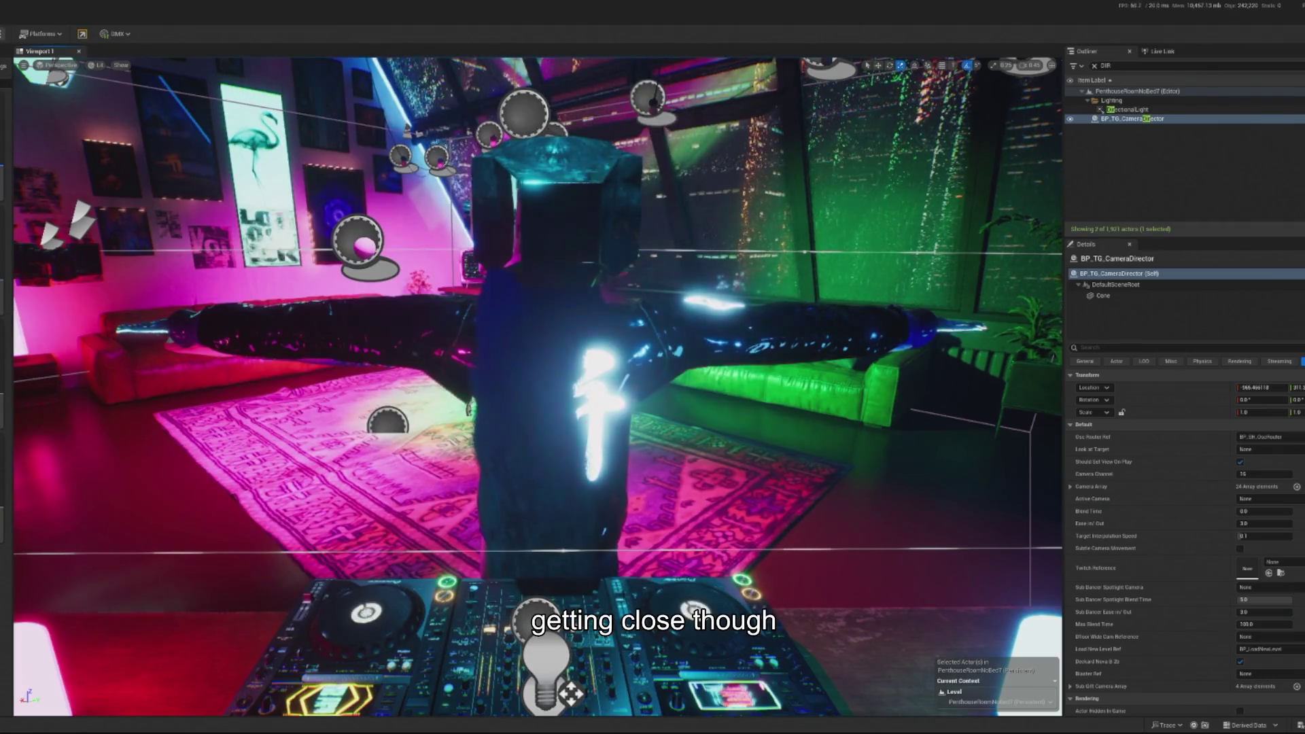
key("alt+p")
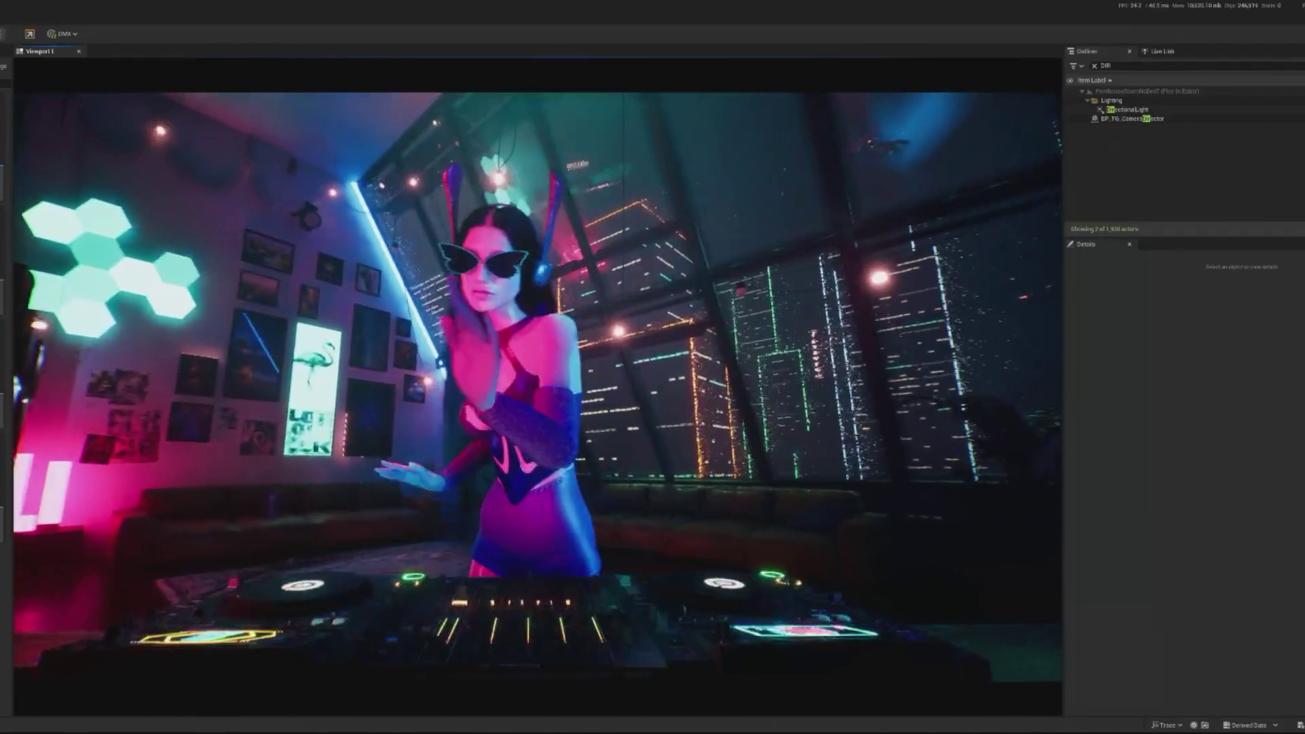
key("Escape")
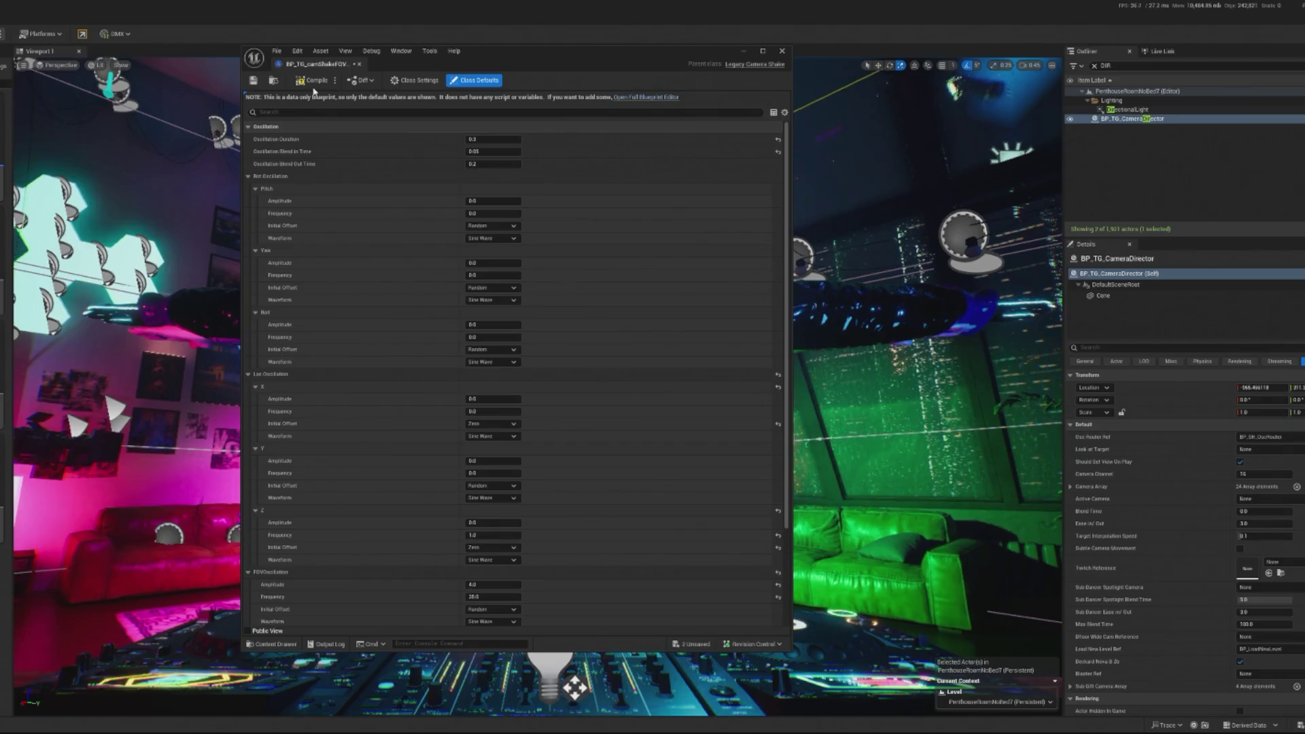
left_click(744, 51)
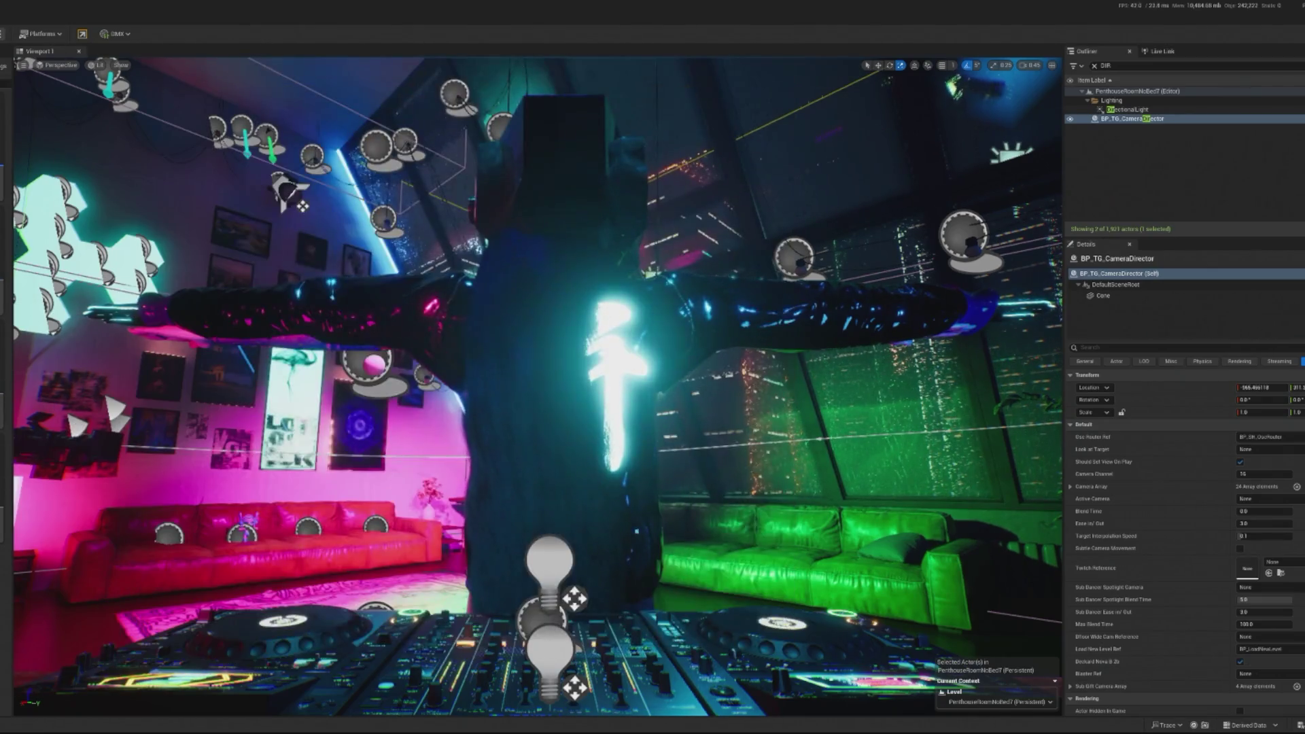
key("alt+p")
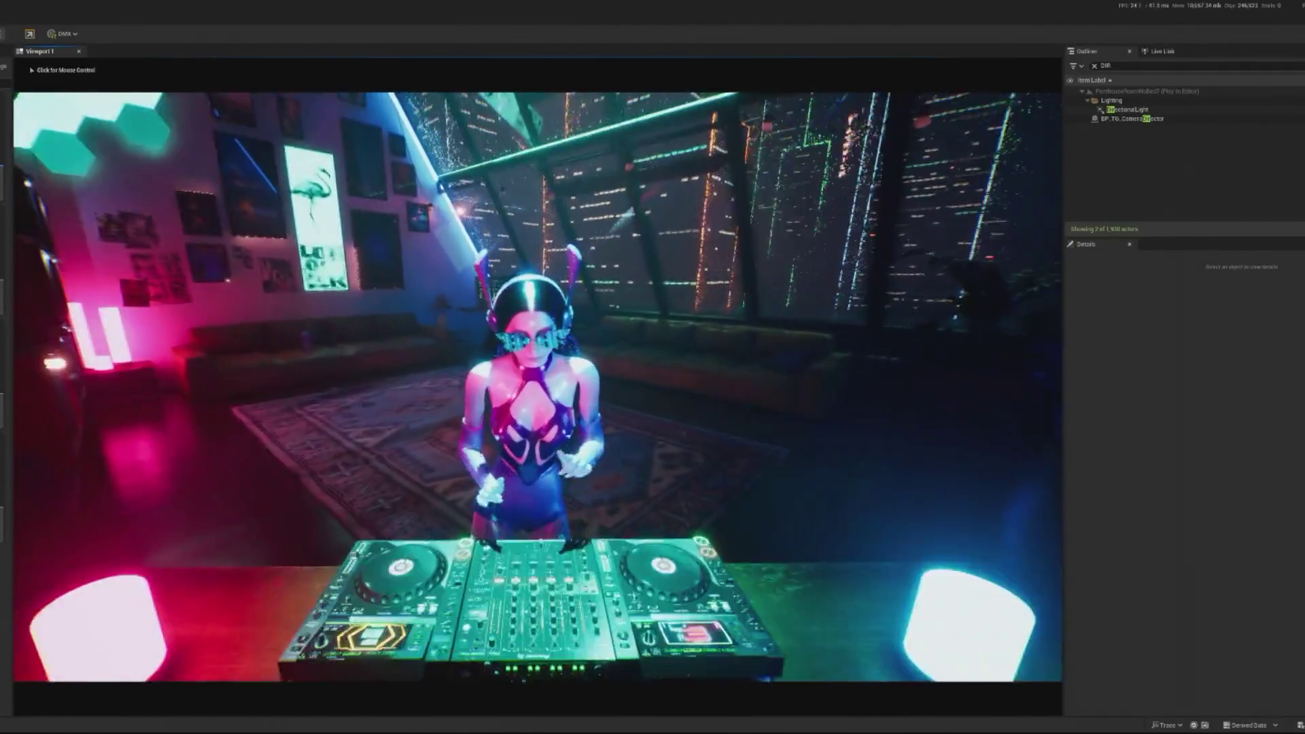
key("shift+F1")
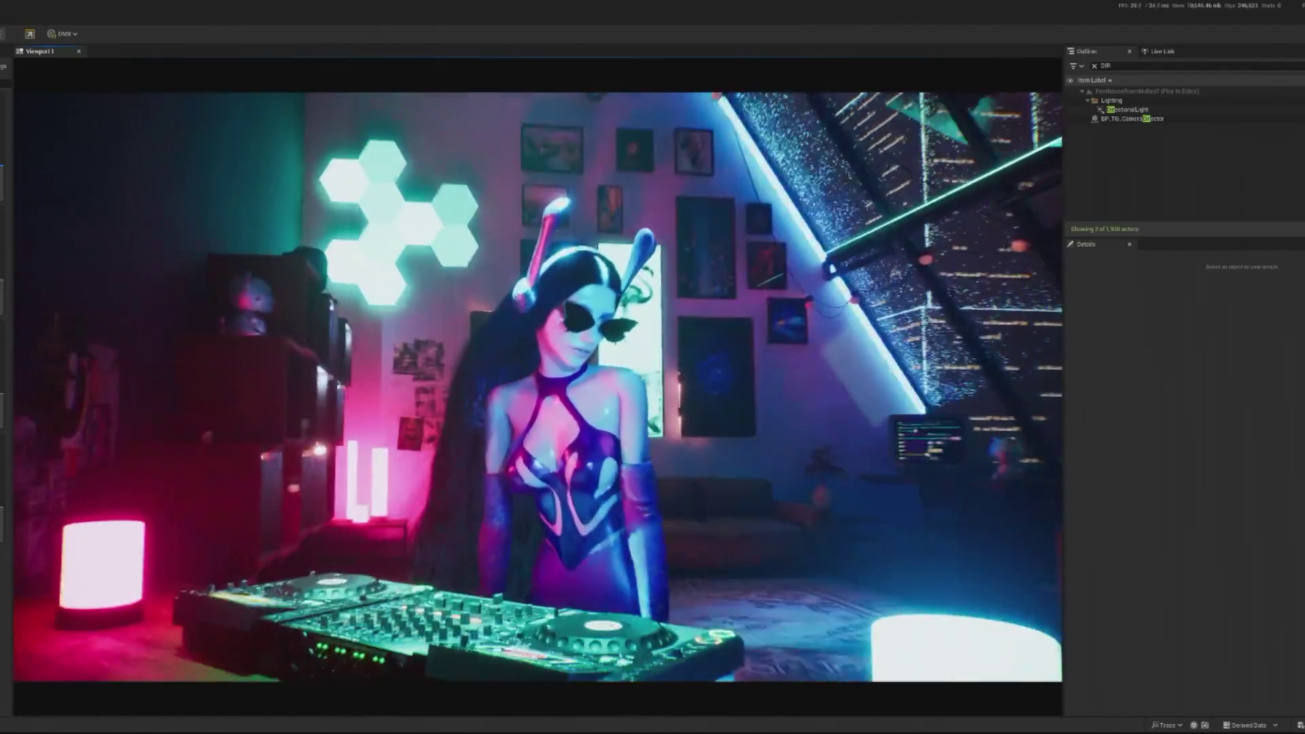
key("Escape")
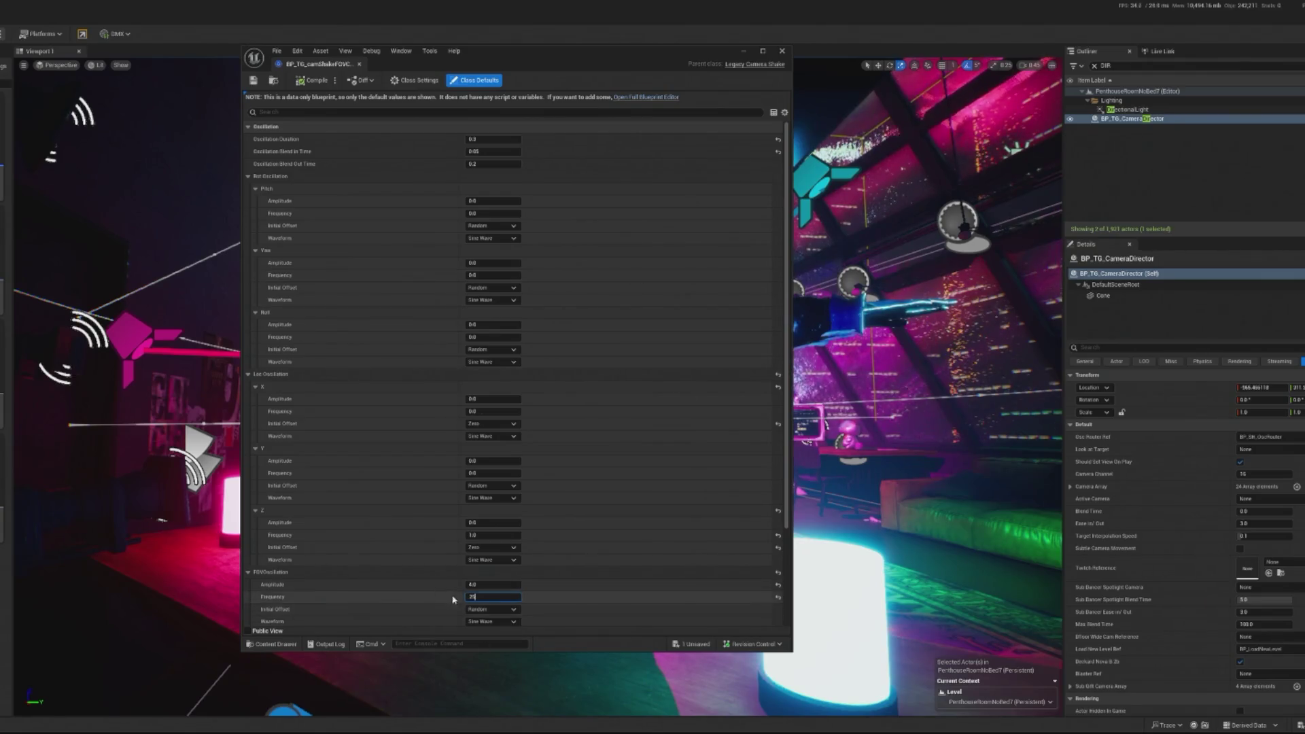
- Compile the shake with FOV frequency 25, play-test the level, then clear the Outliner search
left_click(309, 86)
left_click(30, 19)
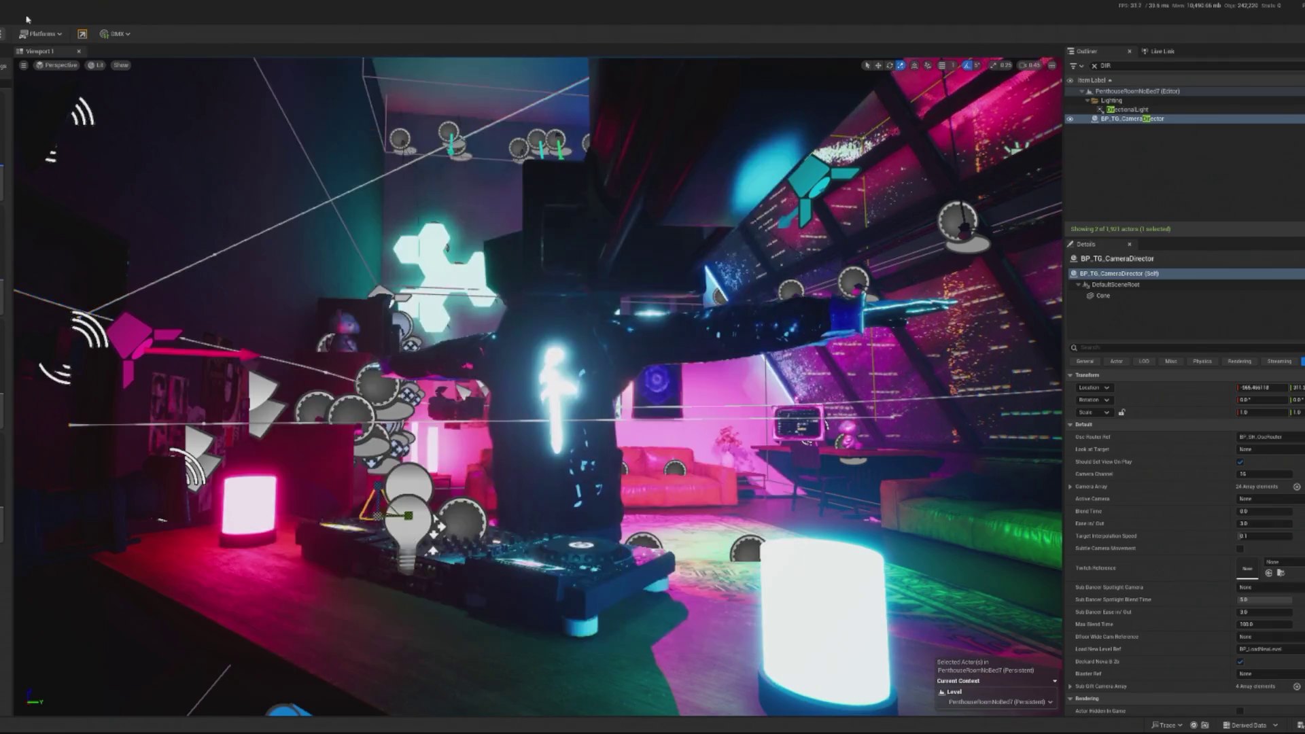
key("alt+p")
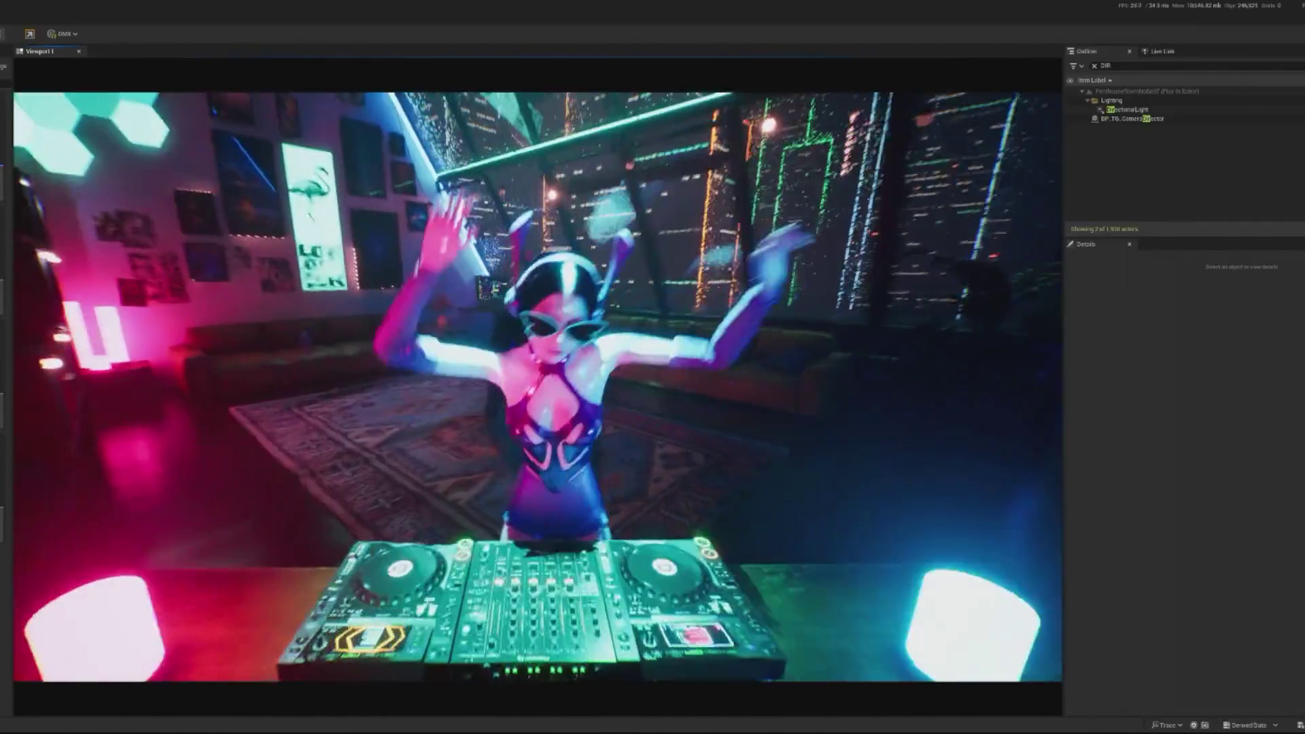
key("Escape")
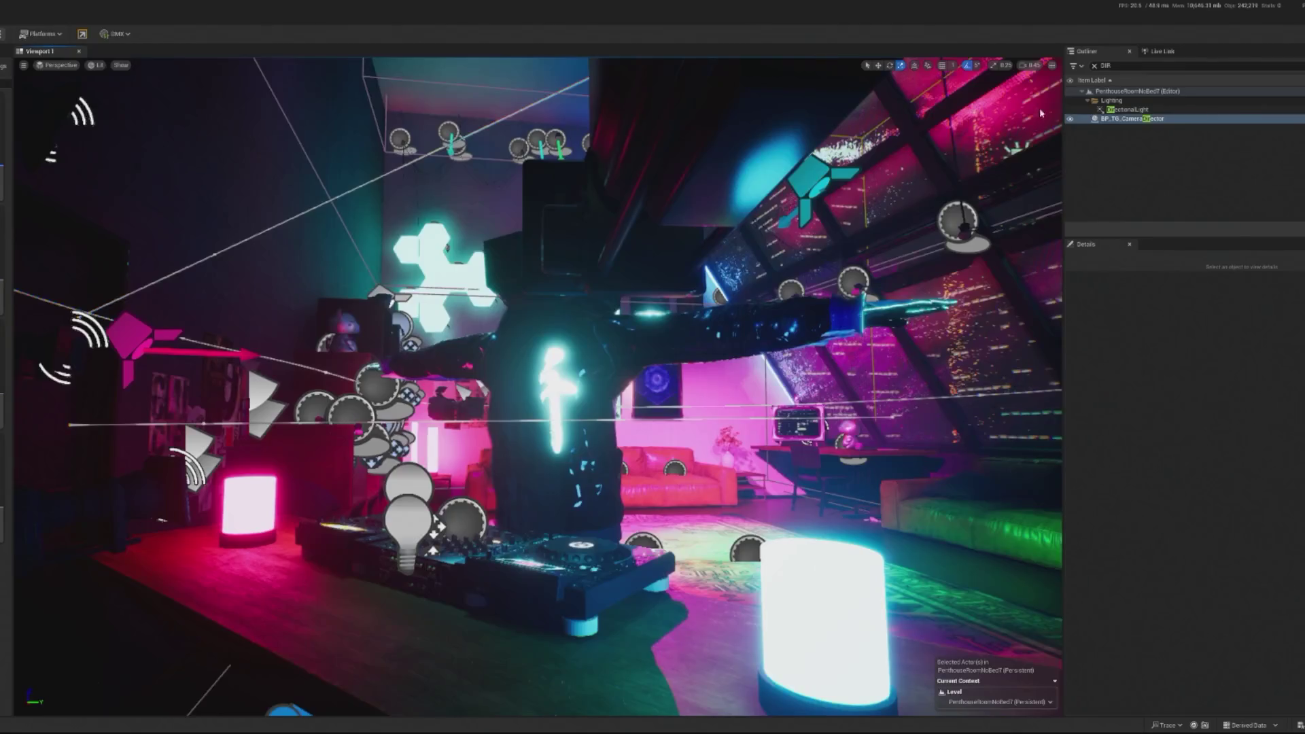
key("BackSpace")
key("BackSpace")
key("BackSpace")
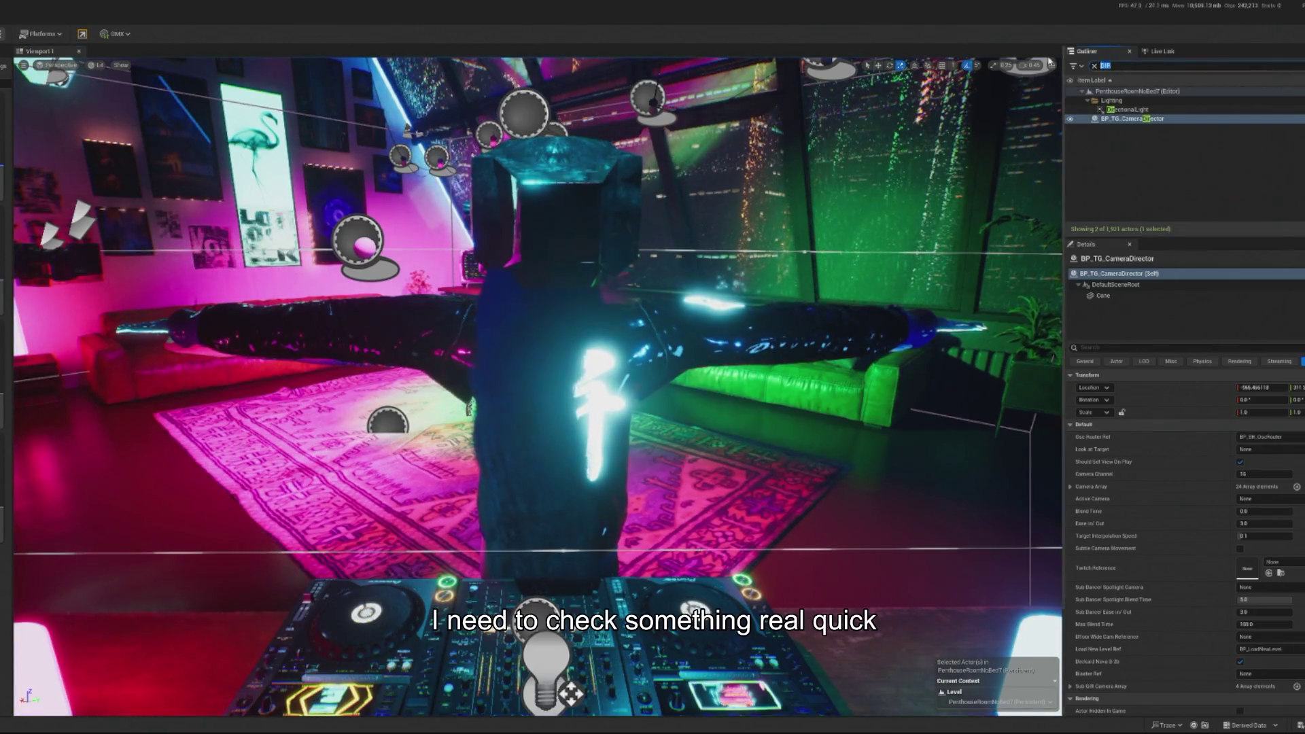
- Search the Outliner for CAME and open BP_CameraSystem to browse its event graph
type("COWO")
key("BackSpace")
key("BackSpace")
key("BackSpace")
type("R")
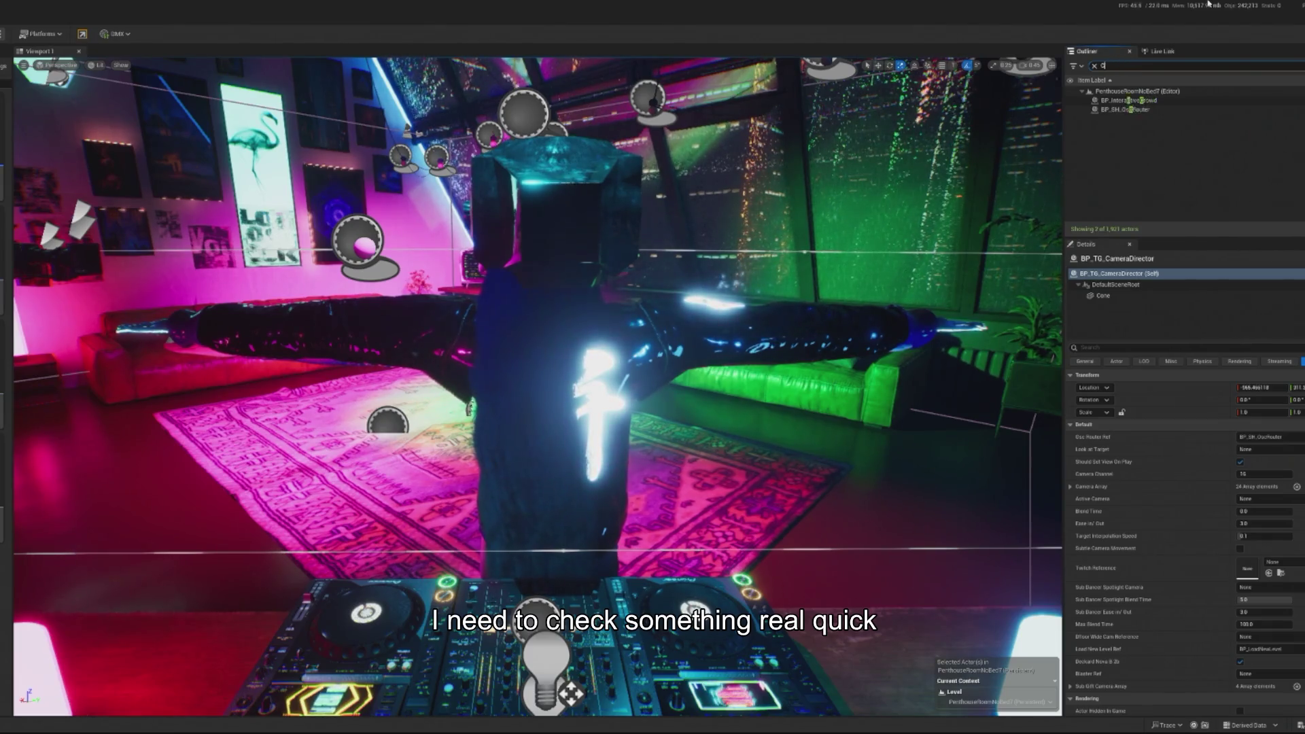
type("AME")
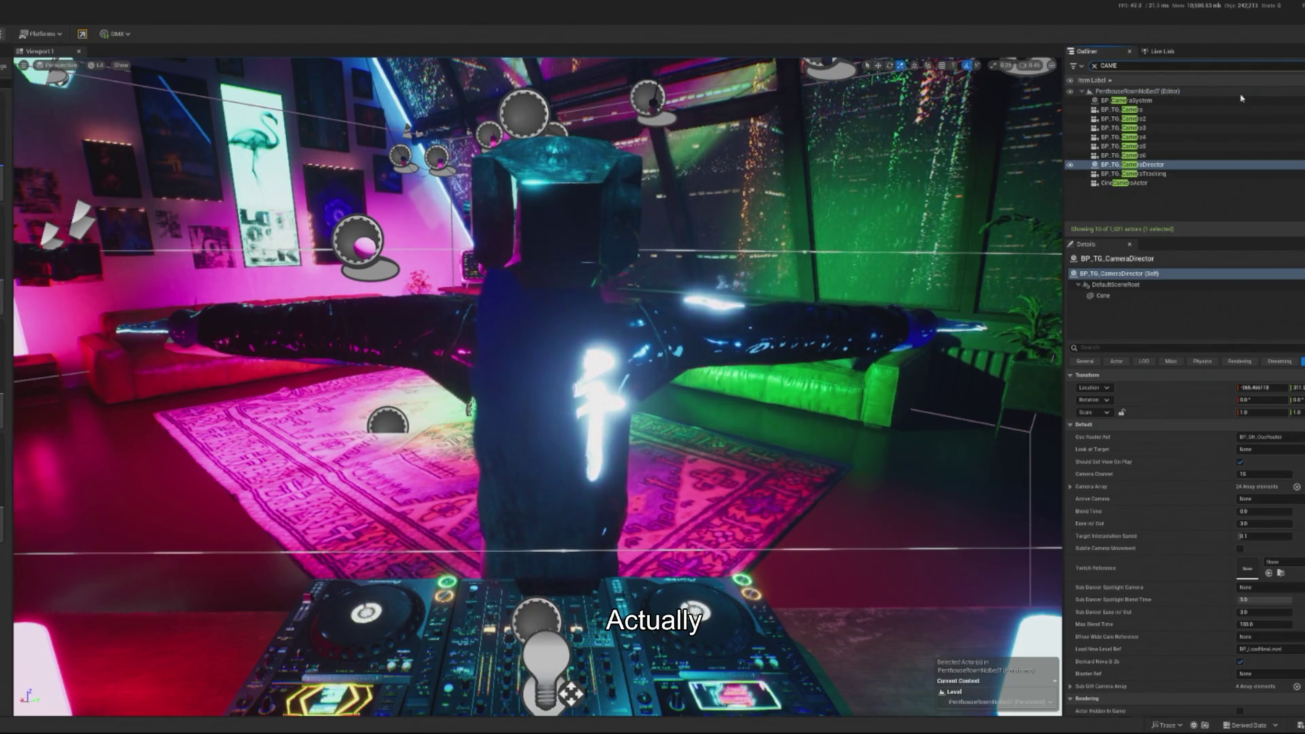
double_click(1115, 100)
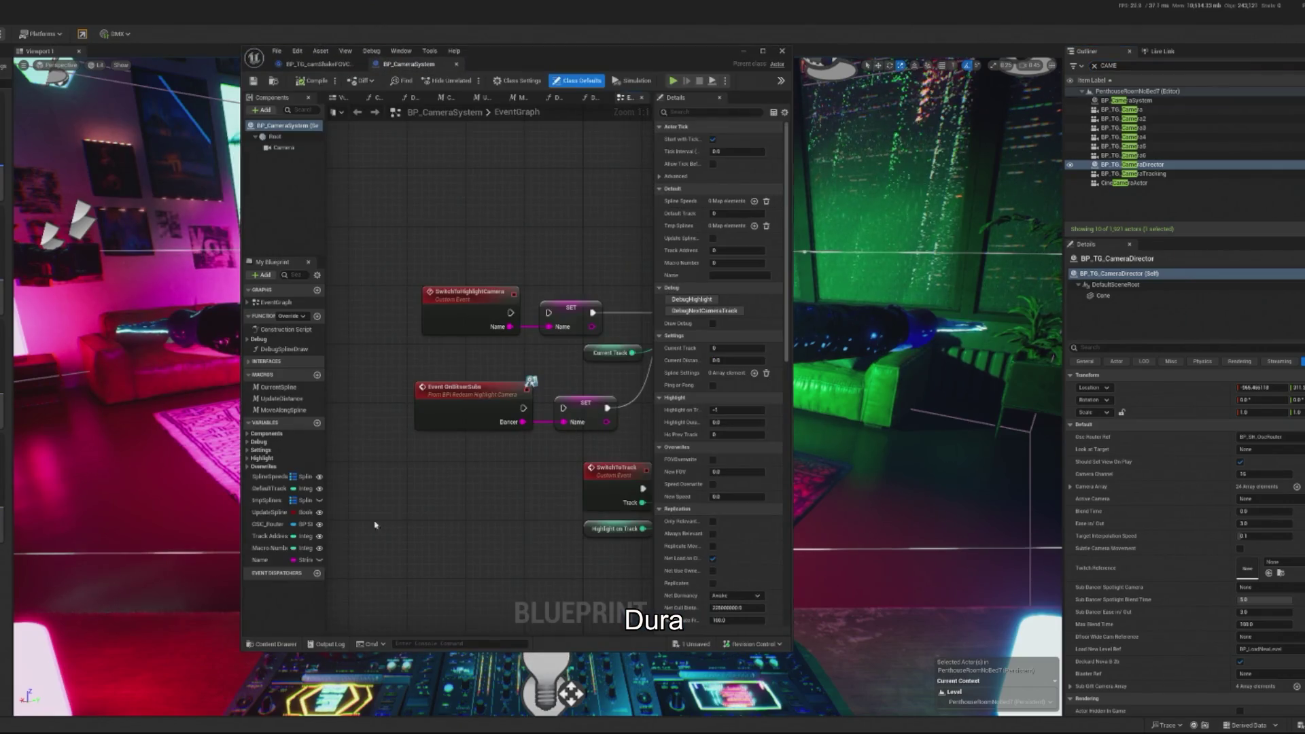
scroll(431, 431, "down", 4)
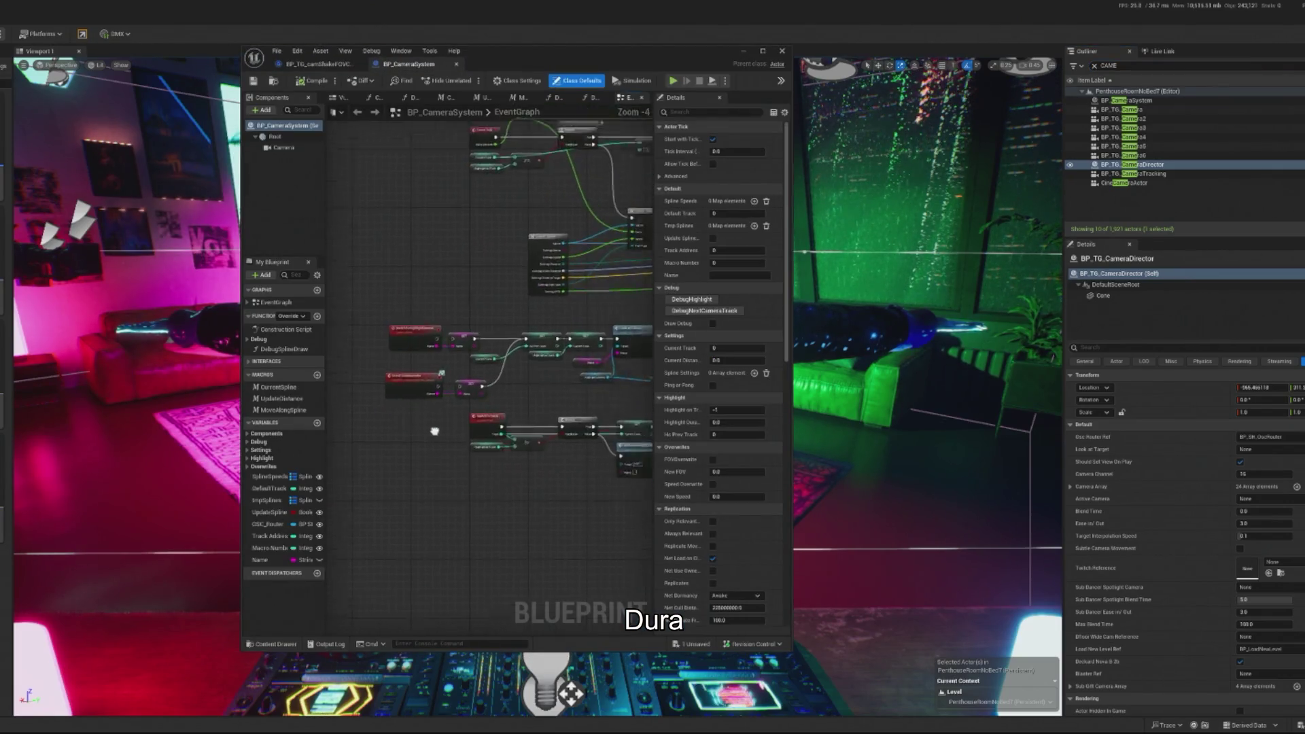
scroll(476, 376, "up", 4)
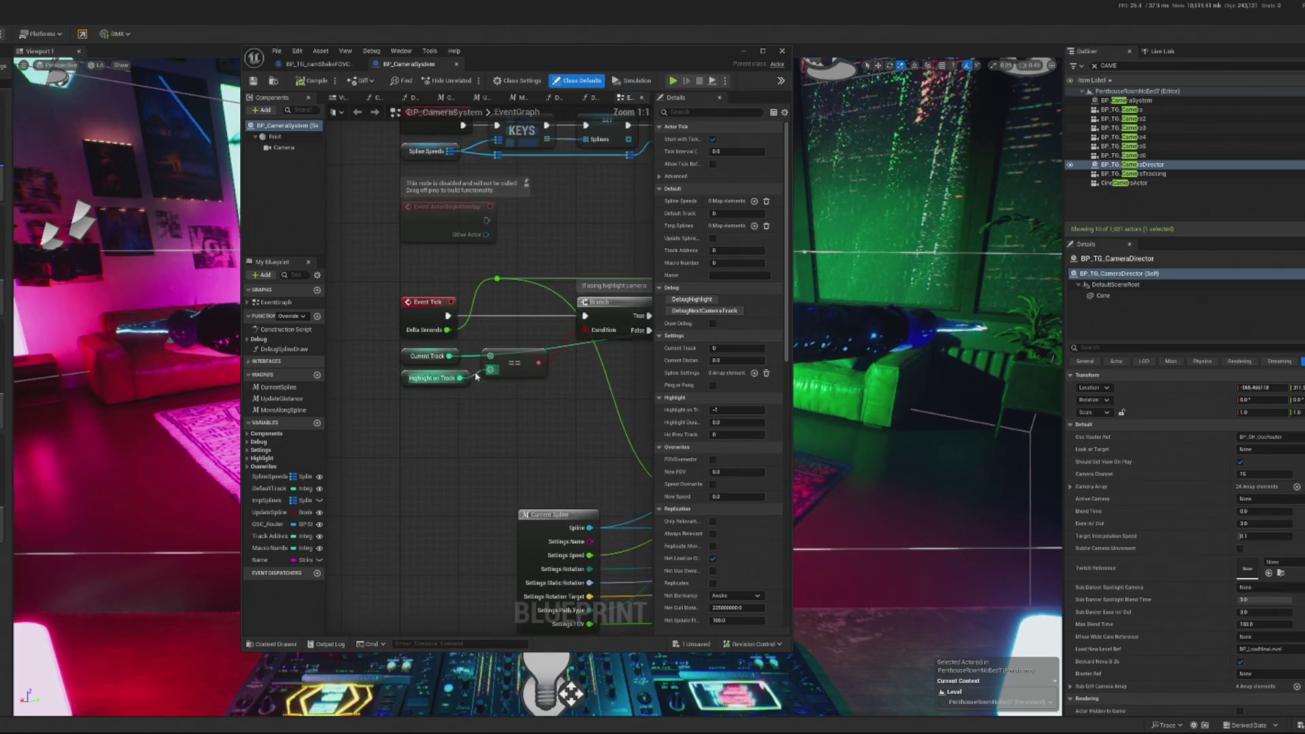
scroll(521, 365, "down", 1)
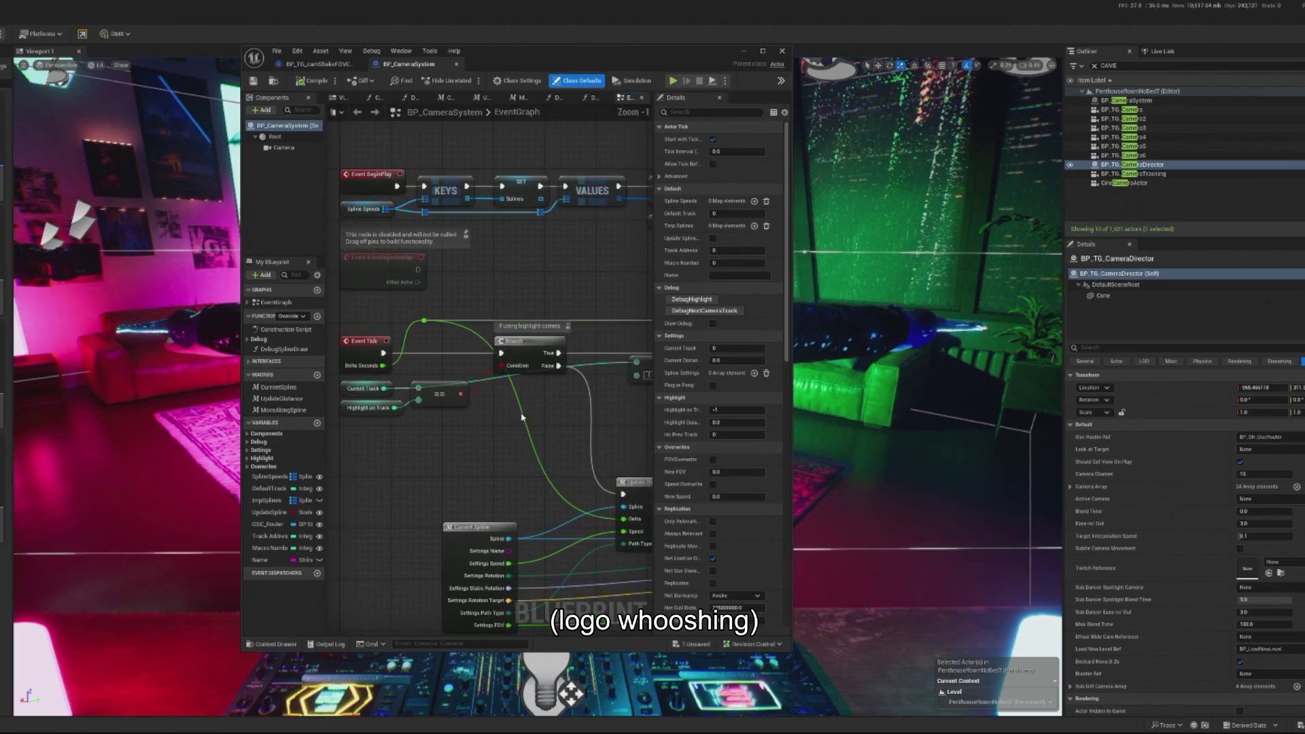
mouse_move(555, 432)
left_mouse_down()
mouse_move(528, 279)
mouse_move(475, 256)
mouse_move(465, 99)
left_mouse_up()
mouse_move(490, 272)
left_mouse_down()
mouse_move(517, 323)
mouse_move(544, 115)
left_mouse_up()
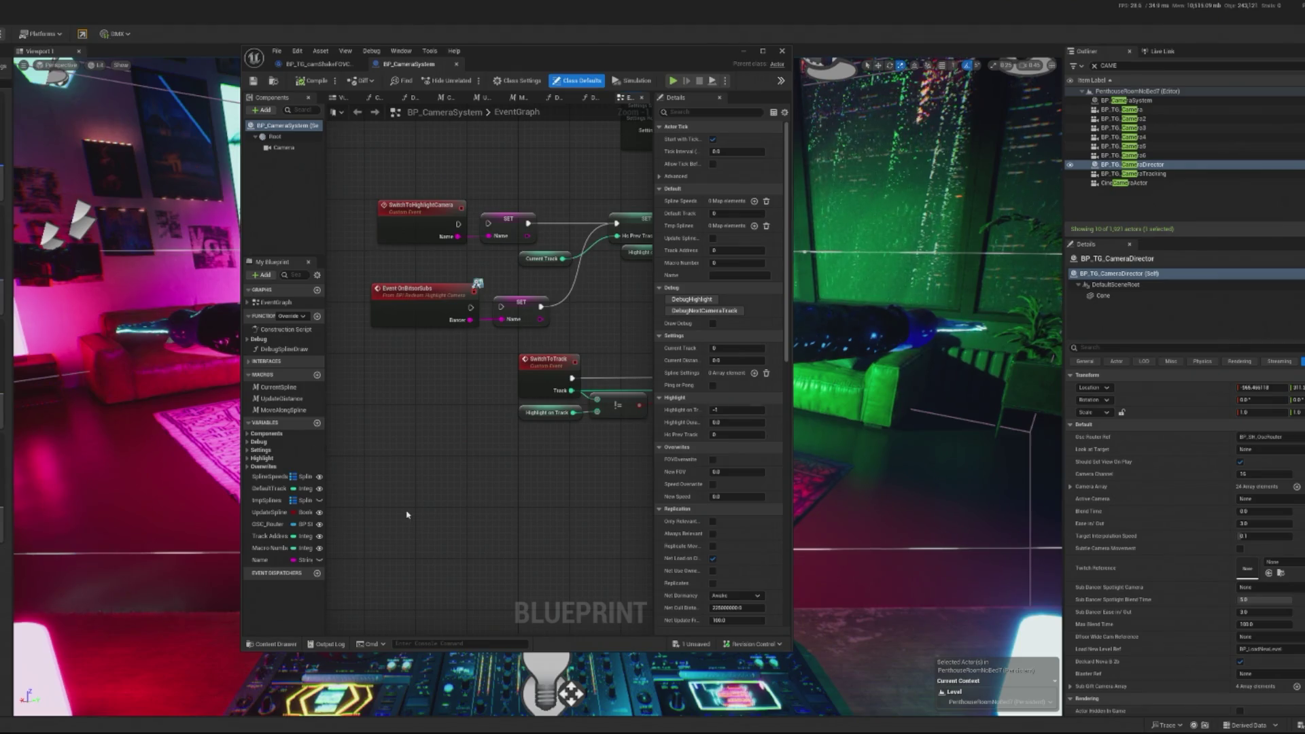
scroll(340, 598, "down", 5)
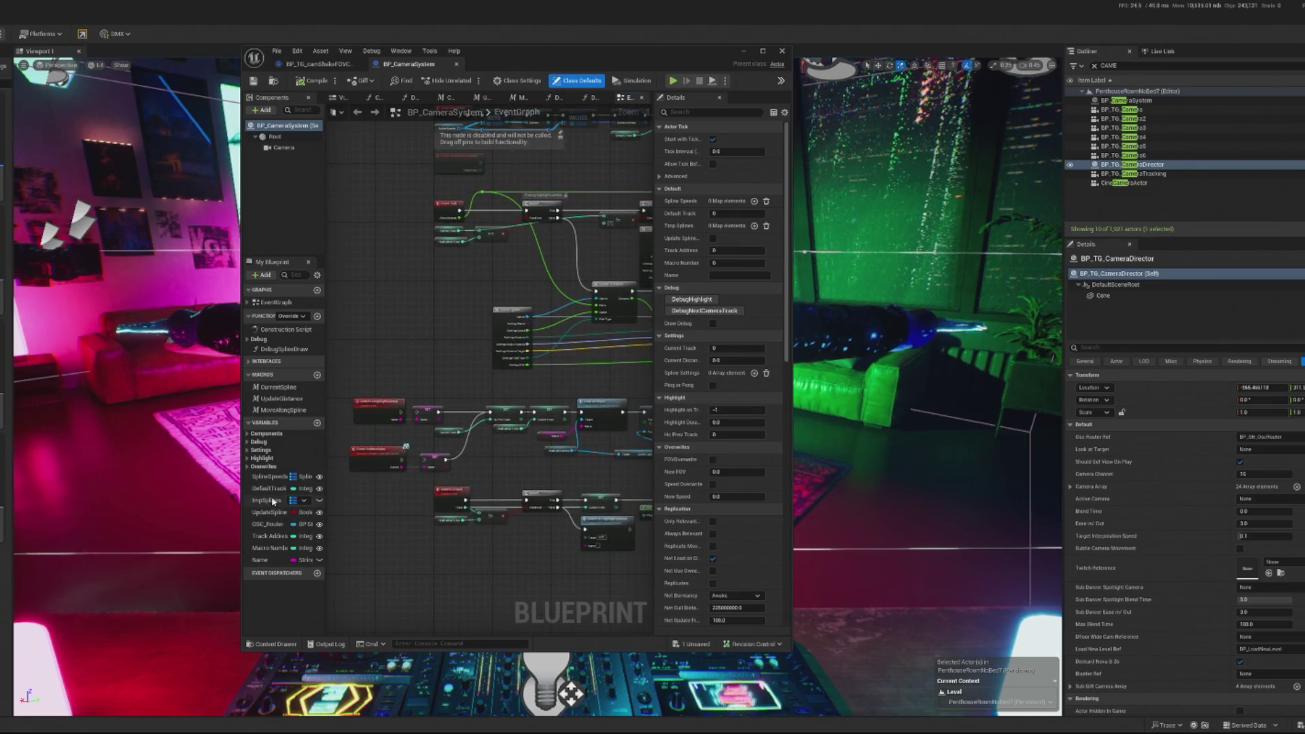
scroll(499, 395, "up", 2)
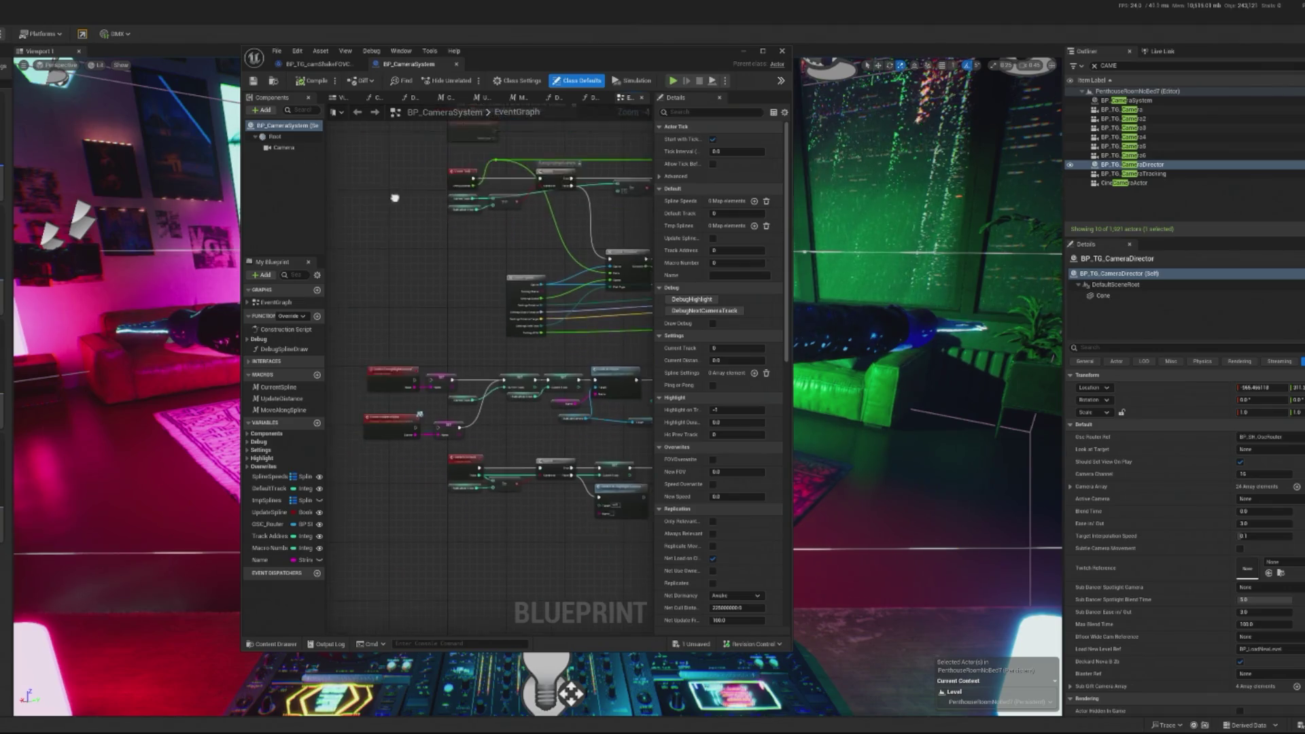
- Add an On Kick event for the OSC_Router variable in the BP_CameraSystem graph
left_click(330, 66)
left_click(408, 64)
scroll(475, 452, "up", 2)
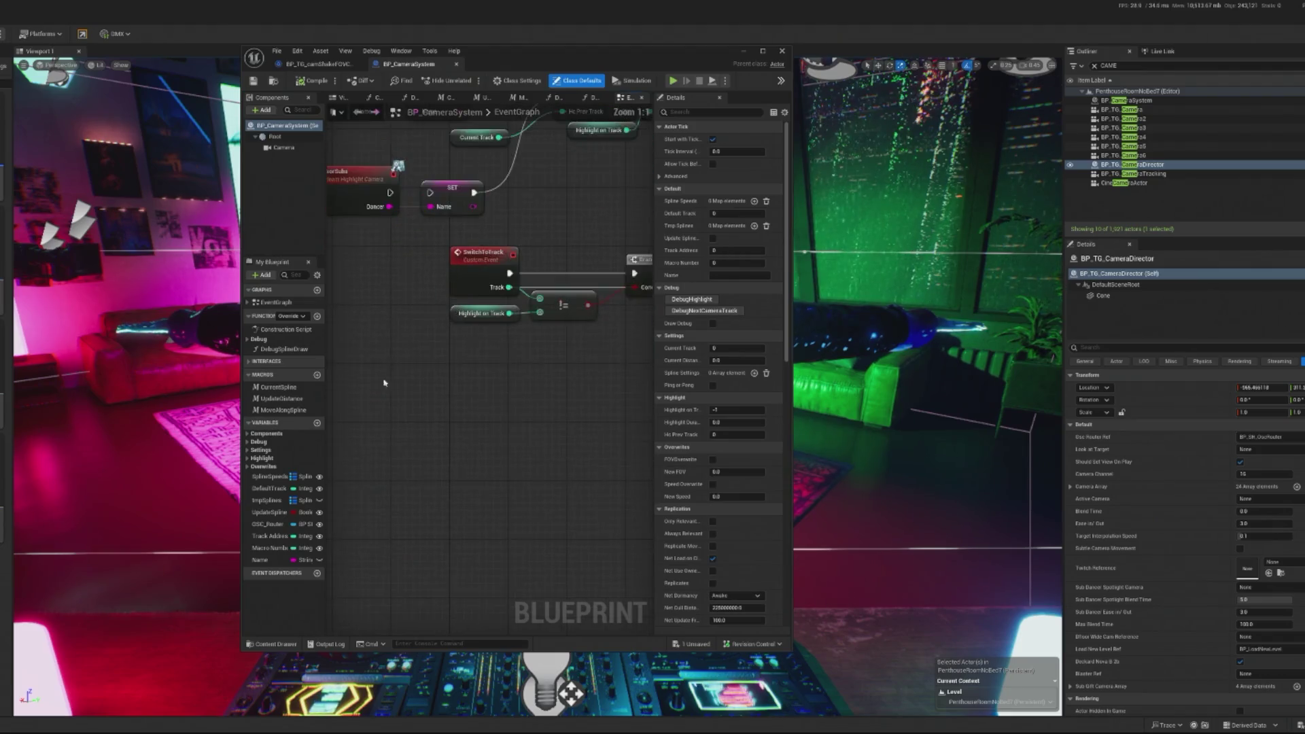
left_click_drag(384, 380, 381, 464)
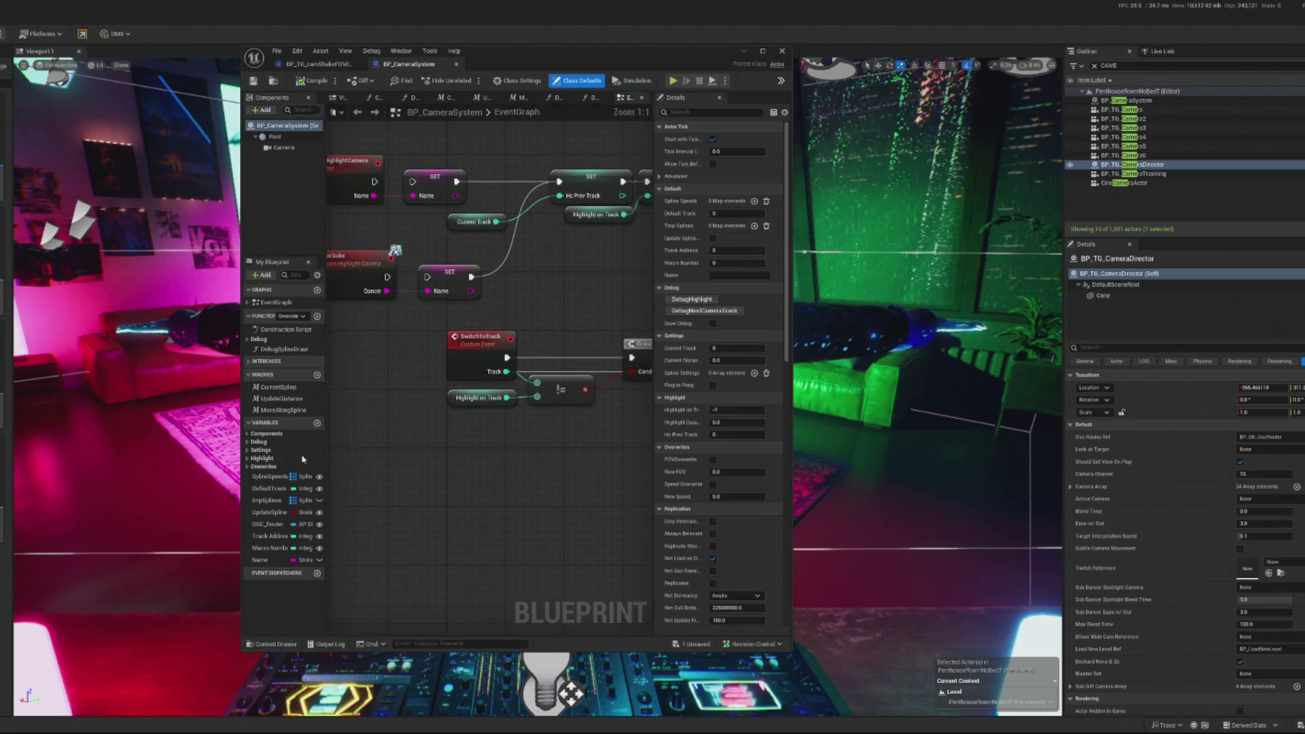
left_click(273, 531)
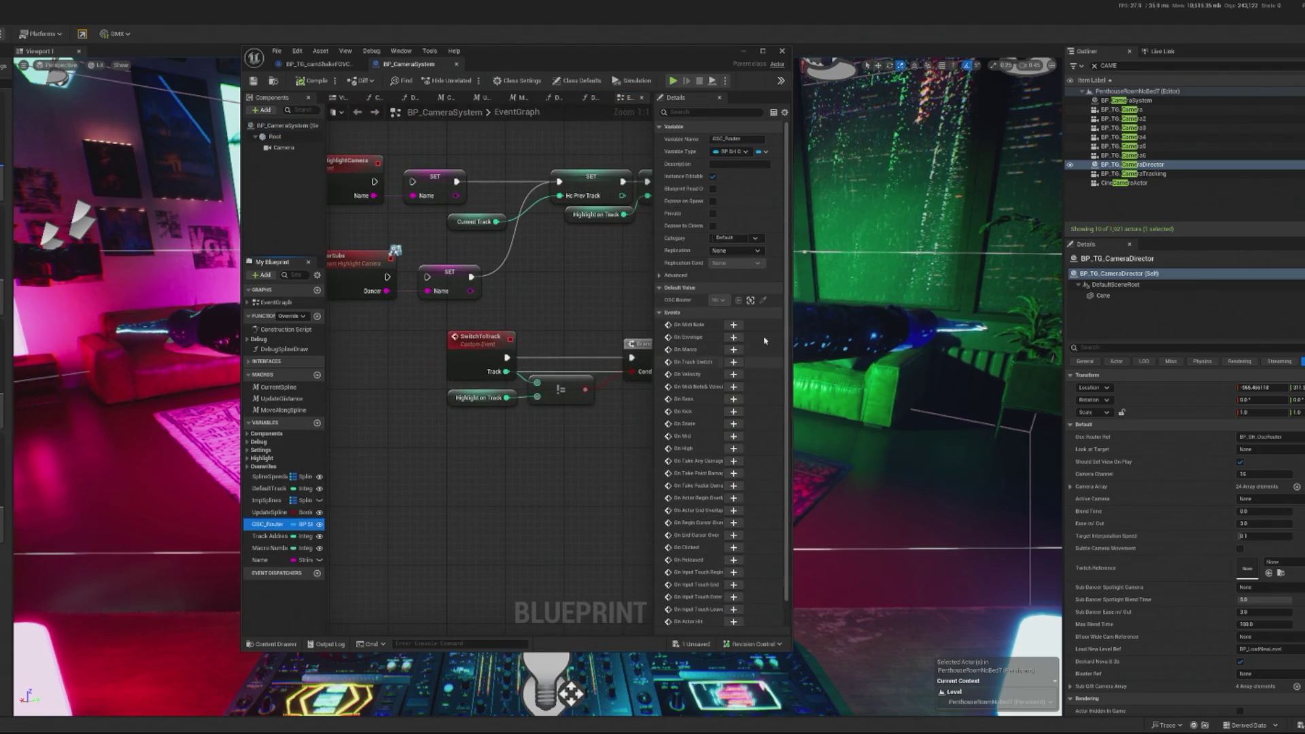
left_click(733, 412)
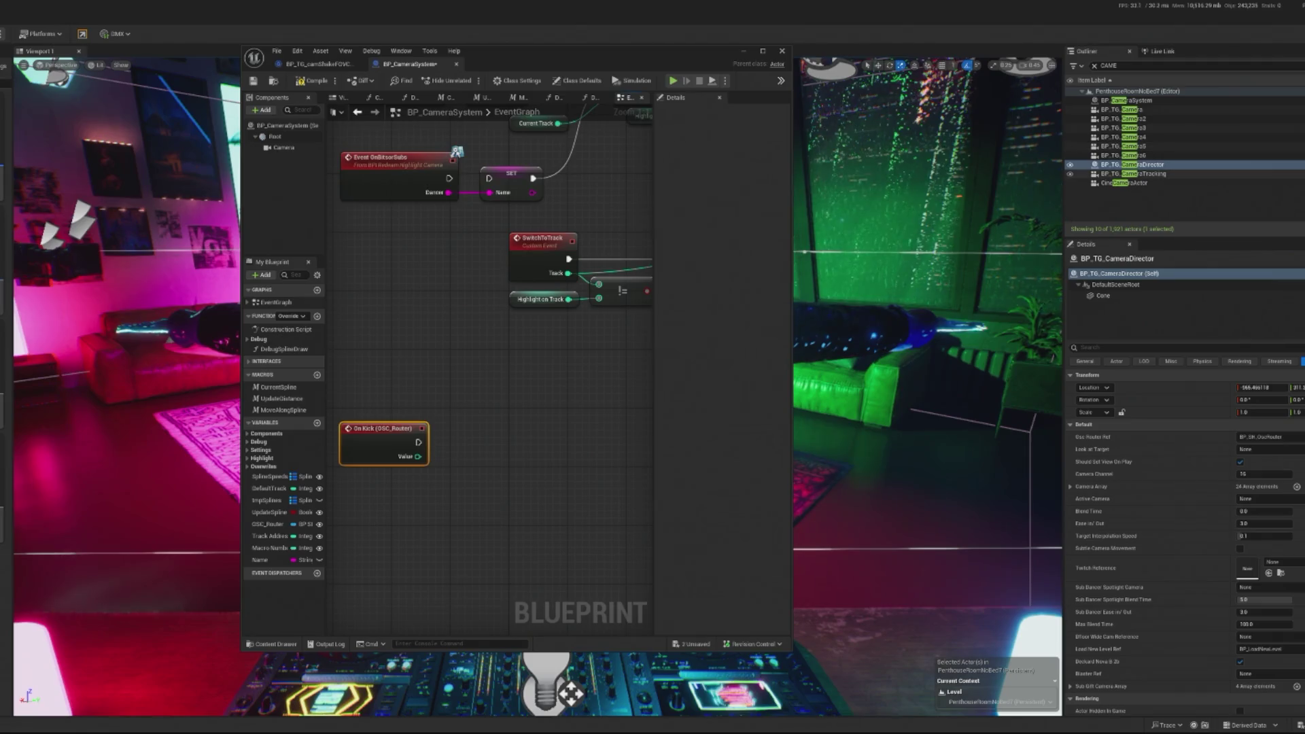
- In CameraDirector, select the Active Camera, Get Actor Location and Play World Camera Shake nodes
key("ctrl+e")
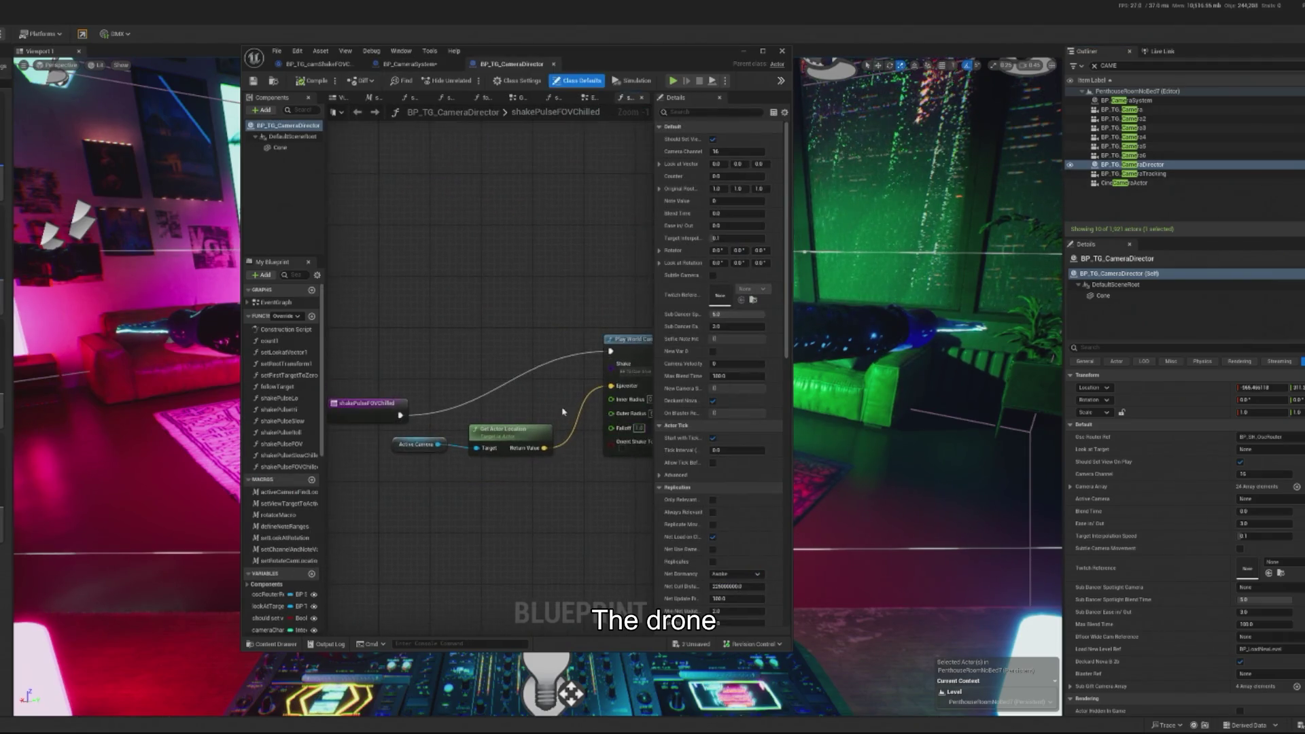
left_click_drag(326, 293, 520, 468)
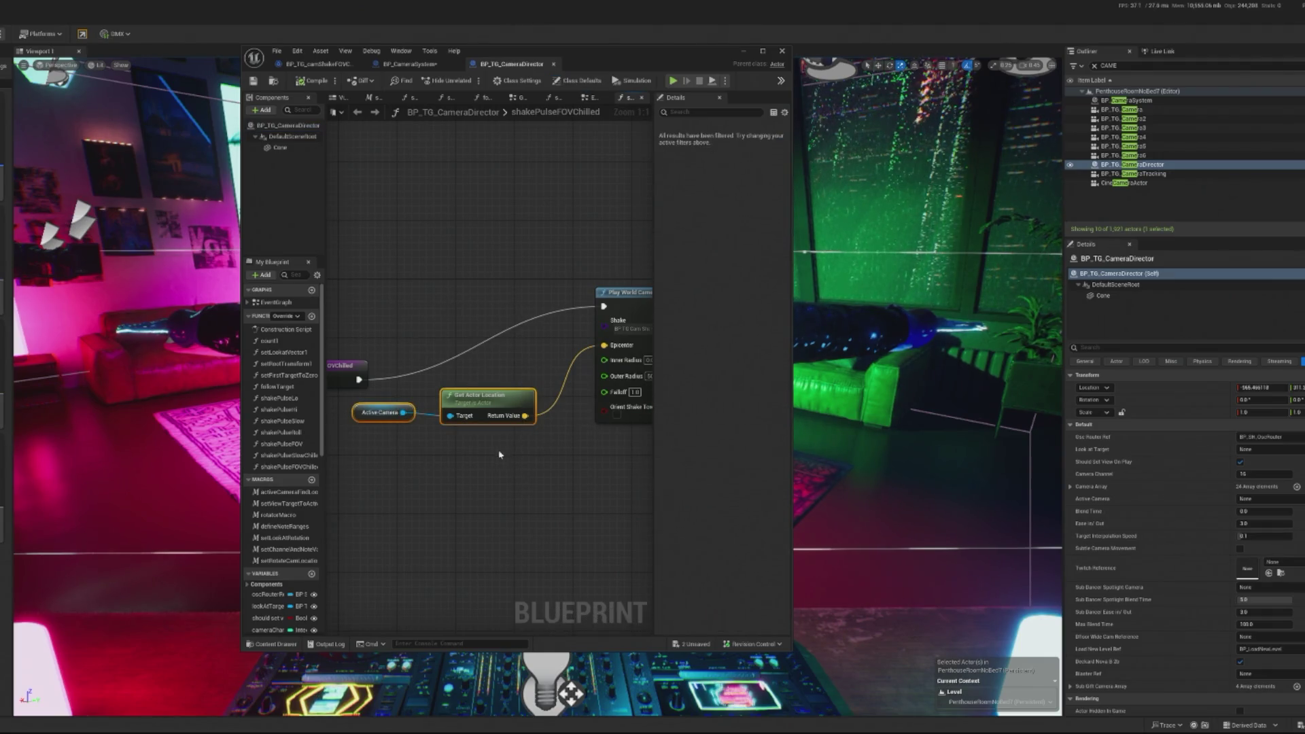
left_click_drag(650, 518, 607, 522)
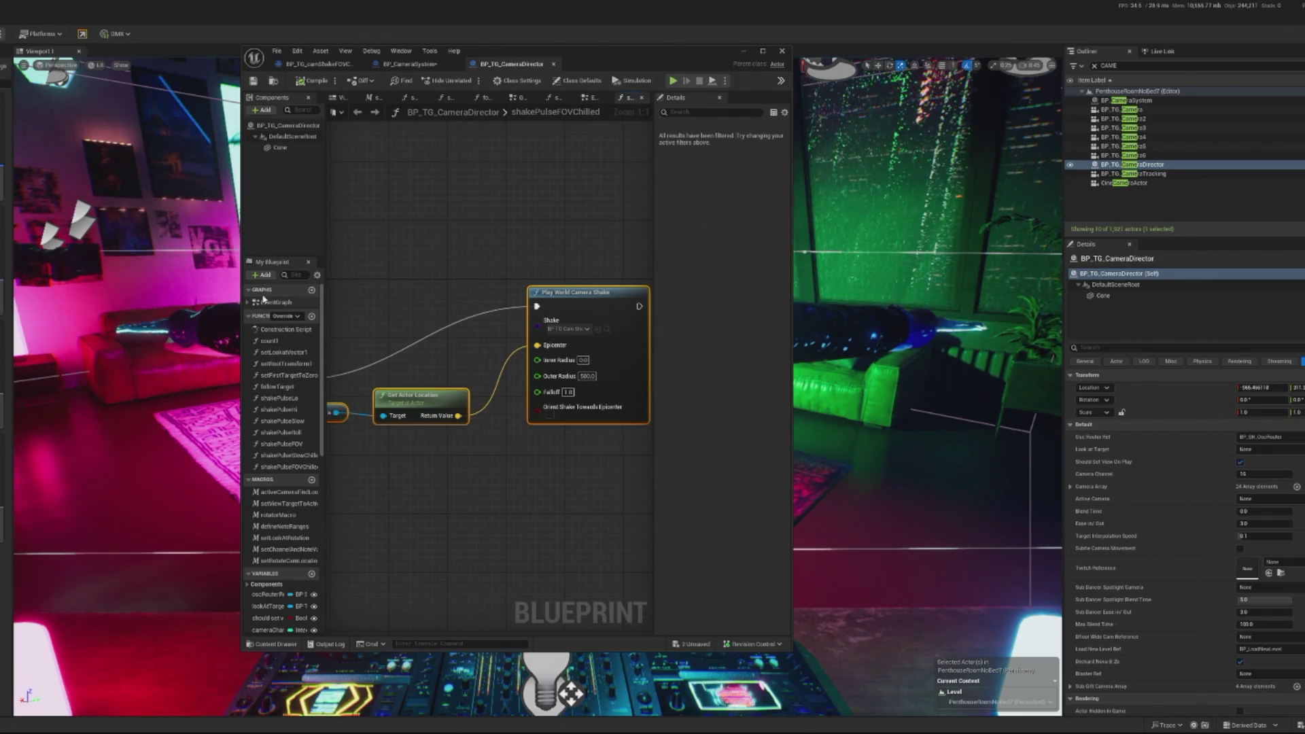
double_click(275, 302)
scroll(454, 434, "up", 9)
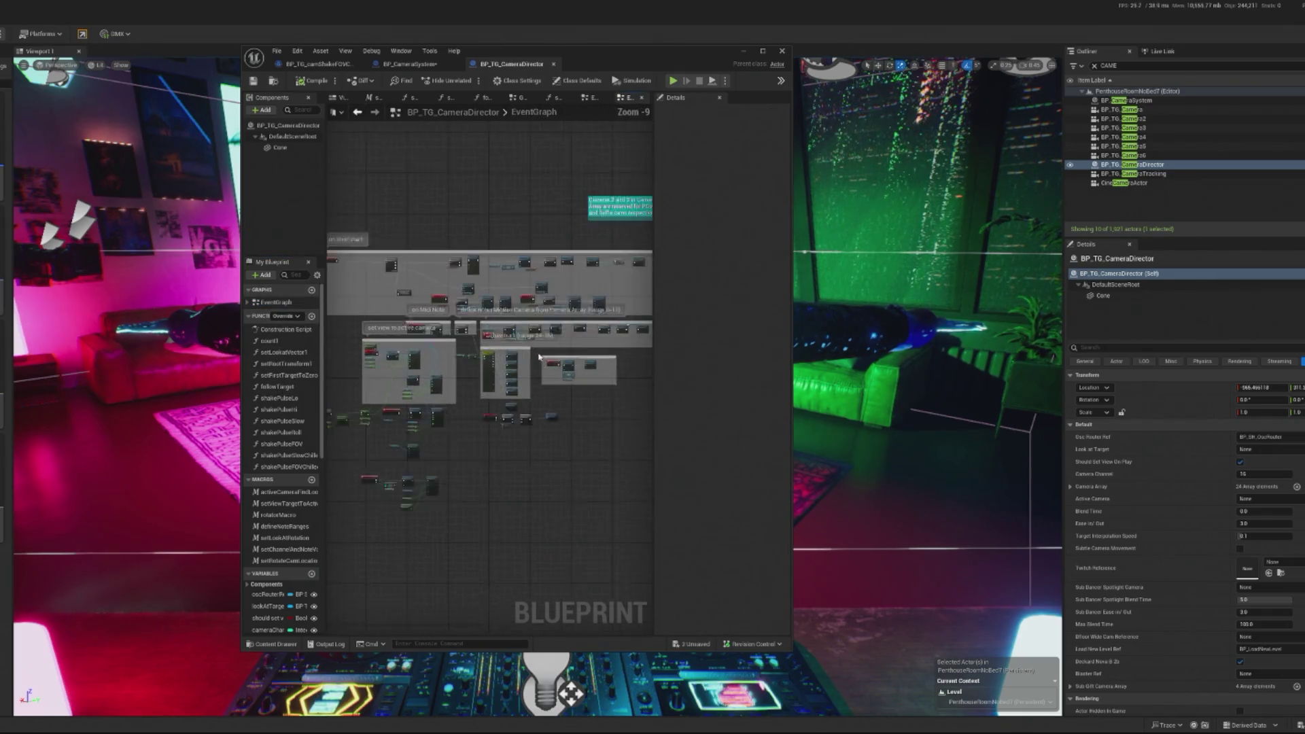
- Paste those camera-shake nodes into BP_CameraSystem's graph, then go back to BP_TG_CameraDirector
left_click(401, 64)
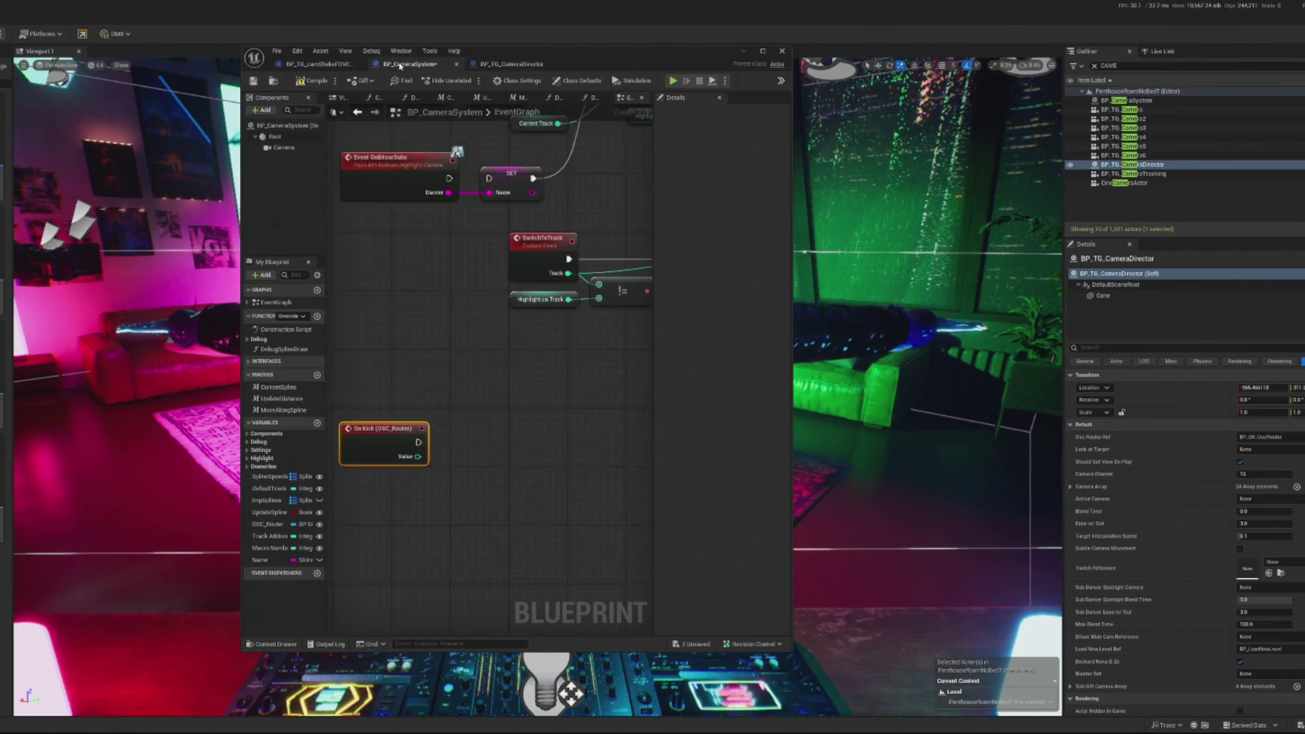
key("ctrl+v")
left_click_drag(530, 536, 493, 529)
left_click(491, 65)
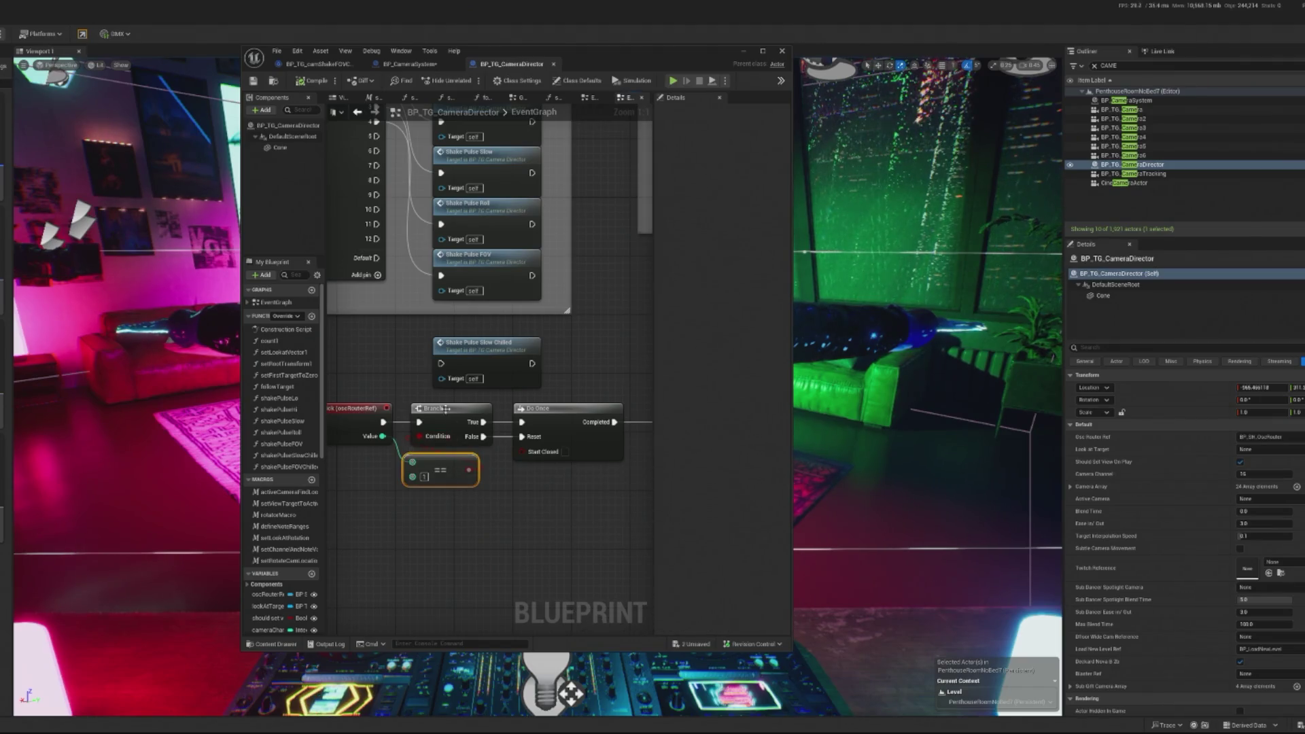
- Paste the Branch, == and Do Once nodes into BP_CameraSystem, wiring OnKick, Value, and Completed to the shake
left_click_drag(419, 399, 536, 503)
left_click(407, 64)
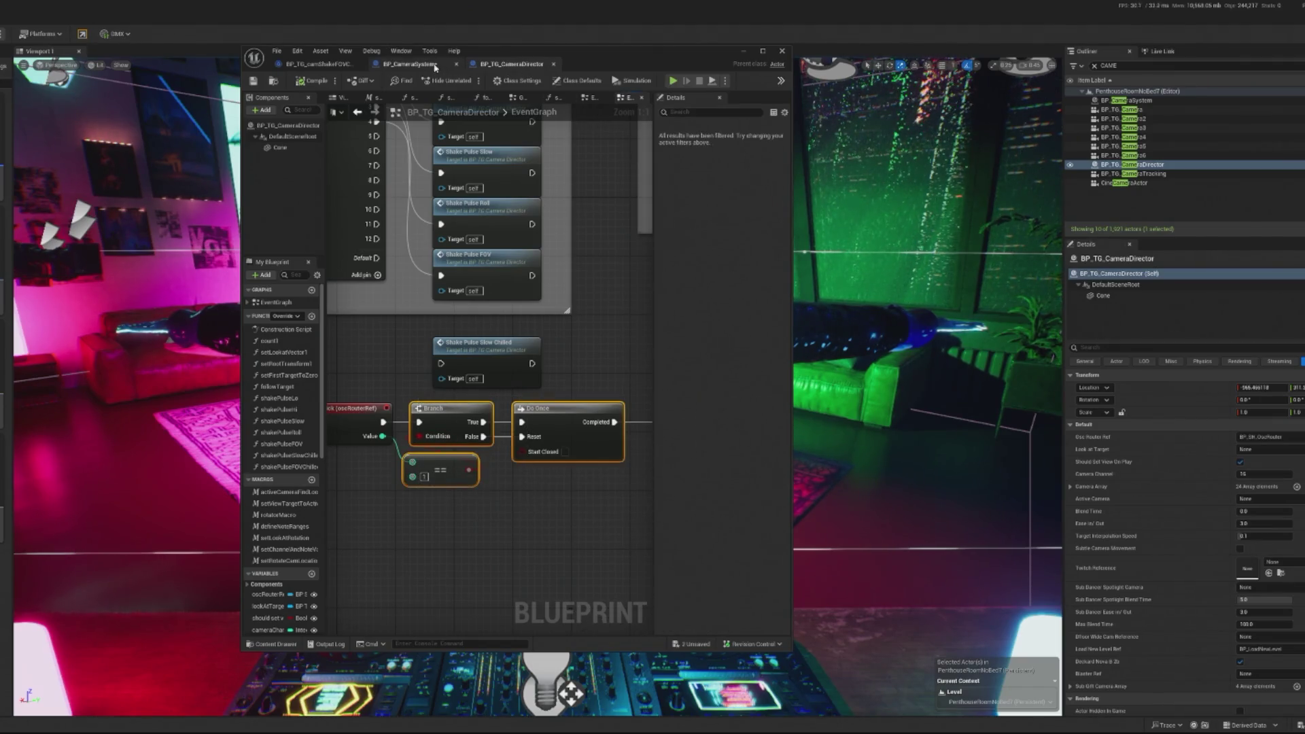
key("ctrl+v")
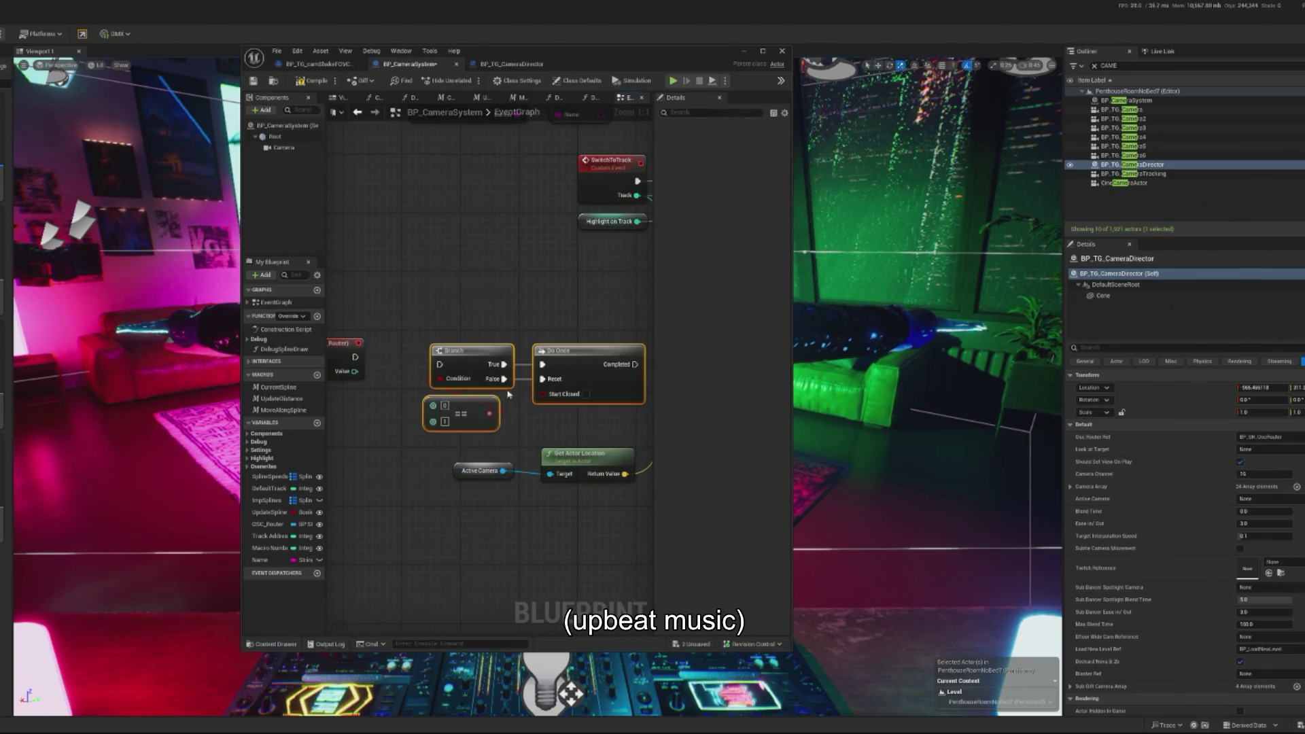
left_click_drag(354, 357, 450, 368)
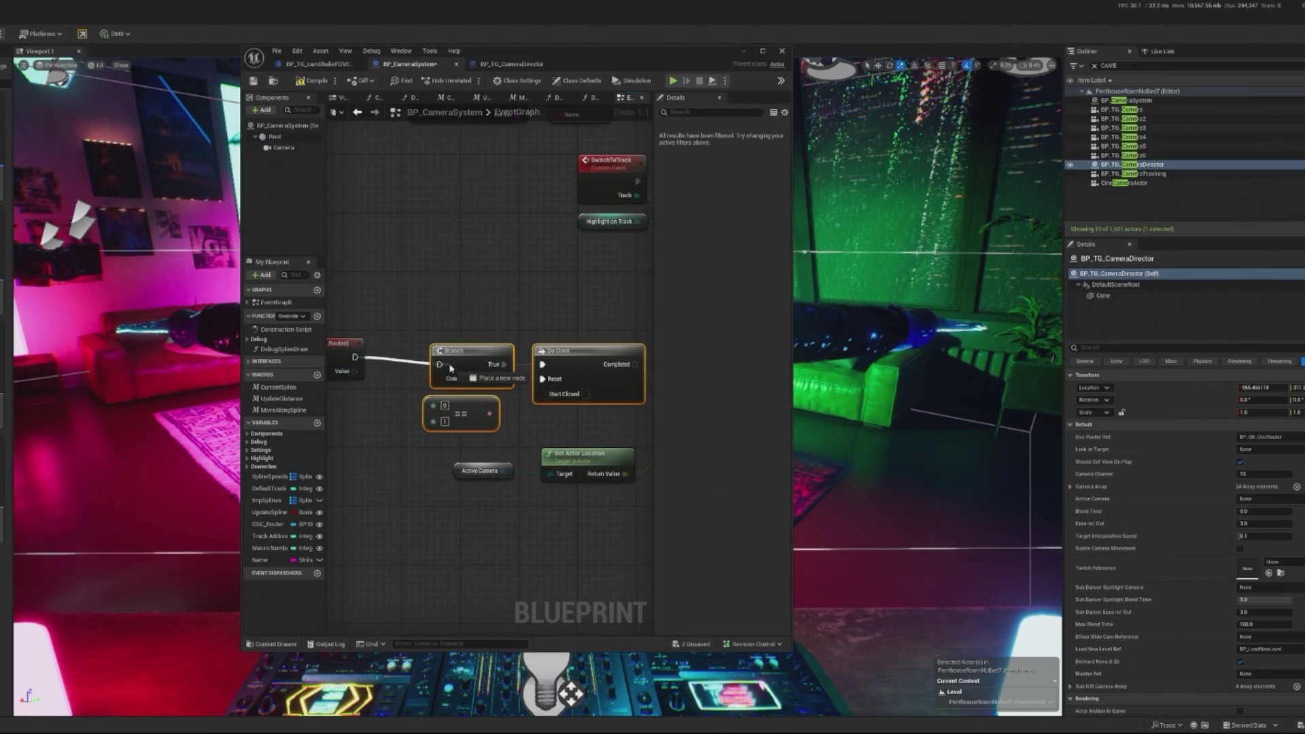
left_click_drag(360, 374, 429, 402)
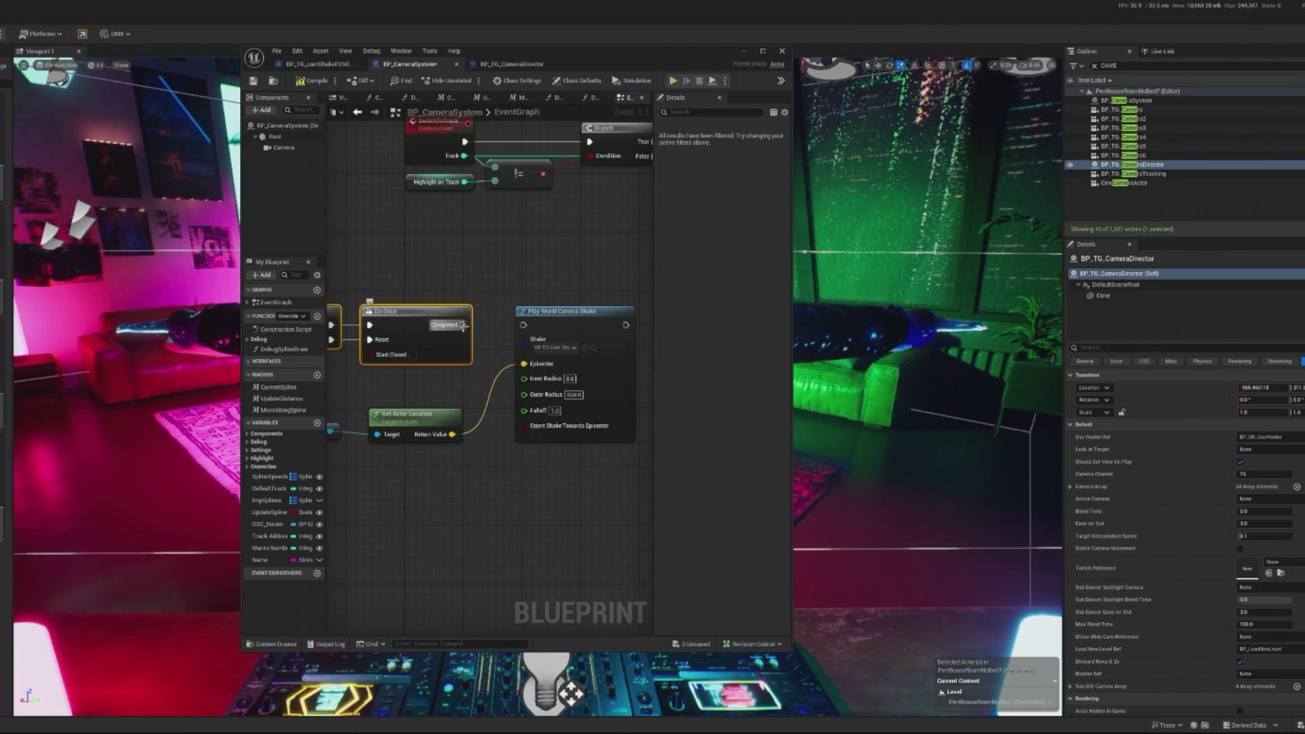
left_click_drag(461, 325, 526, 326)
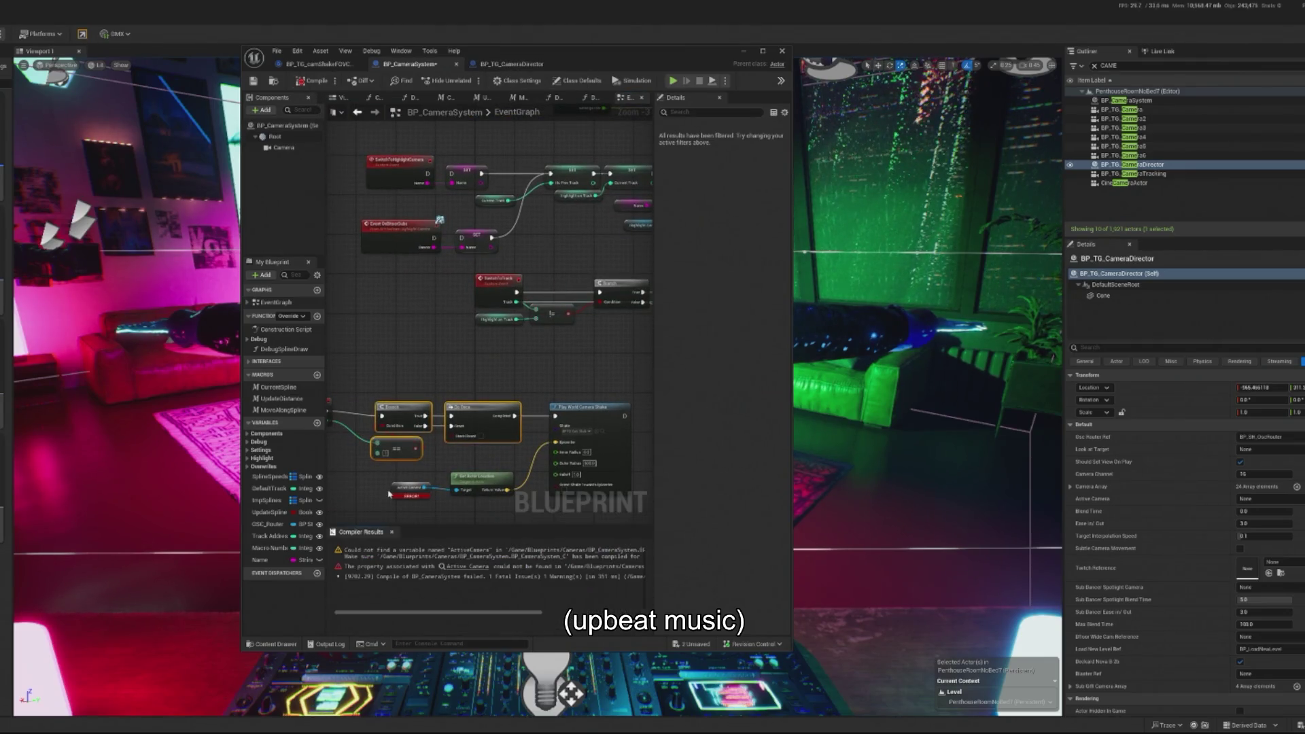
- Delete the broken Active Camera node and bring the kick event's Branch and Do Once into view
scroll(421, 483, "up", 2)
key("Delete")
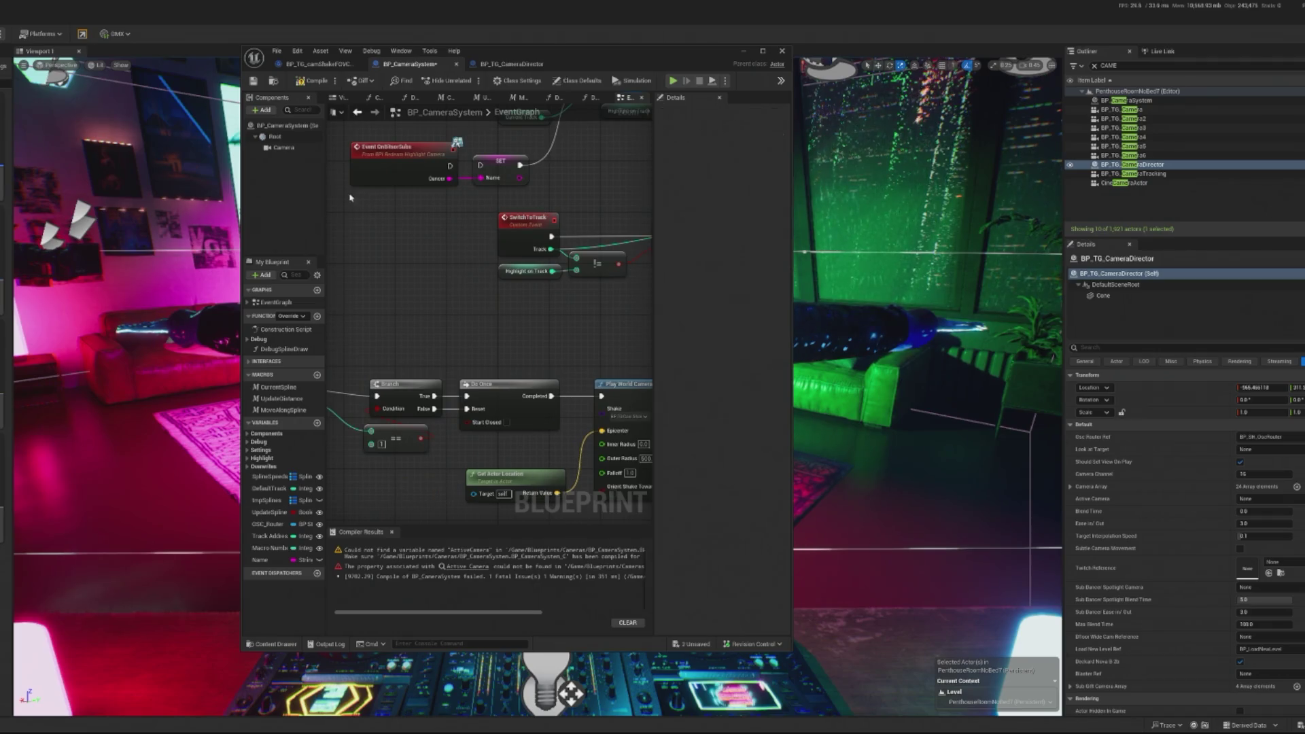
scroll(360, 285, "down", 5)
scroll(408, 275, "up", 3)
mouse_move(407, 278)
left_mouse_down()
mouse_move(360, 274)
mouse_move(350, 56)
left_mouse_up()
mouse_move(489, 204)
left_mouse_down()
mouse_move(489, 476)
mouse_move(496, 313)
mouse_move(511, 360)
left_mouse_up()
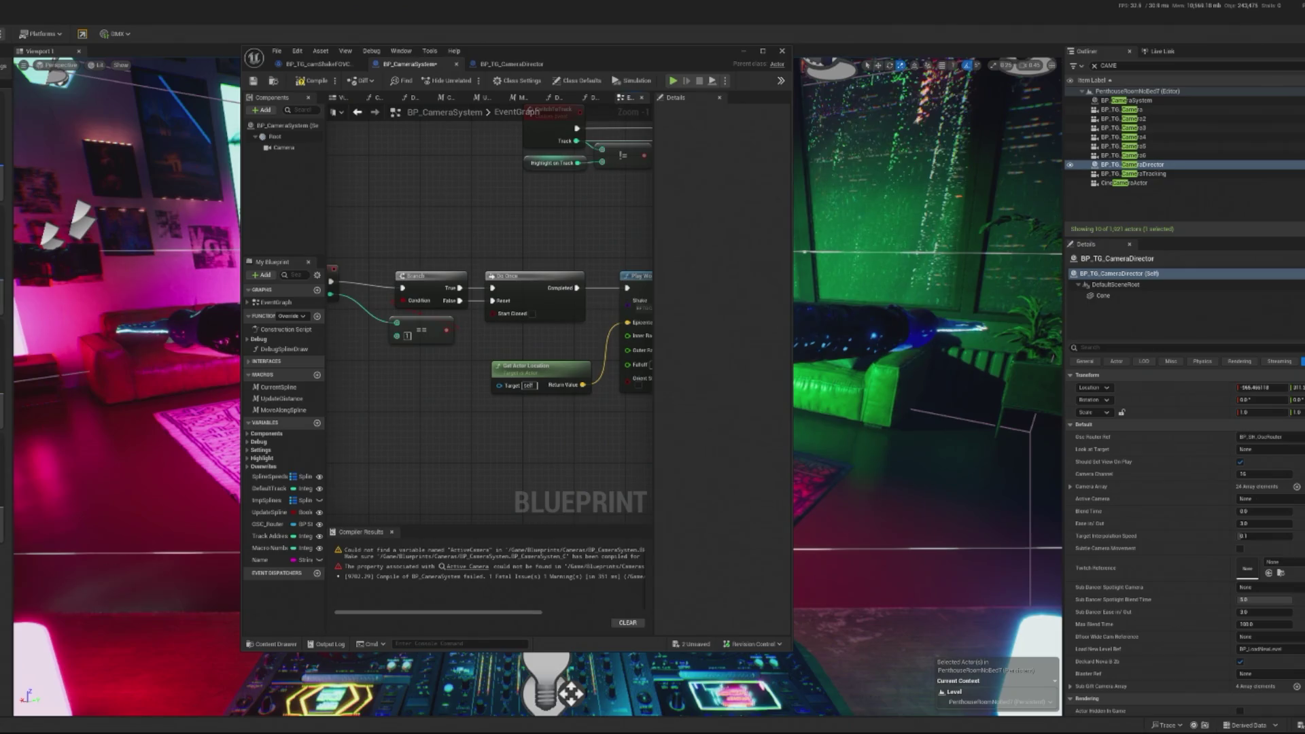
- Drag a Camera reference into the graph and try a 'GET ACT' search from it, then cancel
left_click_drag(284, 147, 485, 430)
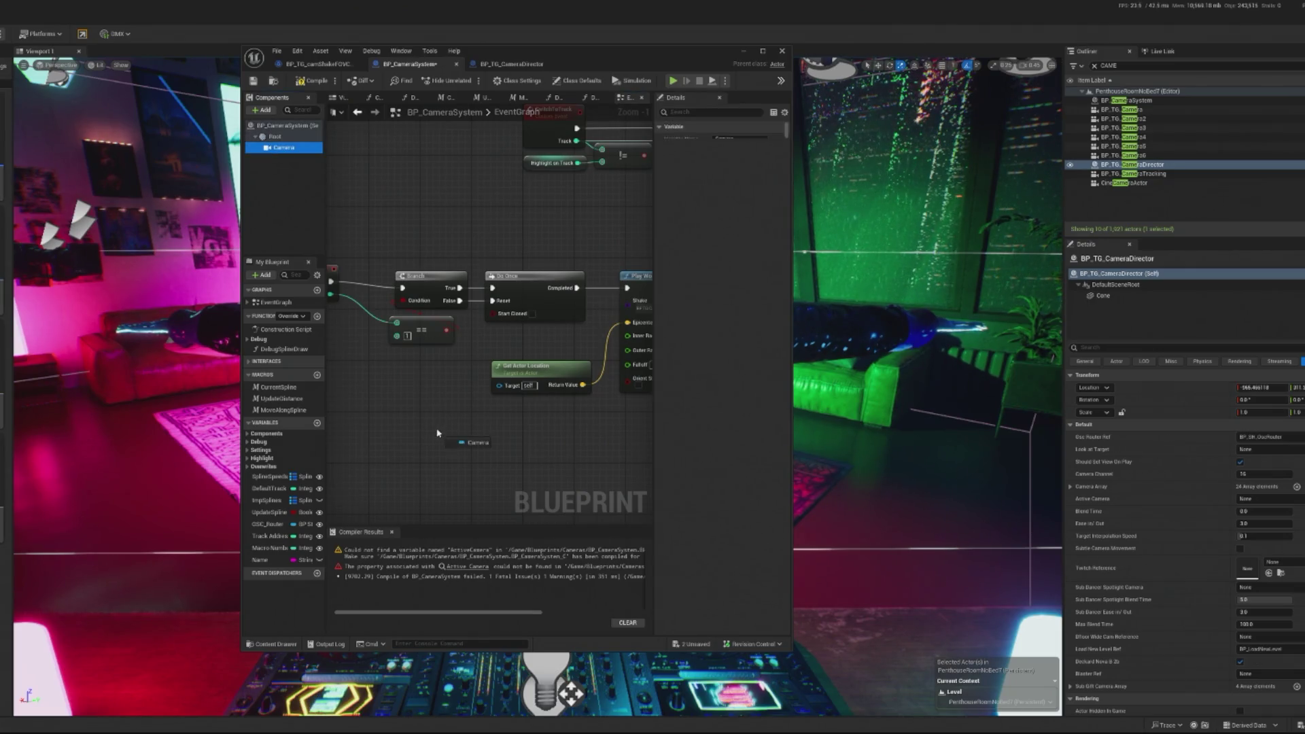
mouse_move(511, 387)
left_mouse_down()
mouse_move(684, 397)
mouse_move(435, 458)
mouse_move(478, 408)
left_mouse_up()
type("GET A")
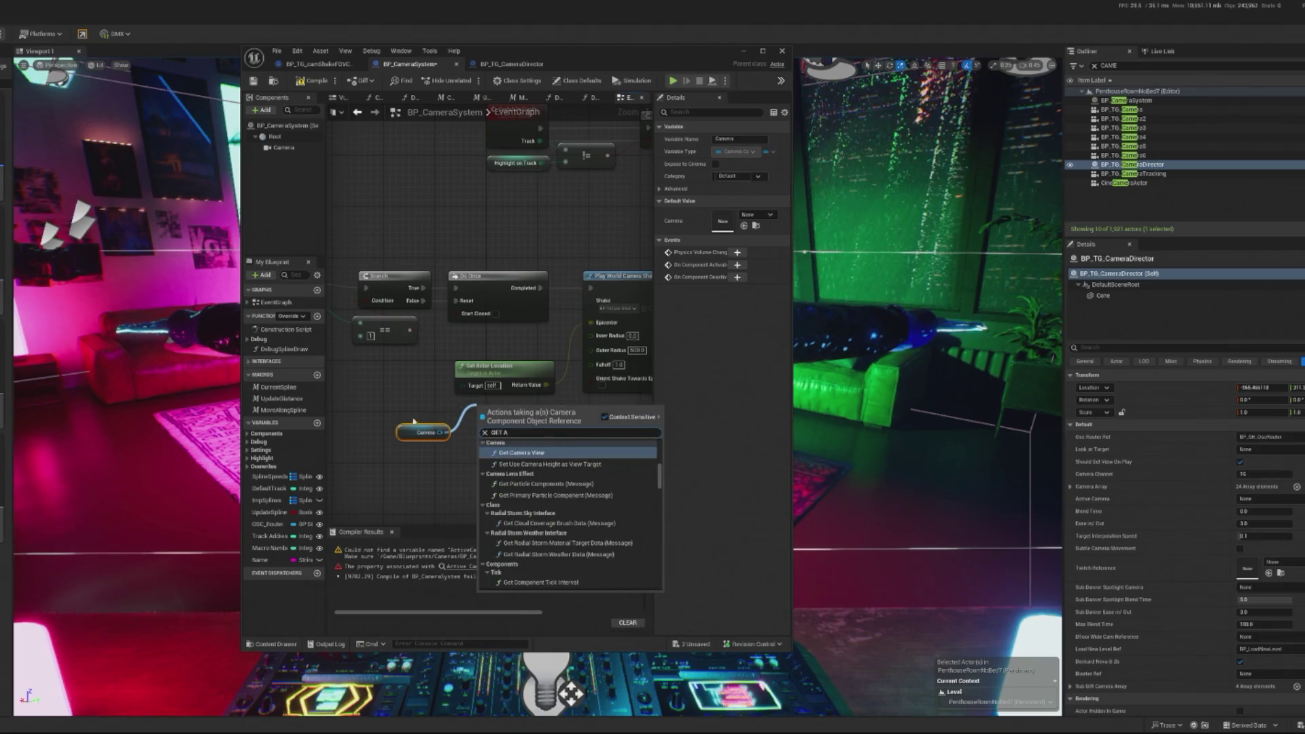
type("CT")
key("Escape")
scroll(501, 271, "down", 5)
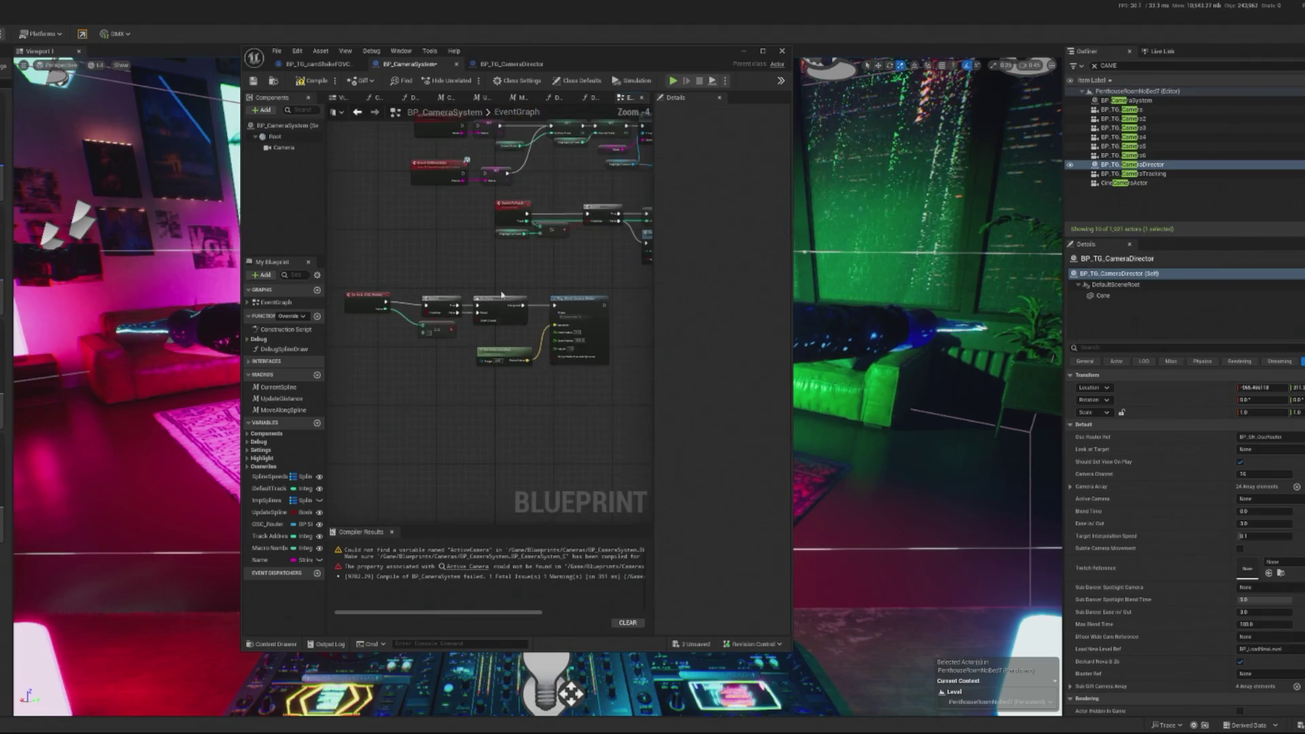
scroll(329, 326, "up", 3)
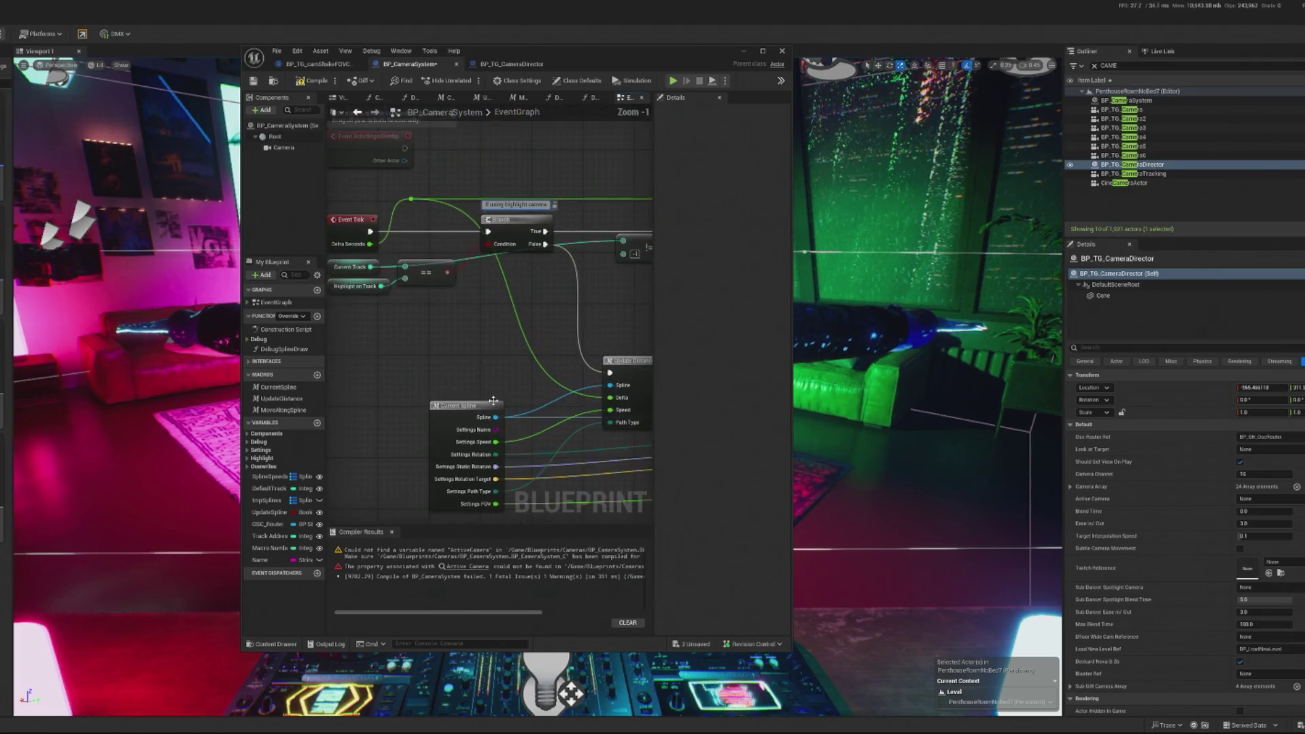
mouse_move(457, 271)
left_mouse_down()
mouse_move(442, 268)
mouse_move(474, 256)
mouse_move(422, 263)
mouse_move(442, 268)
left_mouse_up()
mouse_move(619, 178)
left_mouse_down()
mouse_move(414, 205)
mouse_move(438, 203)
left_mouse_up()
scroll(438, 202, "down", 2)
scroll(373, 200, "up", 2)
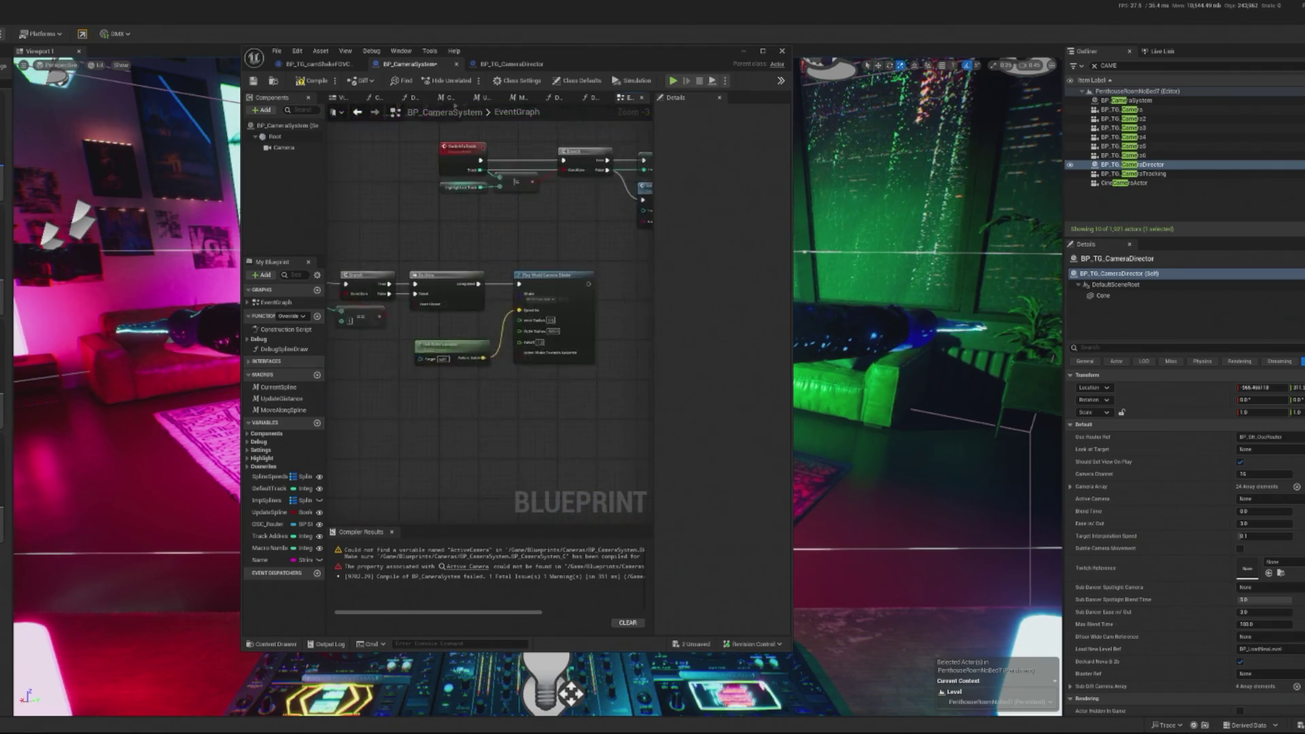
- Feed the Camera component's Get Relative Location into the shake's Epicenter and close the editor
mouse_move(279, 150)
left_mouse_down()
mouse_move(437, 457)
mouse_move(465, 440)
mouse_move(485, 460)
left_mouse_up()
left_click(455, 458)
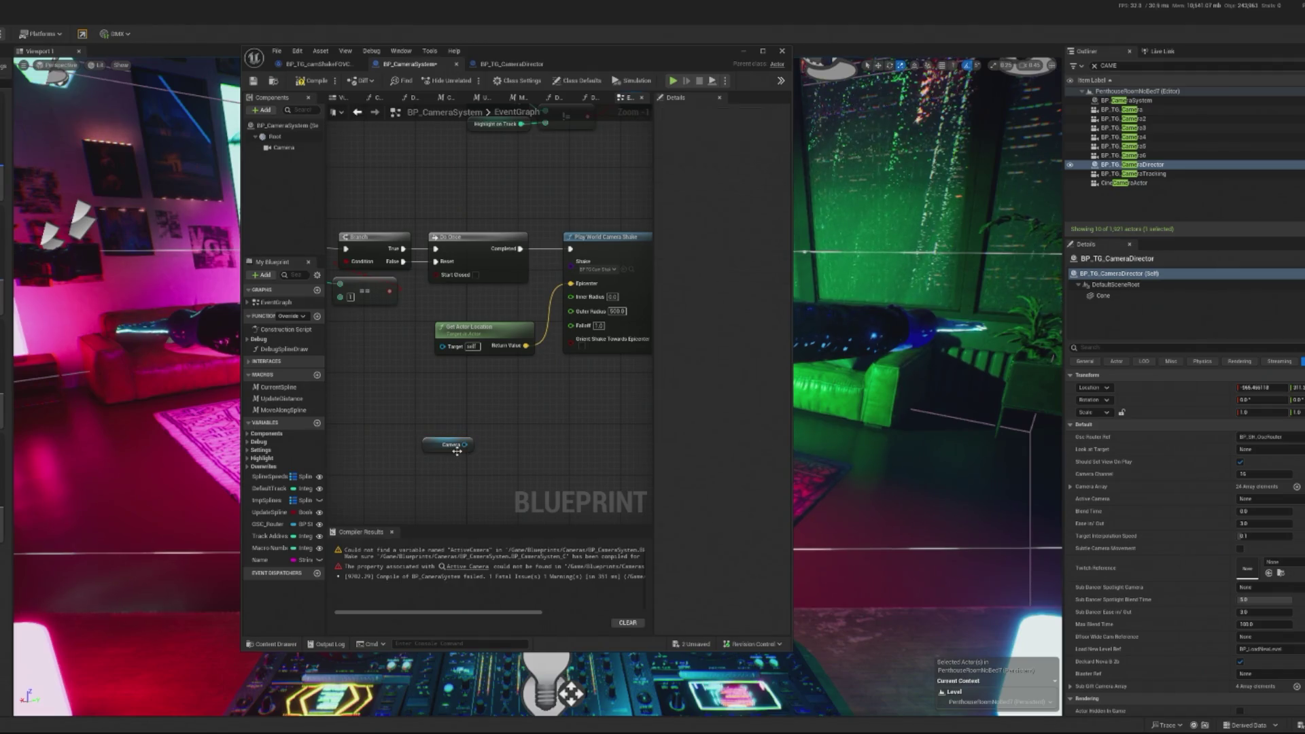
left_click_drag(482, 410, 483, 410)
type("GET")
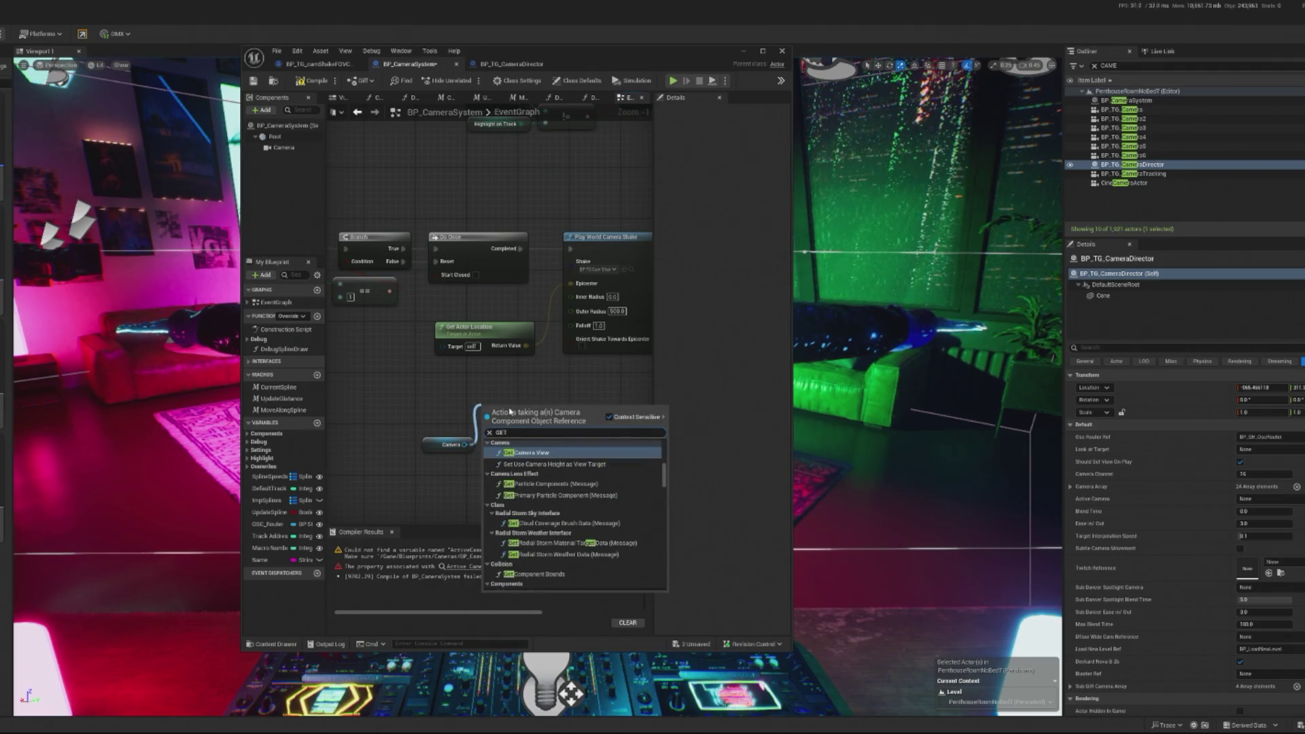
type(" LOC")
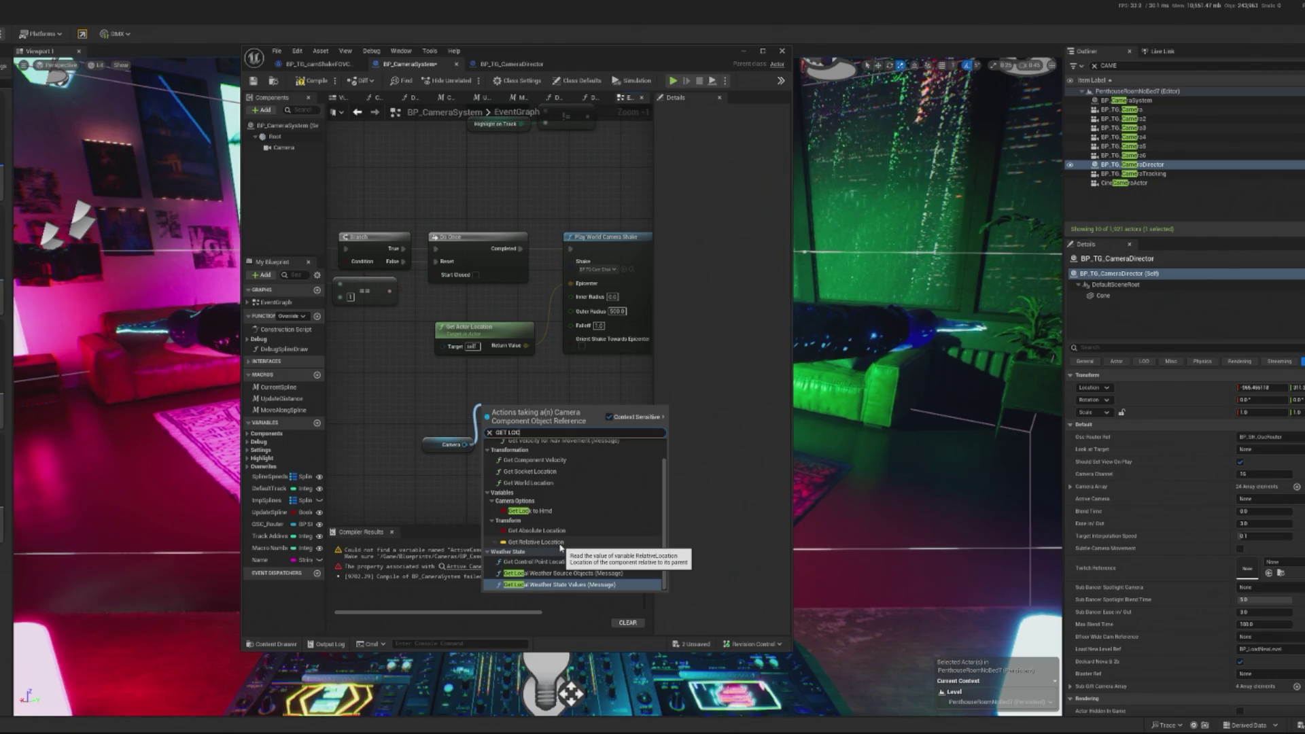
left_click(535, 542)
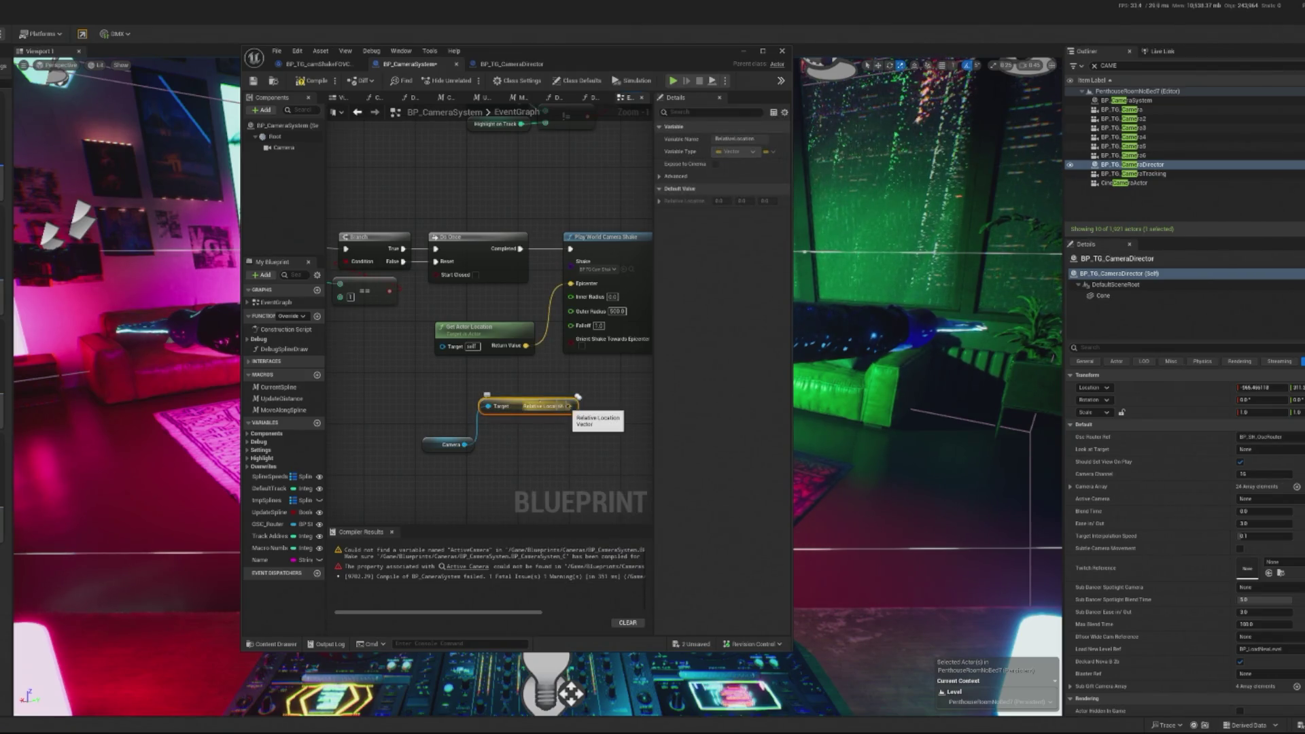
mouse_move(566, 403)
left_mouse_down()
mouse_move(584, 313)
mouse_move(515, 415)
mouse_move(526, 429)
mouse_move(577, 285)
left_mouse_up()
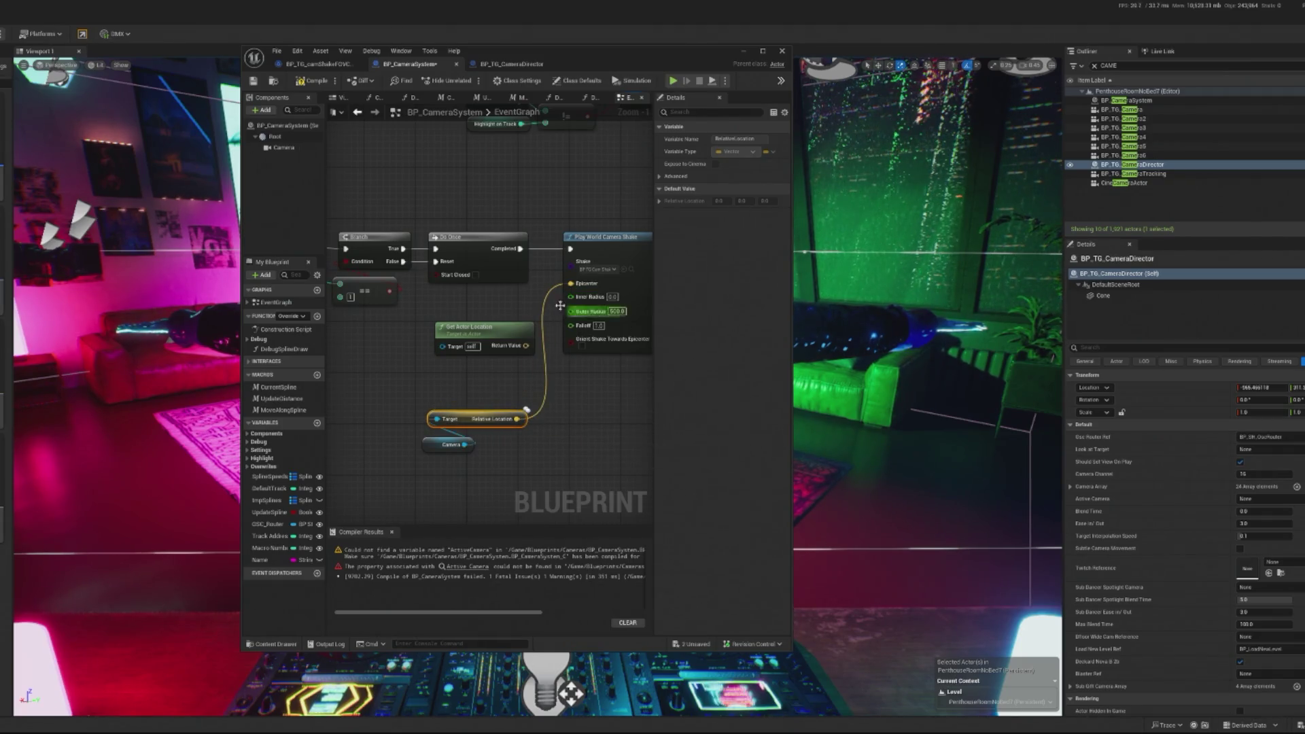
left_click(781, 52)
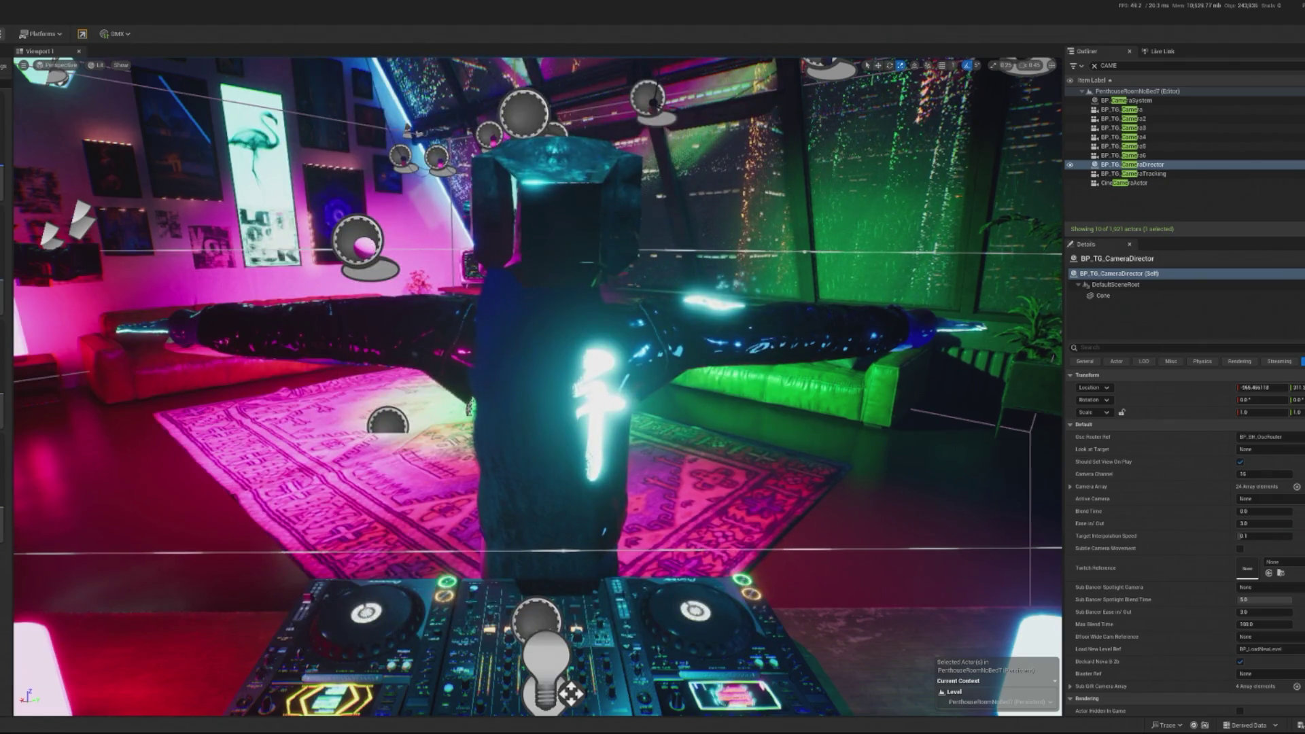
- Play-test the club scene in the editor for about 80 seconds, then stop it
key("alt+p")
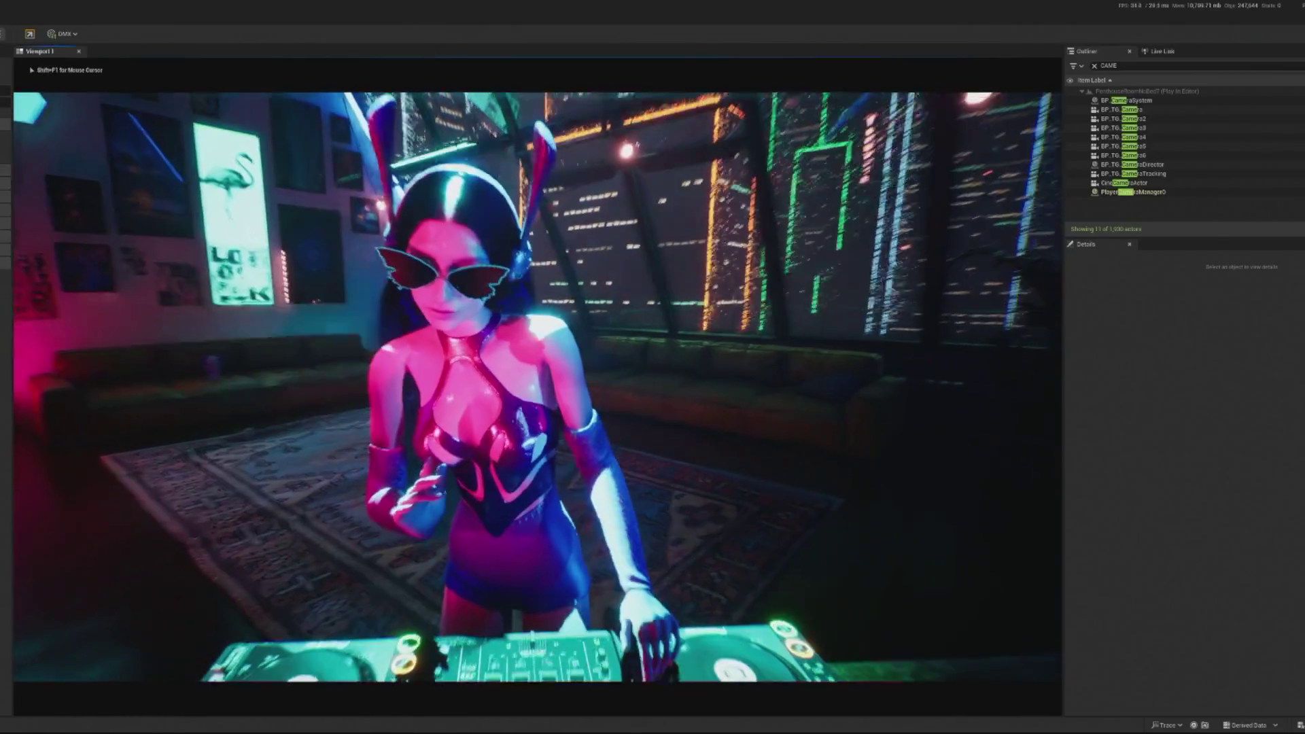
key("Escape")
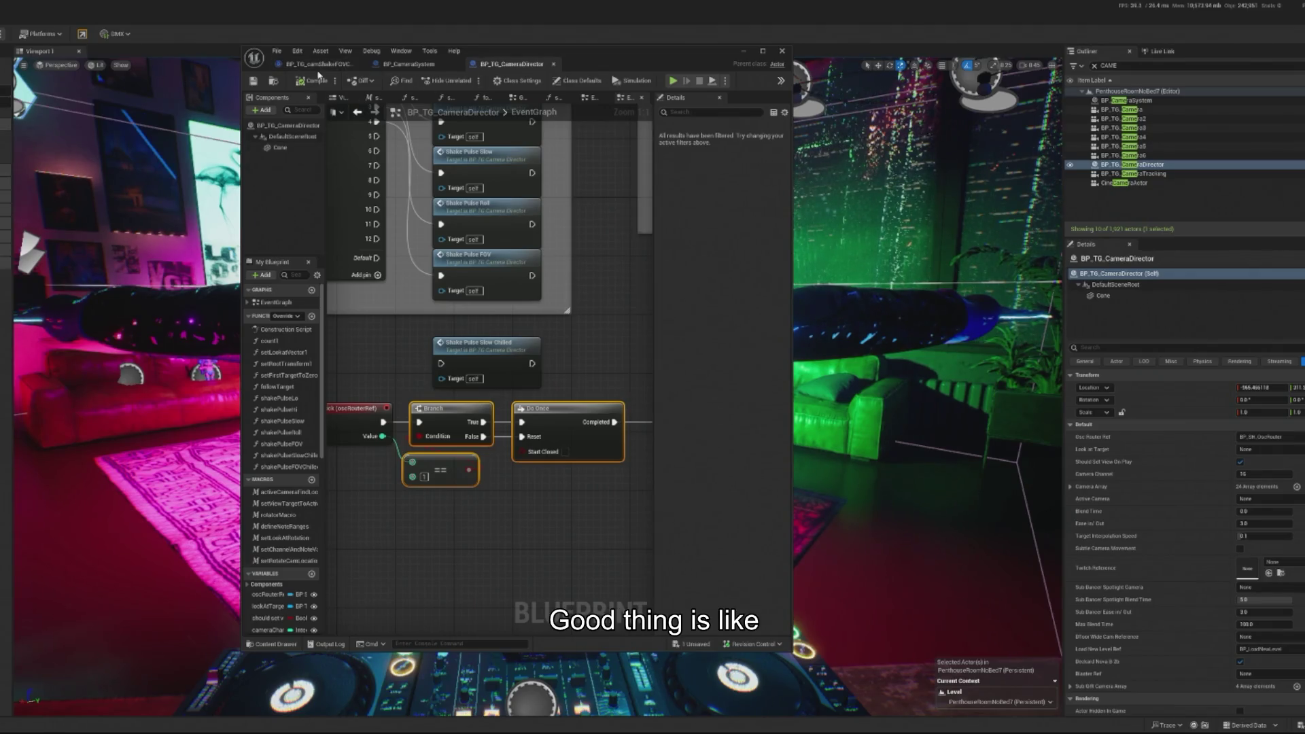
- Lower the FOV shake's FOV Oscillation amplitude to 2, compile, and start a new play-test
left_click(317, 64)
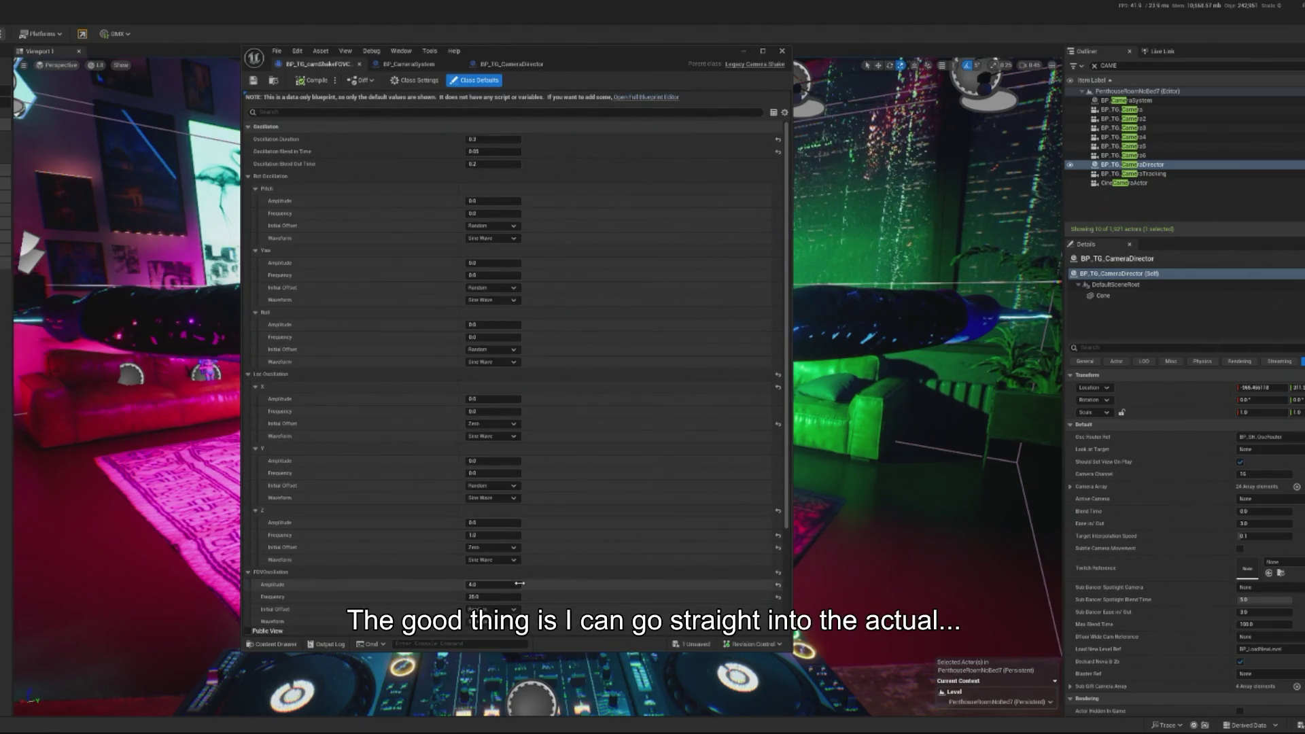
scroll(509, 534, "down", 2)
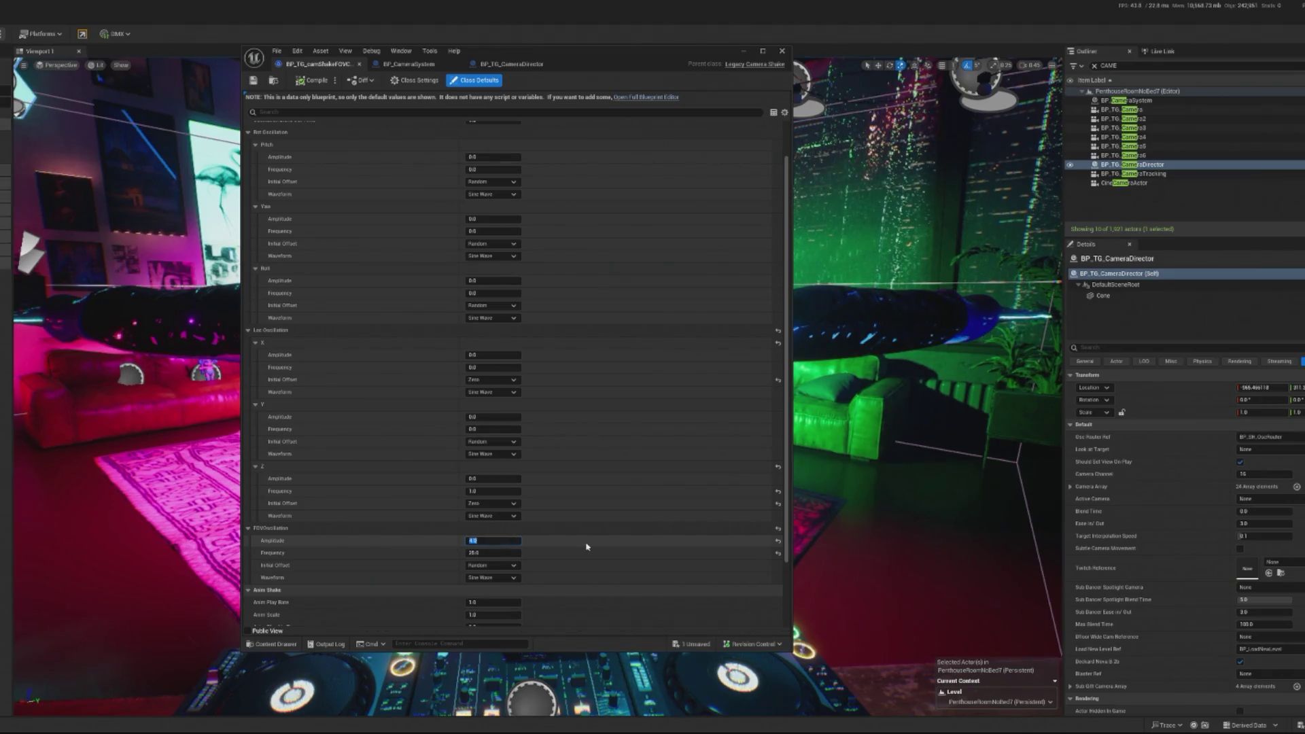
type("2")
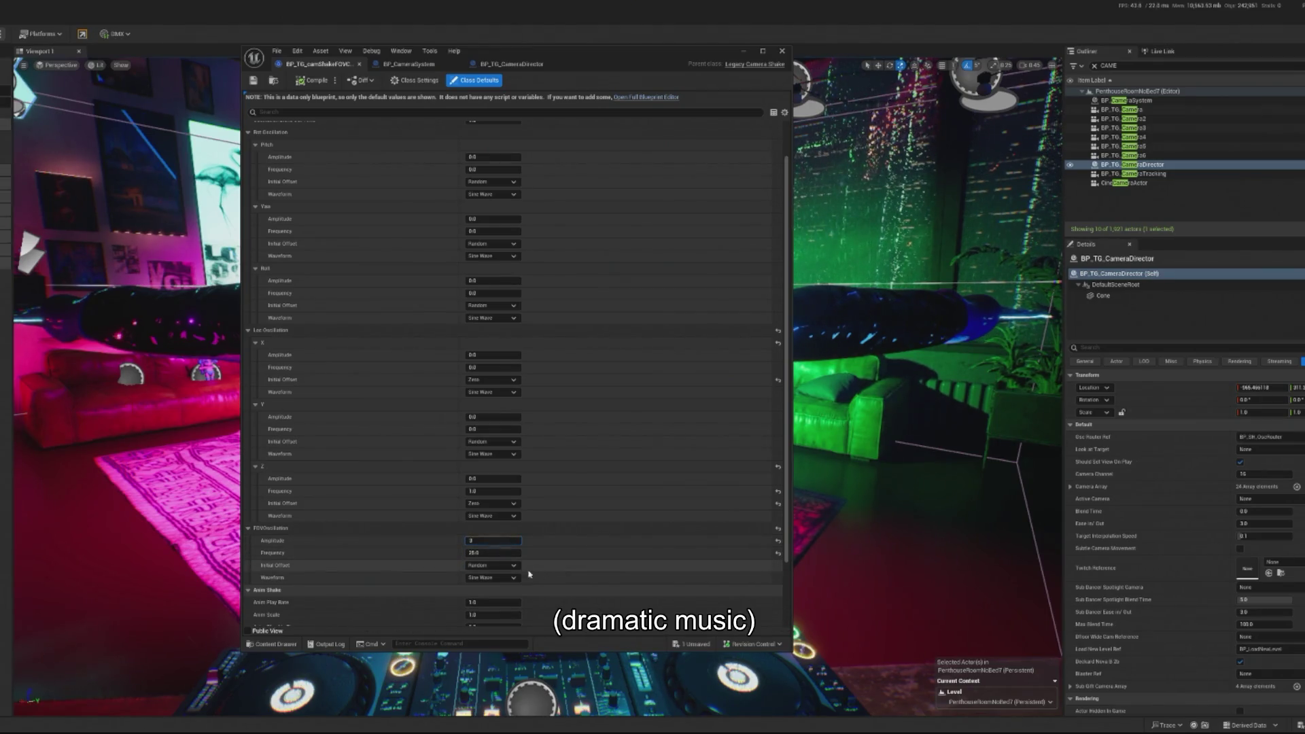
type("0")
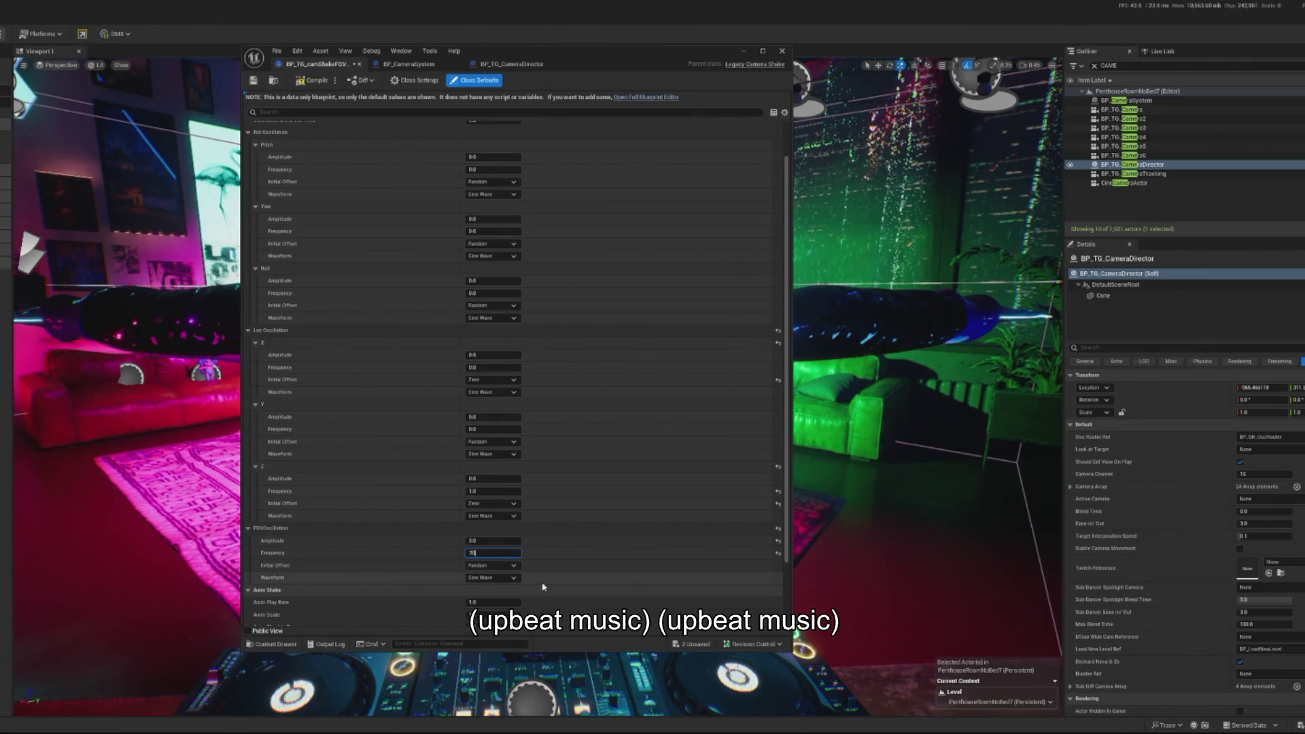
left_click(314, 81)
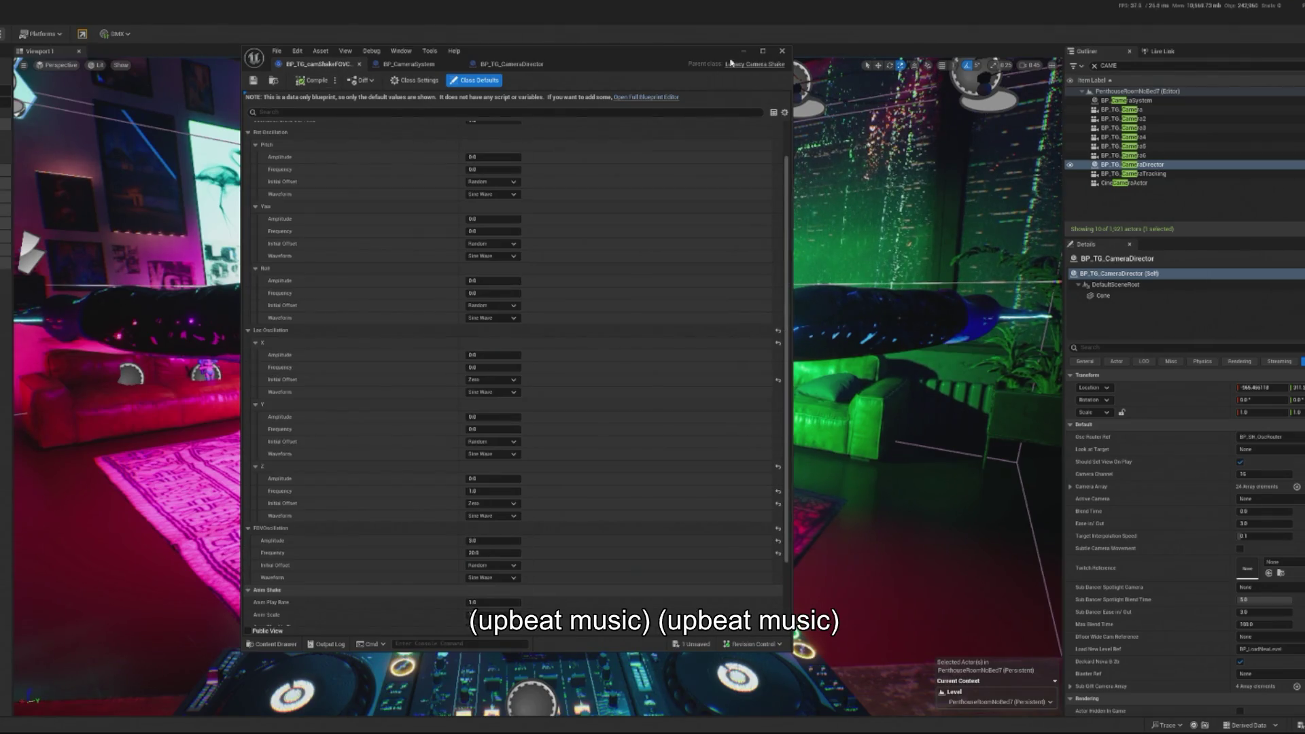
key("alt+p")
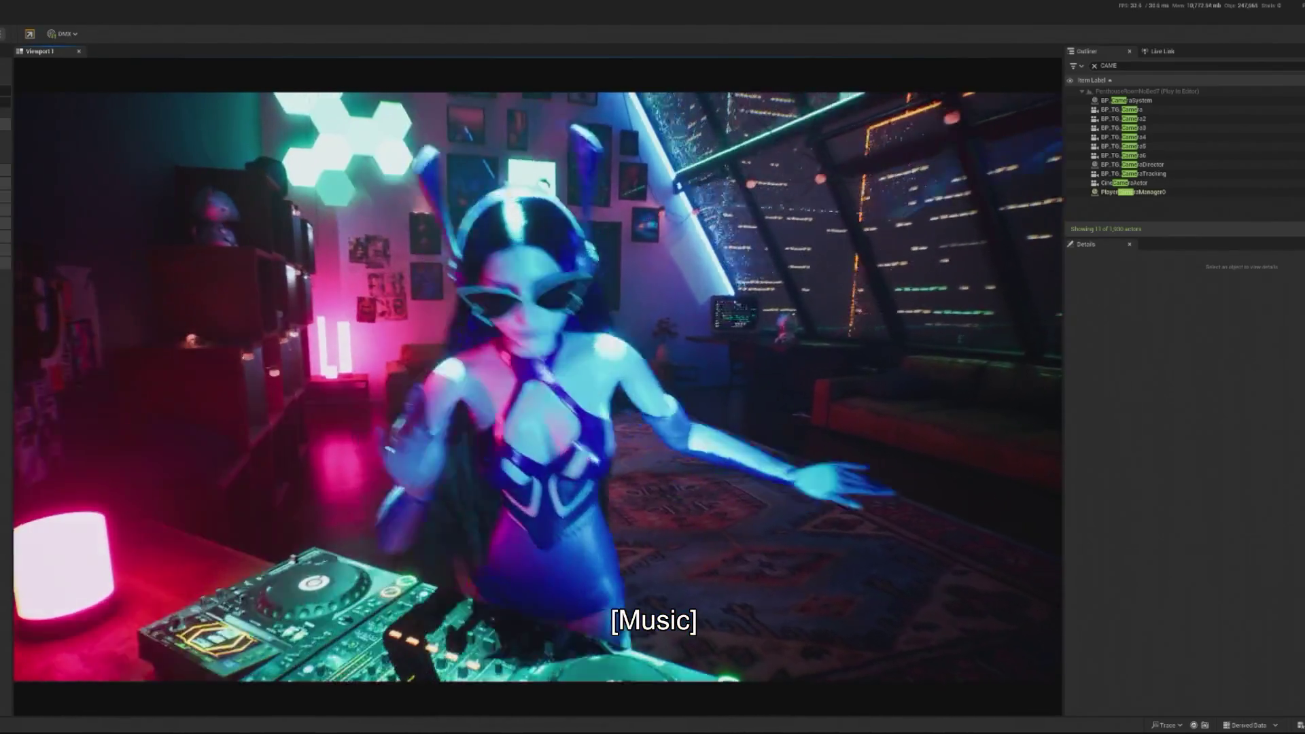
key("shift+F1")
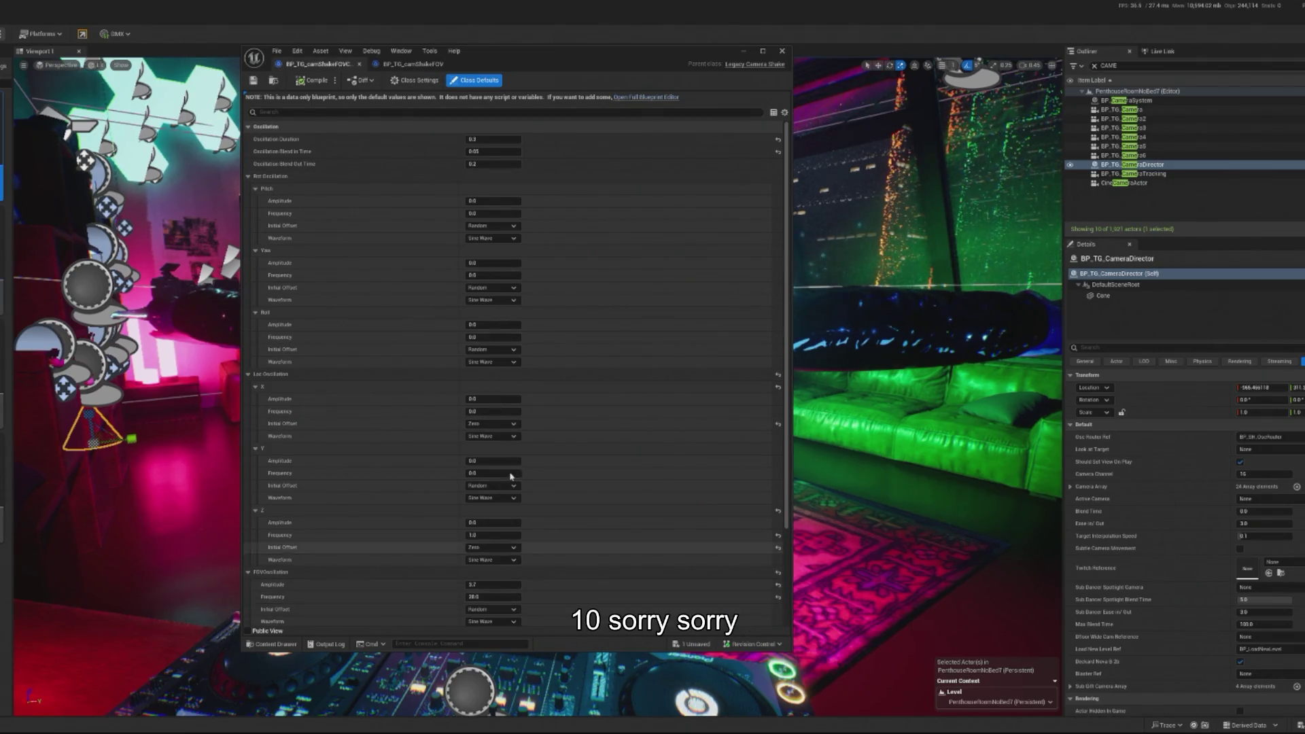
- Set the FOV shake amplitude to 6, compile, hide the Blueprint window, and start playing
left_click(504, 586)
type("6")
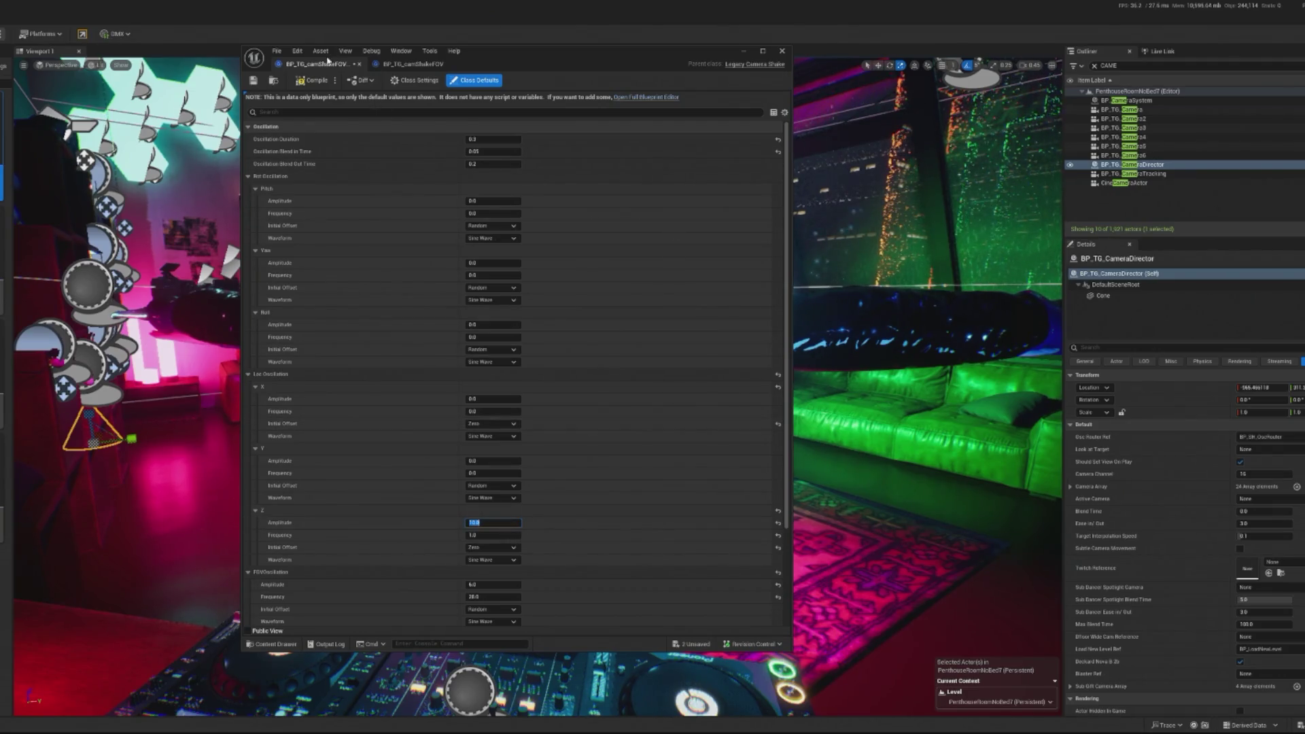
left_click(318, 81)
left_click(744, 53)
key("alt+p")
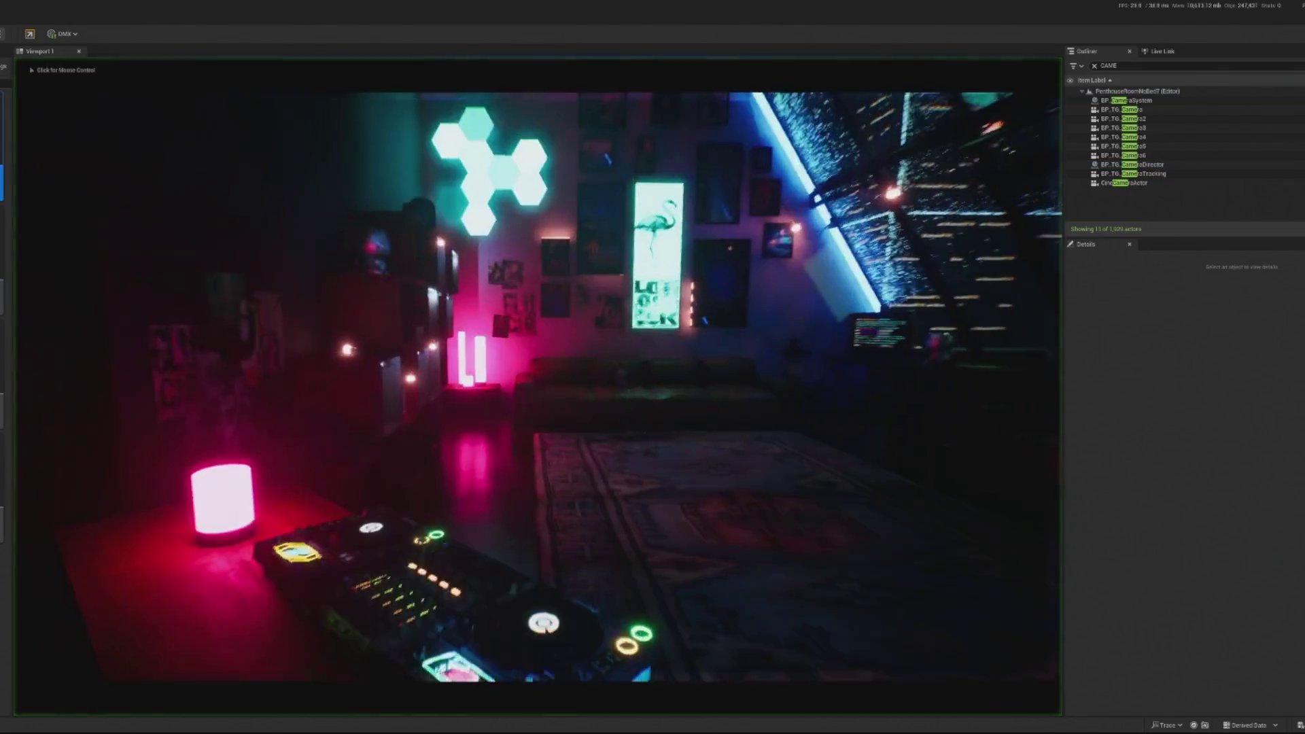
- Free the mouse with Shift+F1, watch the dancing DJ play-test, then stop the session
key("shift+F1")
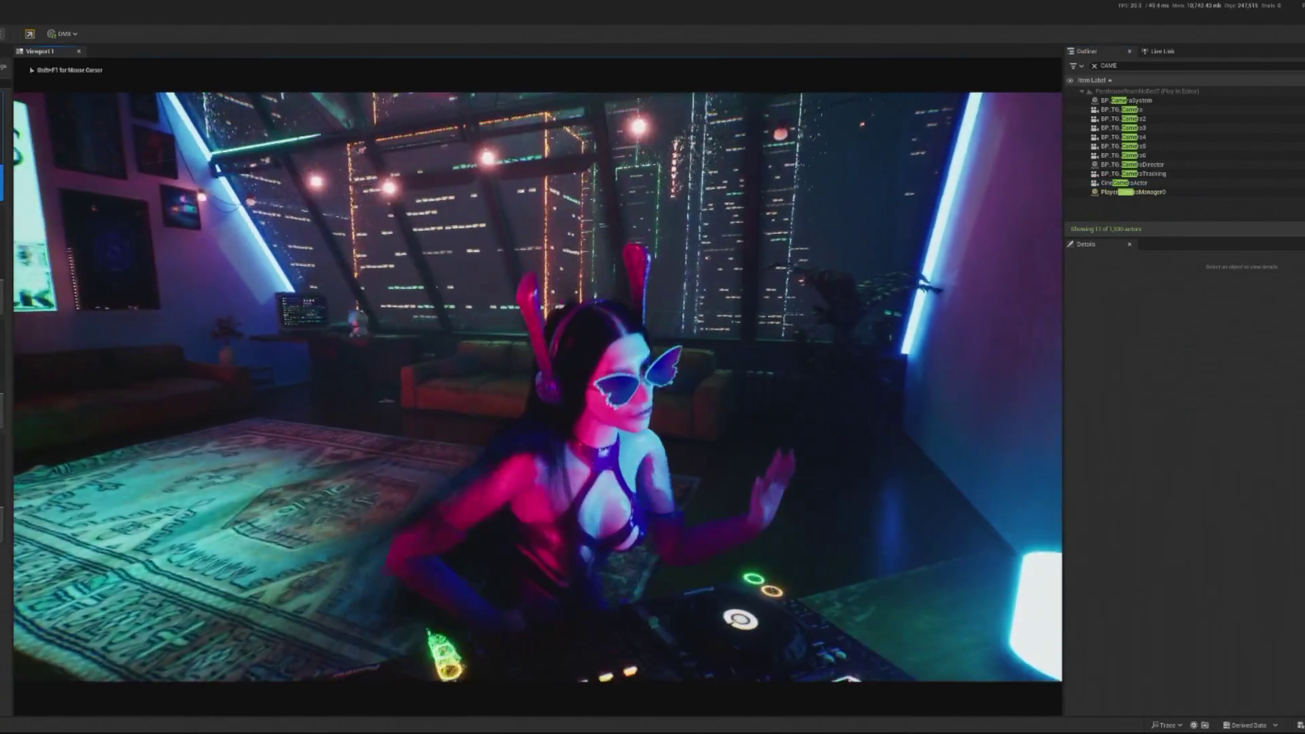
key("Escape")
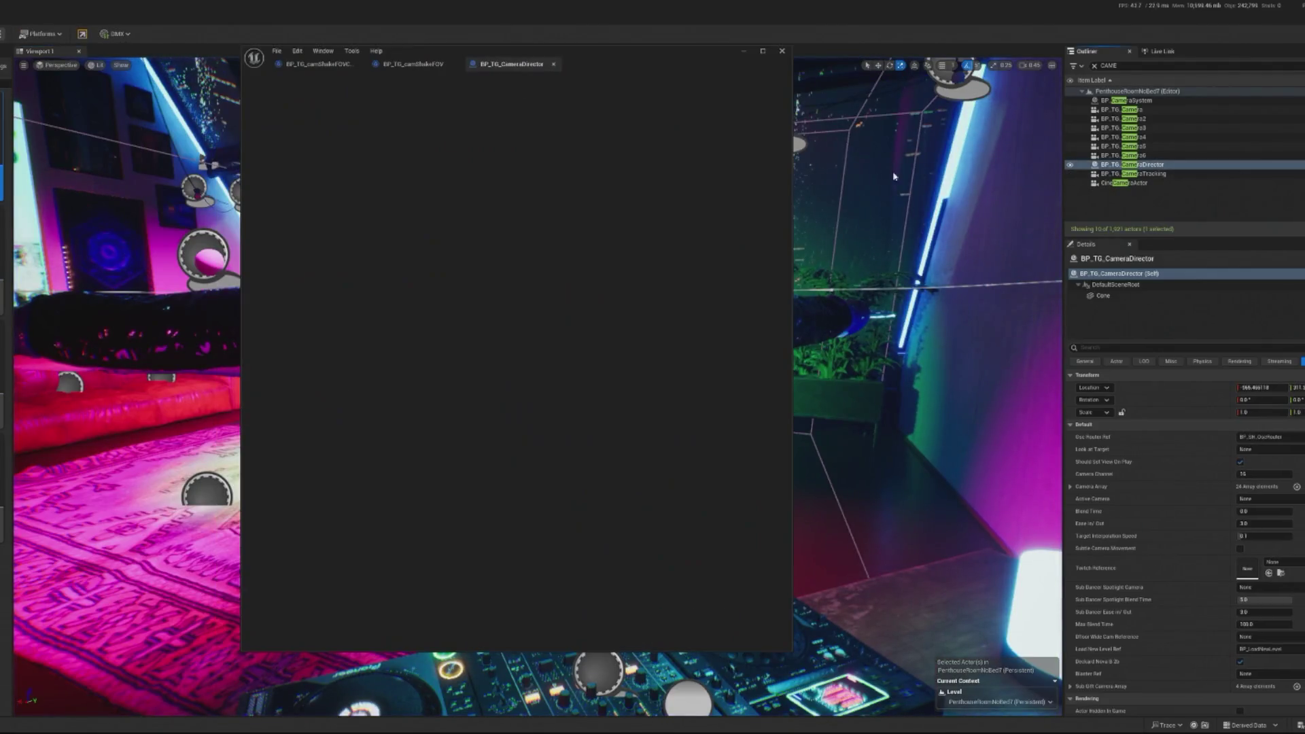
- Review the camShakeFOV oscillation defaults, then hide the editor and start another play-test
left_click(329, 67)
scroll(658, 422, "down", 1)
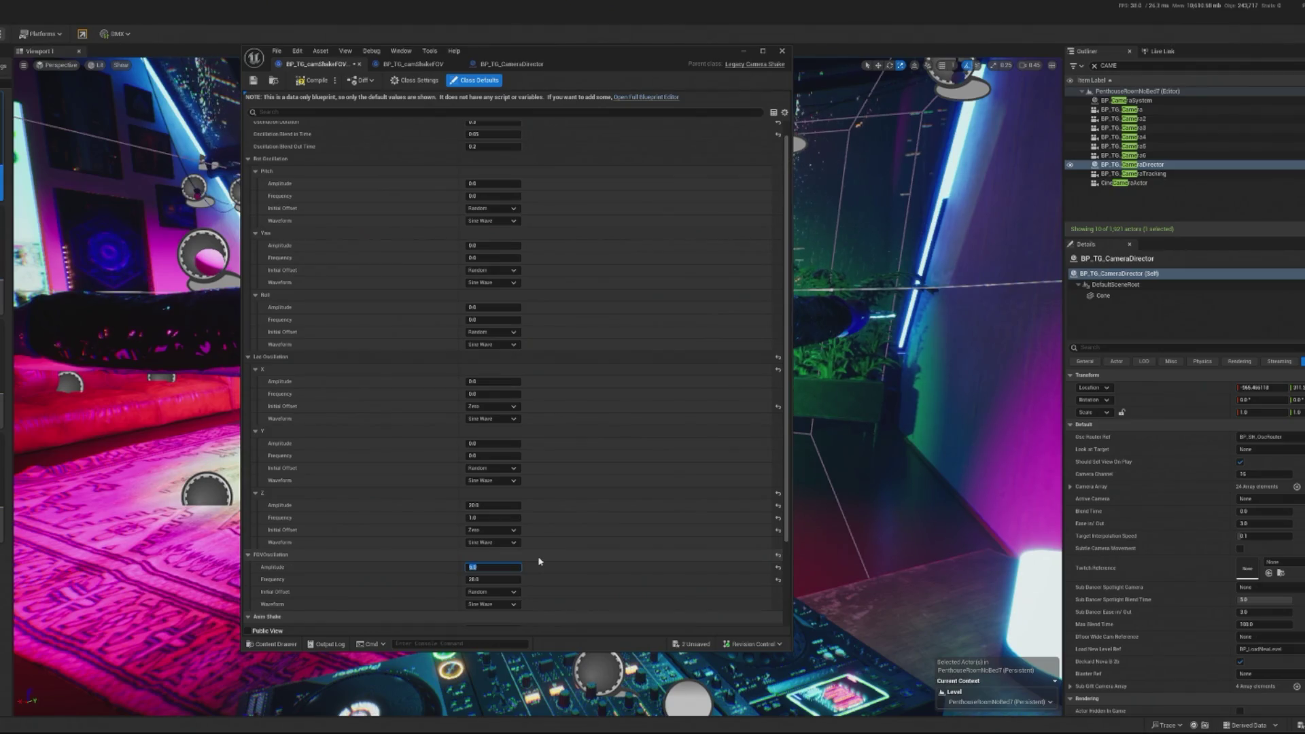
left_click(745, 55)
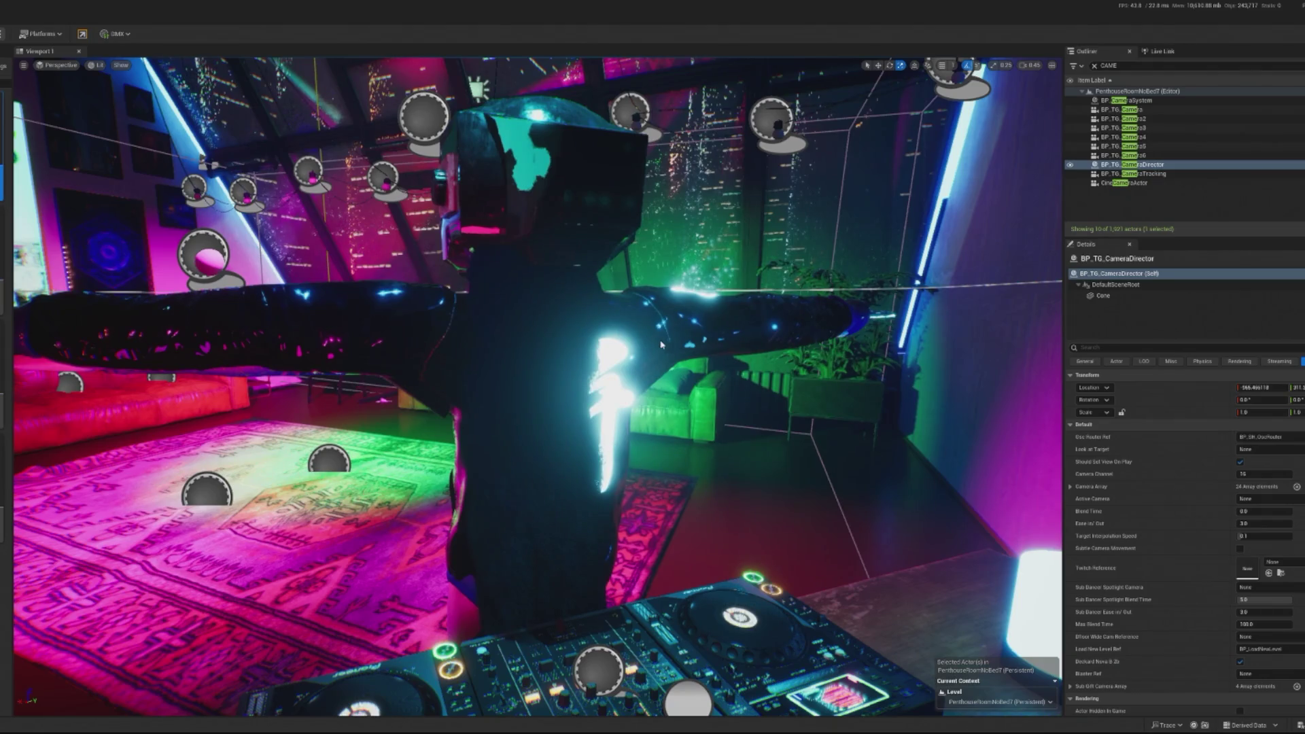
key("alt+p")
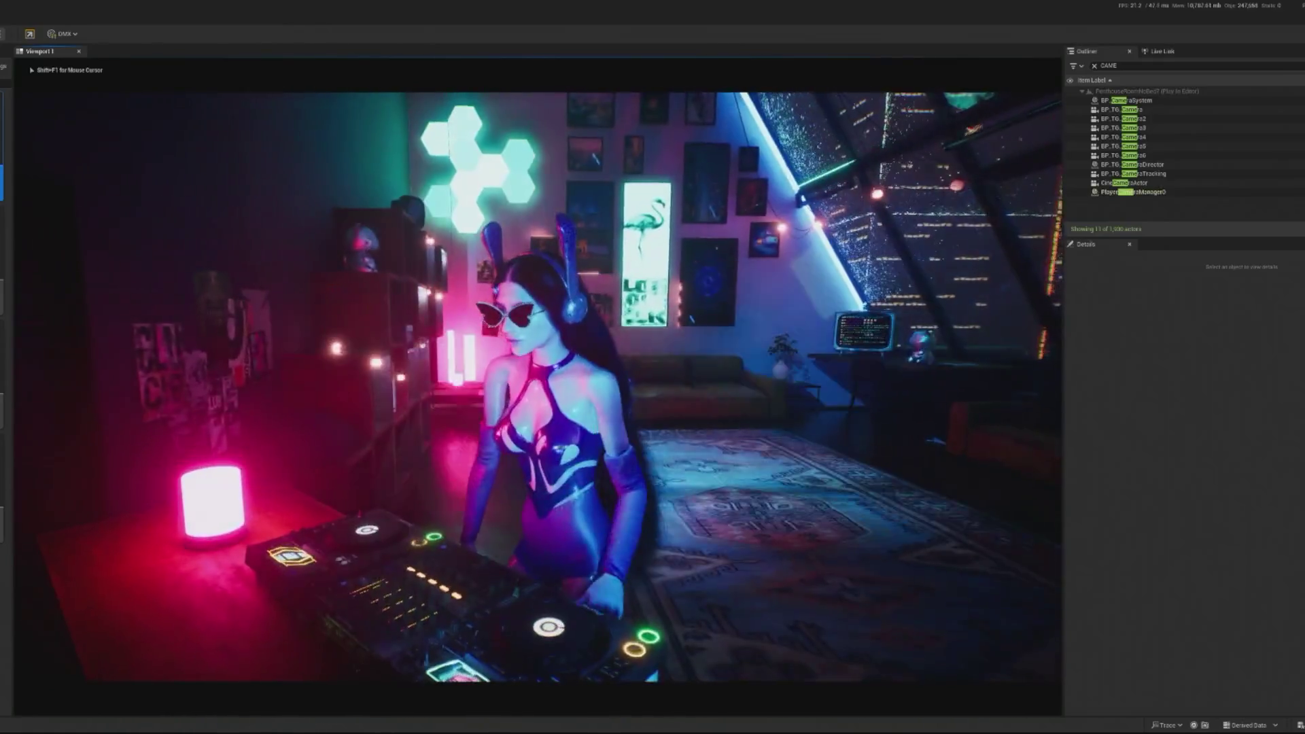
- Stop the play session, save the camShakeFOV shake changes, and start a new play-test
key("shift+F1")
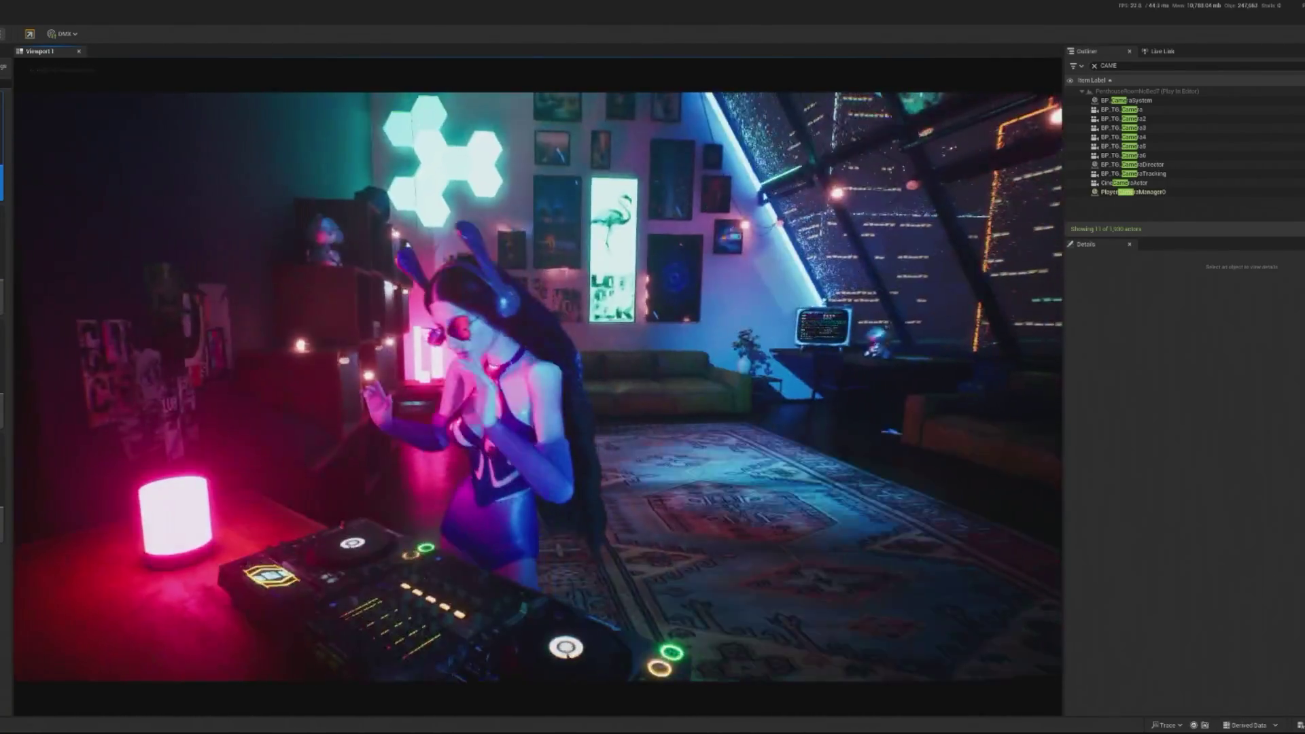
key("Escape")
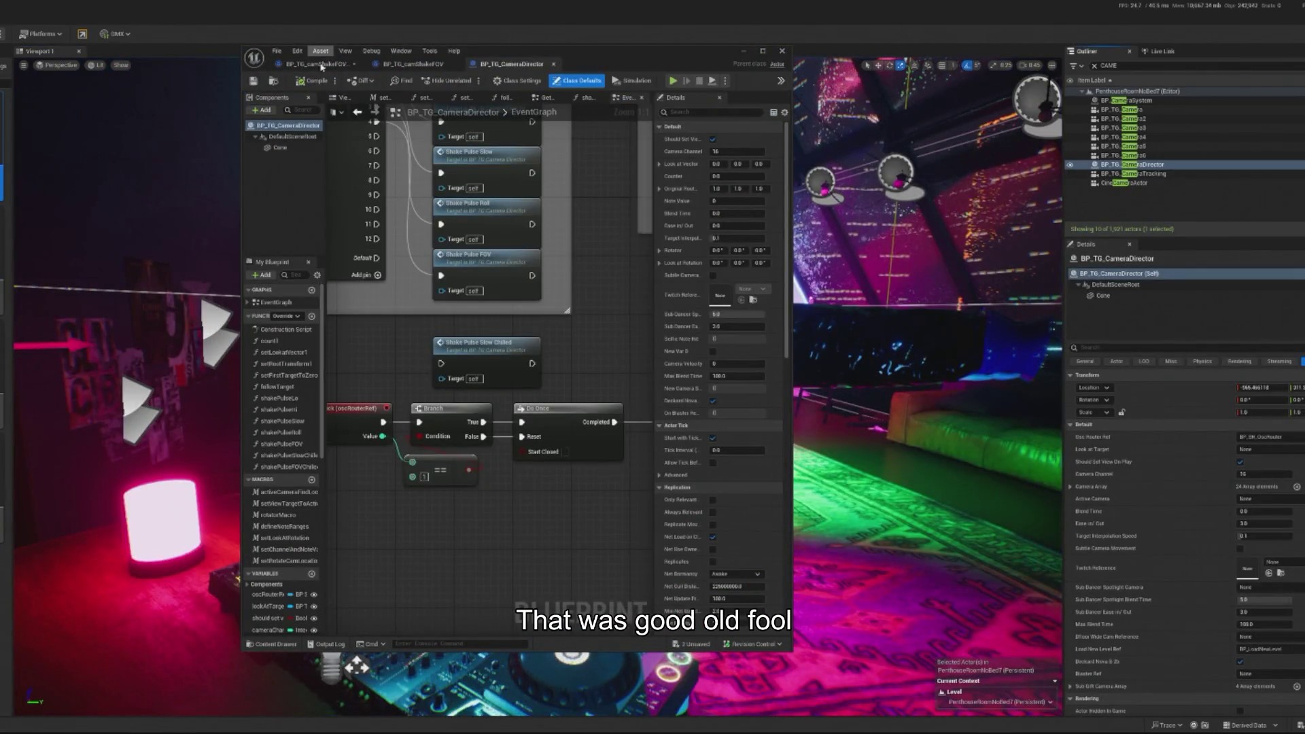
left_click(323, 65)
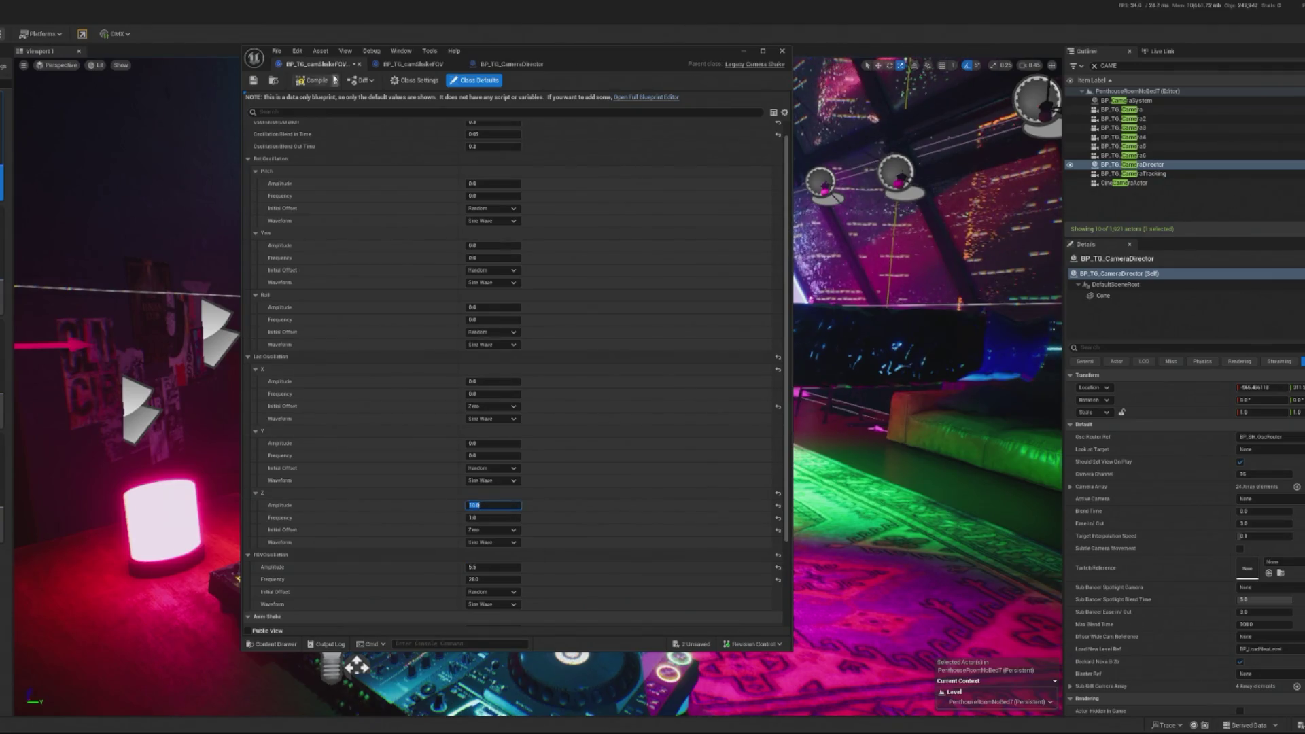
key("ctrl+s")
left_click(744, 51)
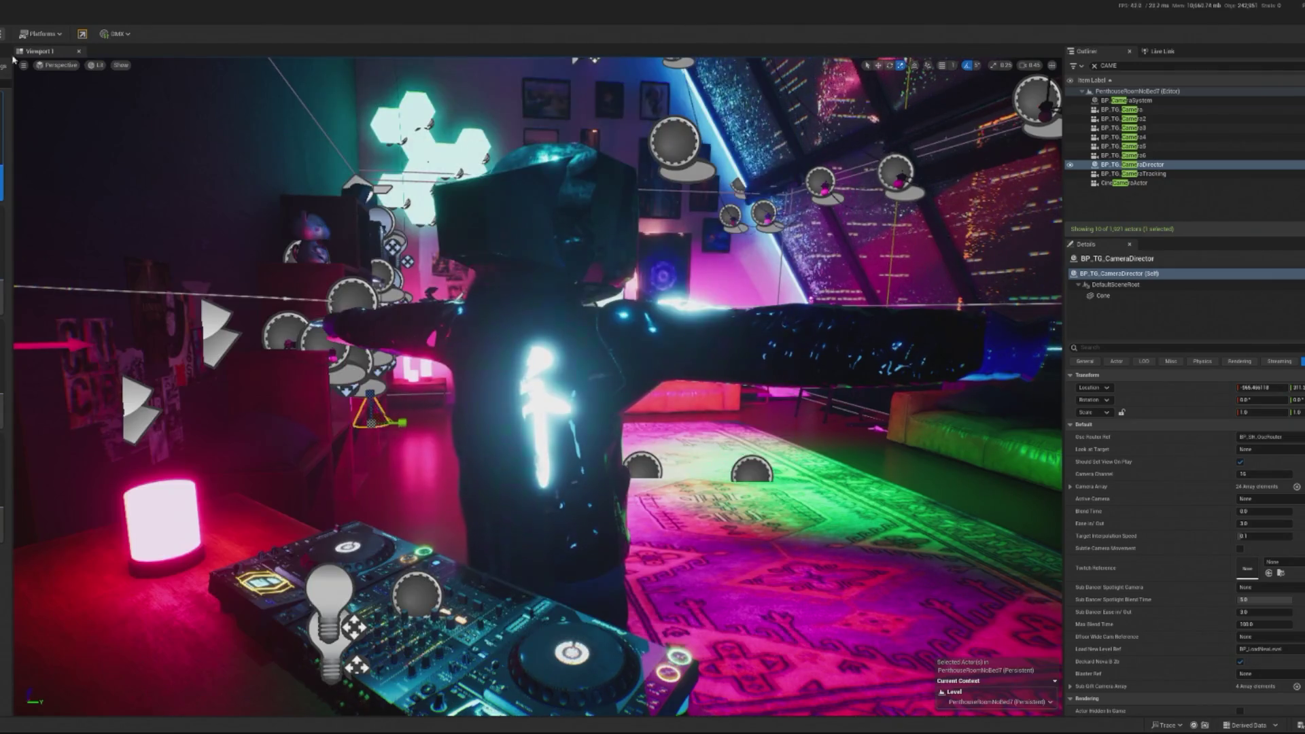
key("alt+p")
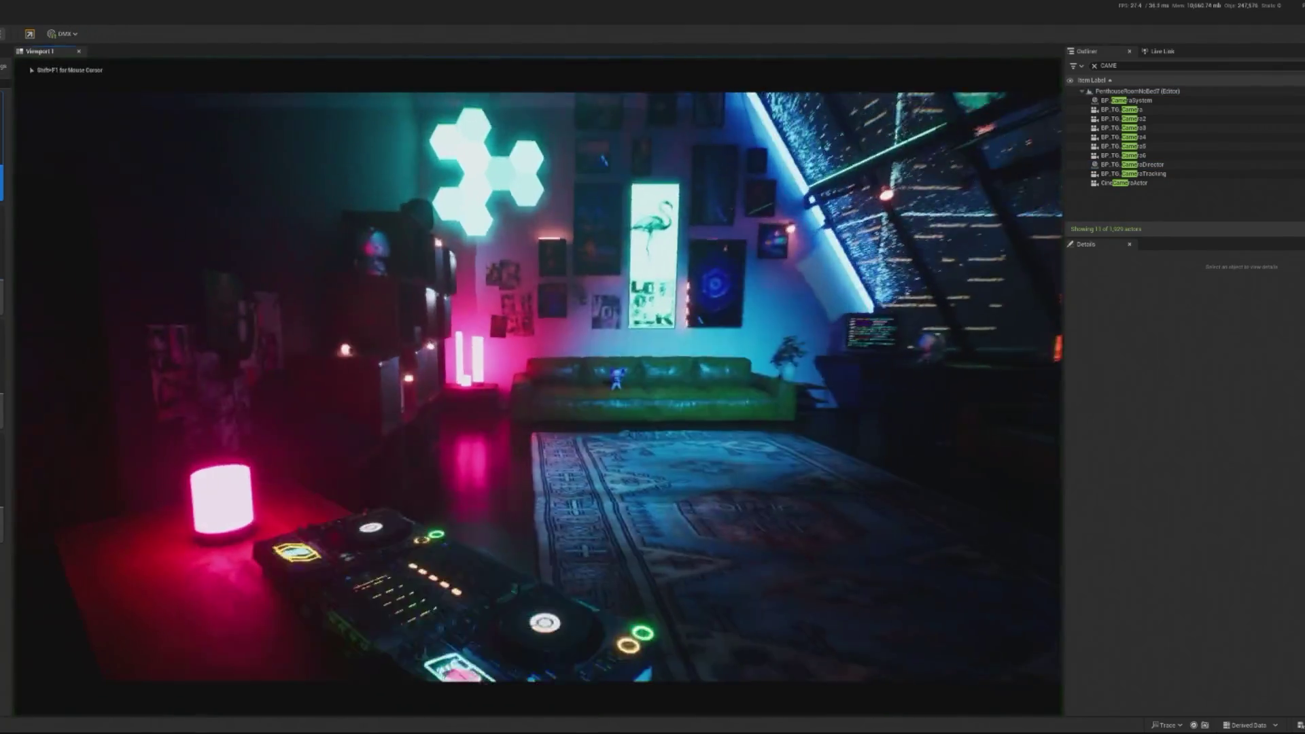
- Stop that test, compare camShakeFOV against camShakeFOVChilled settings, and play the level again
key("shift+F1")
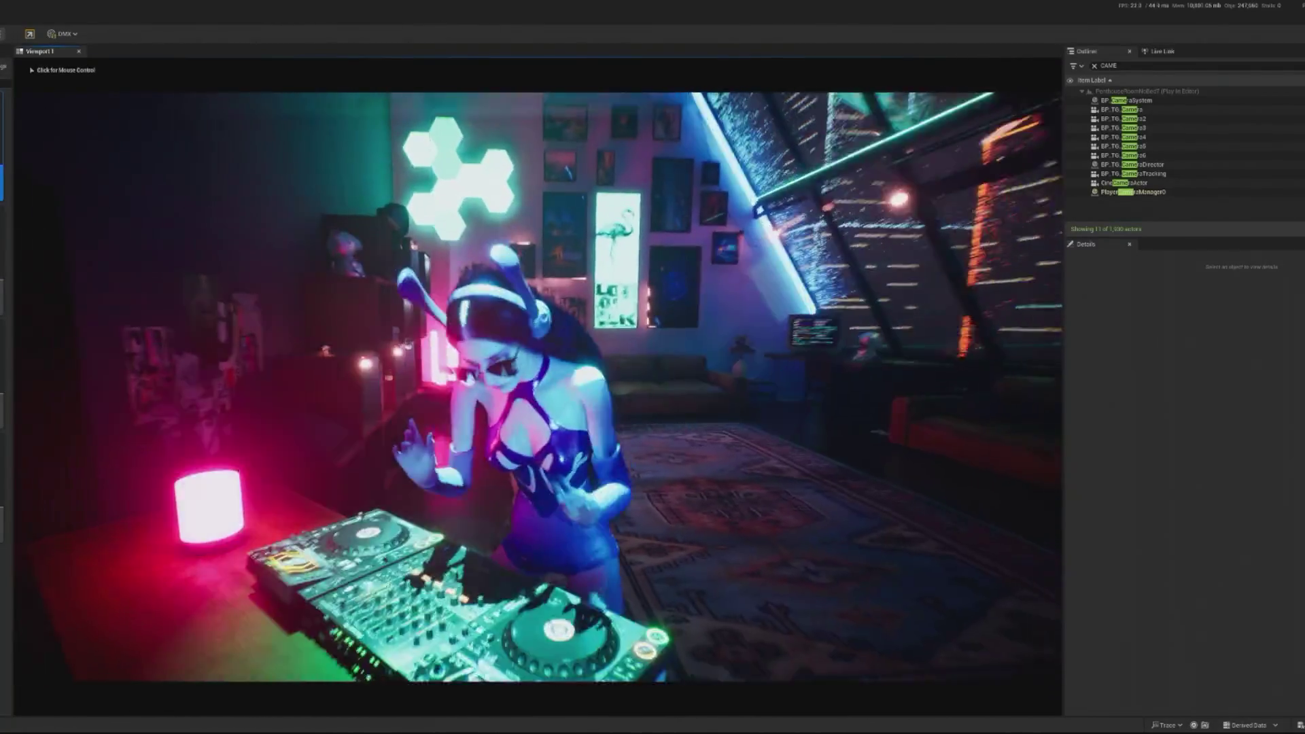
key("Escape")
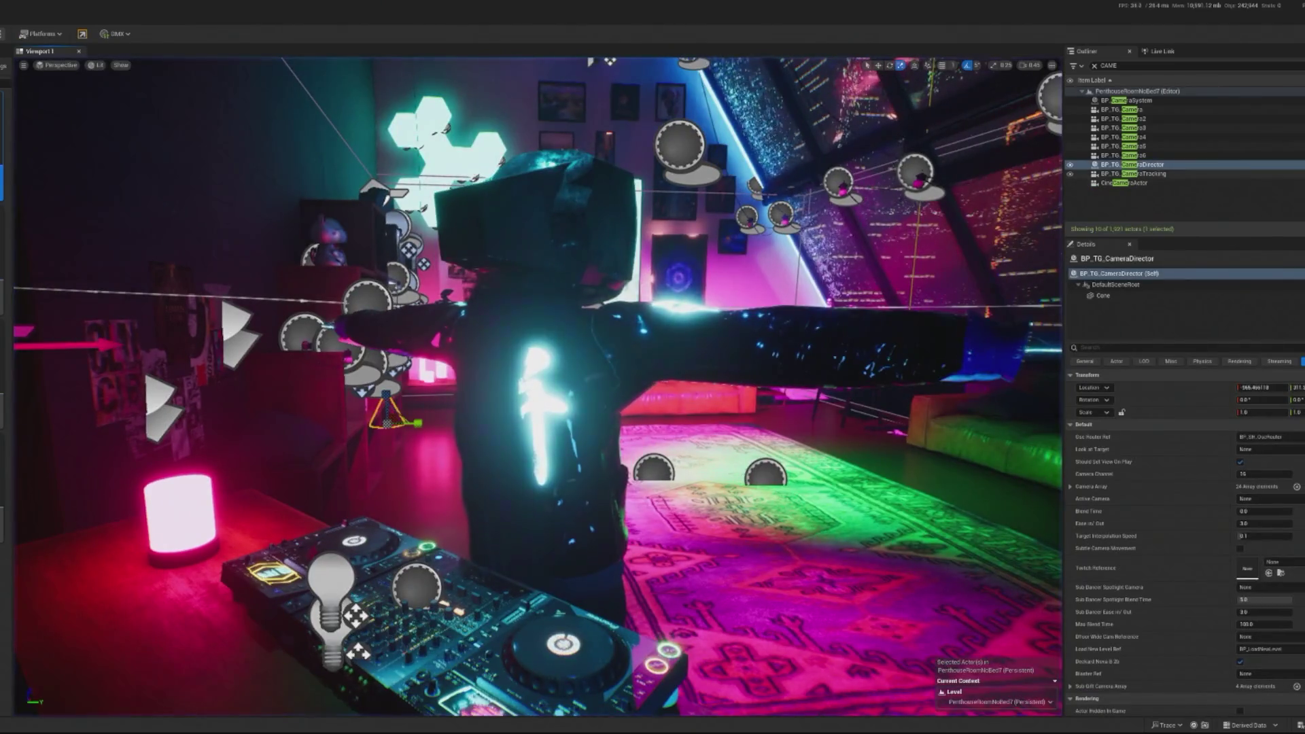
key("ctrl+e")
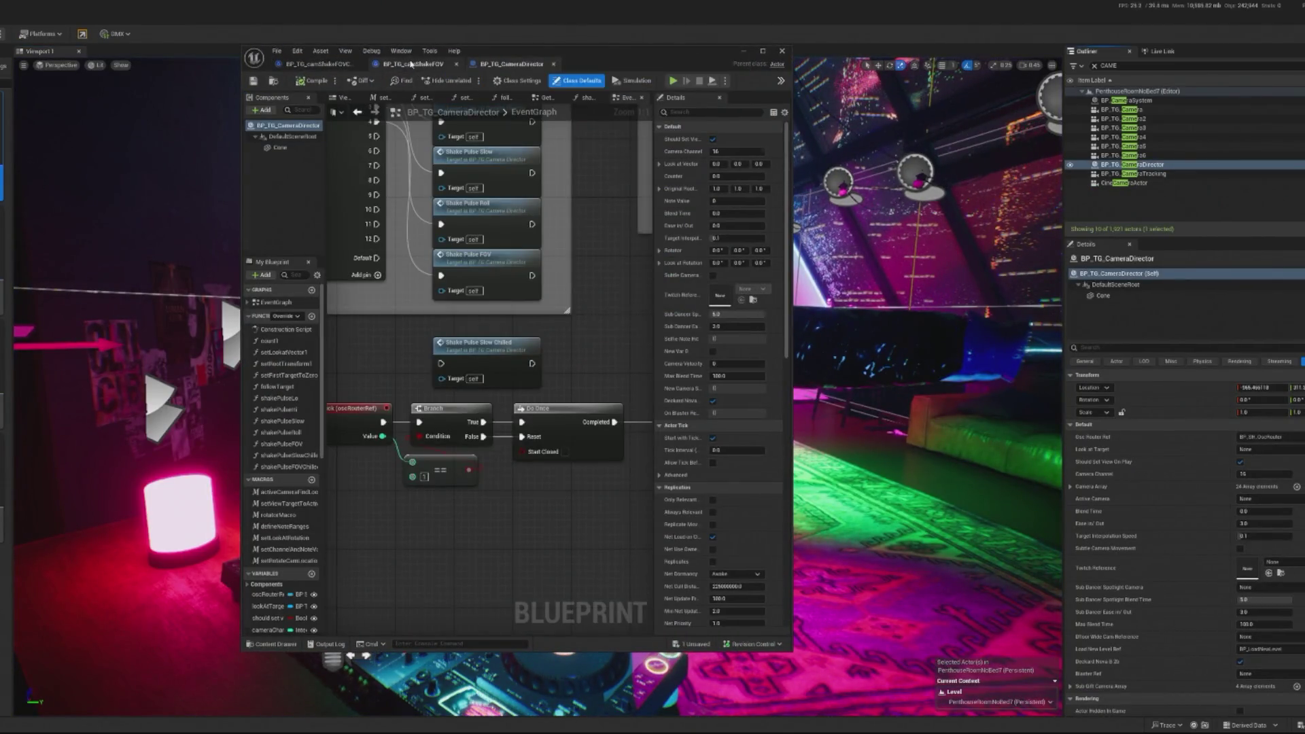
left_click(410, 64)
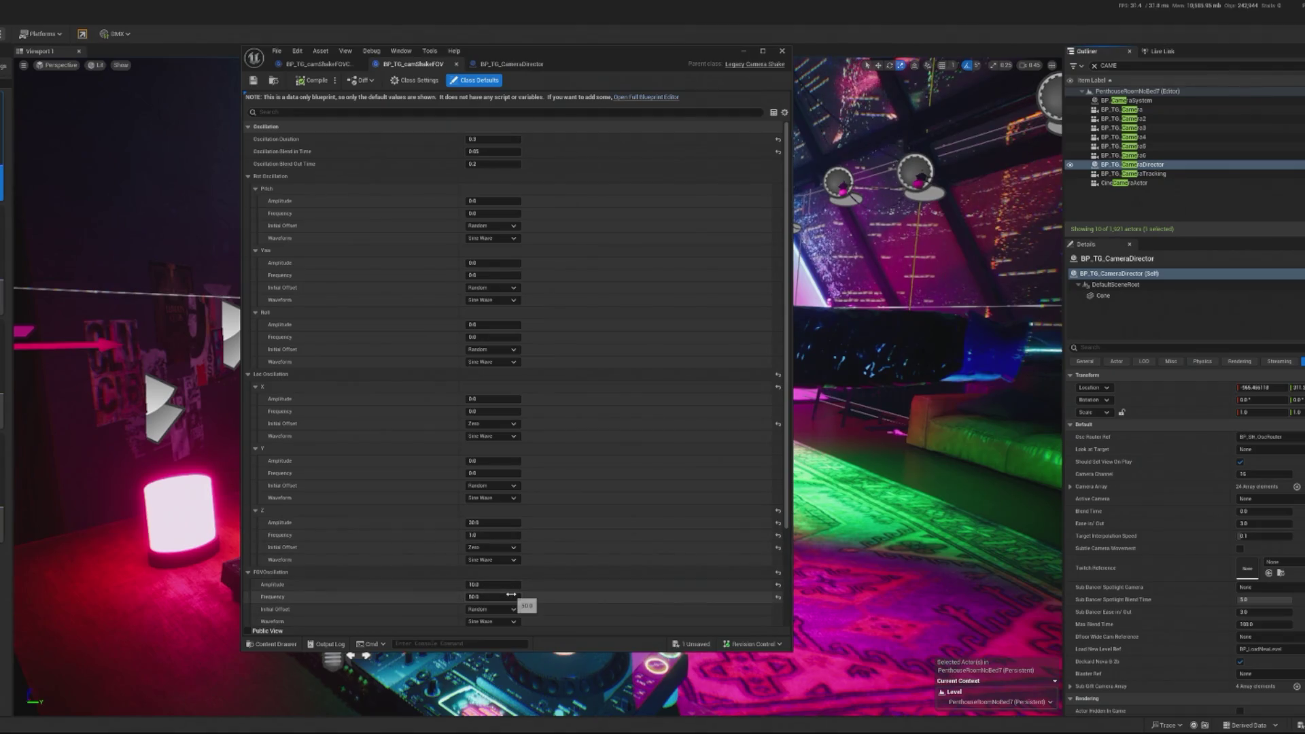
left_click(342, 64)
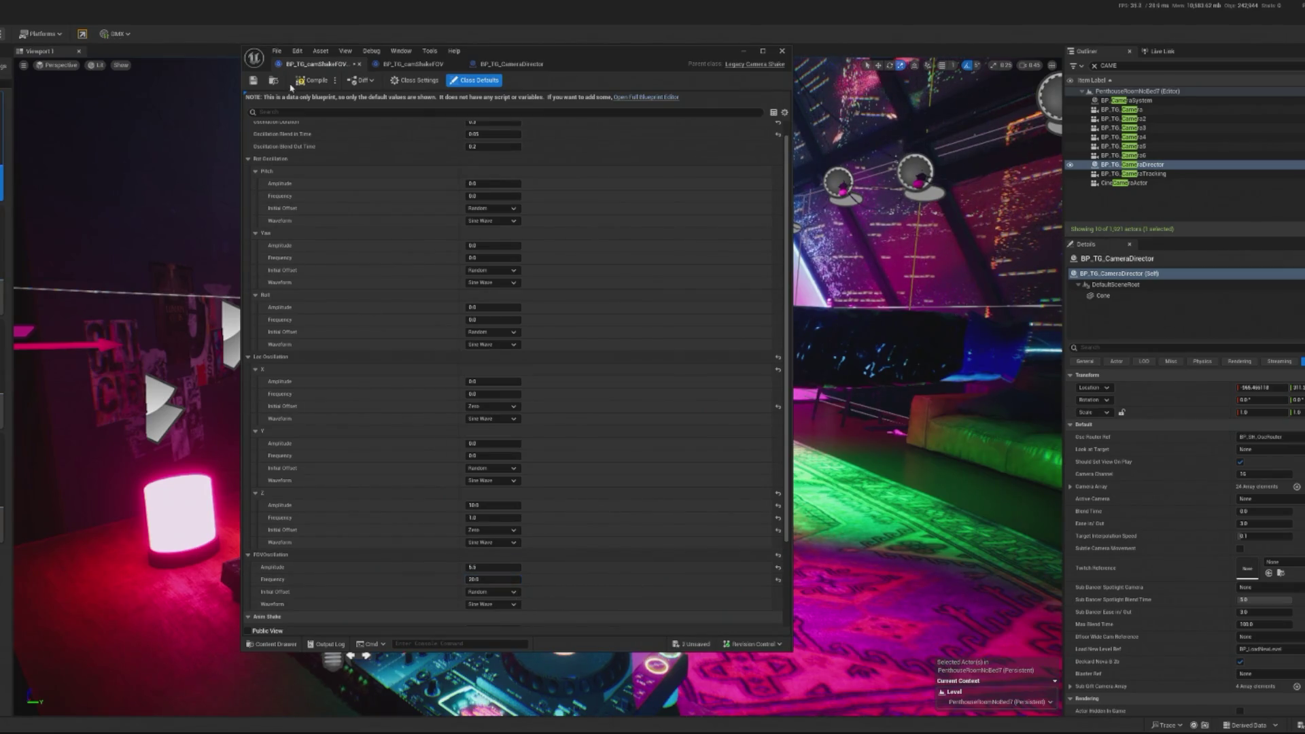
left_click(743, 51)
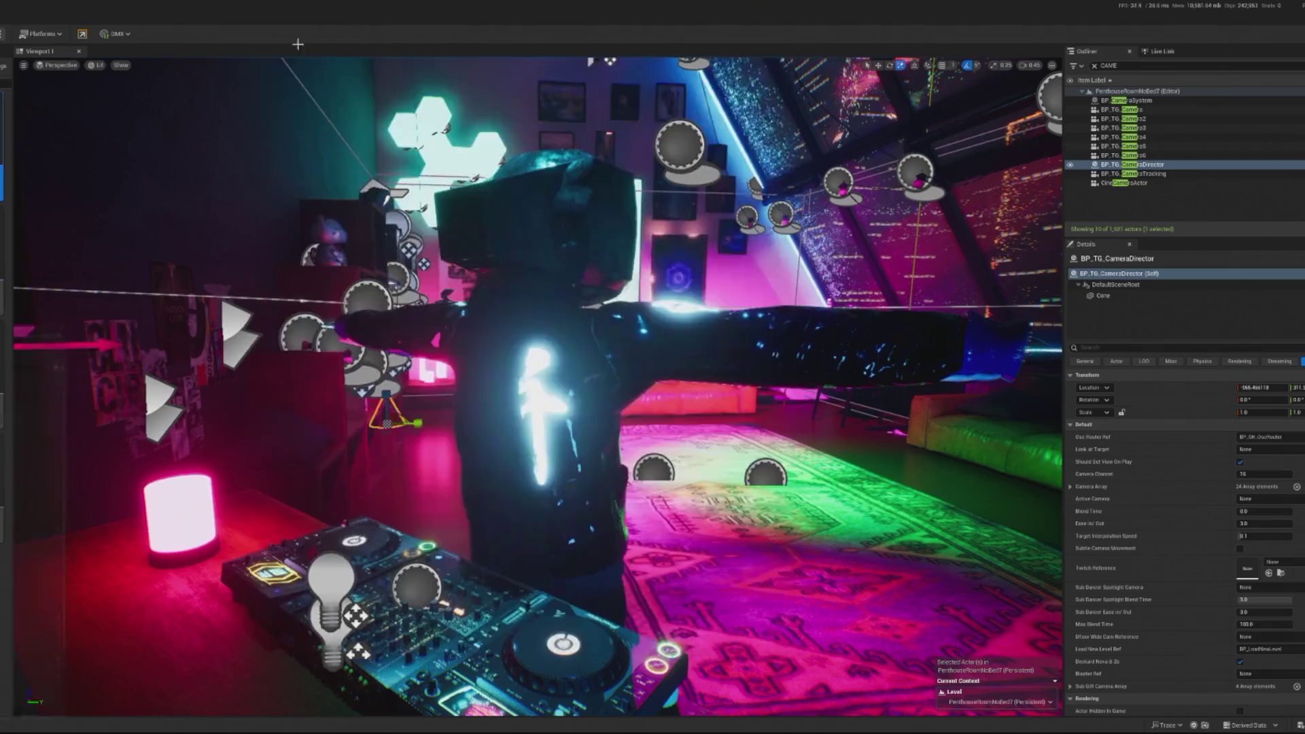
key("alt+p")
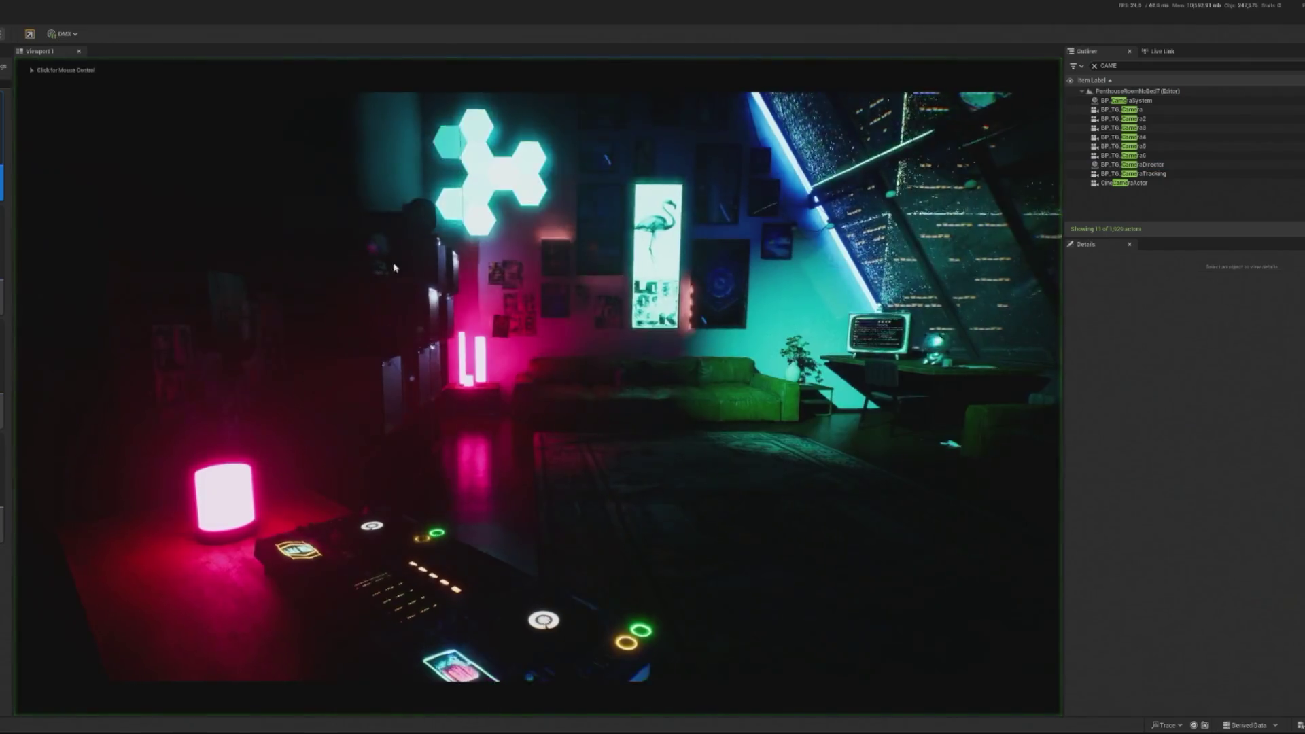
- Watch the game camera roam the club, recapturing the mouse in the viewport, then end the play session
key("shift+F1")
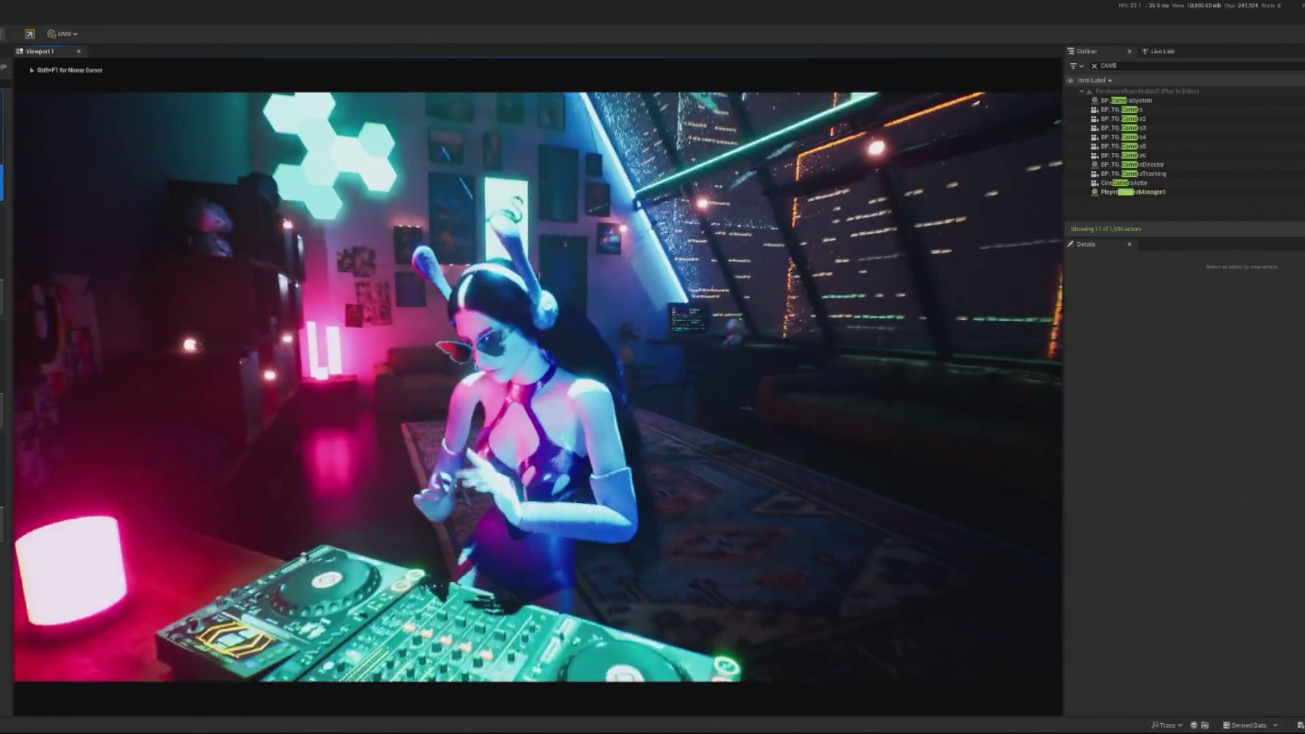
left_click(17, 324)
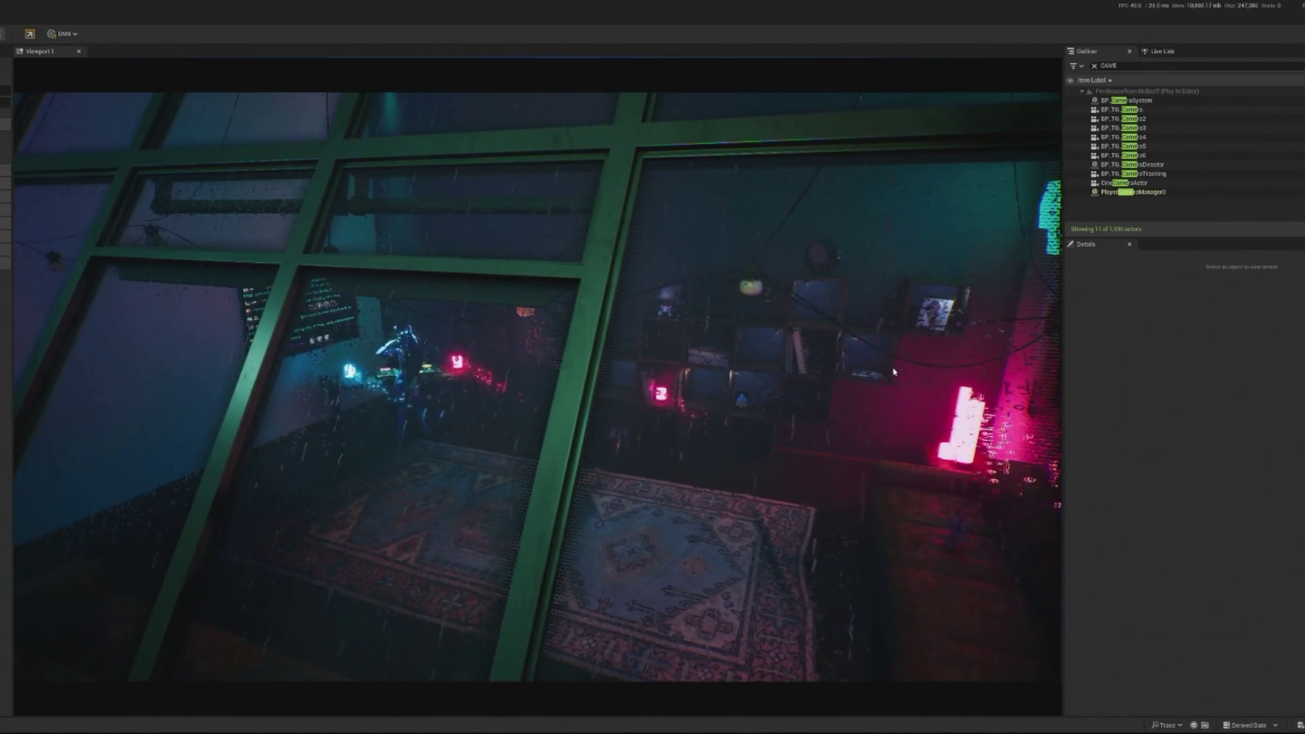
key("Escape")
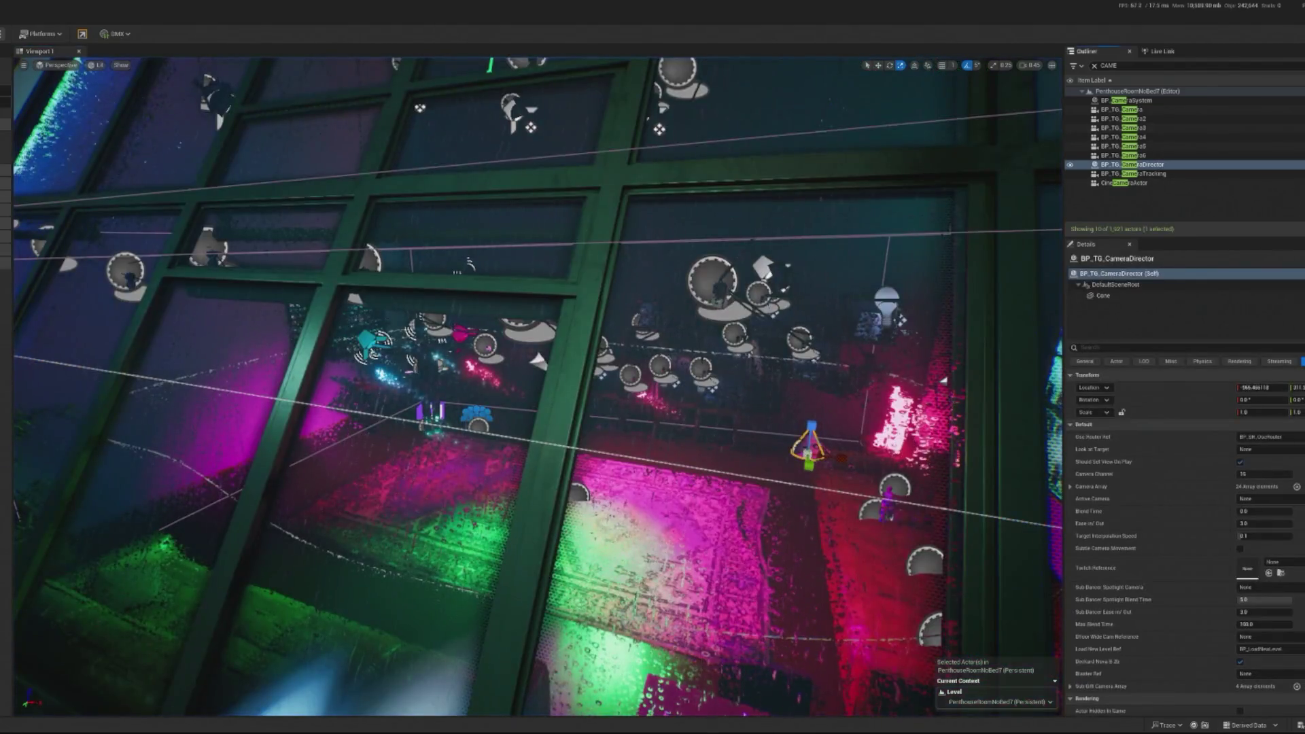
- Open BP_TG_CameraDirector's shakePulseFOVChilled function graph from the Shake Pulse FOVChilled node
key("ctrl+e")
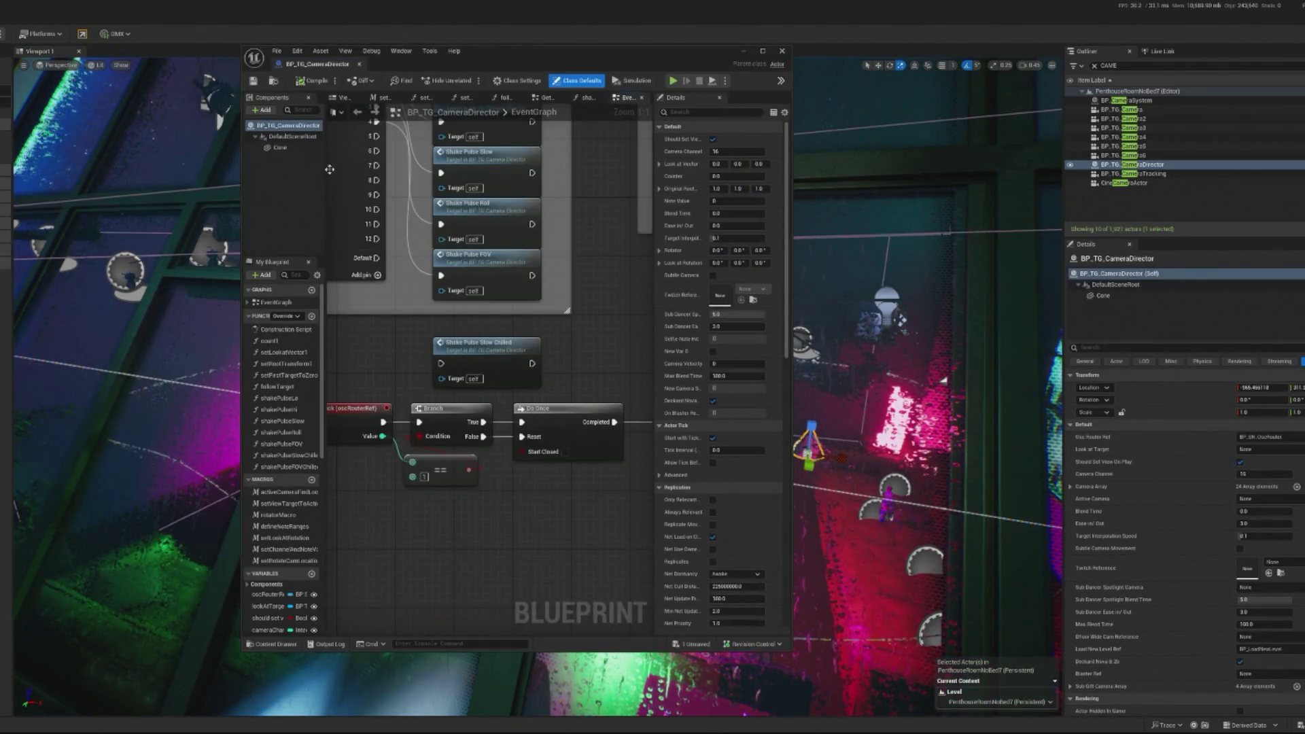
left_click_drag(482, 425, 293, 425)
left_click(506, 403)
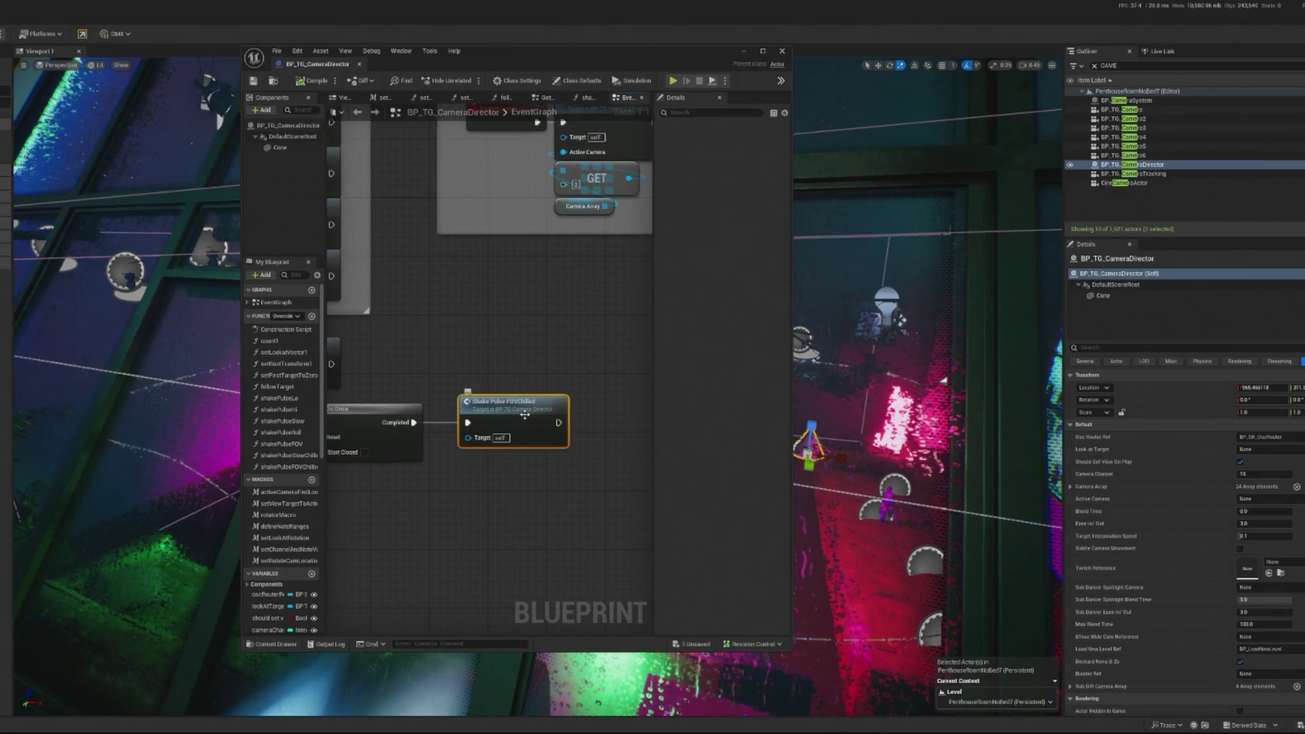
double_click(507, 402)
scroll(617, 350, "up", 2)
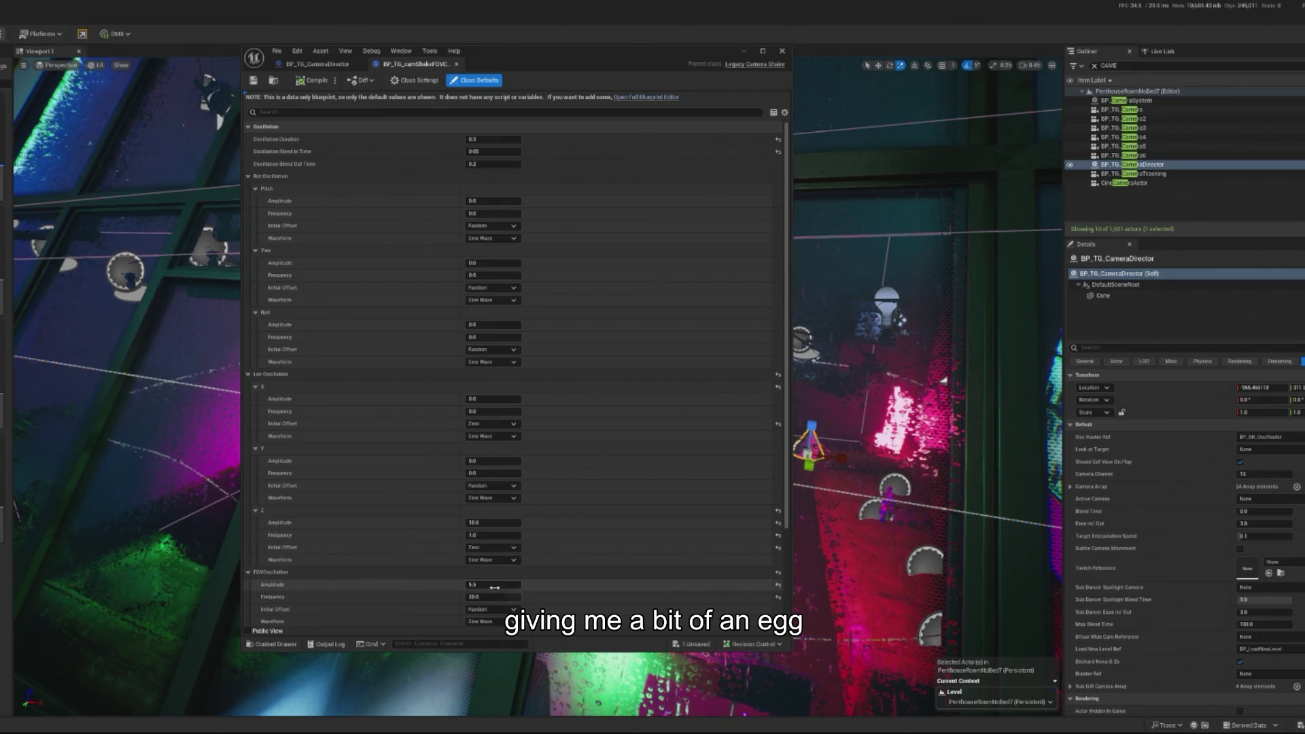
- Change the FOV camera shake's oscillation frequency to 35 and close the blueprint window
left_click(497, 598)
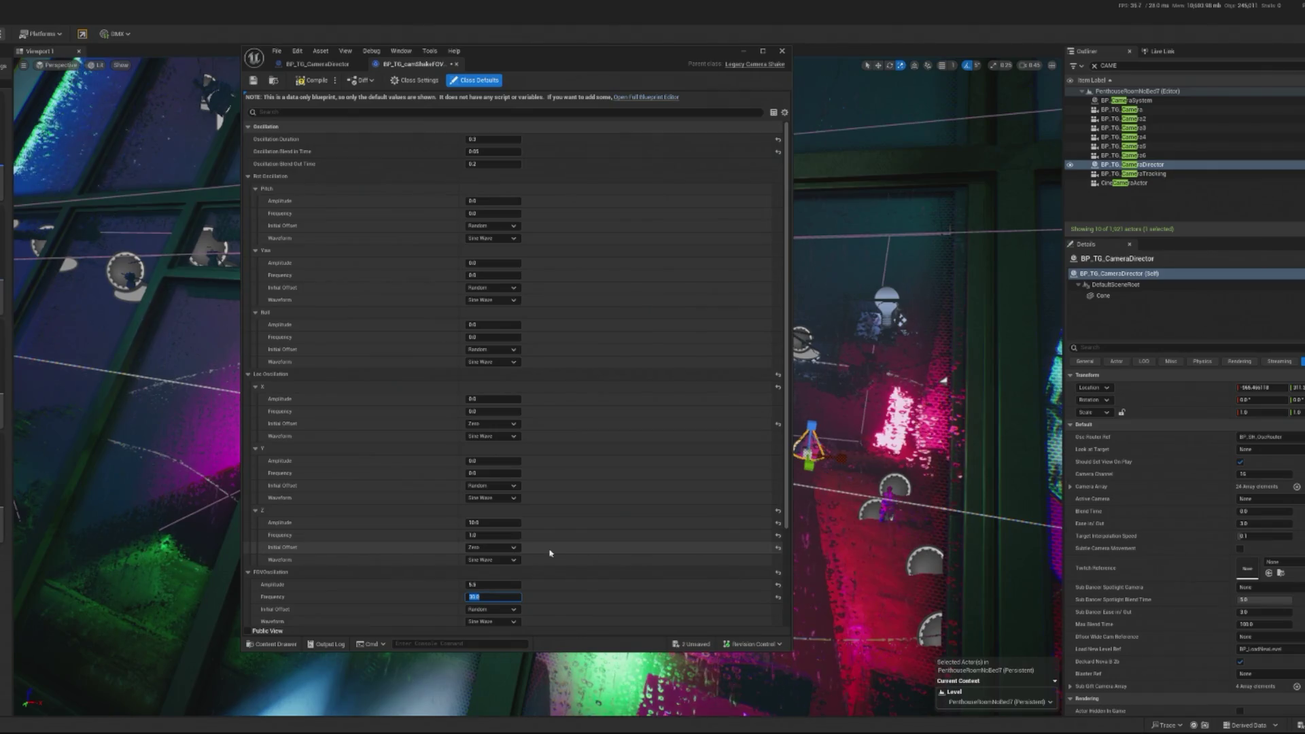
type("30")
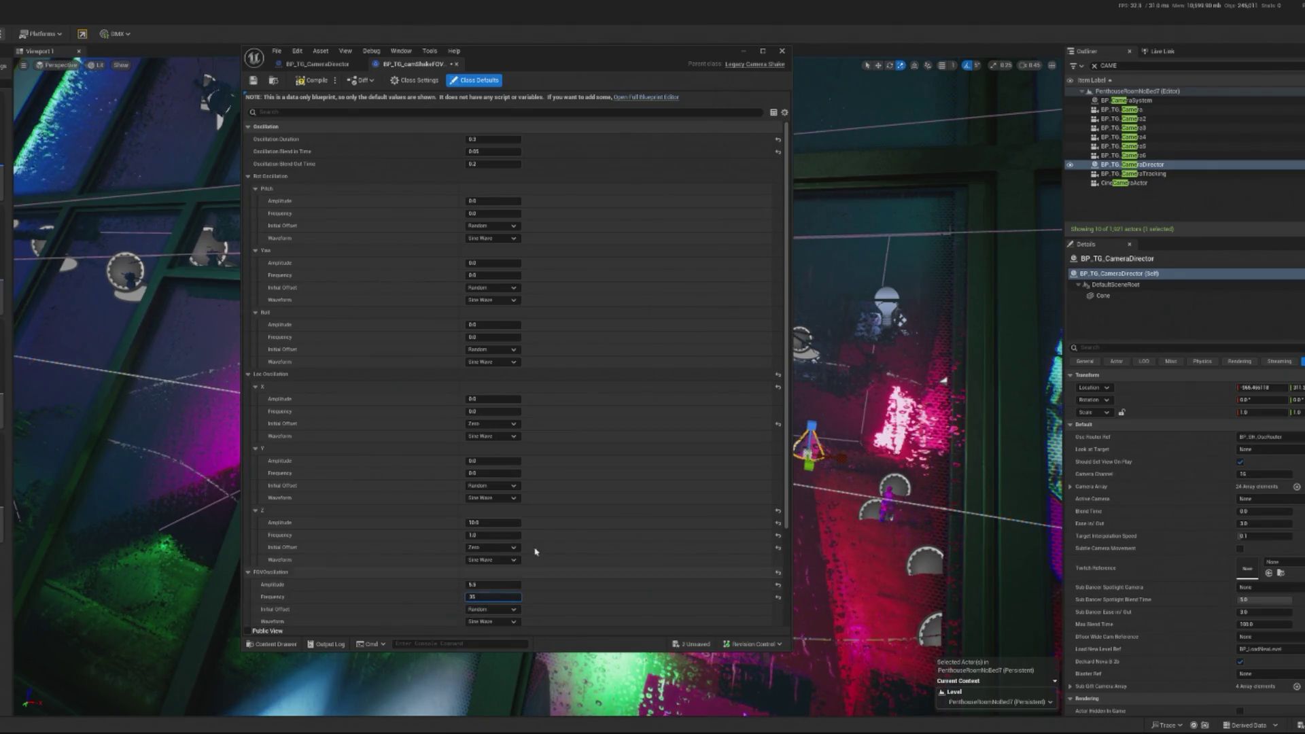
key("BackSpace")
type("5")
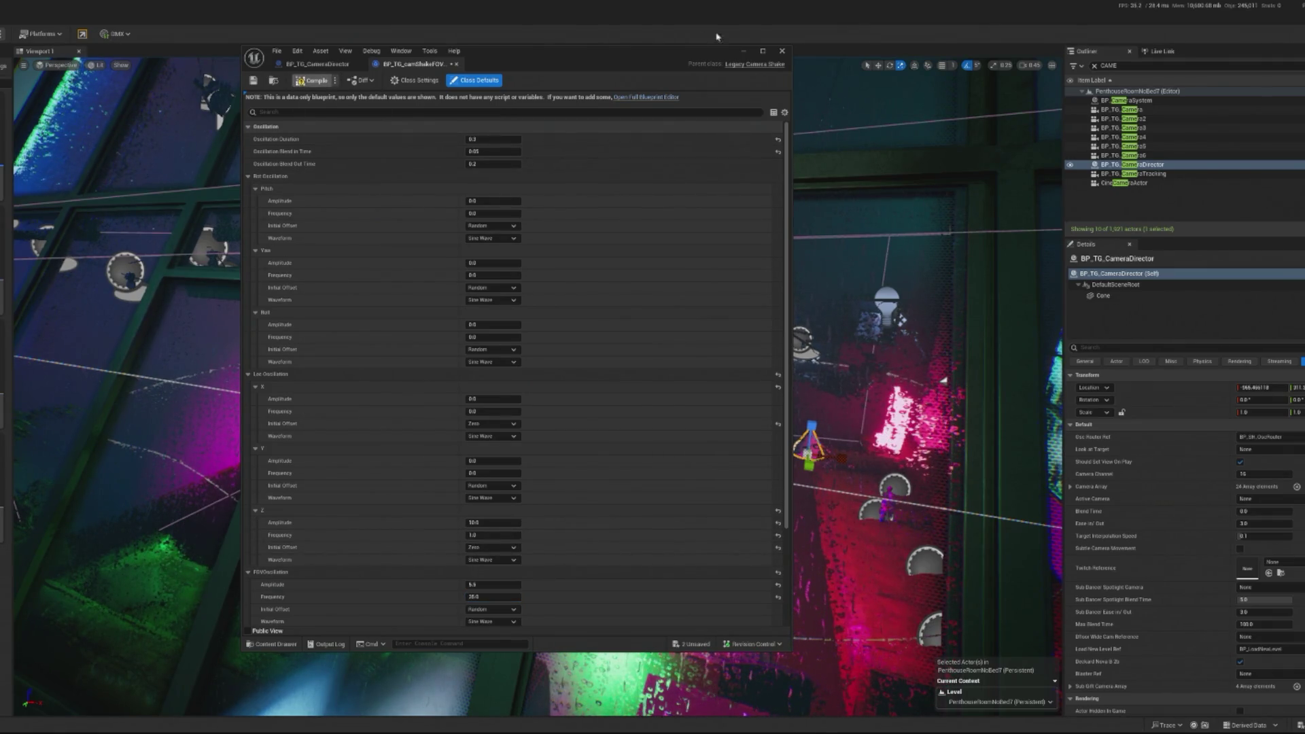
left_click(744, 52)
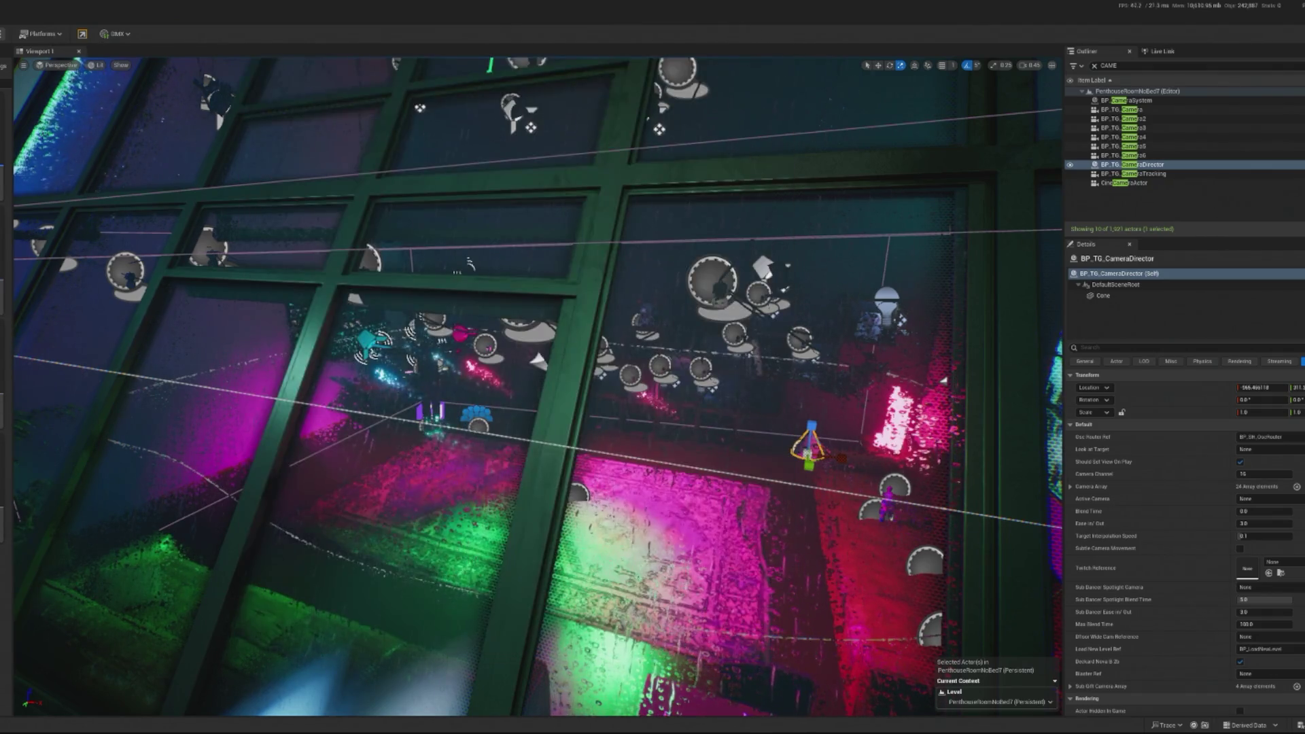
- Briefly play-test the DJ club level, stop, then start a fresh play session
key("alt+p")
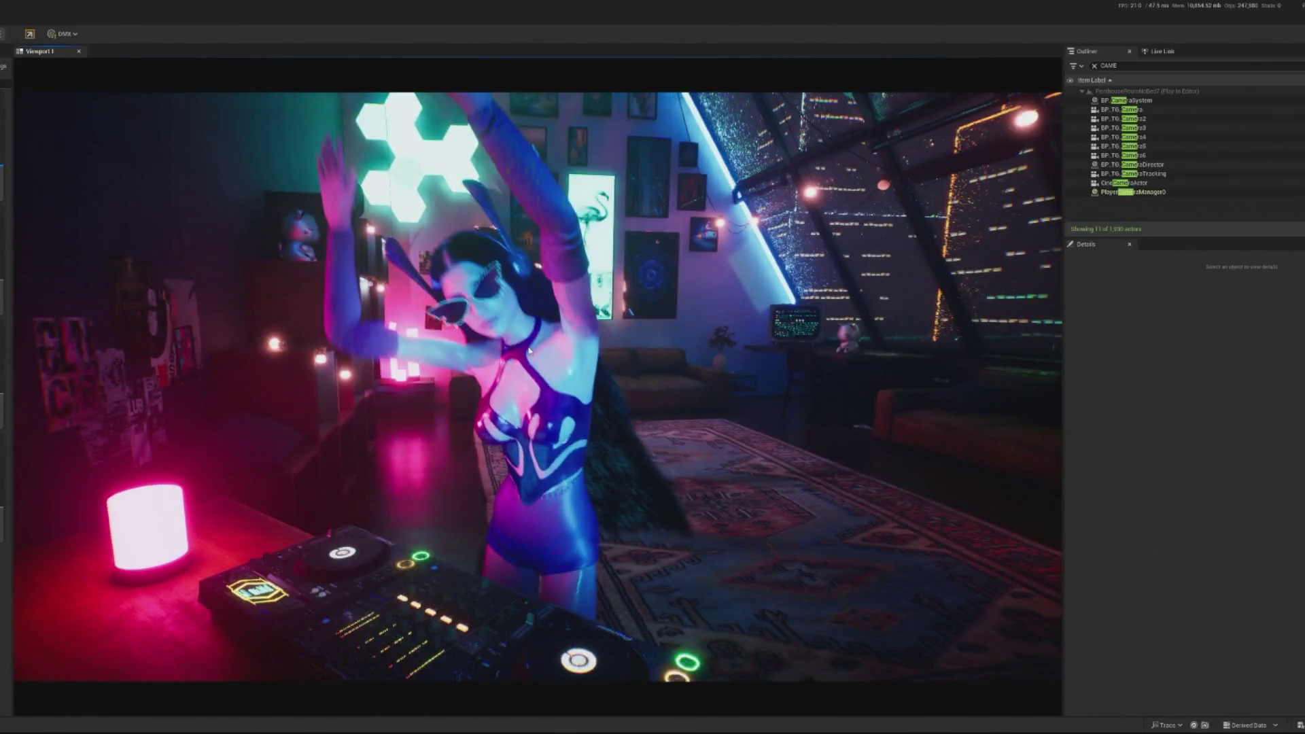
key("Escape")
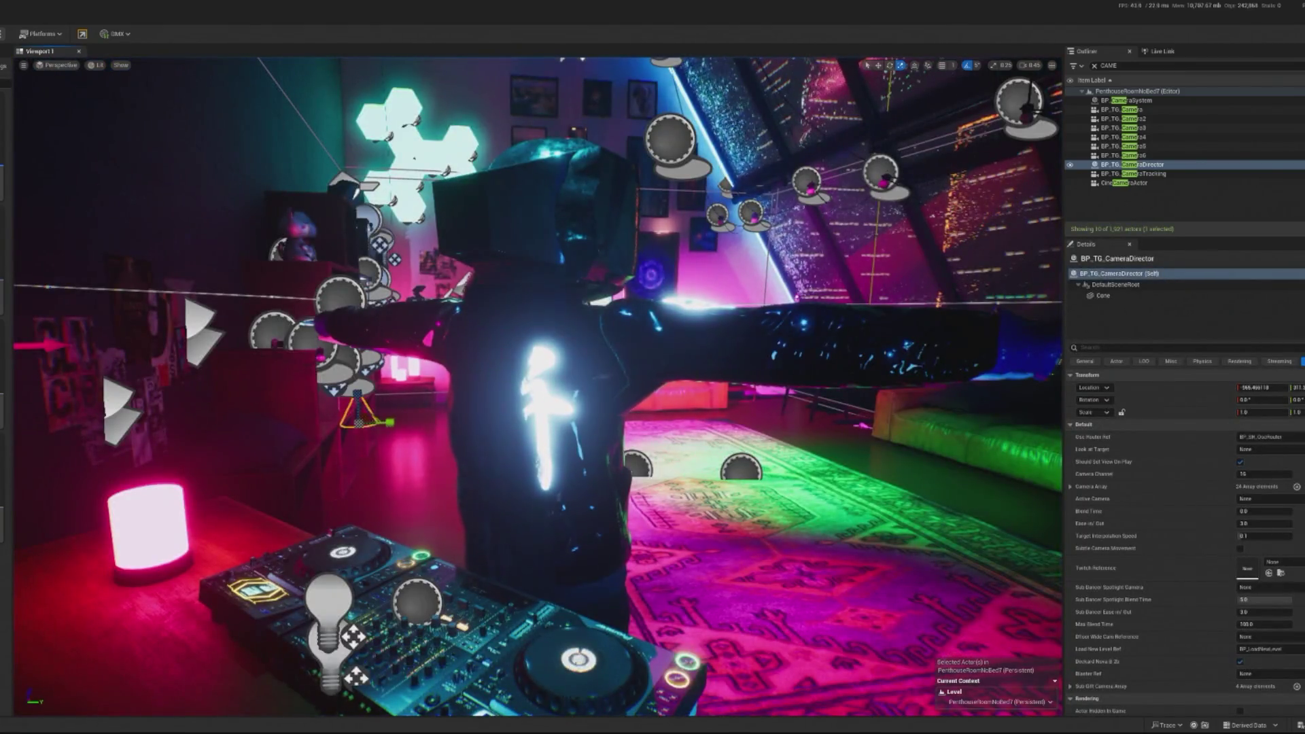
key("alt+p")
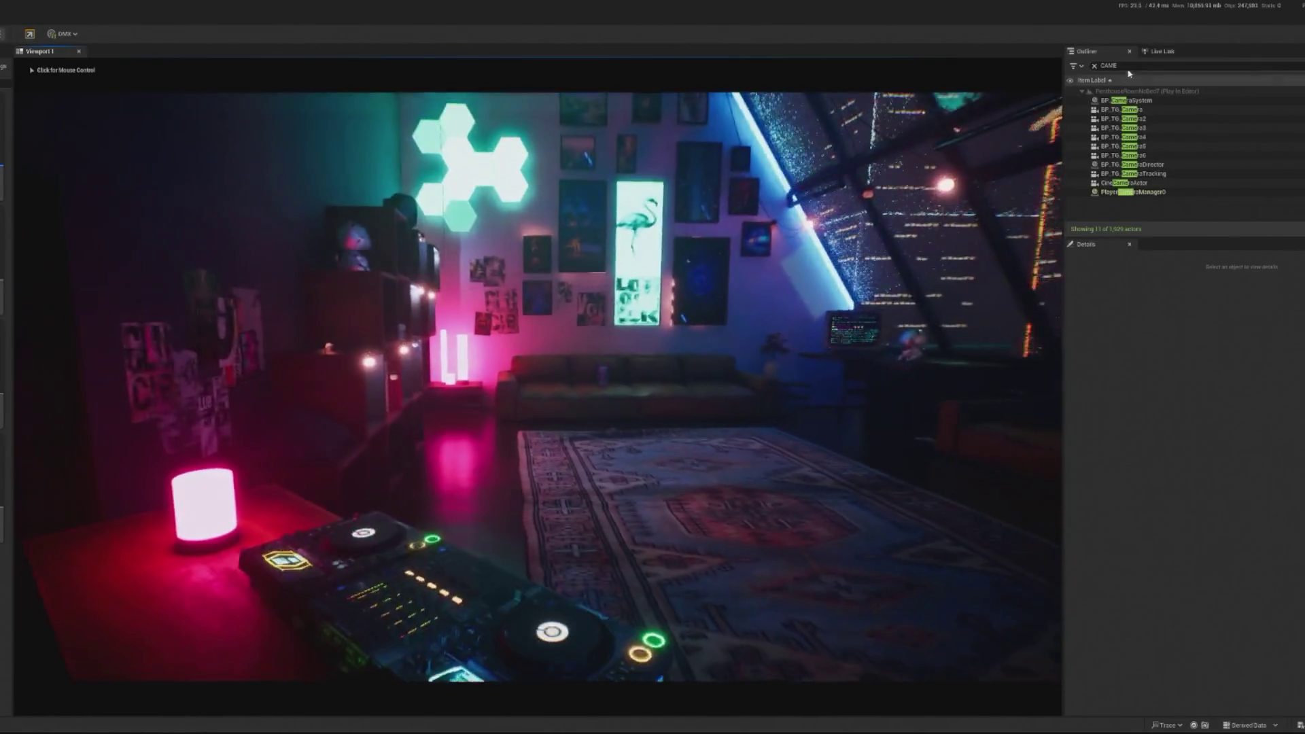
- Filter the Outliner for 'TWITCH' and set BP_TwitchHandler's Twitch Cheer Bits to 222 during play
type("TWITCH")
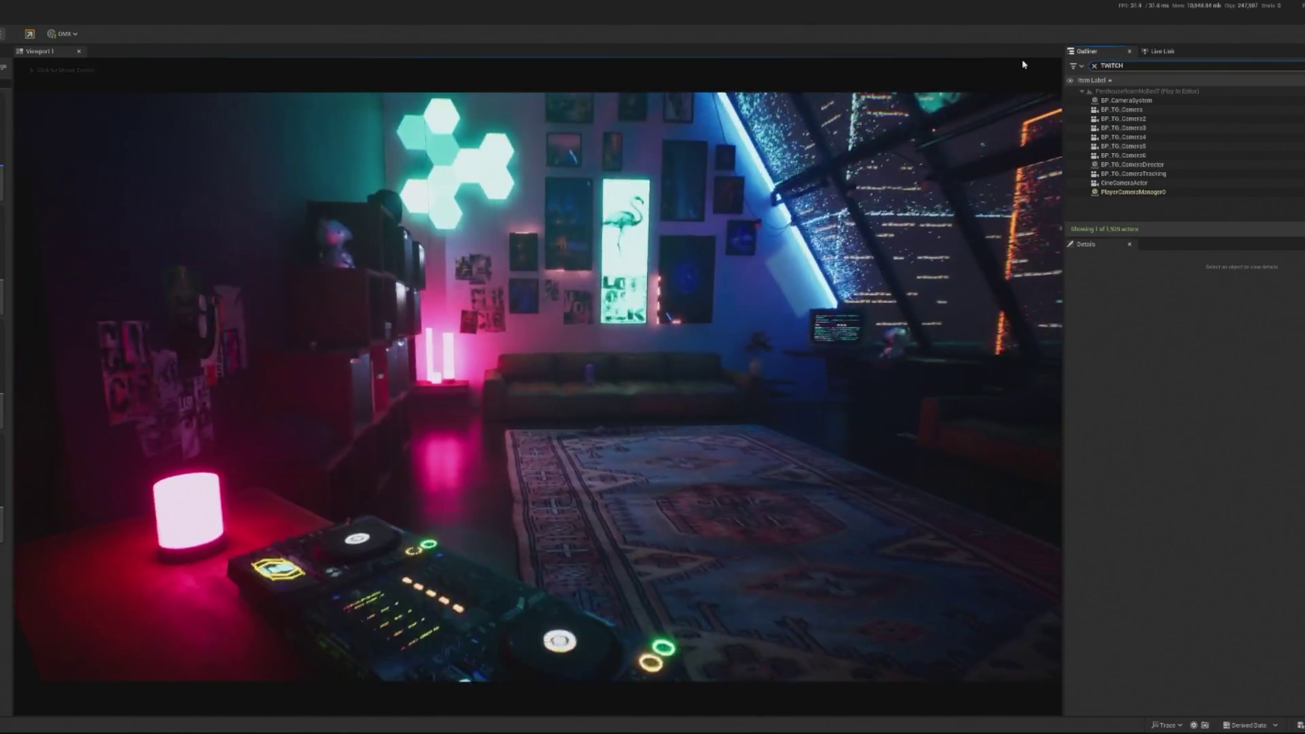
left_click(1125, 99)
left_click(1263, 473)
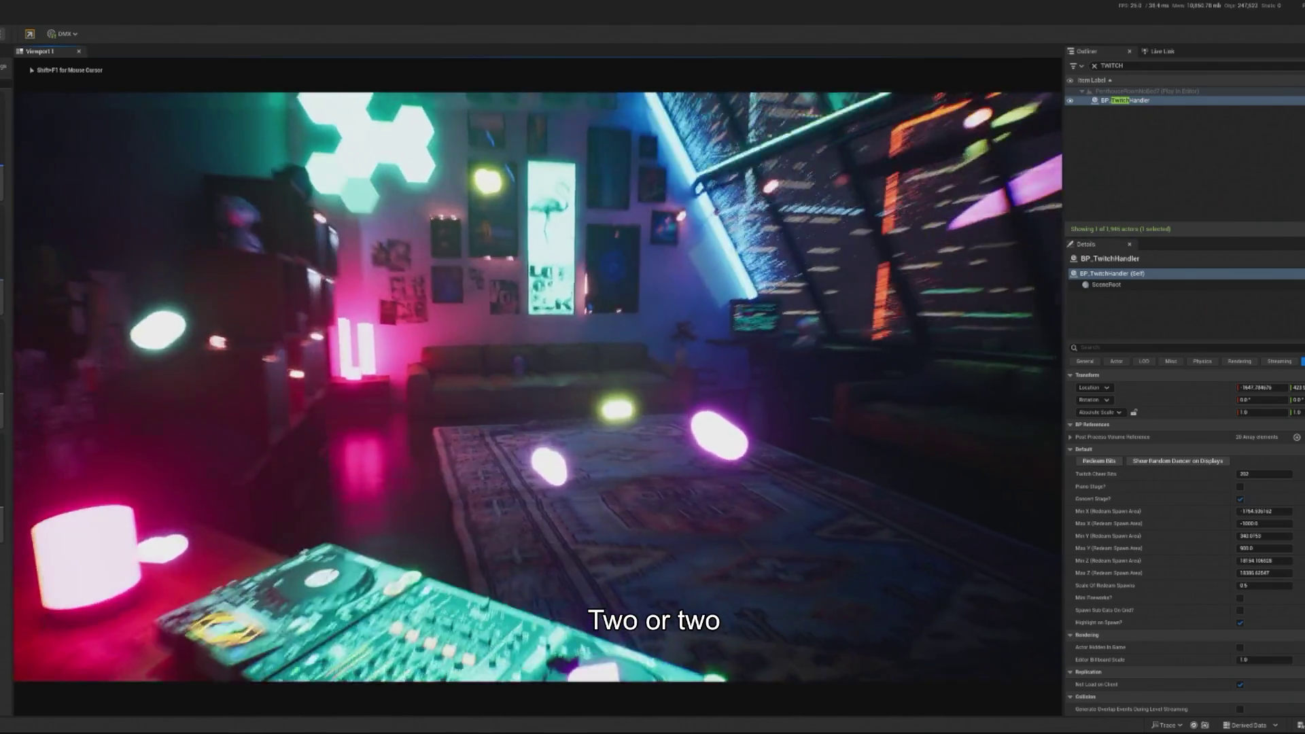
key("shift+F1")
left_click(1270, 474)
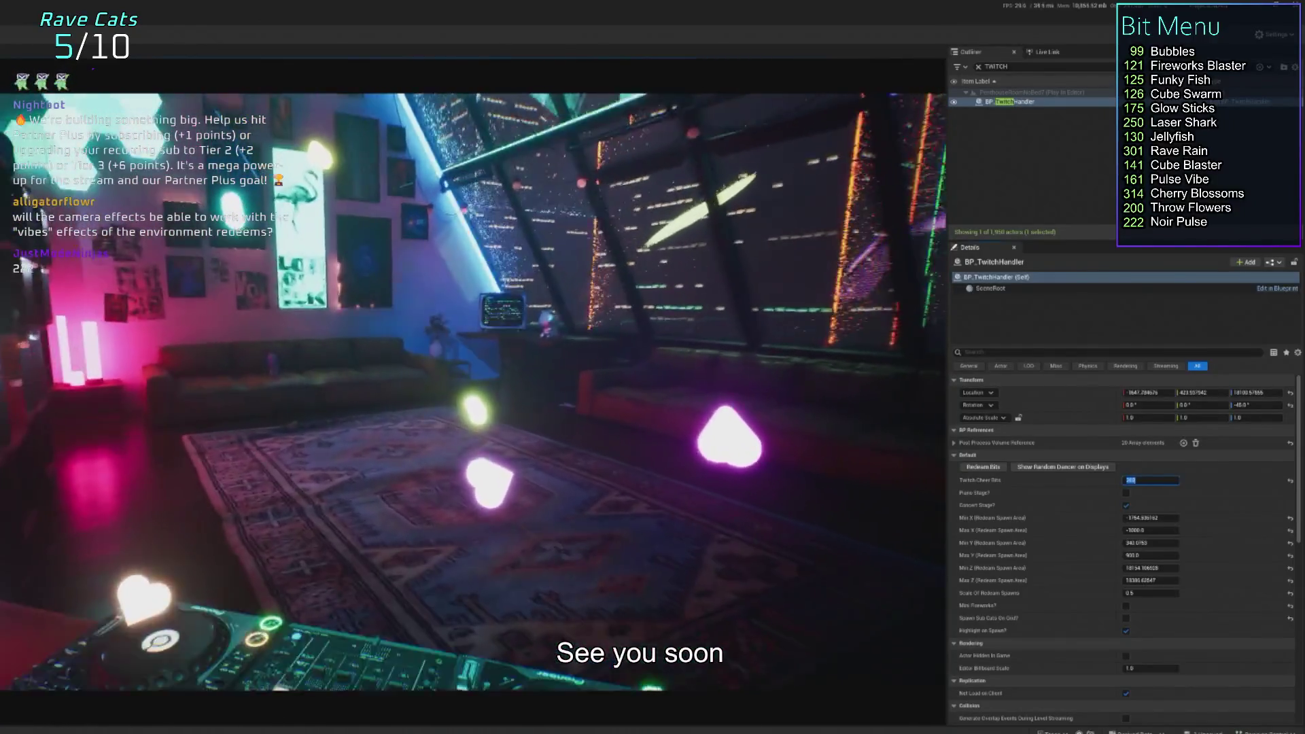
type("222")
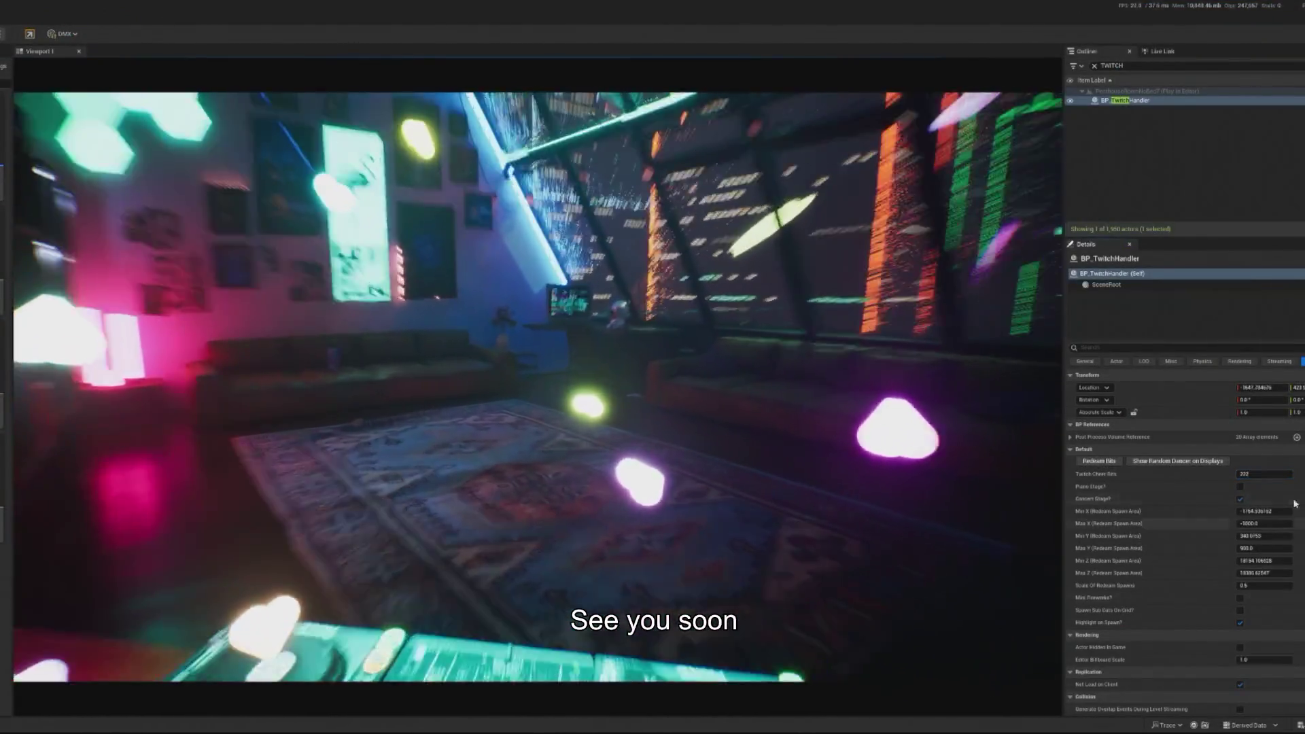
left_click(988, 605)
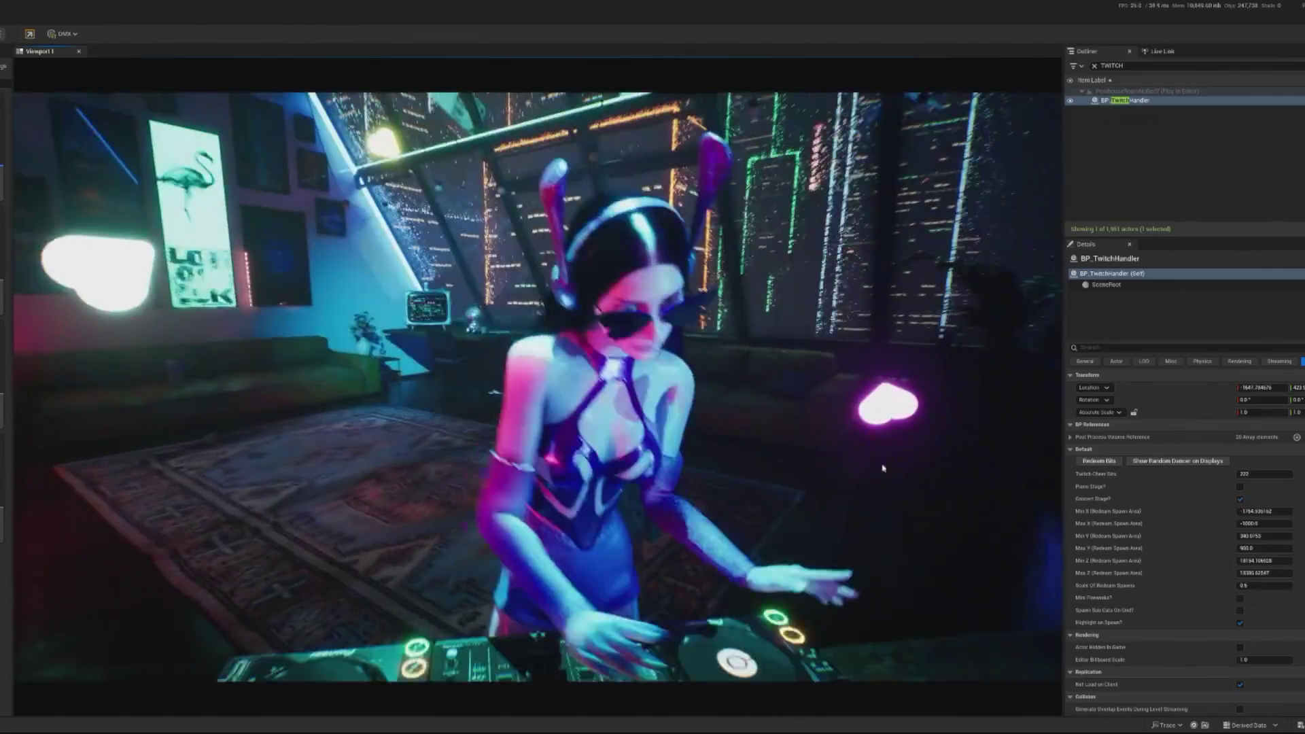
key("shift+F1")
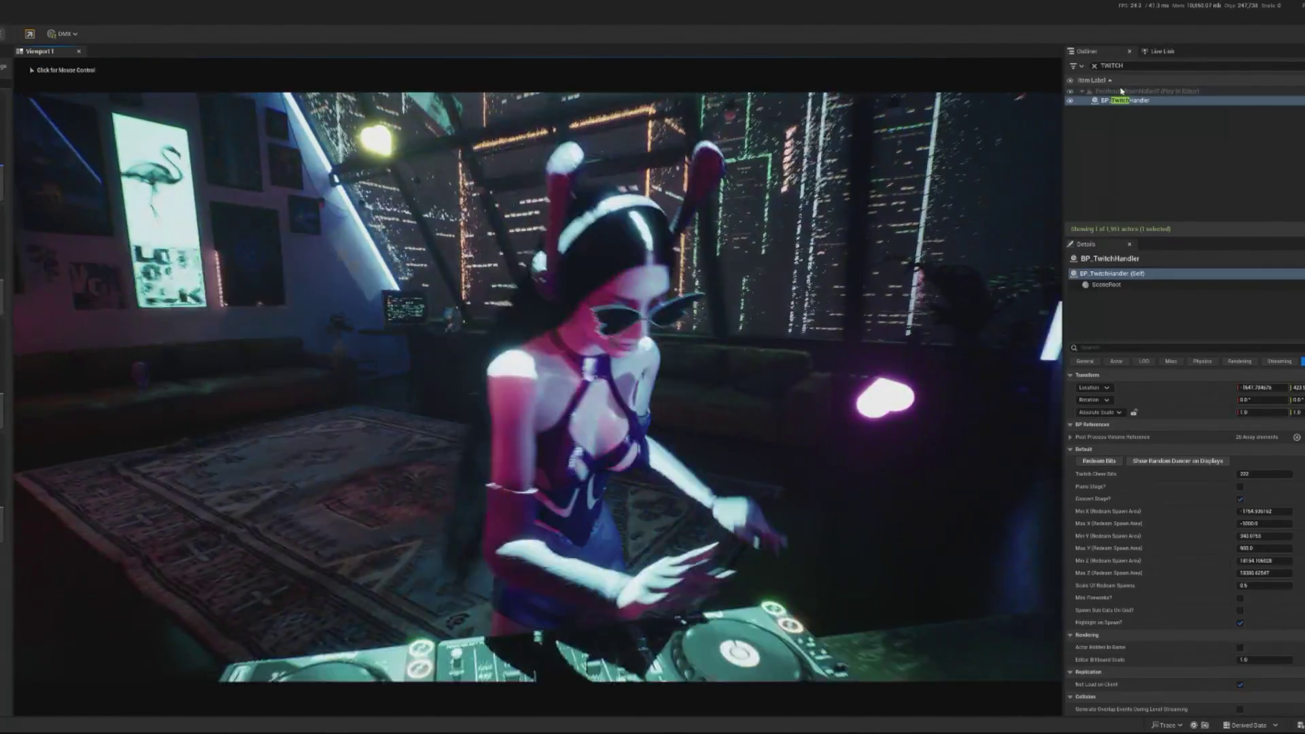
left_click(1112, 66)
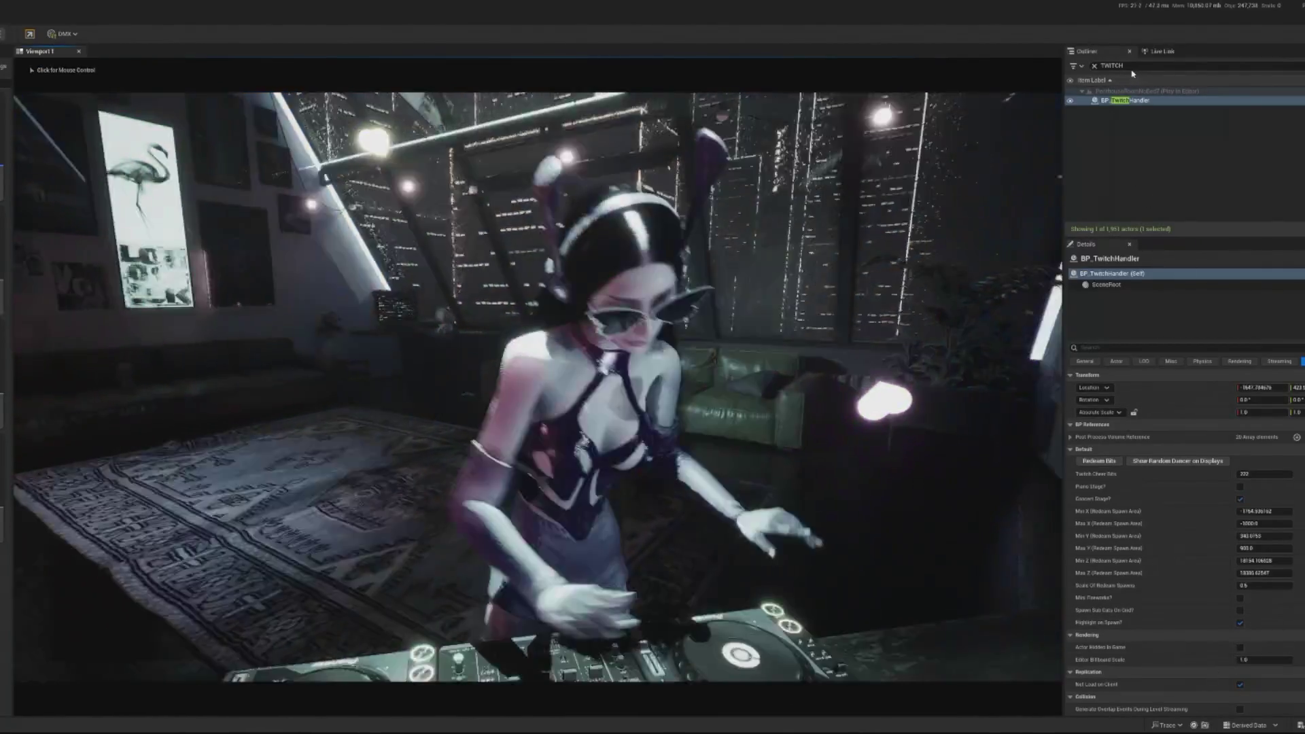
- Select BP_Stage_Controller through an Outliner search for 'stage' and keep watching the running game
type("sta")
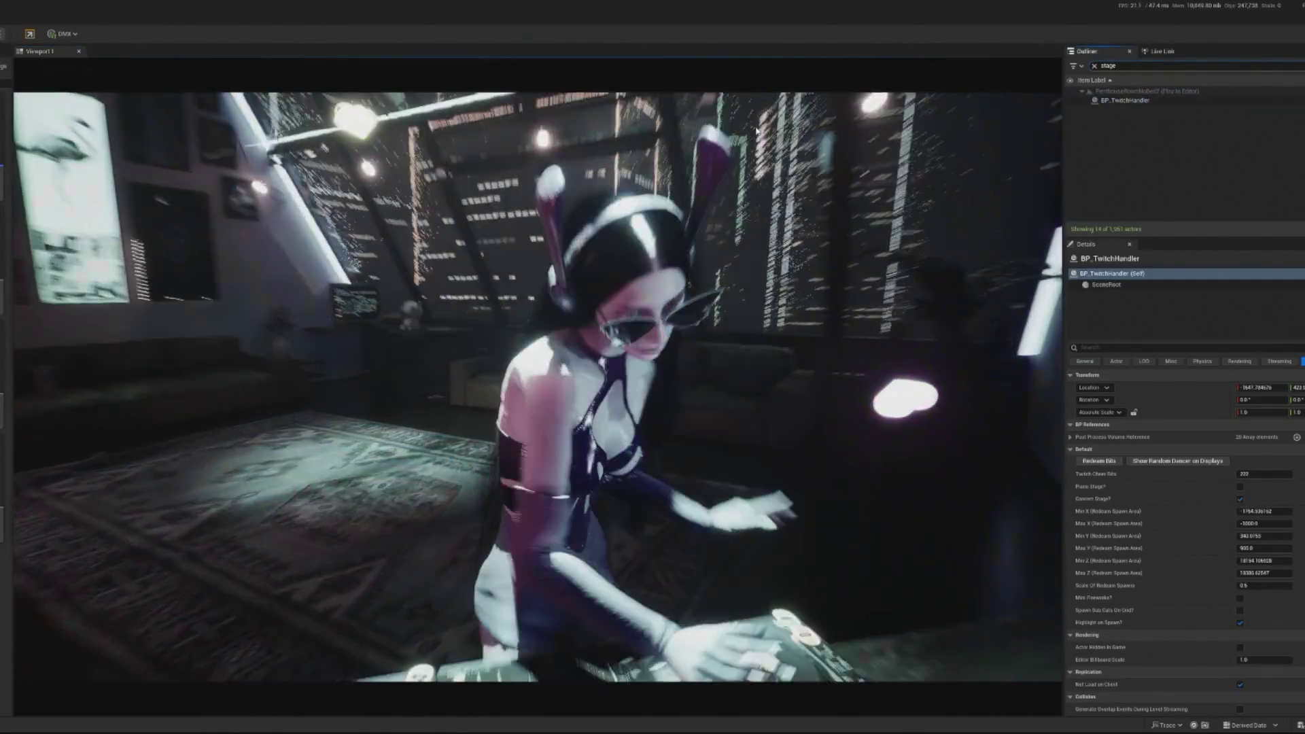
type("ge")
left_click(1151, 100)
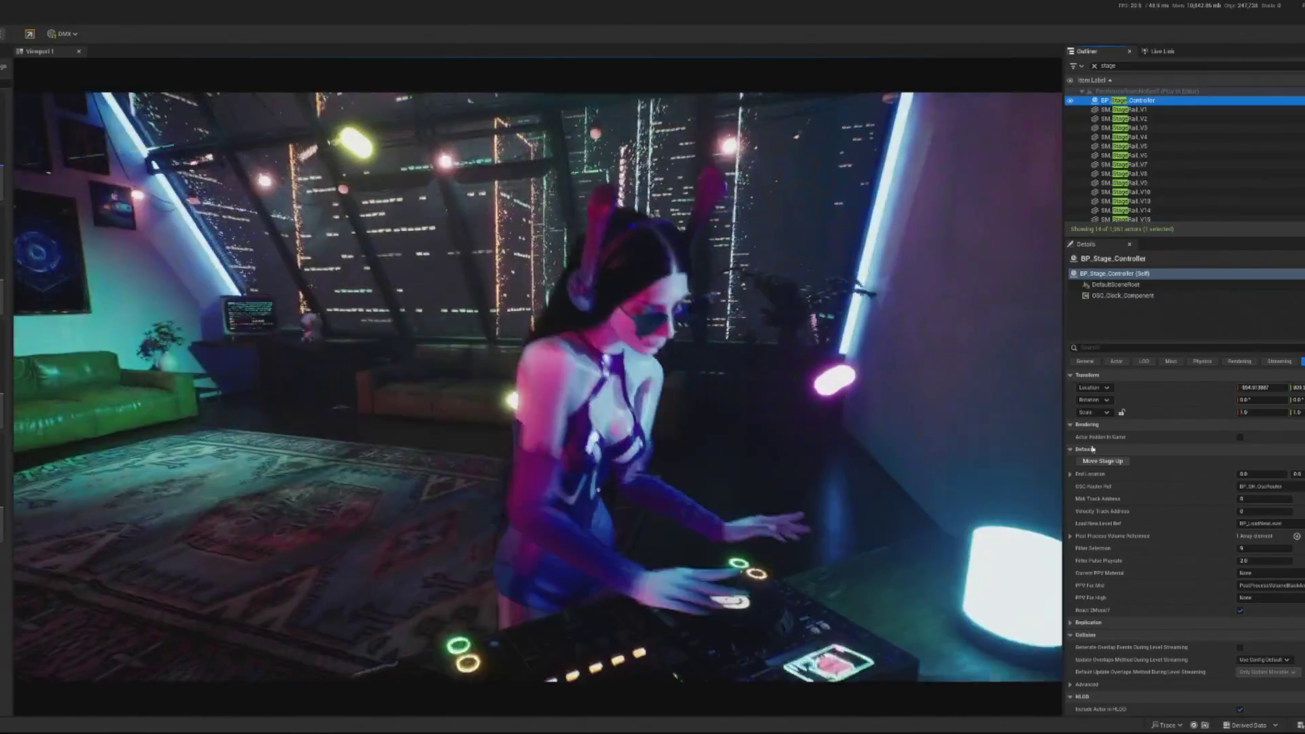
left_click(371, 165)
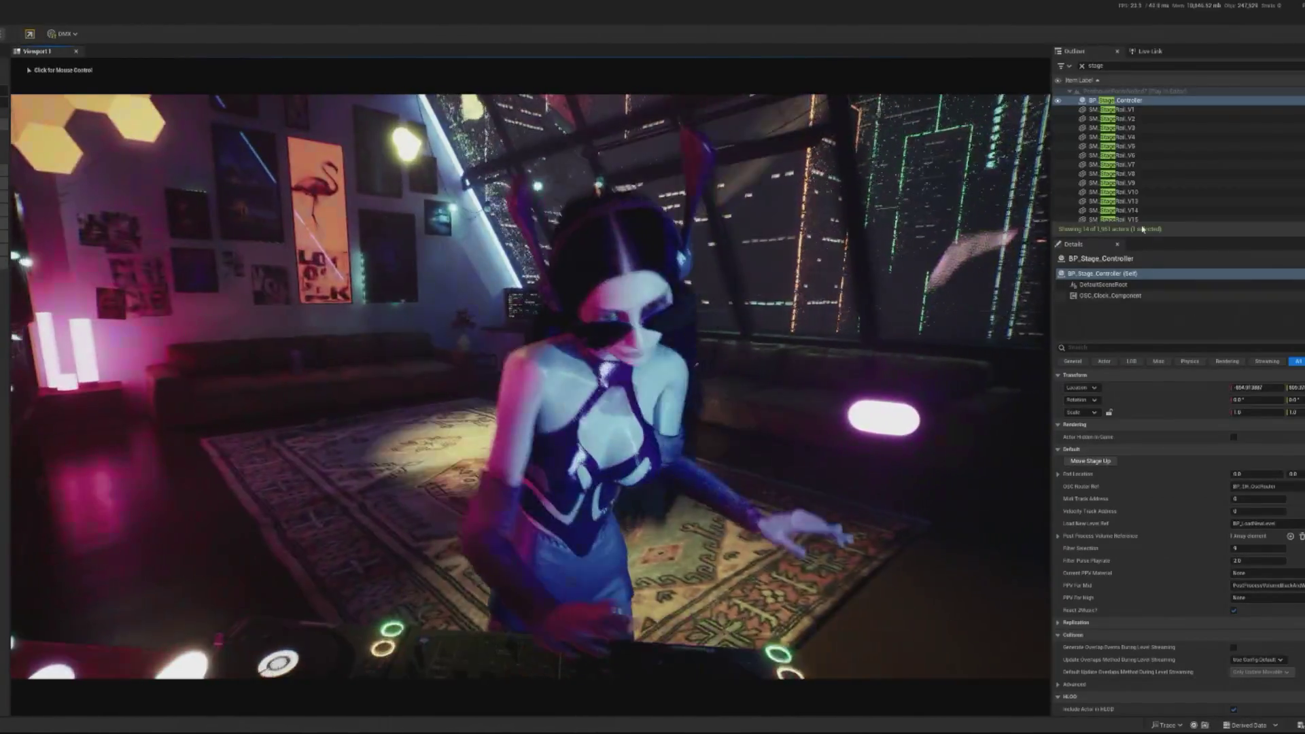
double_click(1115, 66)
- Select BP_TwitchHandler via a 'bp' search and set its Twitch Cheer Bits to 314 live
type("bp")
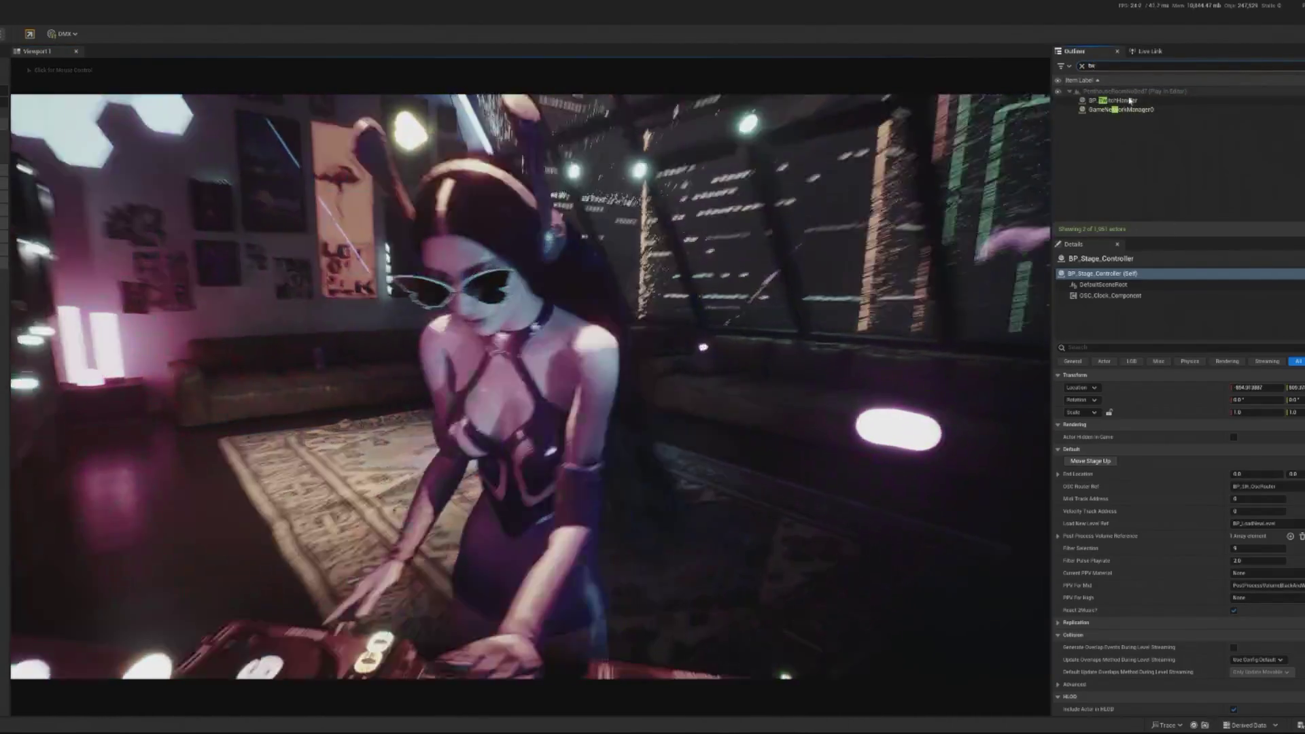
left_click(1120, 100)
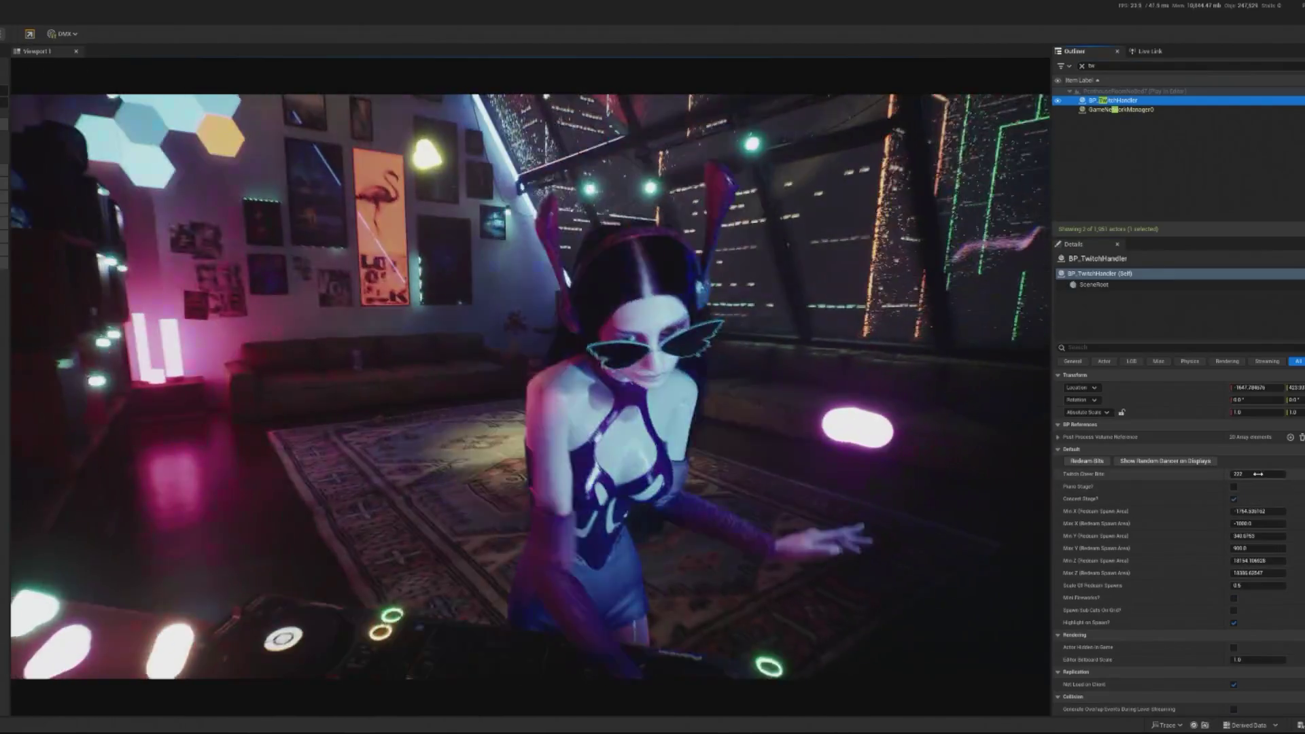
left_click(1248, 472)
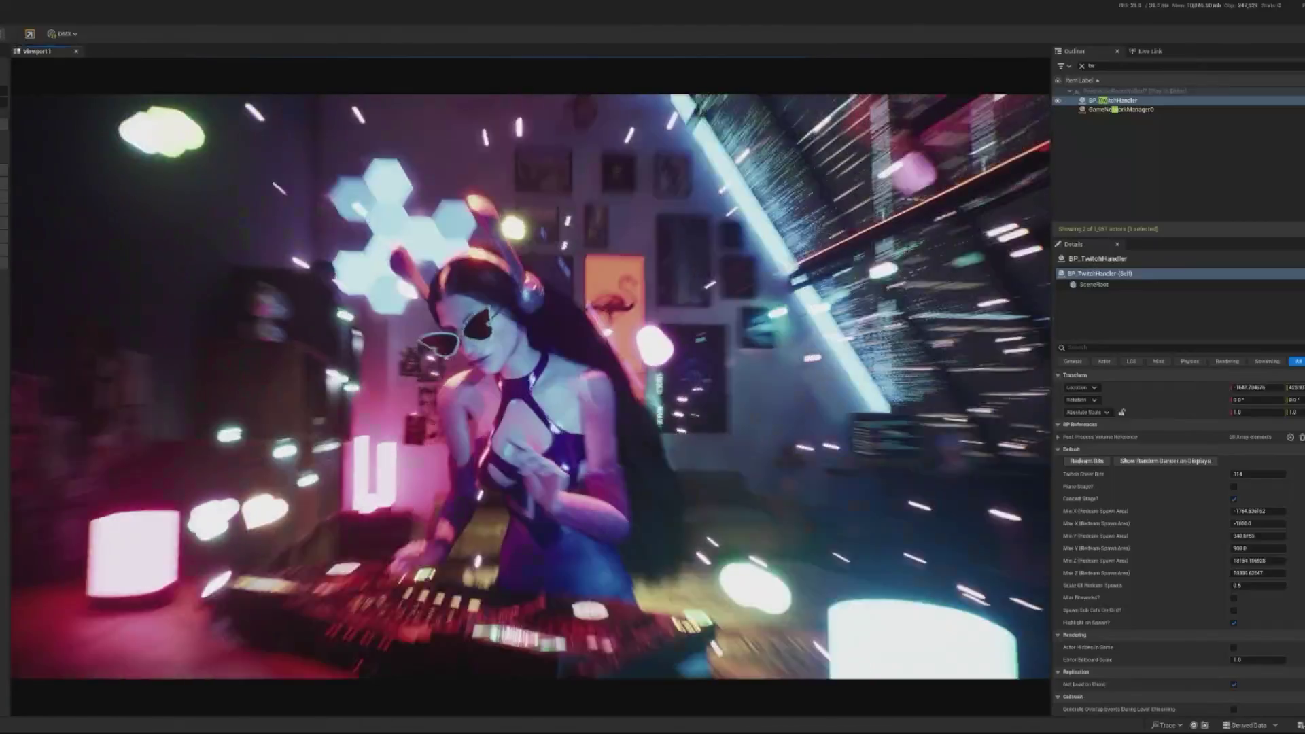
key("shift+F1")
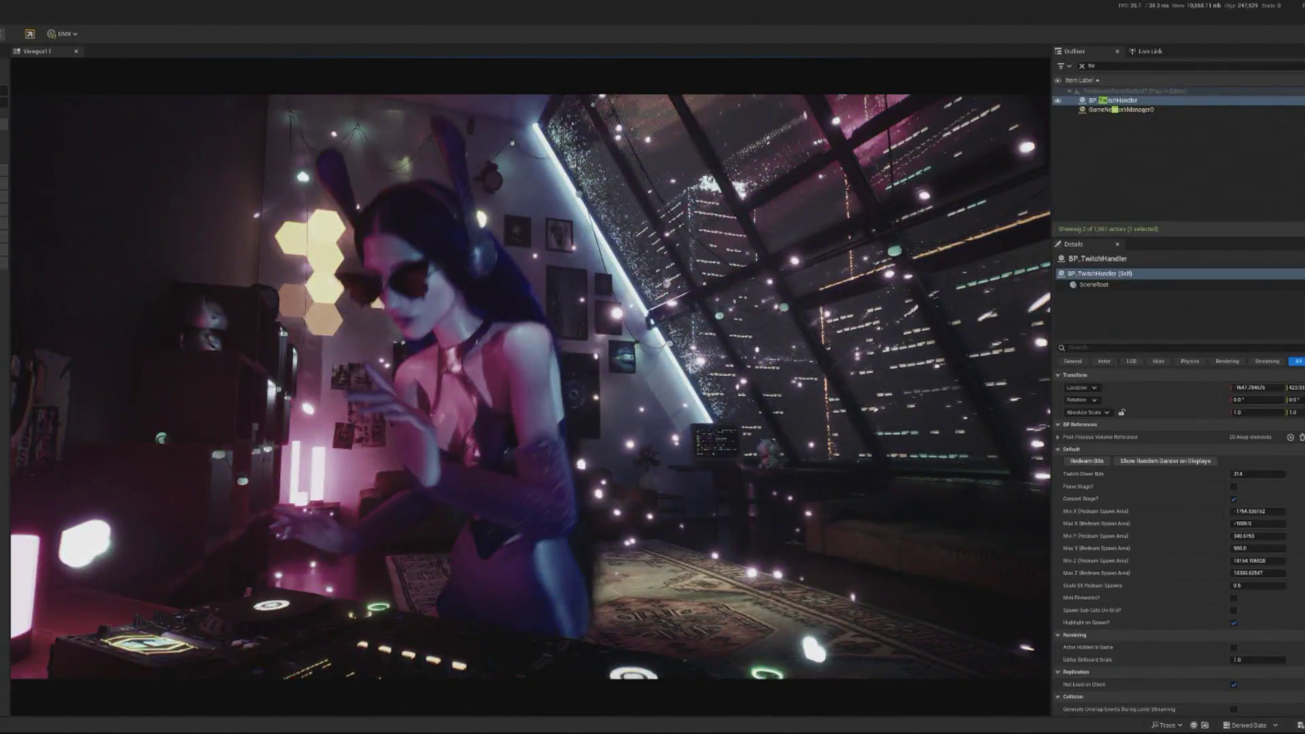
- Stop the play session and filter the Outliner for 'dr'
key("Escape")
key("BackSpace")
key("BackSpace")
type("dr")
key("Escape")
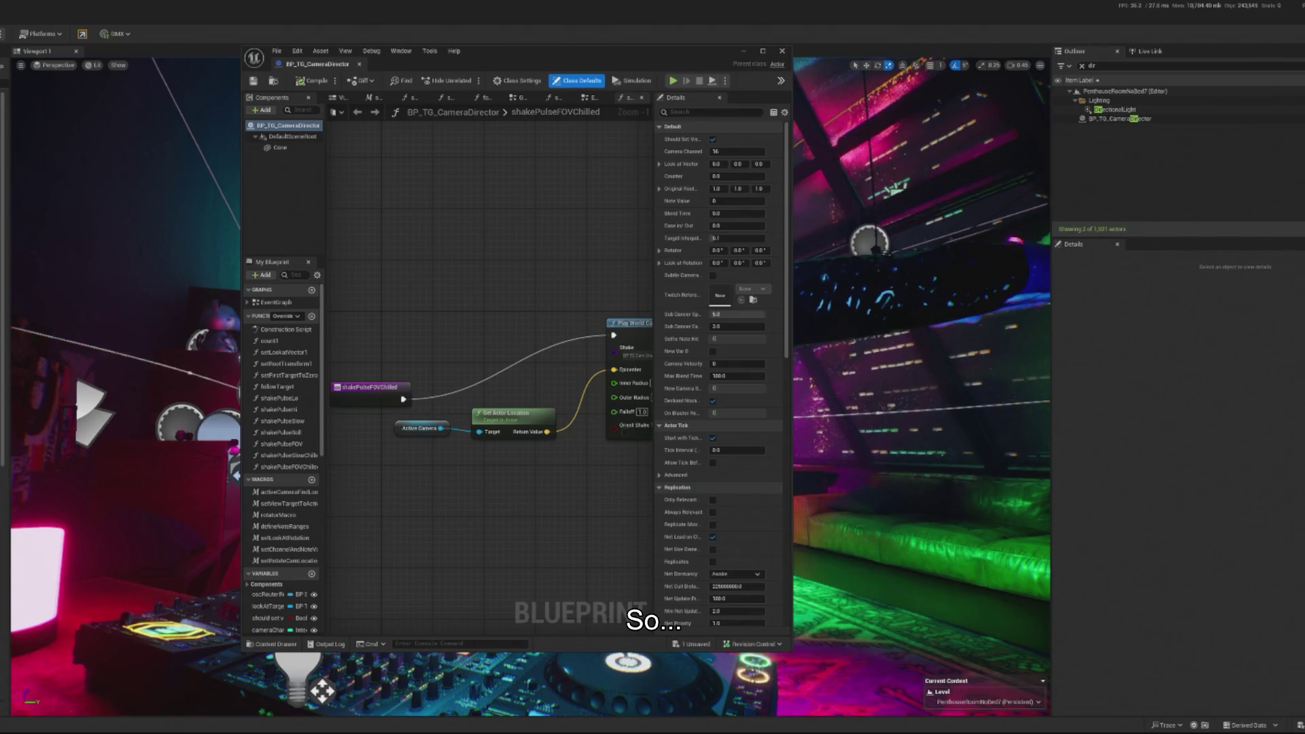
- Set the FOV shake frequency to 25.0, compile, and run a quick play-test
left_click(490, 597)
type("5")
key("Return")
left_click(309, 85)
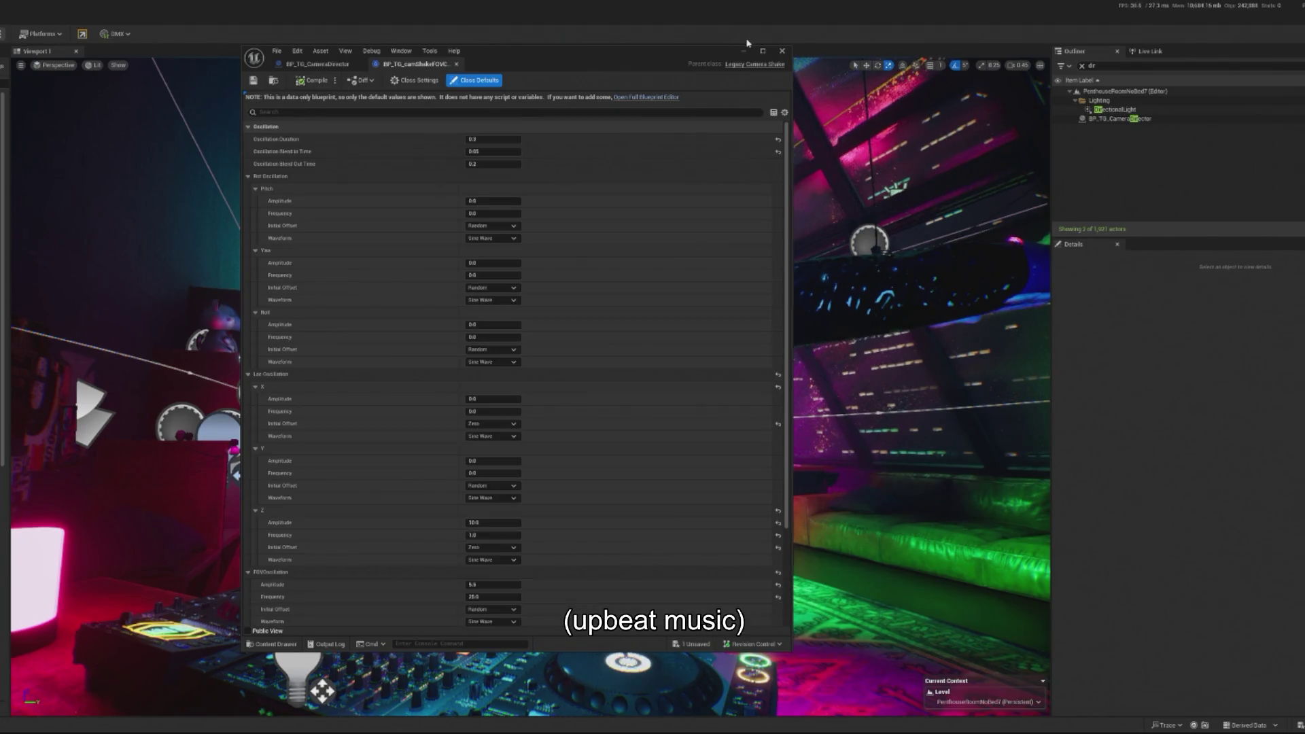
left_click(743, 51)
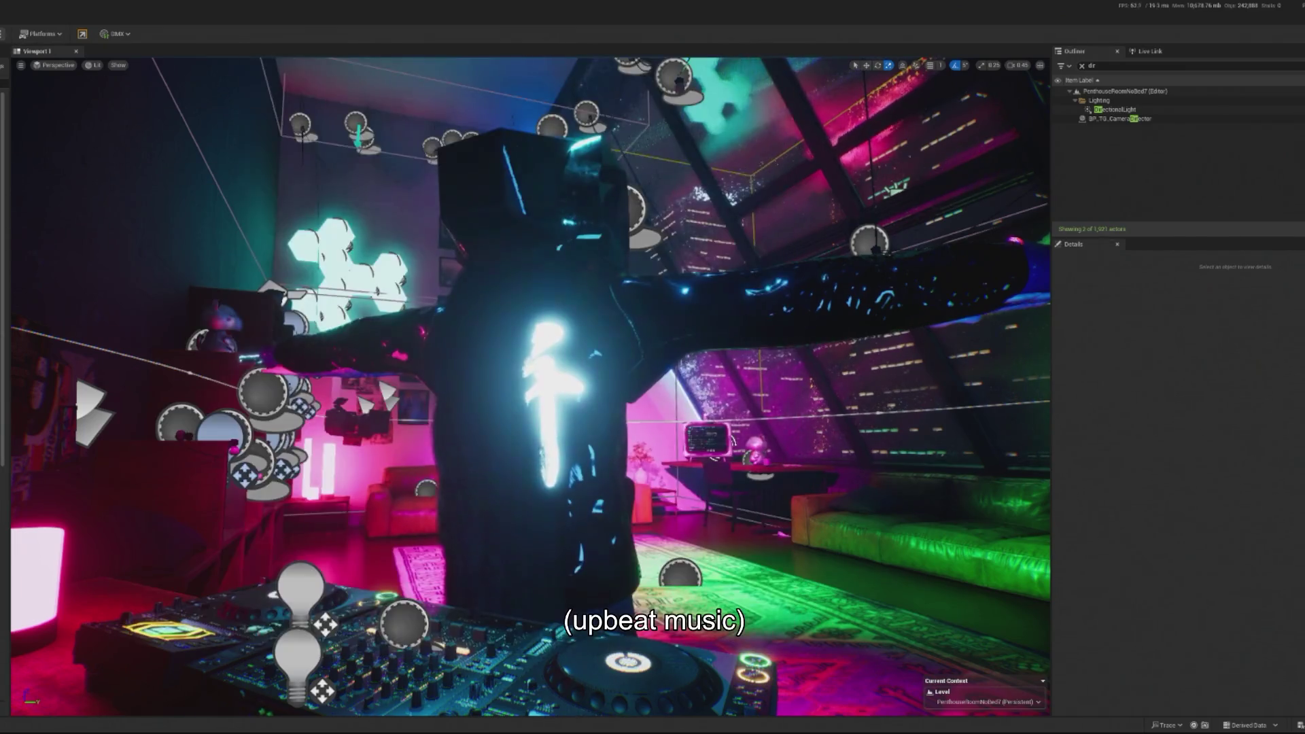
key("alt+p")
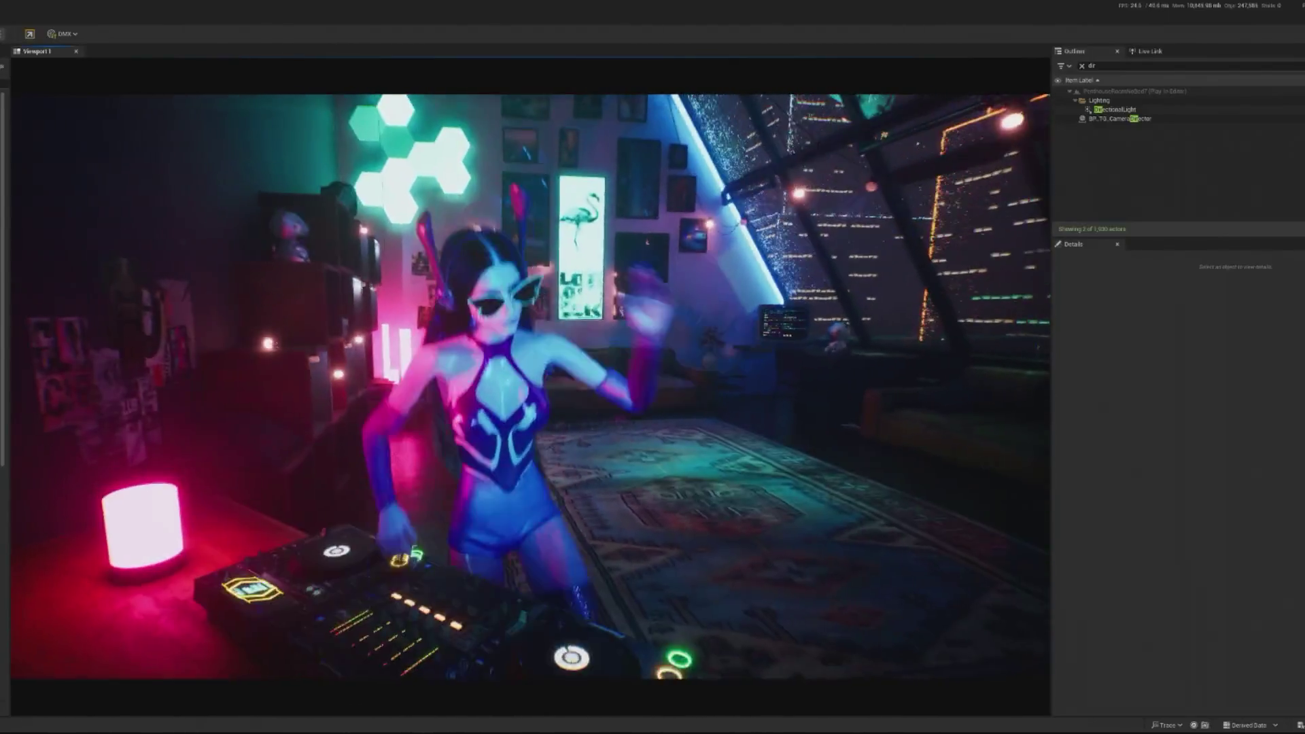
key("Escape")
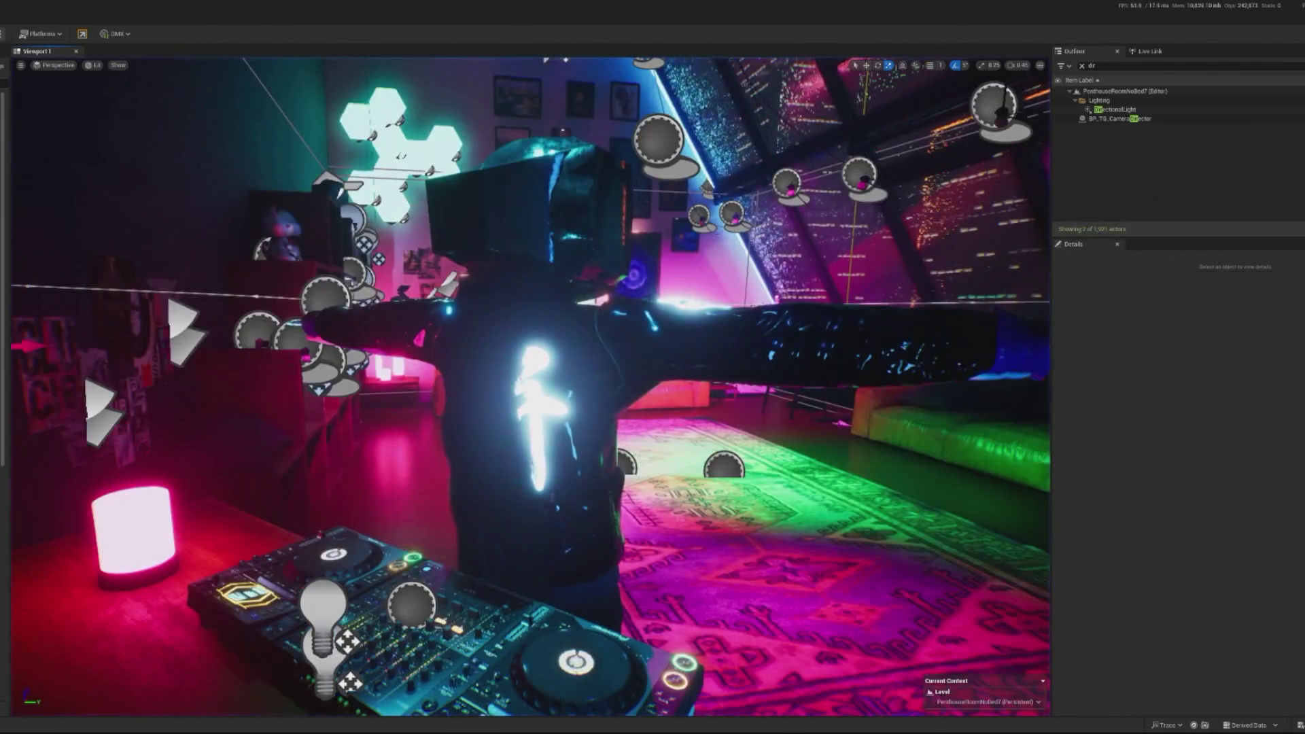
- Give the FOV shake Z Amplitude 9.0 and FOV Amplitude 3.0, compile, and play again
left_click(1121, 119)
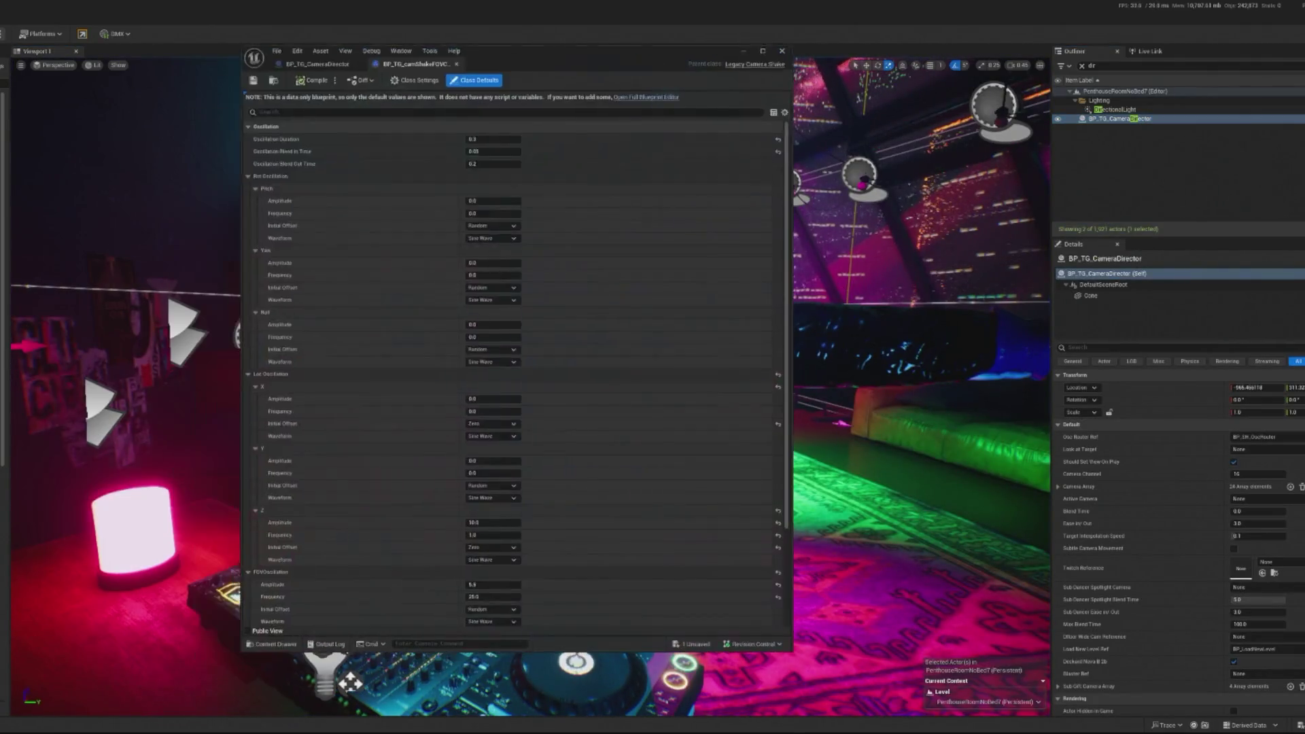
left_click(513, 523)
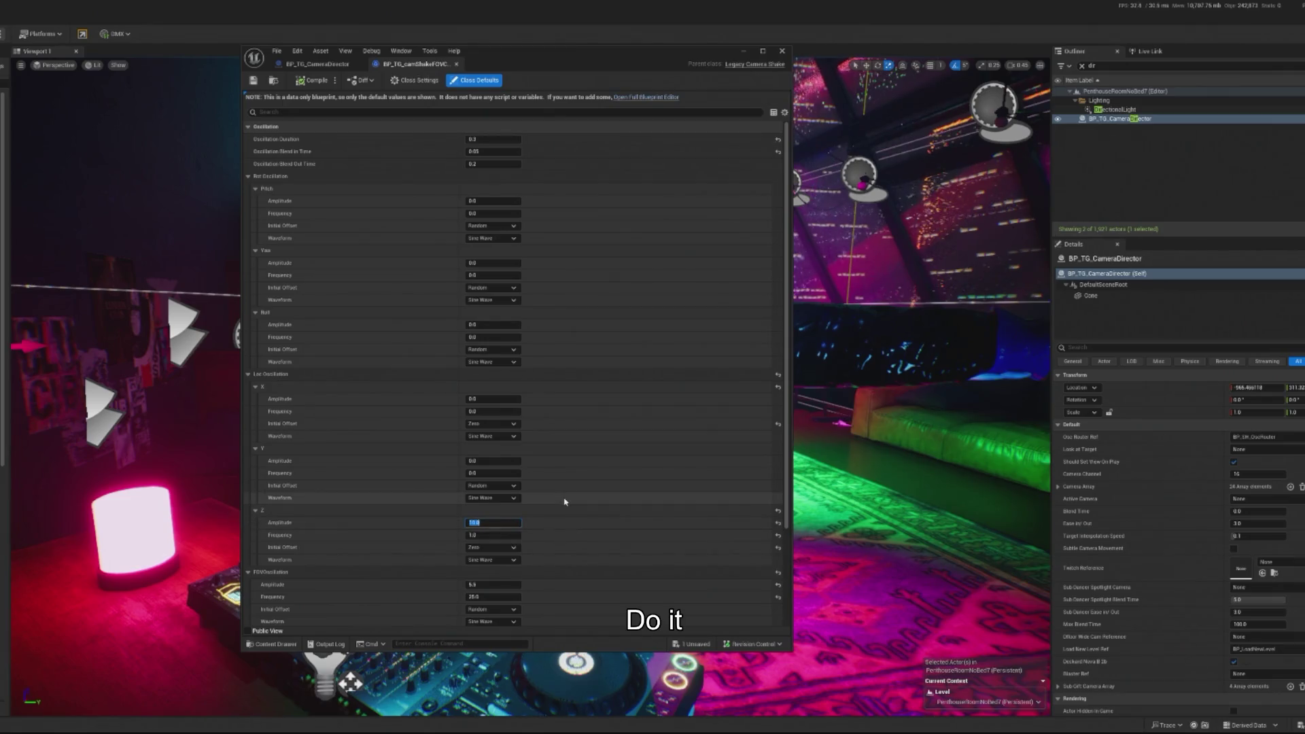
type("5")
key("BackSpace")
type("9")
key("Tab")
key("Tab")
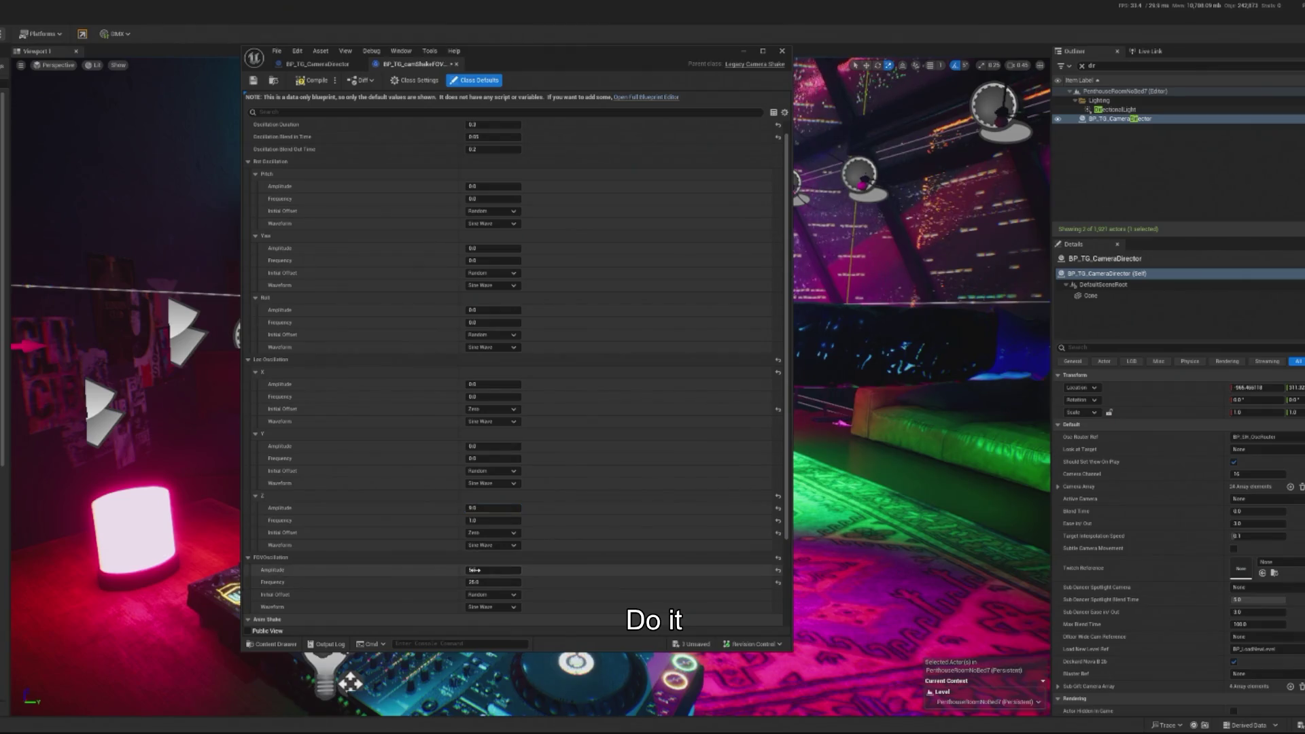
type("4")
type("3")
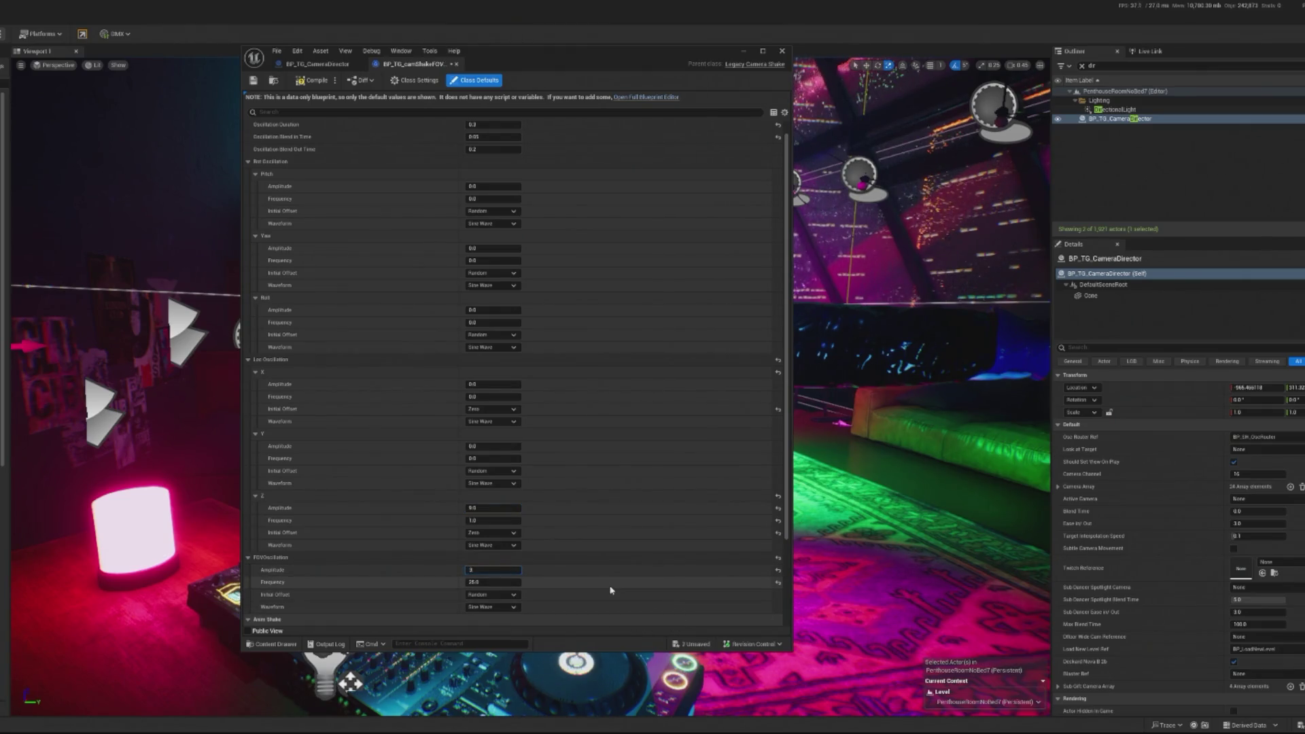
key("Return")
key("ctrl+s")
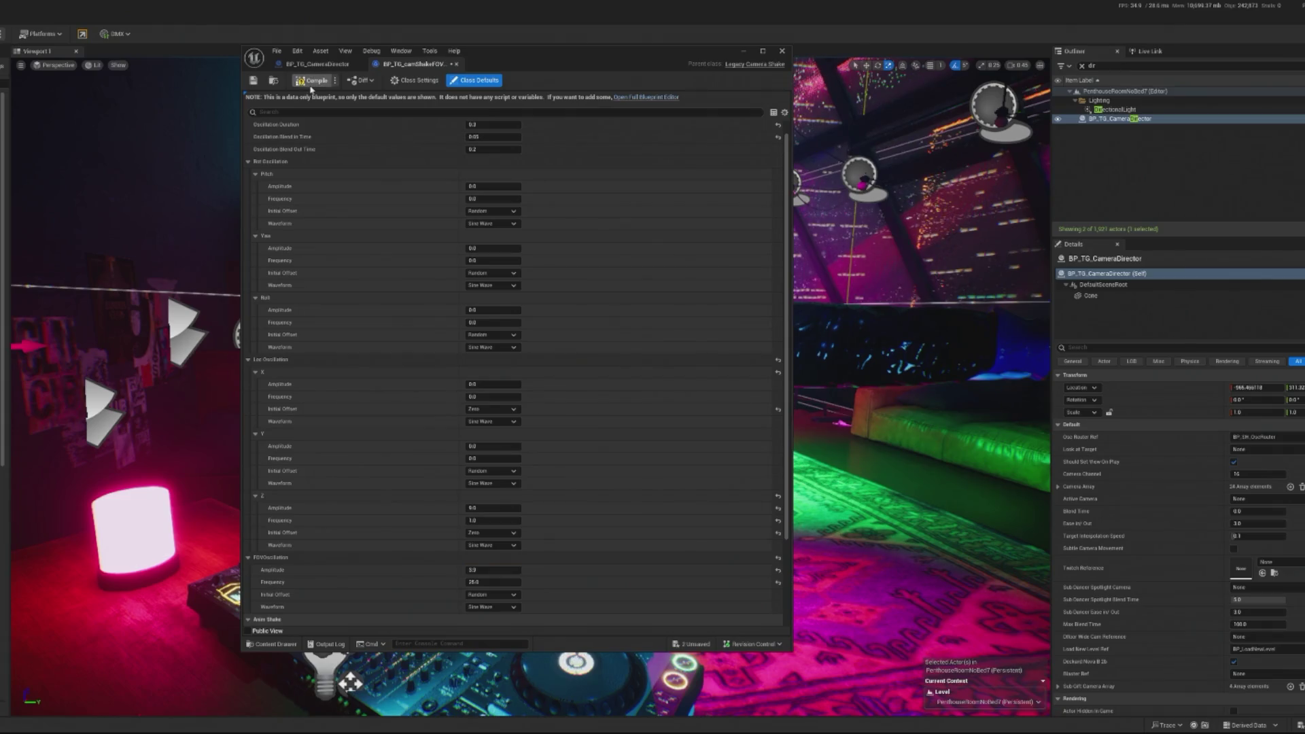
left_click(782, 50)
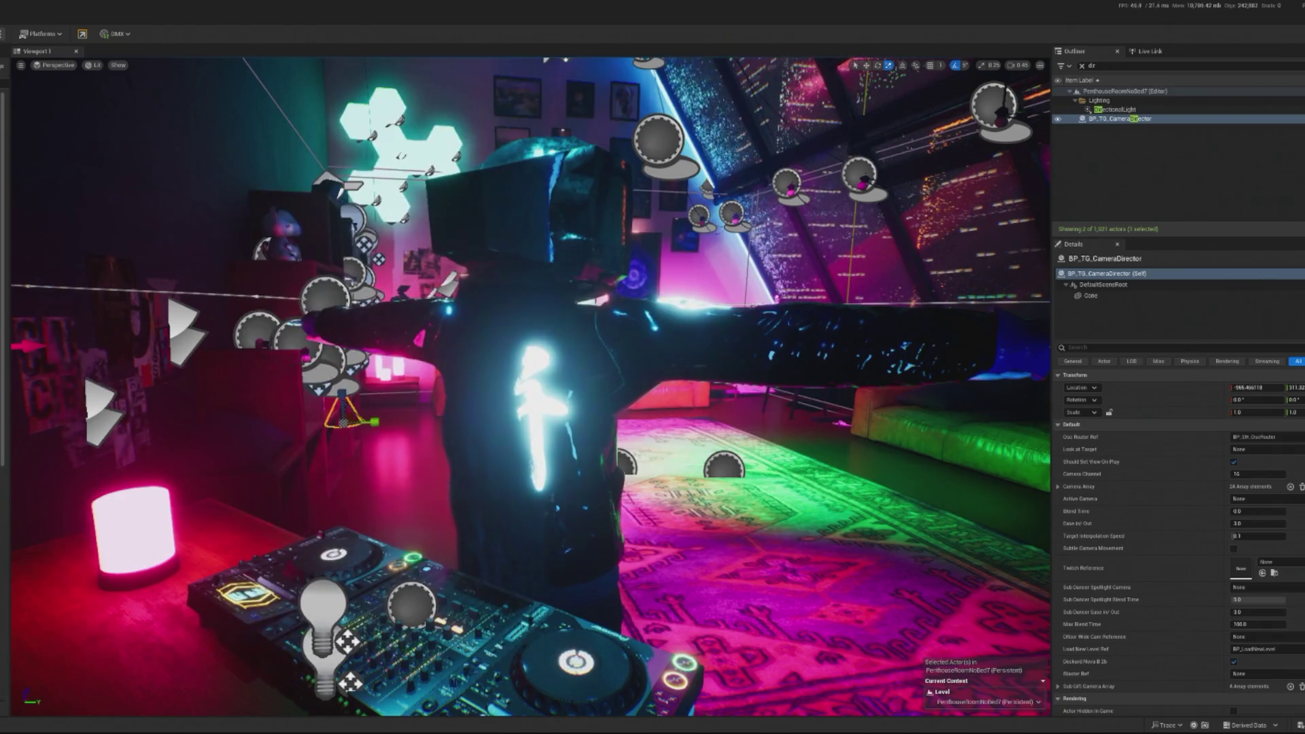
key("alt+p")
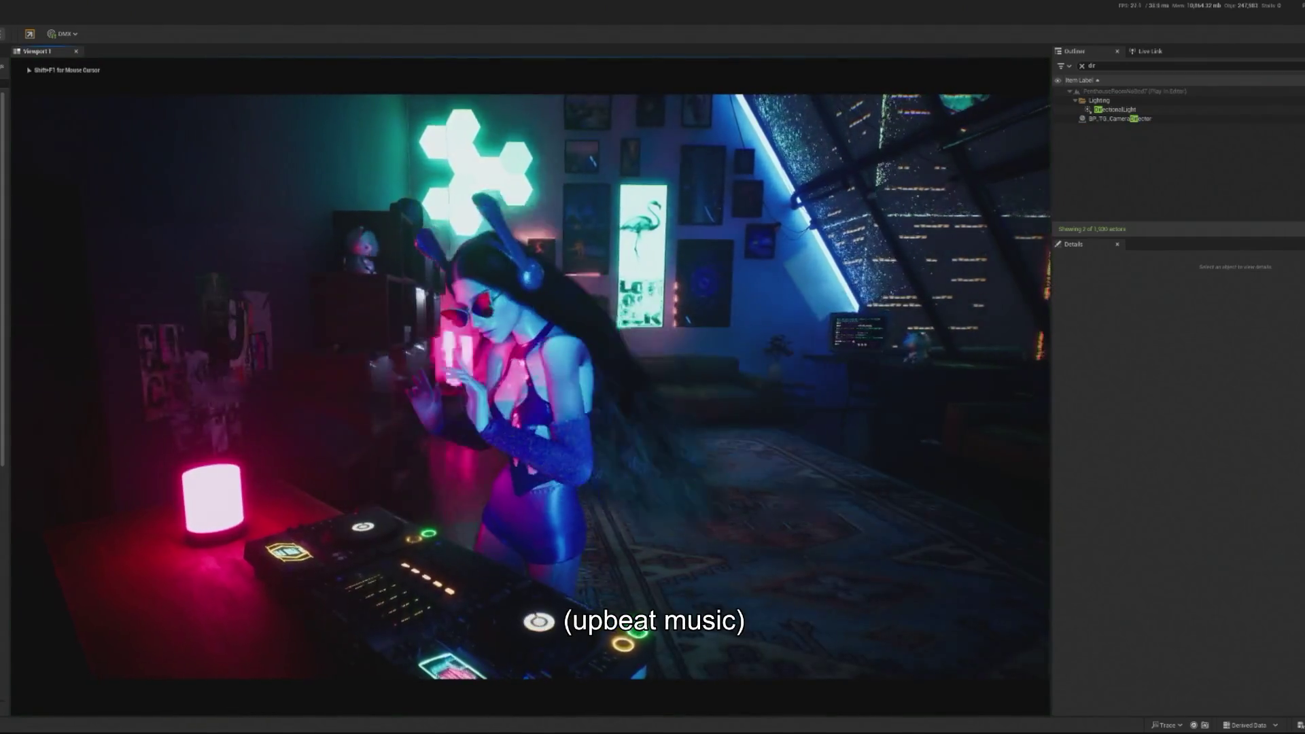
key("shift+F1")
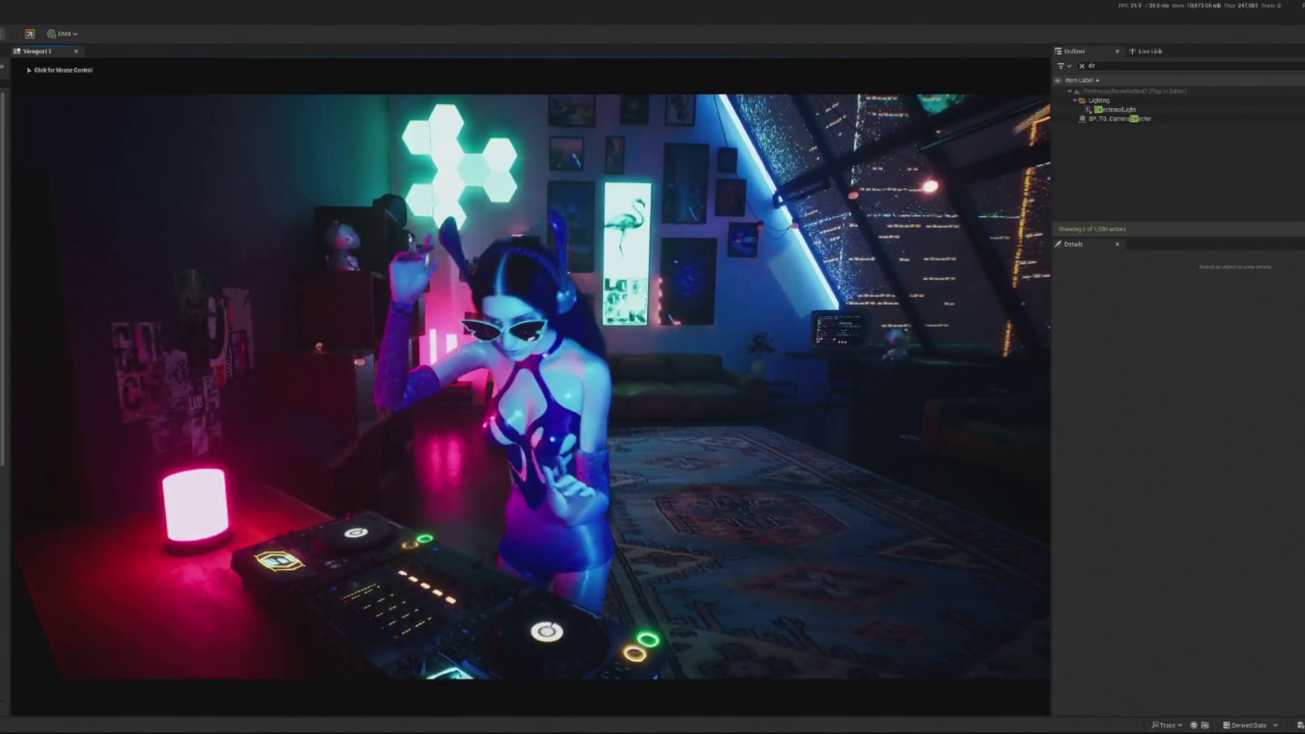
left_click(530, 381)
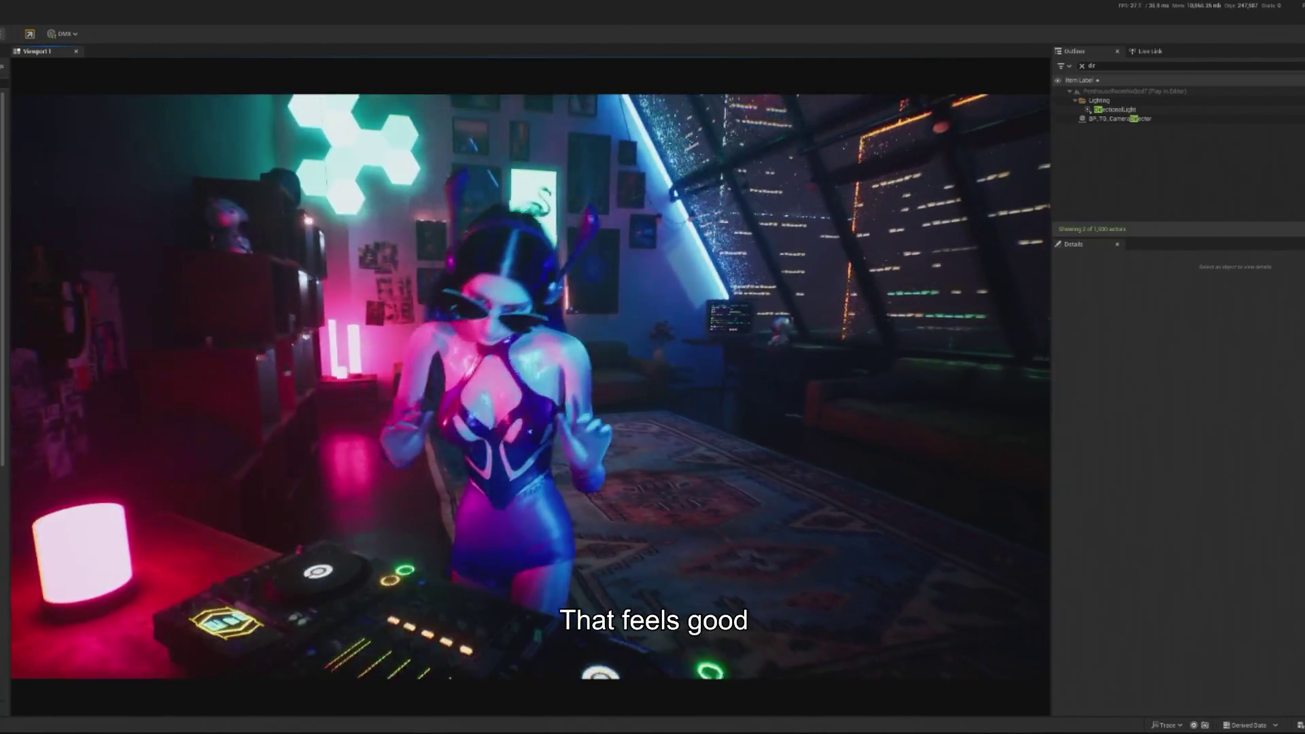
key("shift+F1")
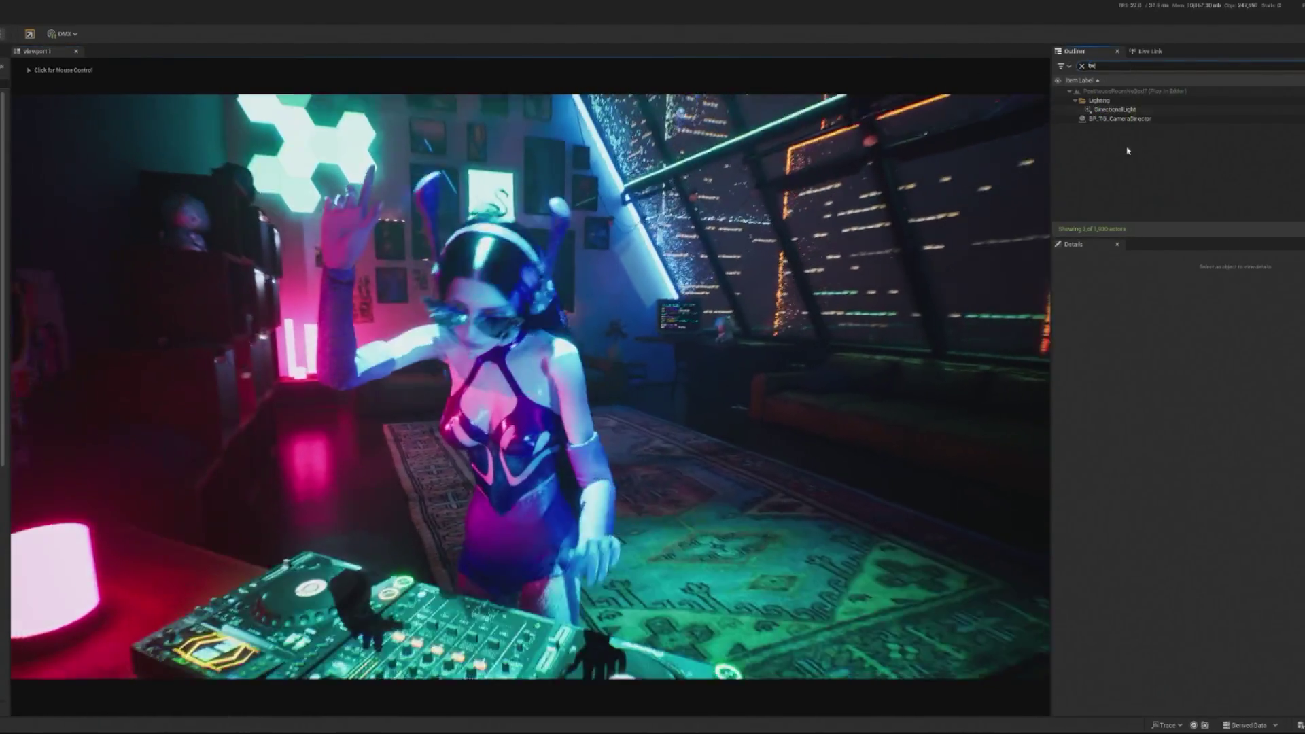
left_click(1139, 101)
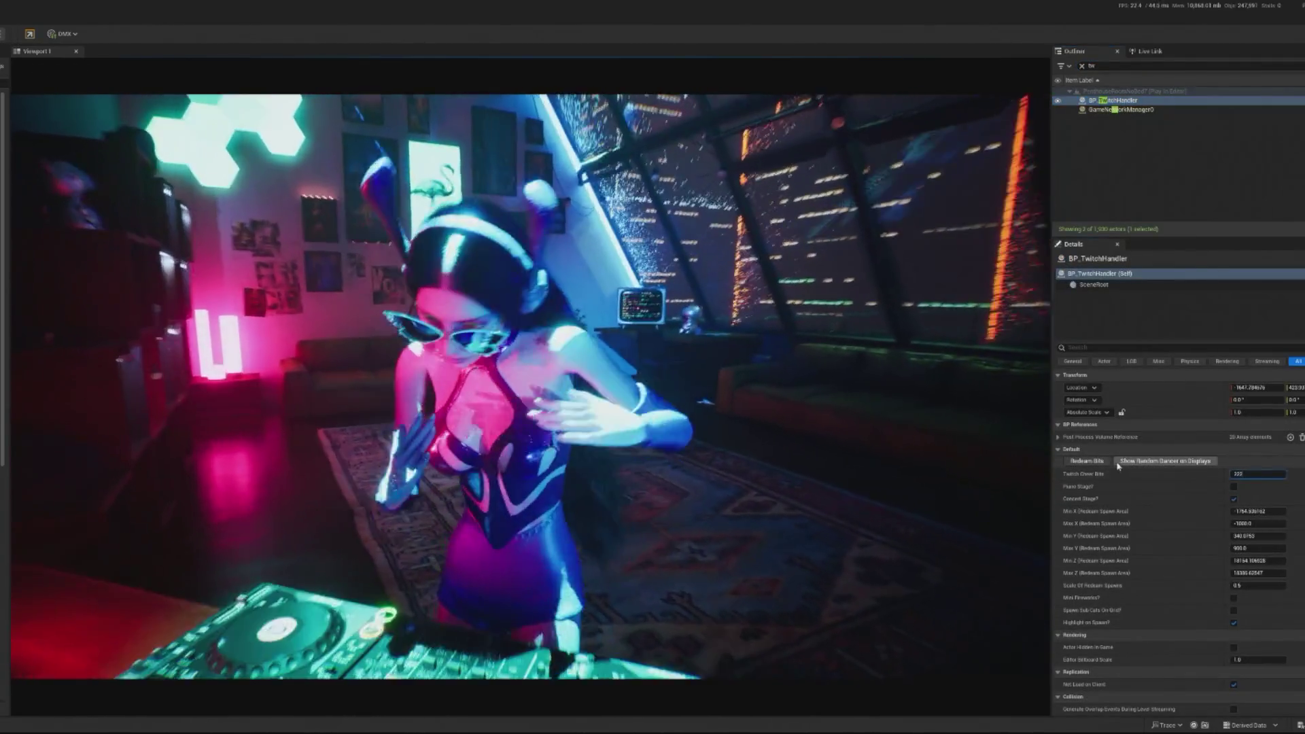
- Fire a test Redeem Bits cheer, watch the noir pulse play, then stop the play-test
left_click(1106, 467)
left_click(816, 475)
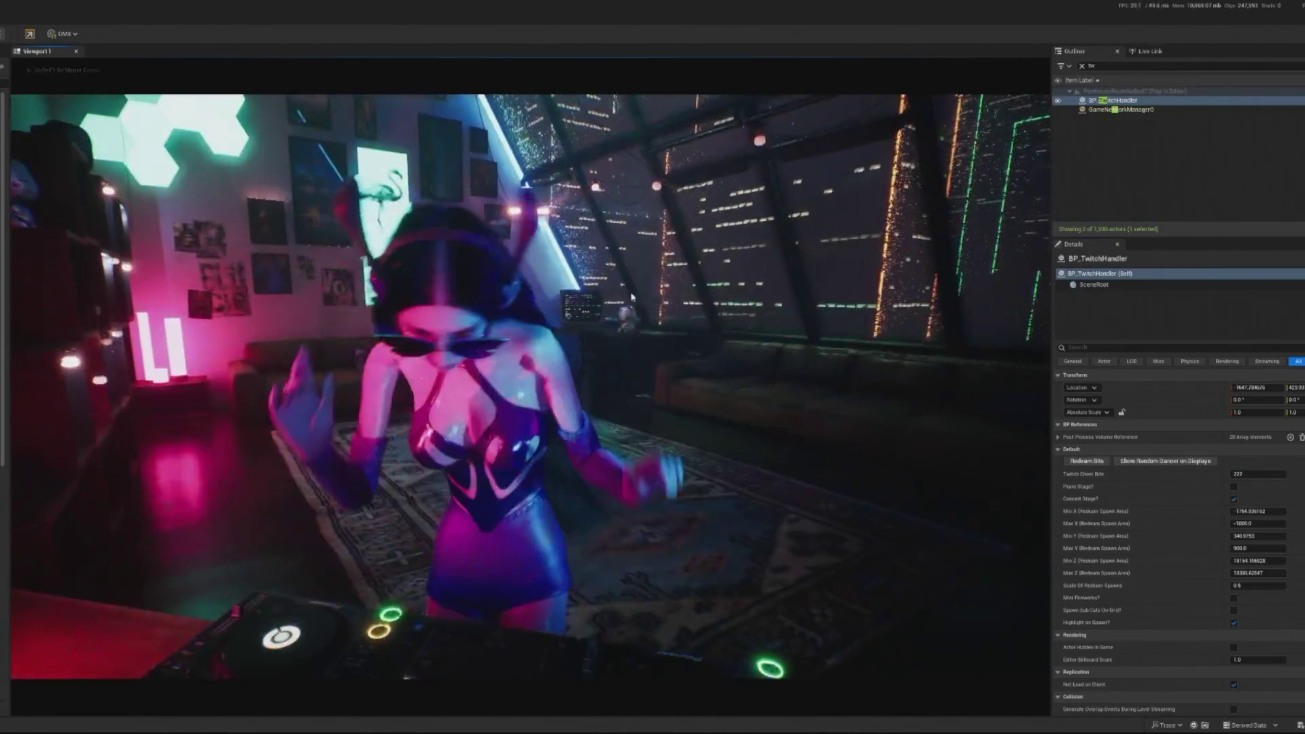
key("shift+F1")
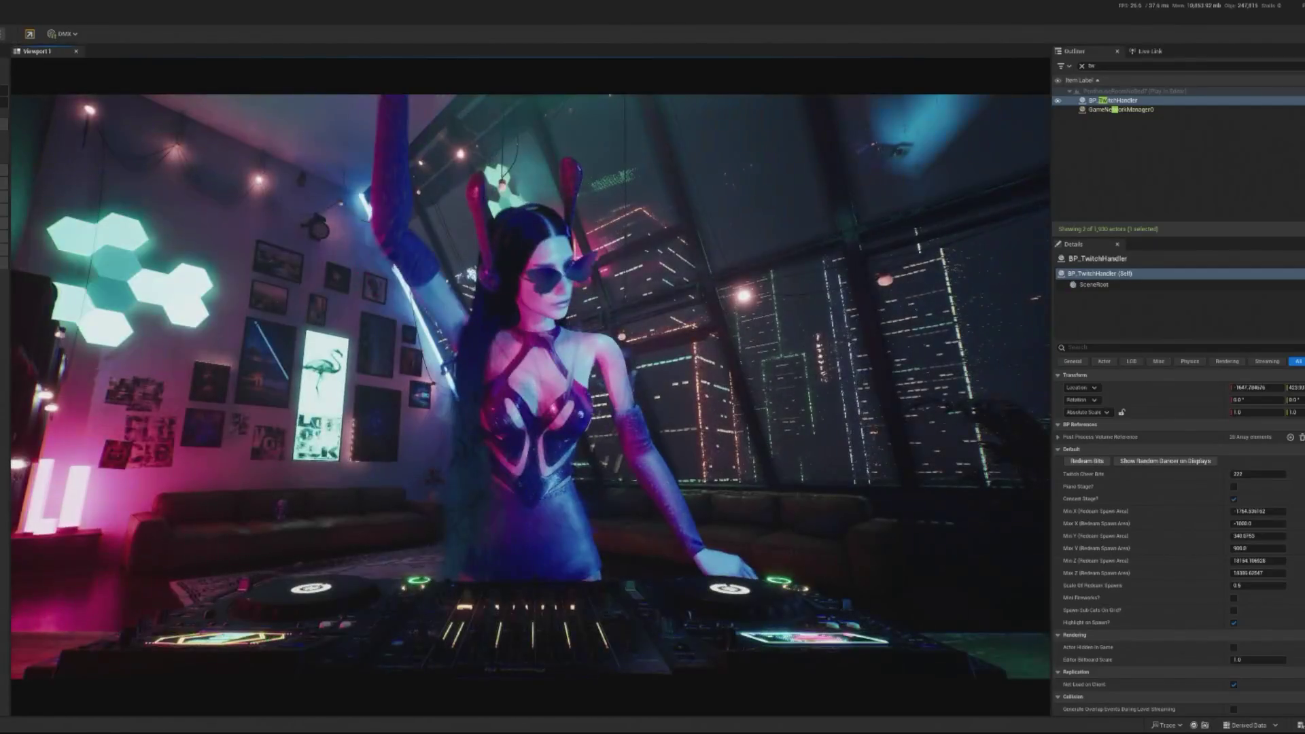
key("Escape")
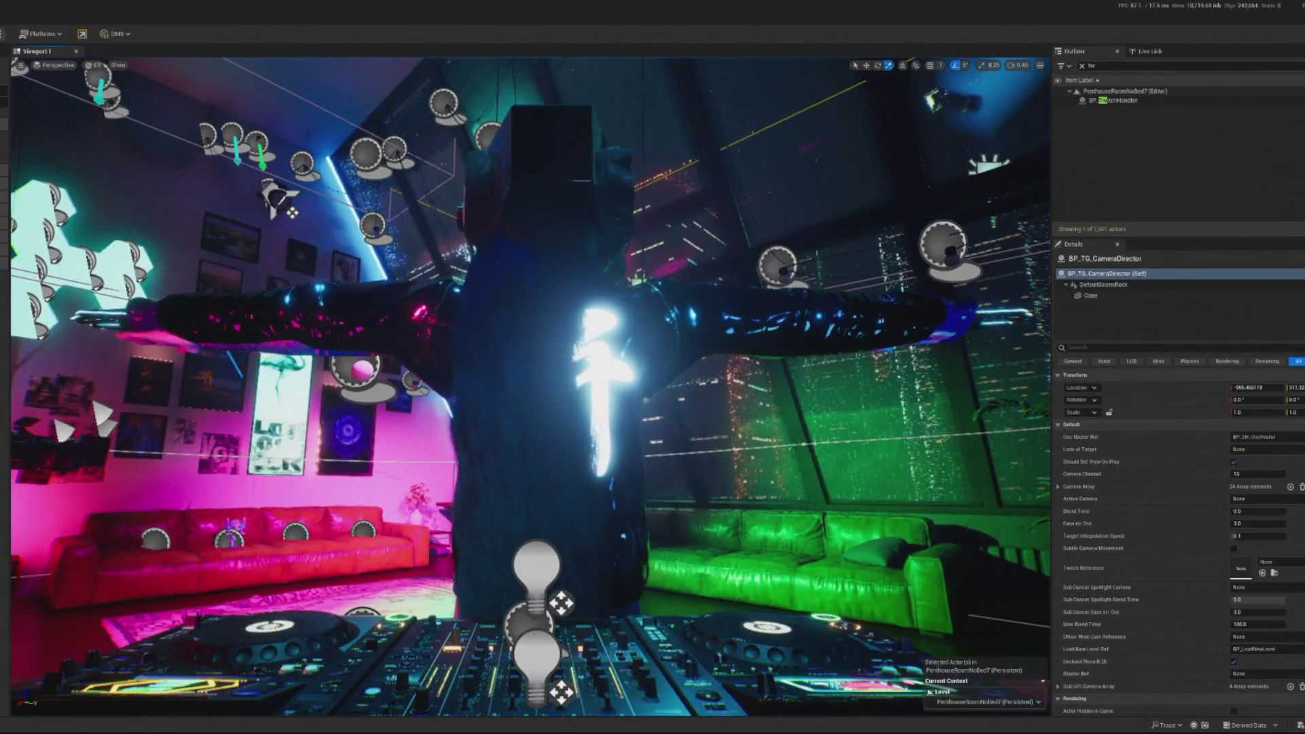
- Search the Outliner for 'dr' and open BP_TG_CameraDirector's EventGraph
left_click(1101, 66)
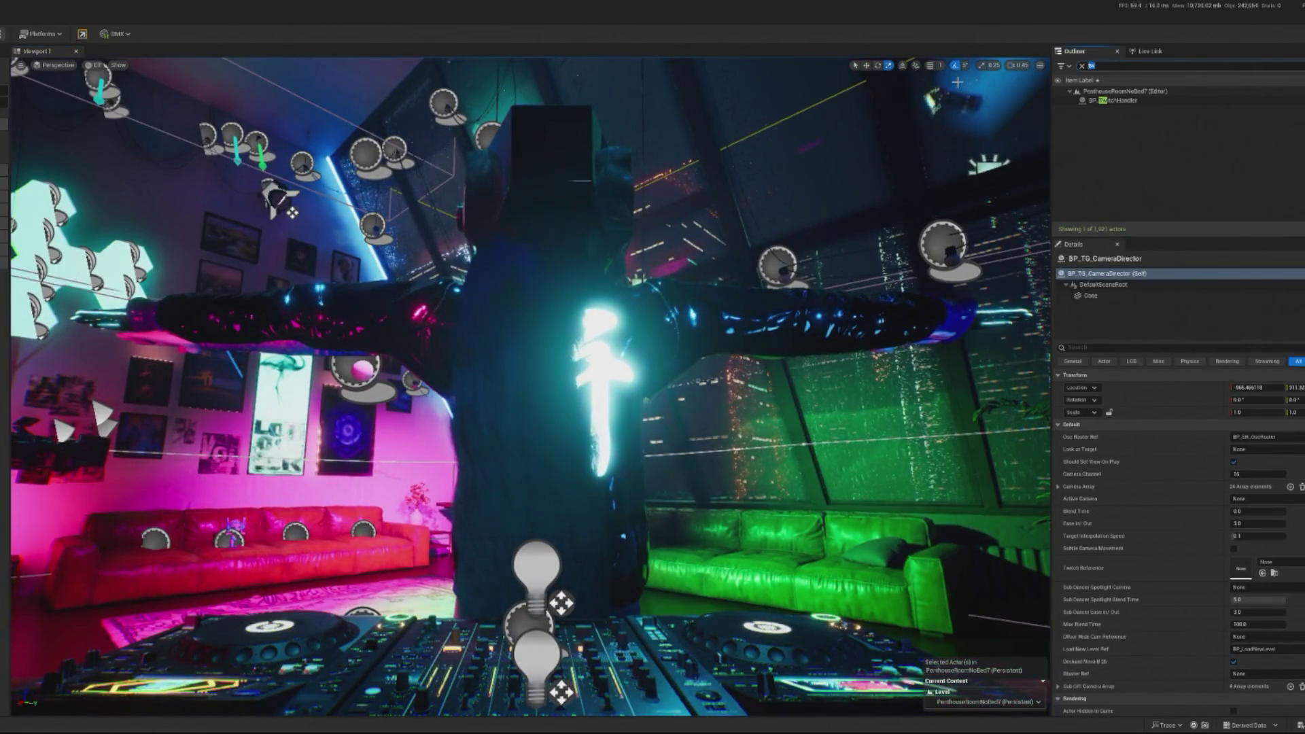
key("Escape")
type("dr")
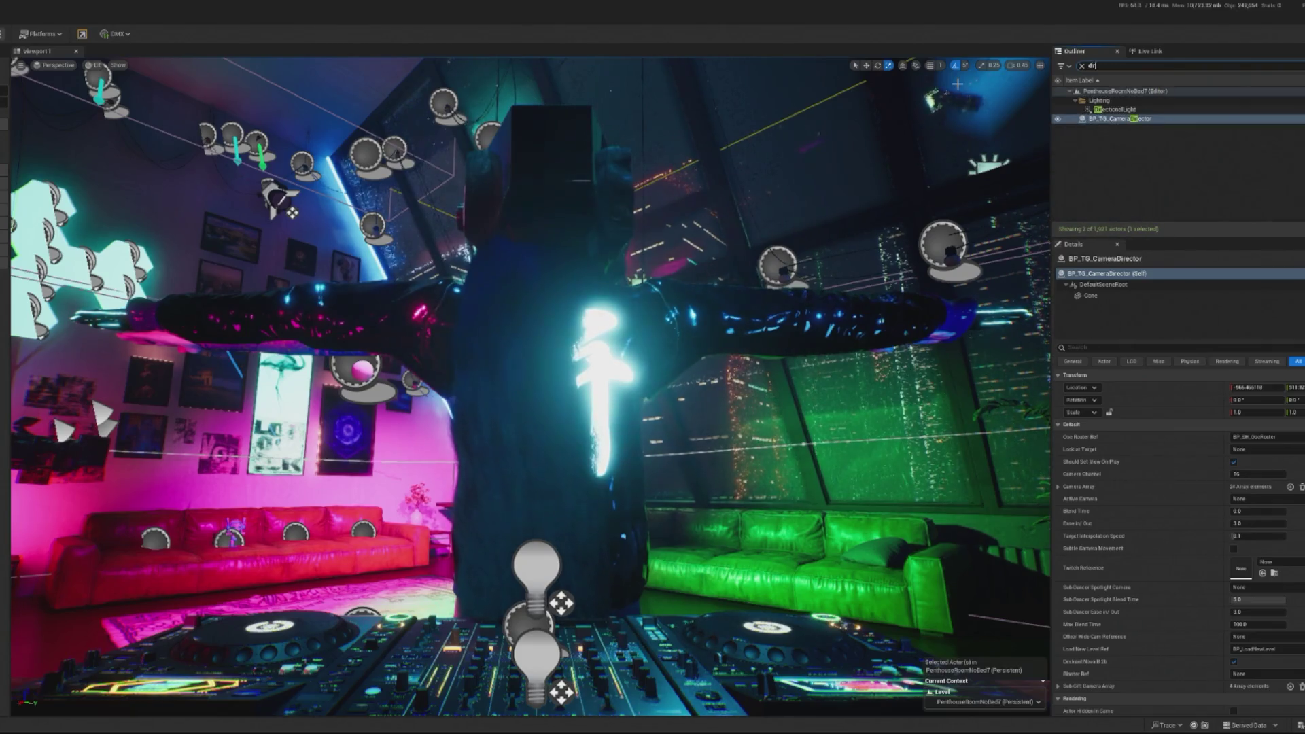
left_click(1115, 109)
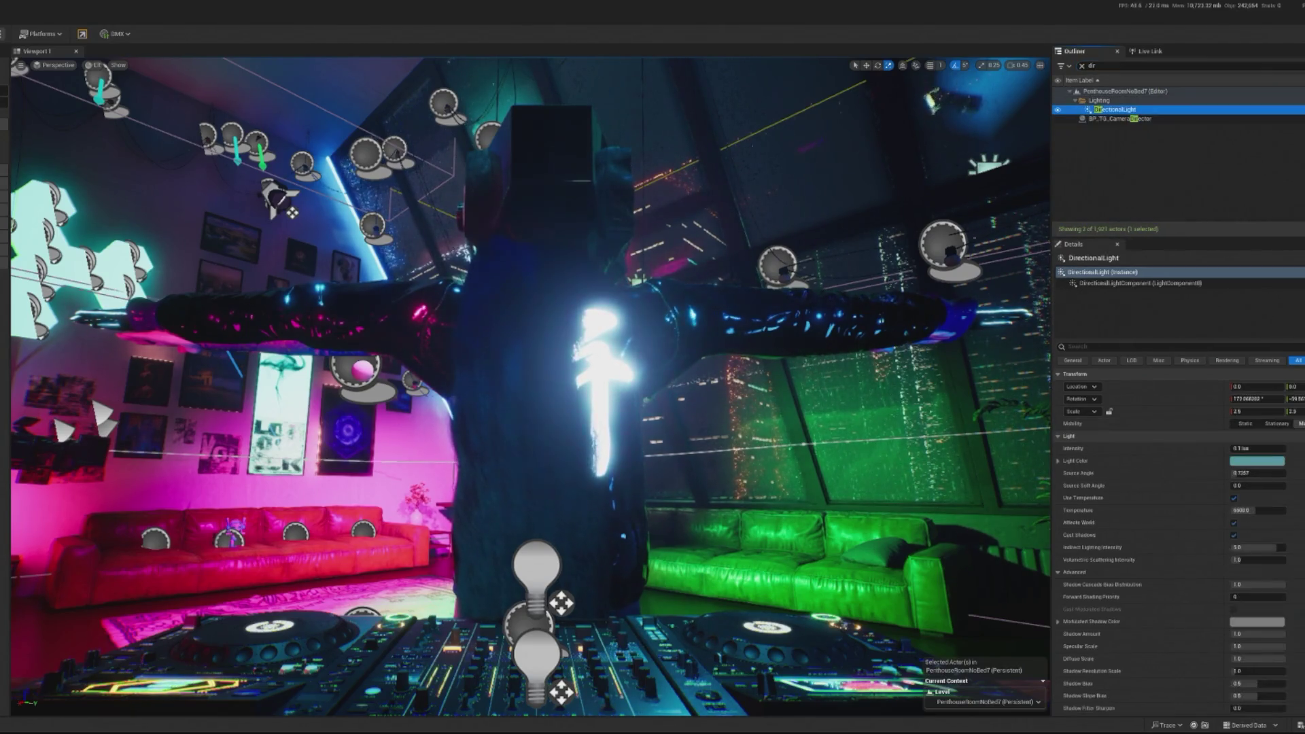
key("alt+Tab")
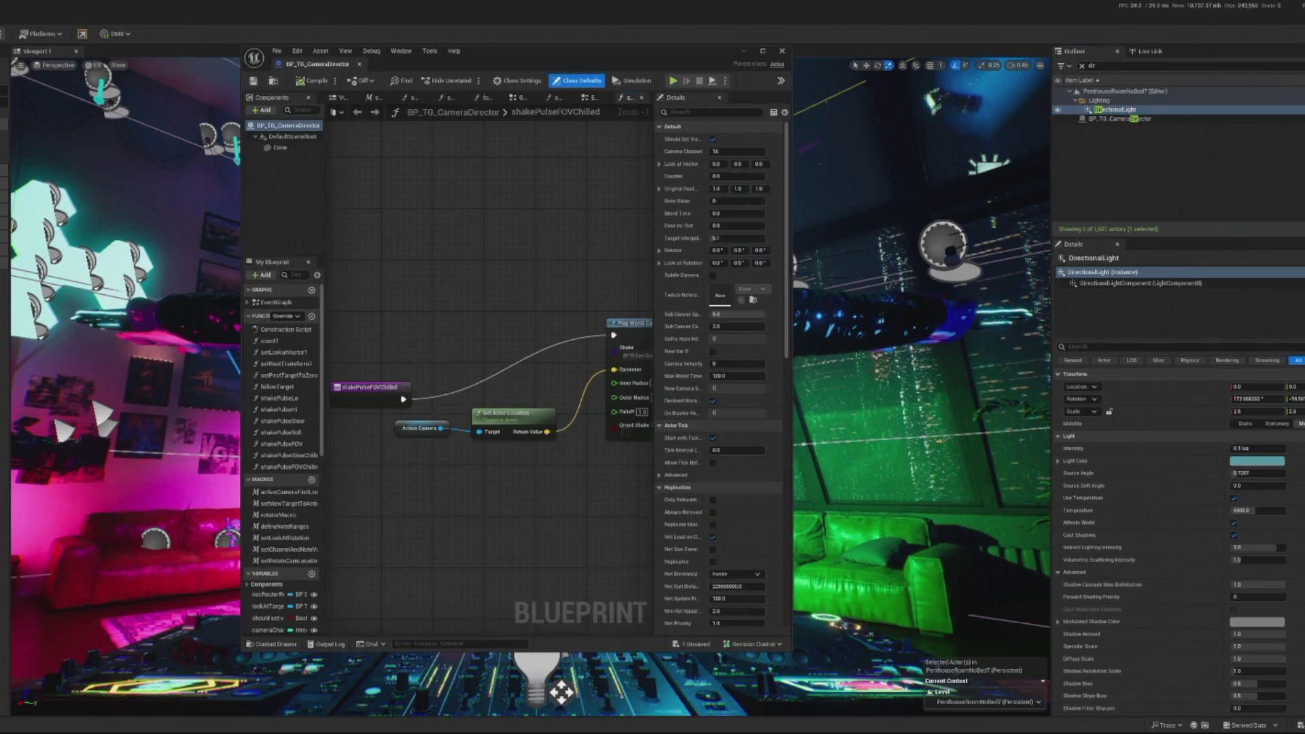
left_click_drag(394, 378, 327, 356)
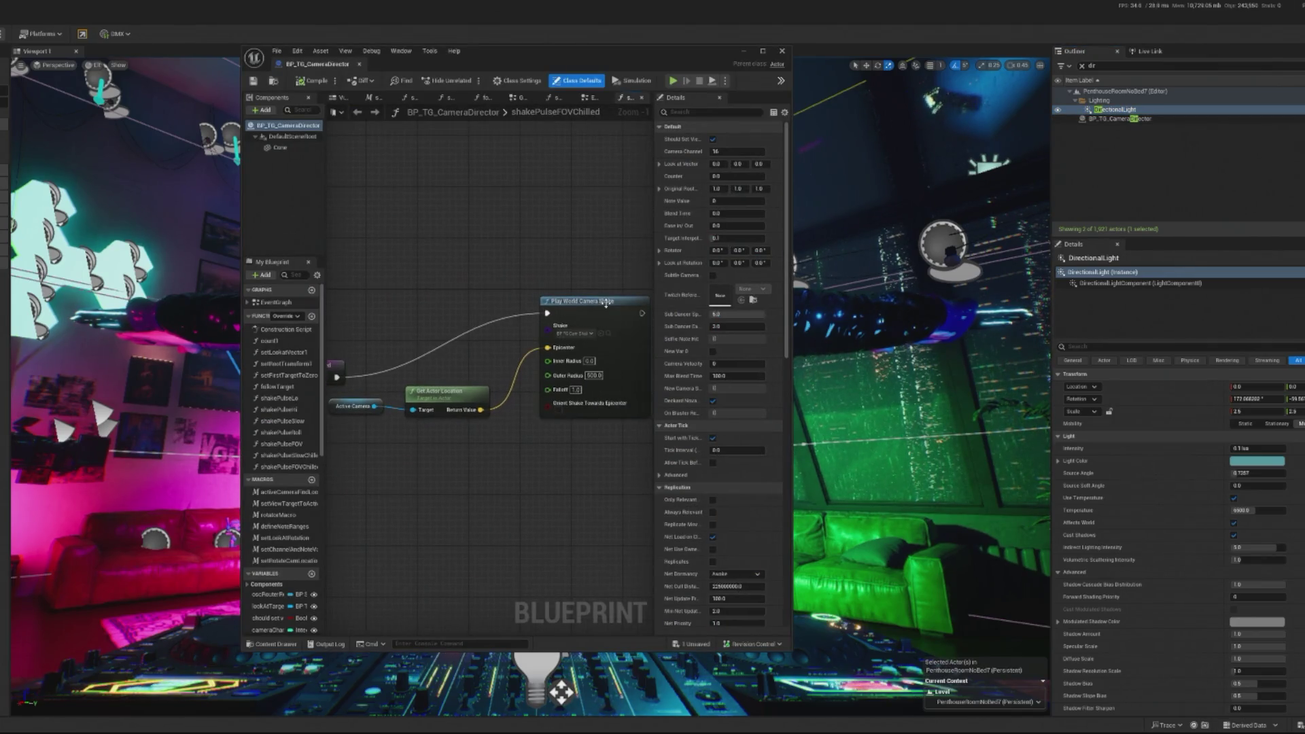
double_click(275, 302)
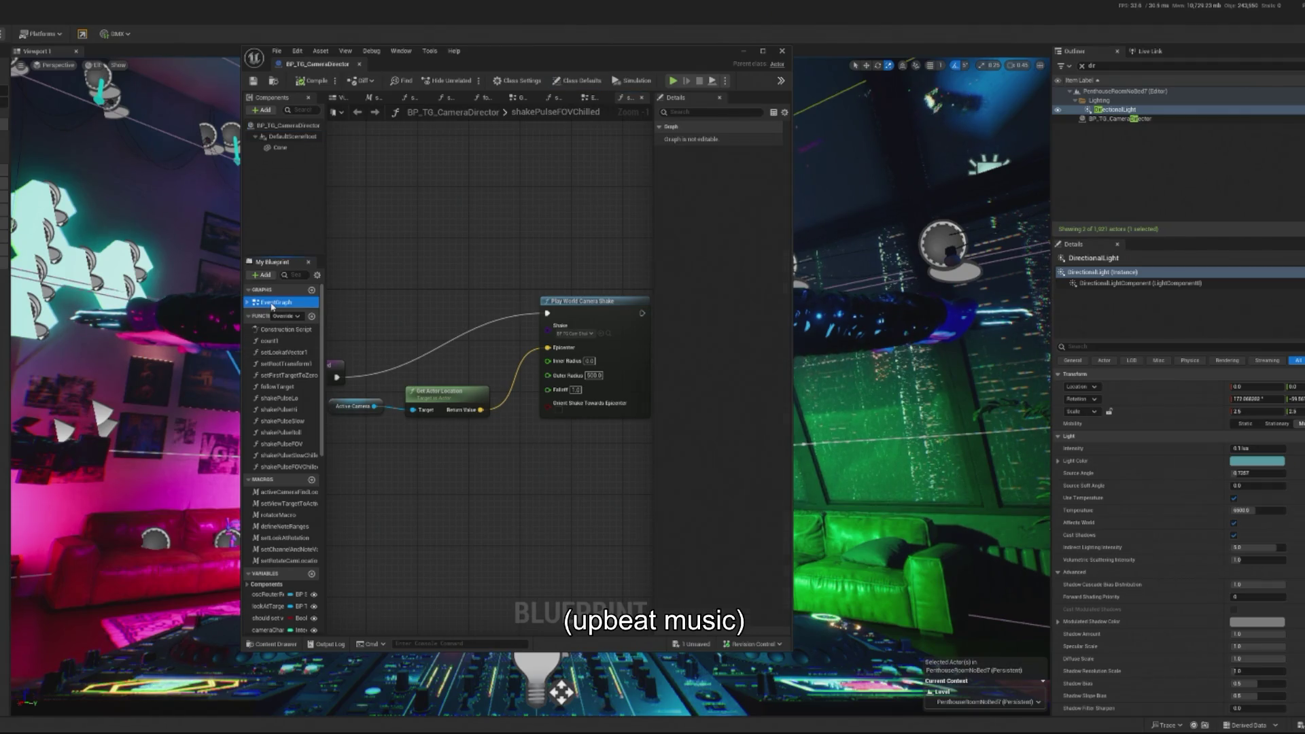
- Chain Shake Pulse Slow Chilled after Shake Pulse FOVChilled's exec output and compile the Blueprint
scroll(476, 381, "up", 4)
scroll(534, 423, "up", 3)
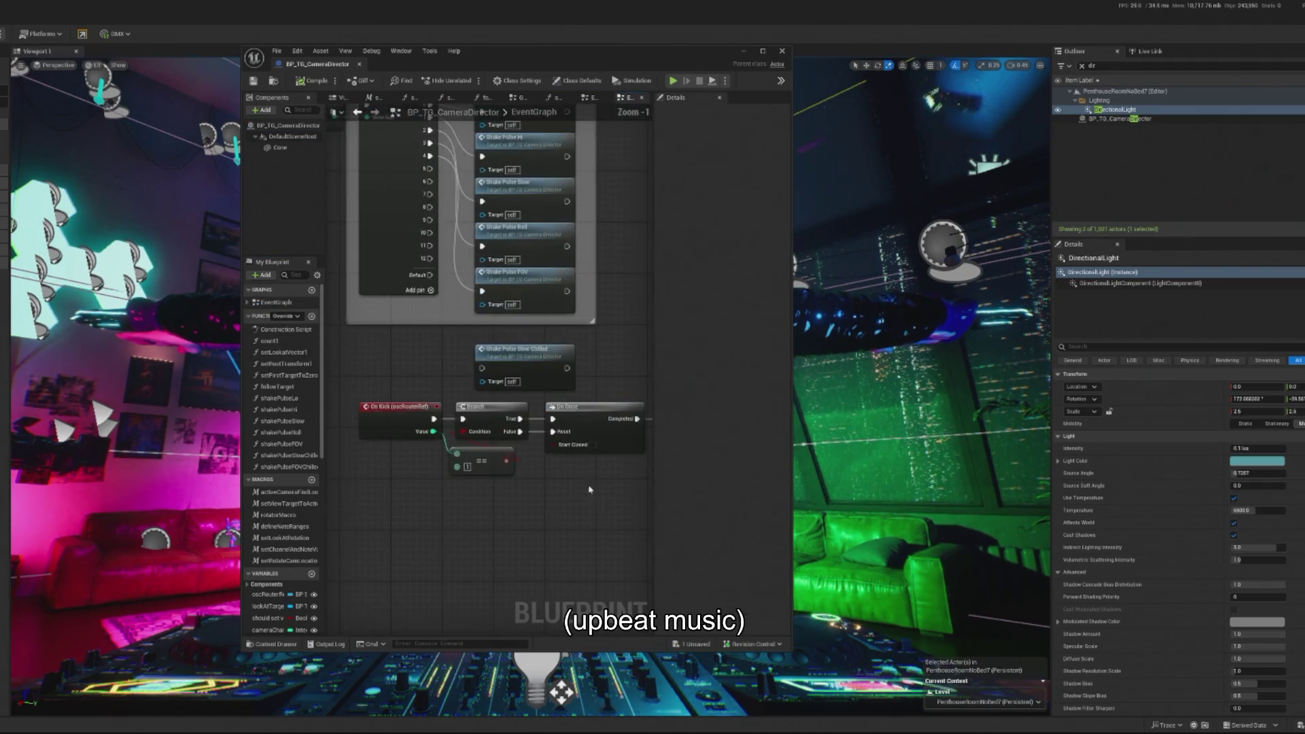
left_click_drag(483, 371, 455, 350)
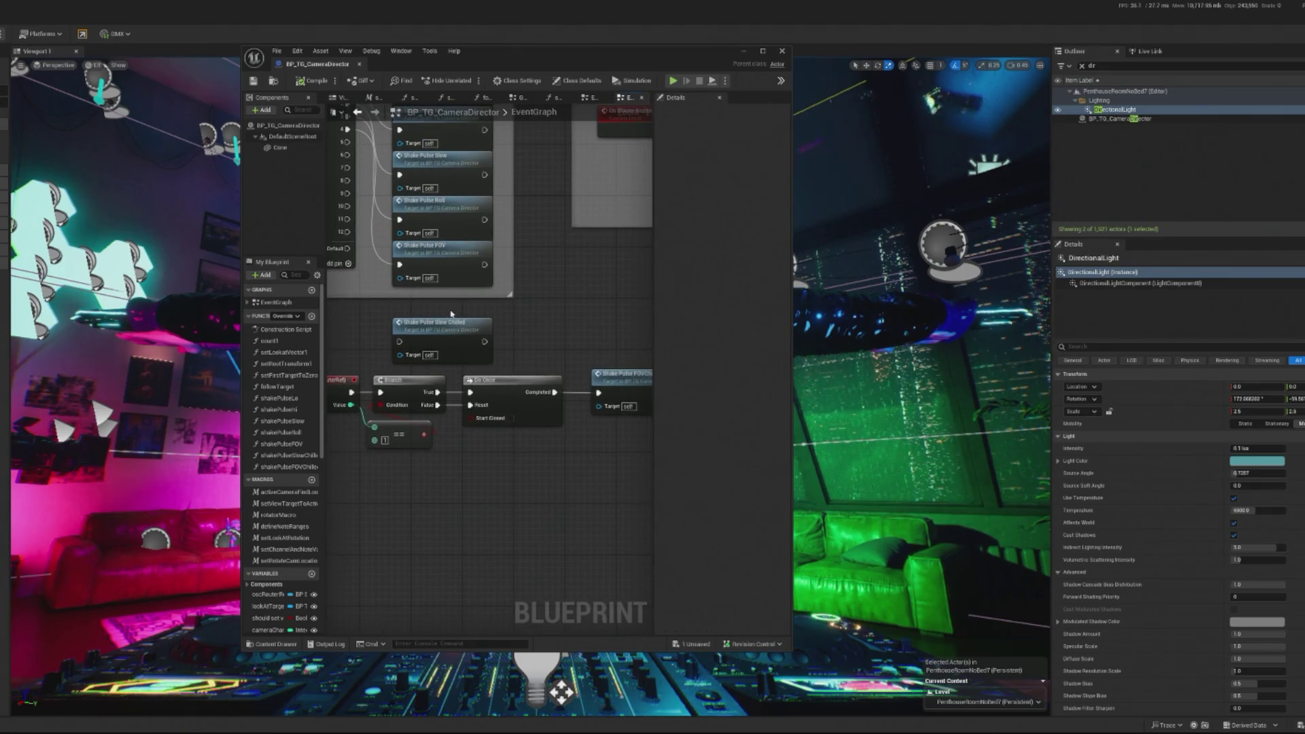
mouse_move(451, 332)
left_mouse_down()
mouse_move(474, 503)
mouse_move(624, 519)
left_mouse_up()
left_click_drag(547, 400, 464, 393)
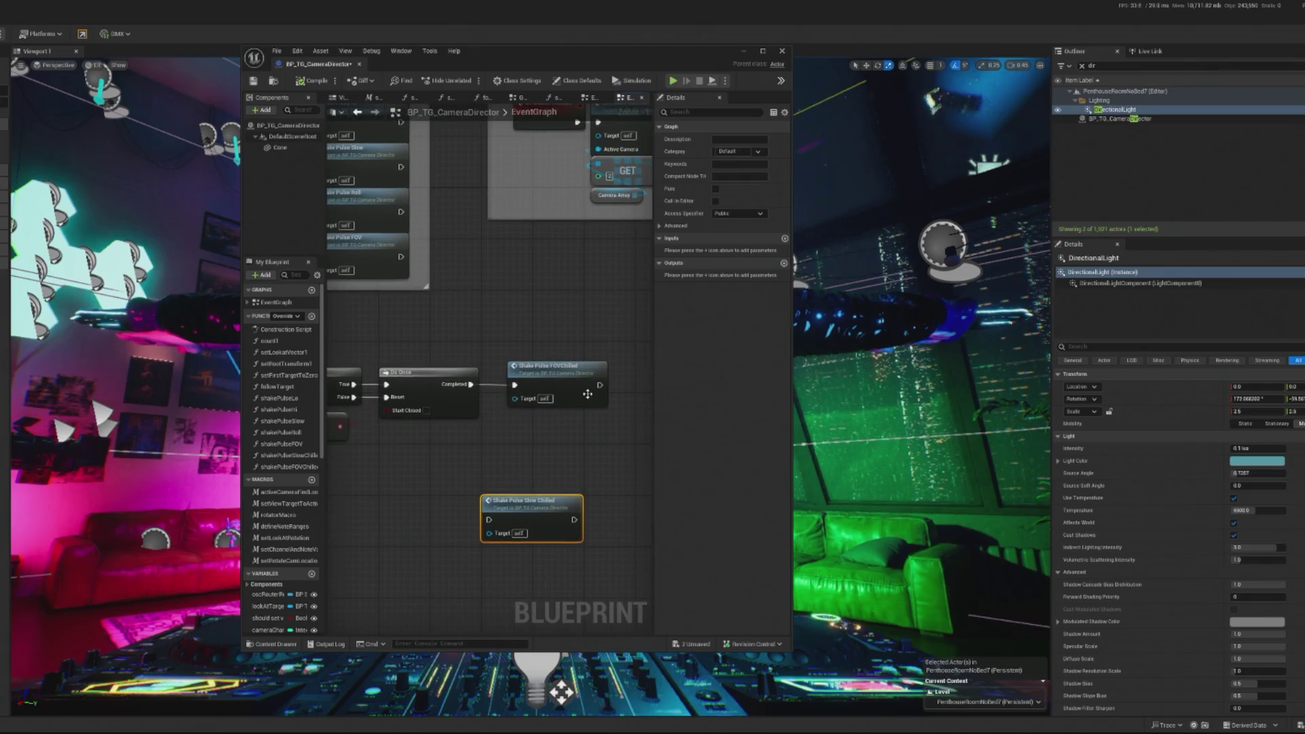
mouse_move(598, 385)
left_mouse_down()
mouse_move(496, 527)
mouse_move(488, 519)
left_mouse_up()
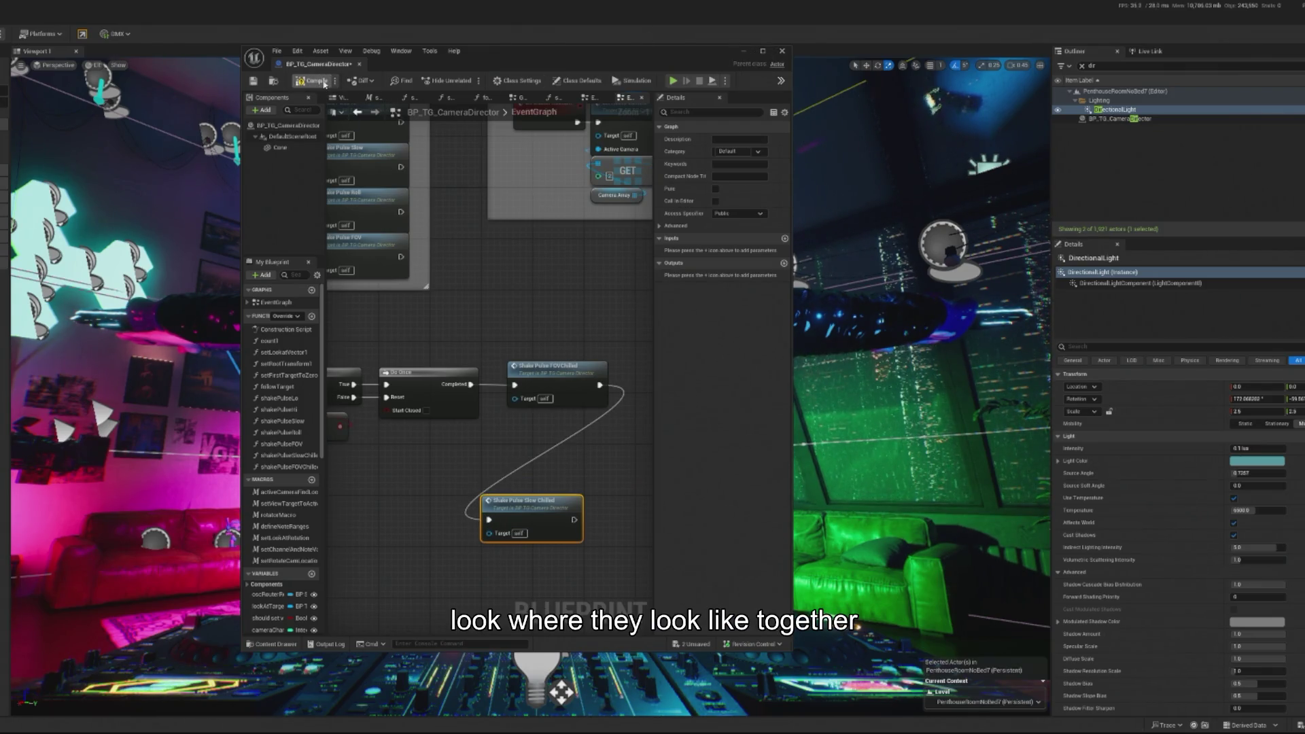
left_click(315, 81)
left_click(744, 51)
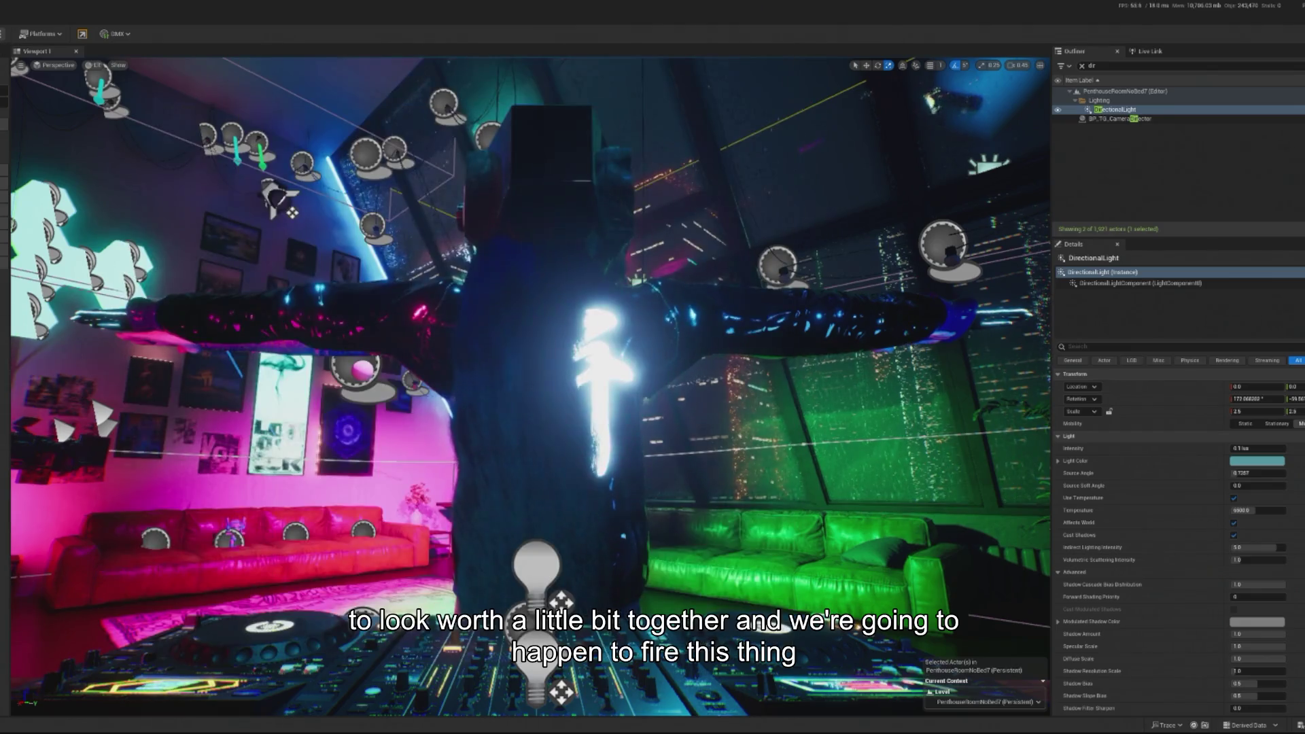
key("alt+p")
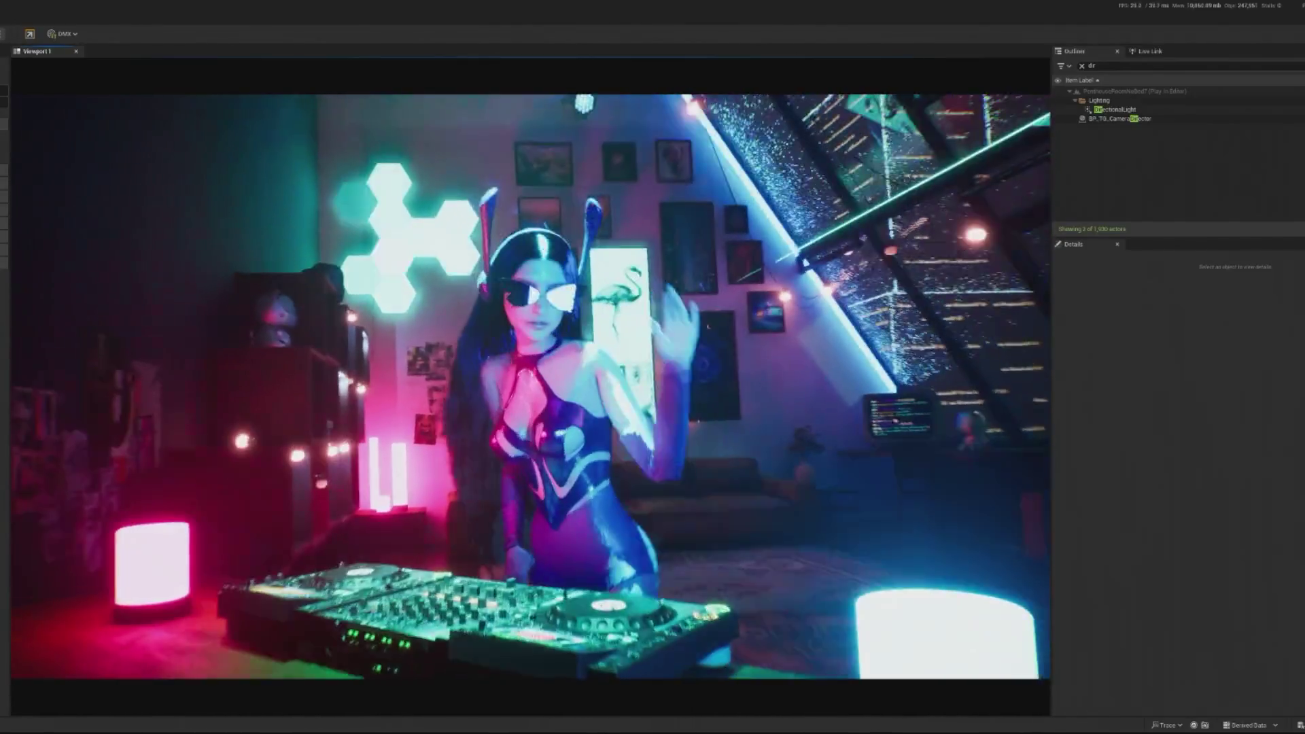
key("shift+F1")
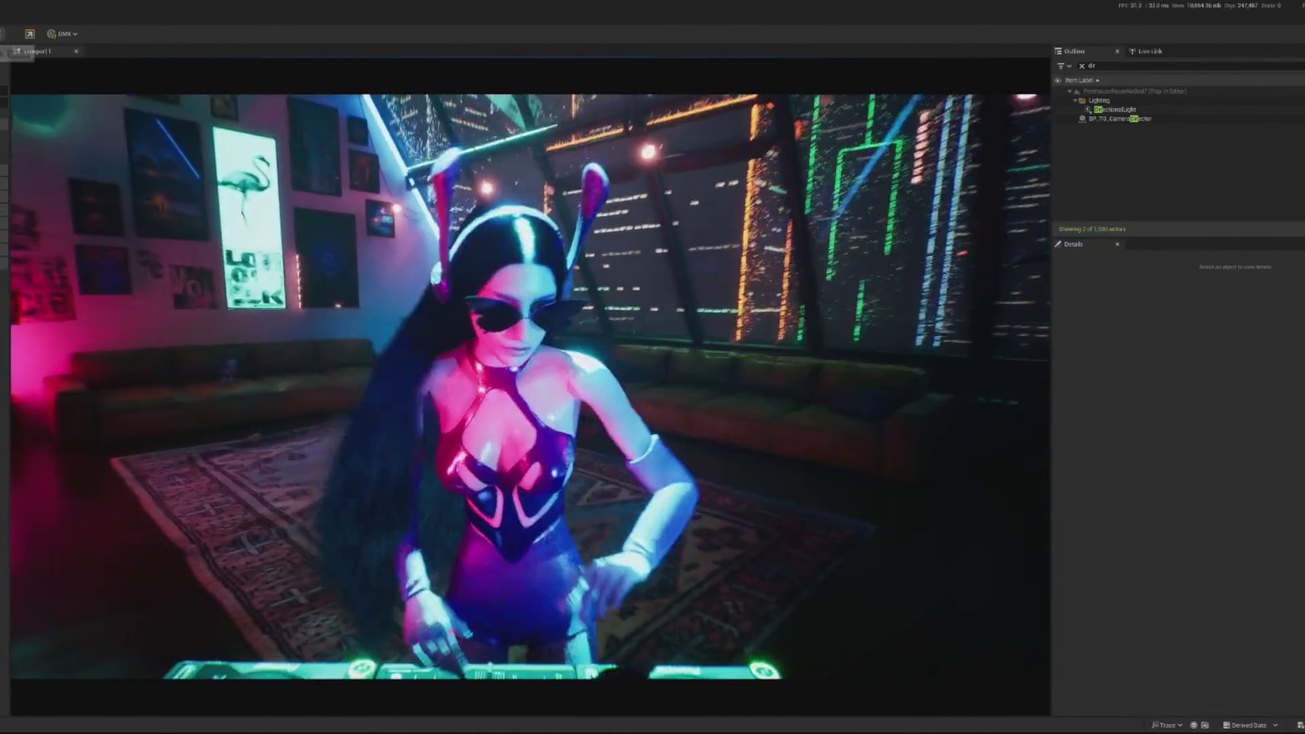
key("Escape")
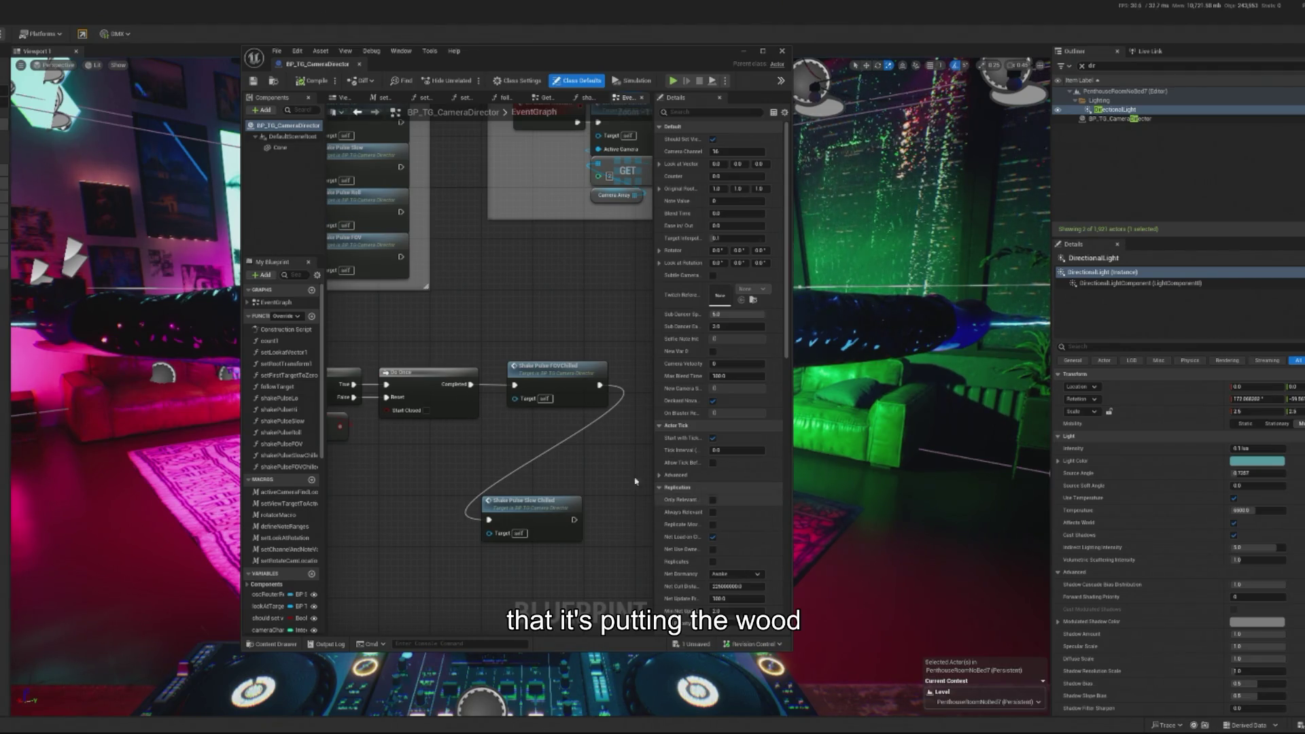
- Tuck Shake Pulse Slow Chilled directly under FOVChilled, minimize the Blueprint, and start another play-test
left_click_drag(515, 513, 534, 487)
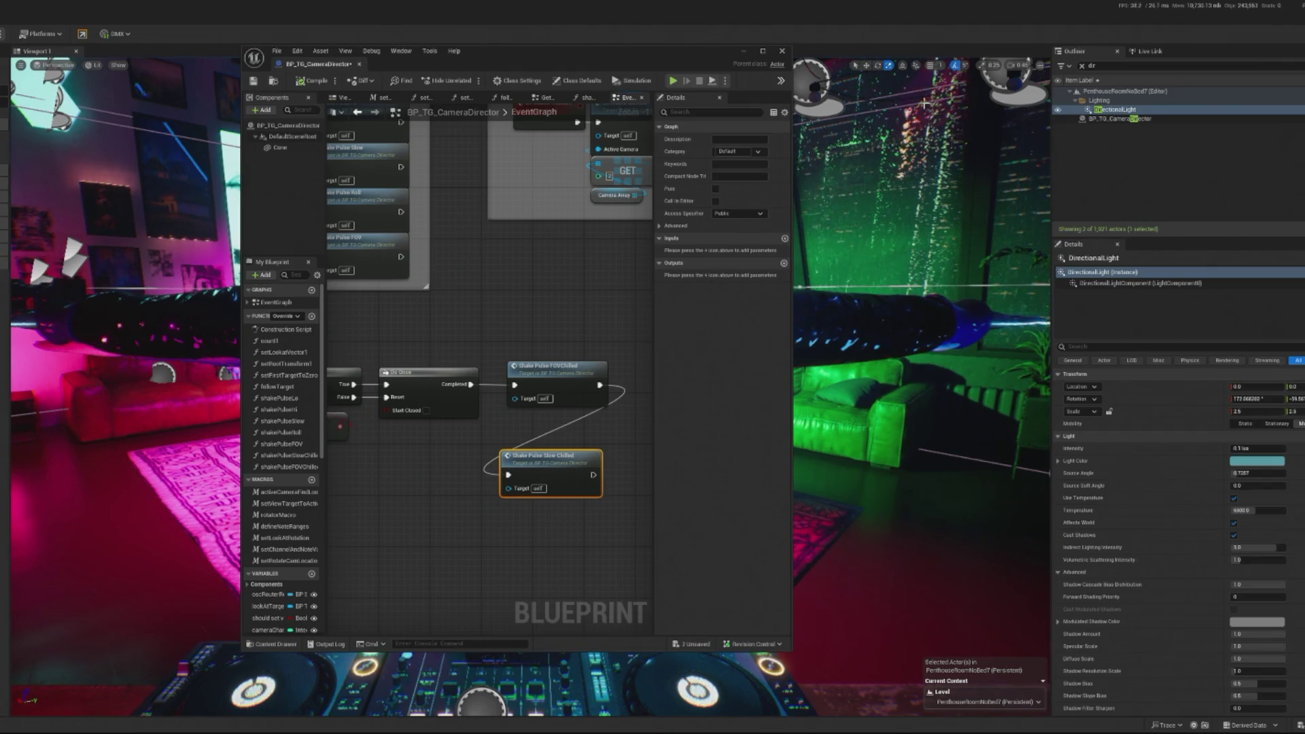
left_click(744, 53)
key("alt+p")
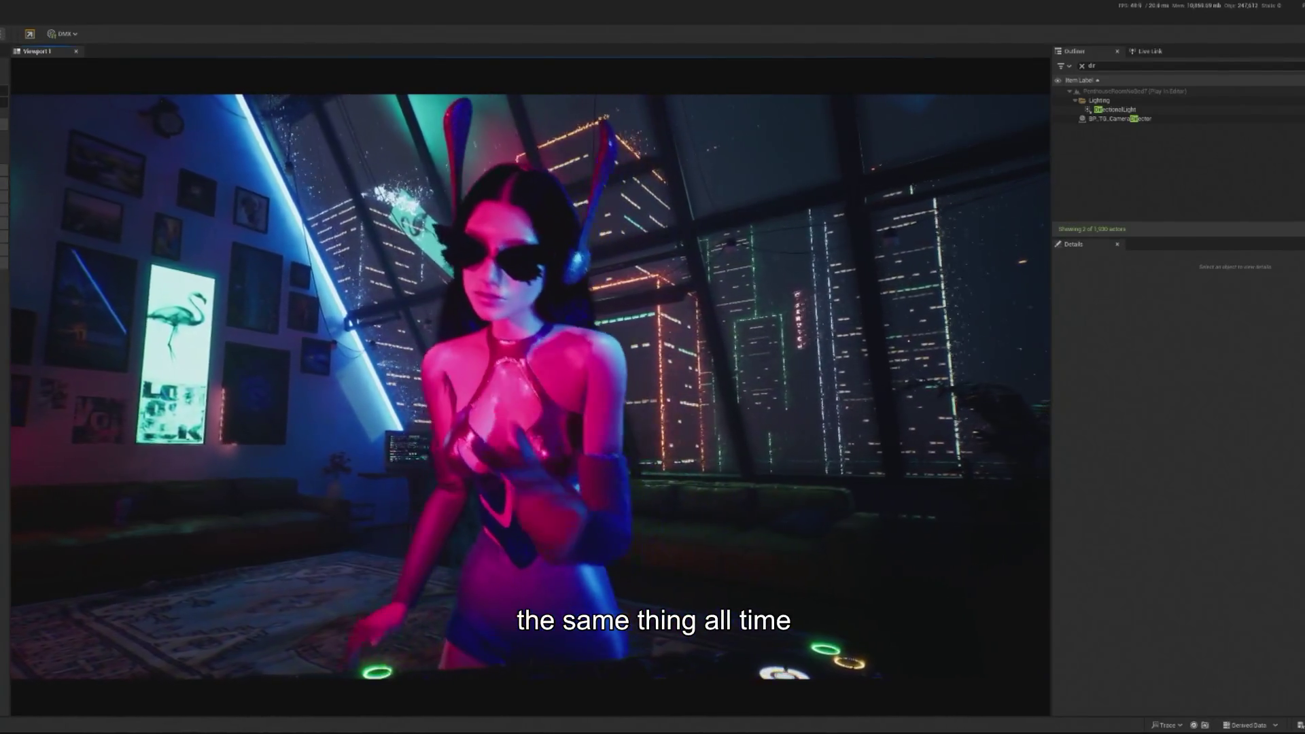
key("shift+F1")
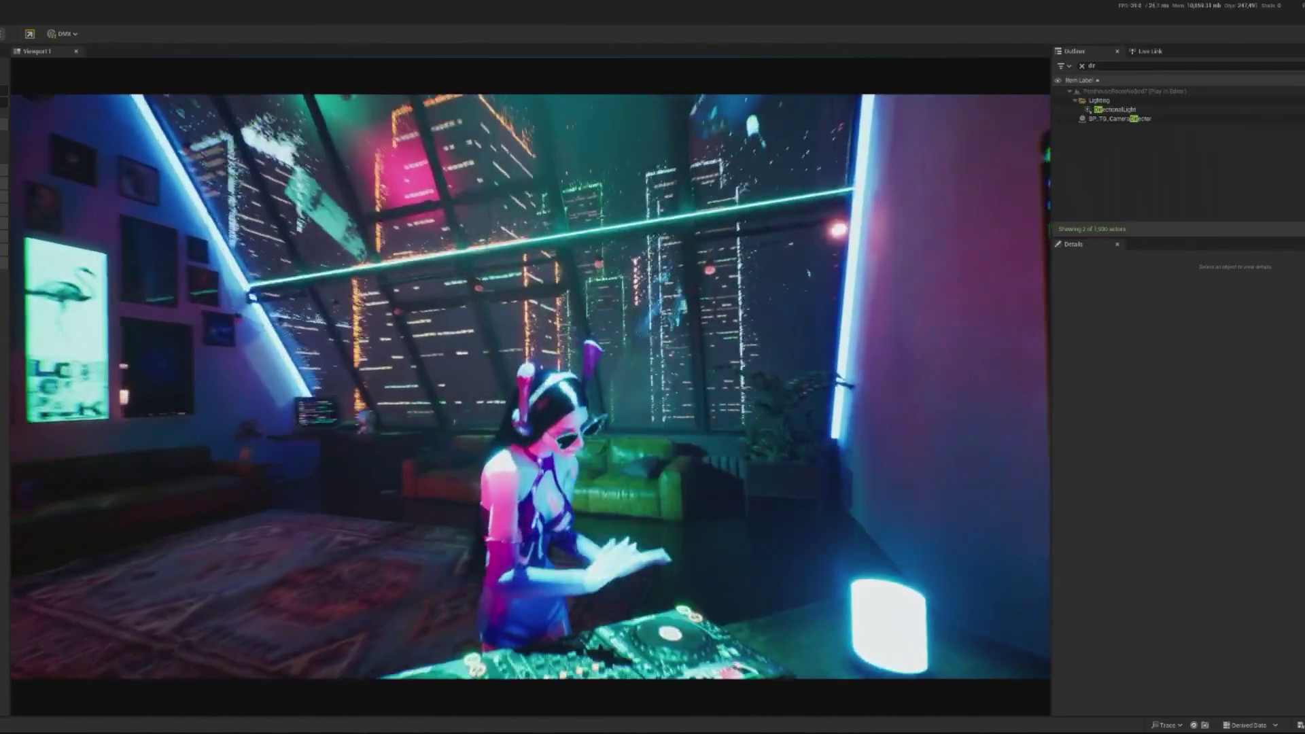
key("Escape")
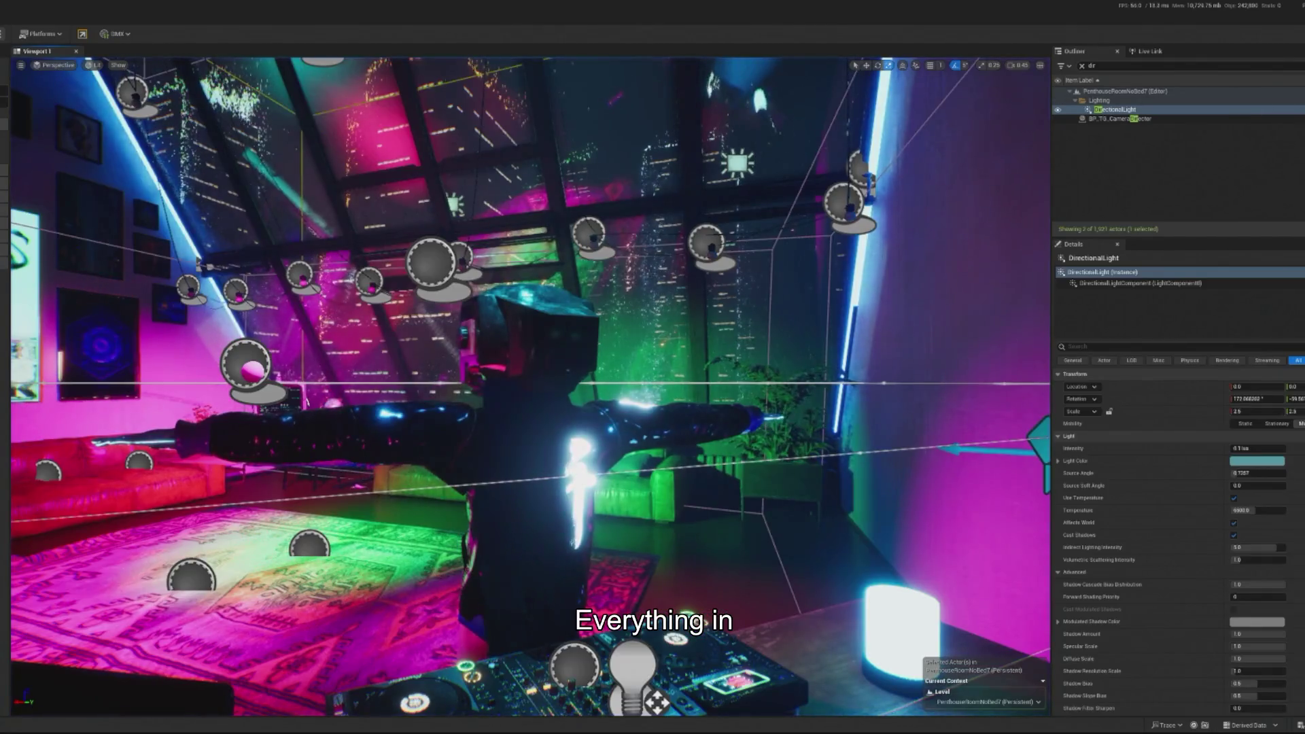
key("Escape")
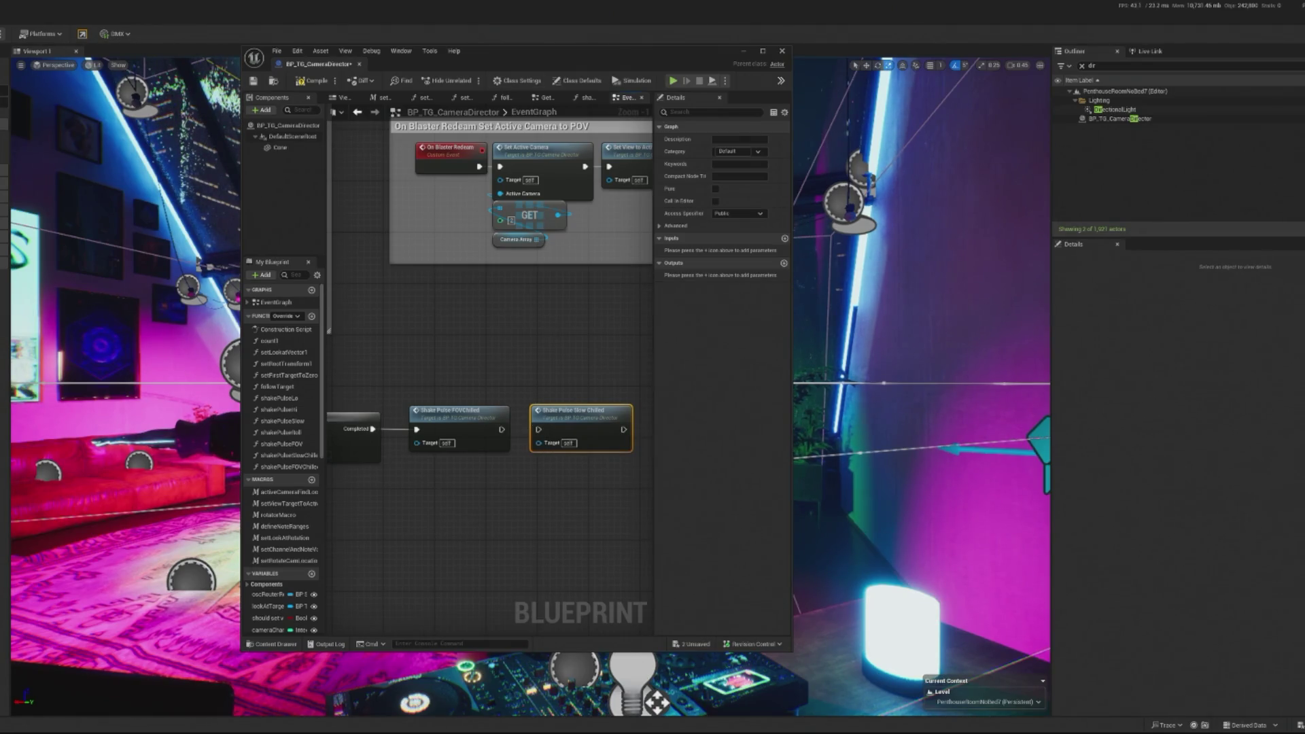
key("alt+p")
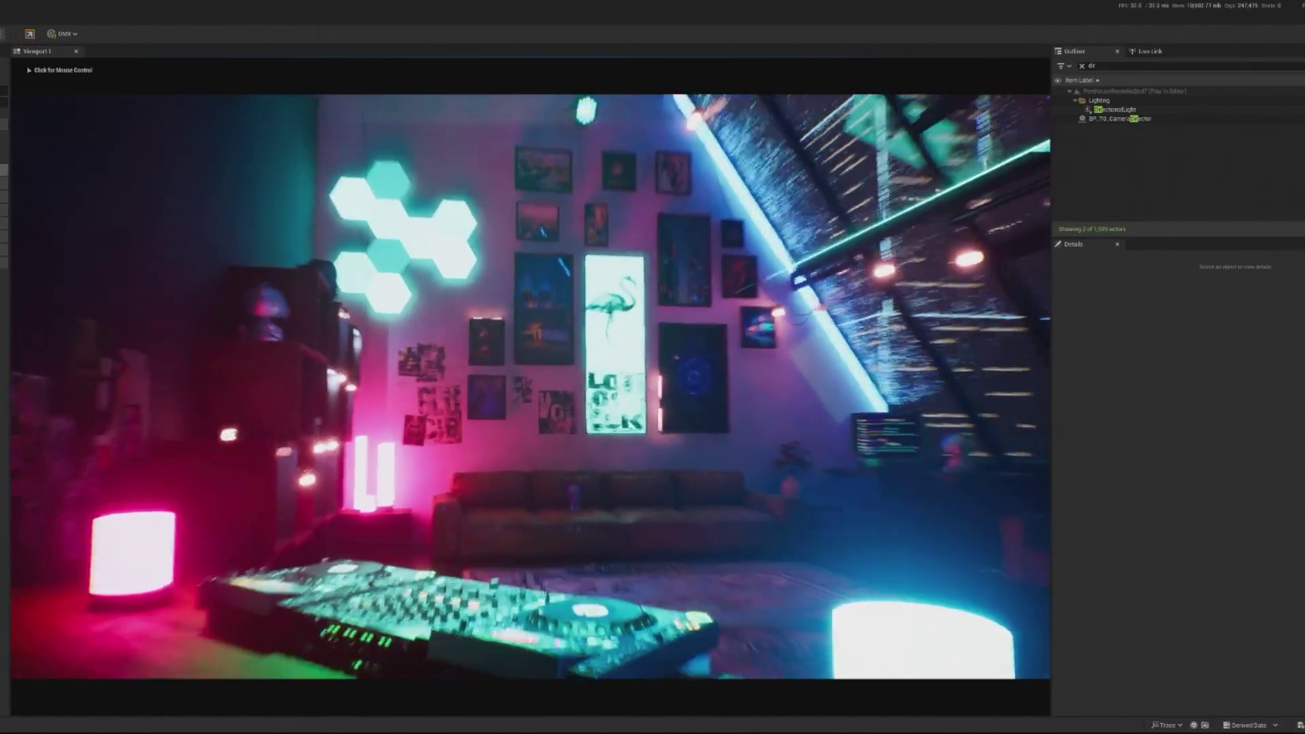
left_click(530, 387)
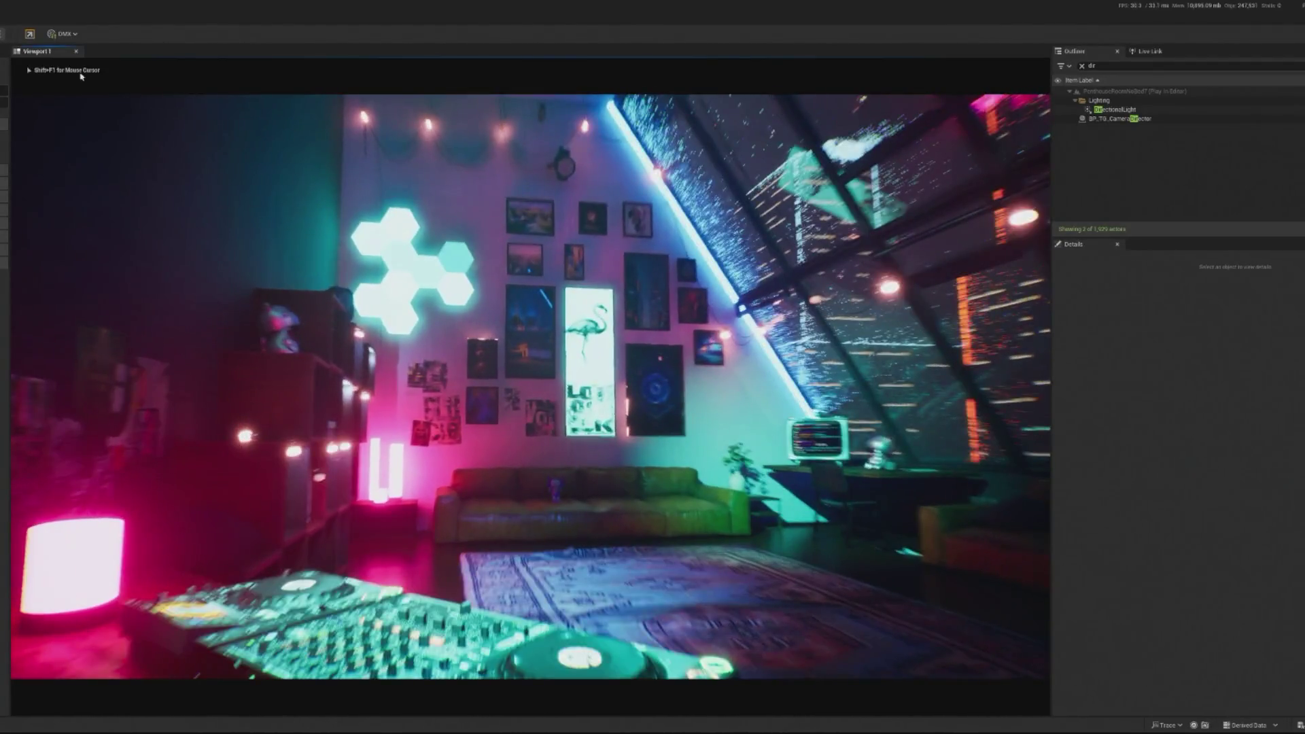
key("Escape")
left_click(1121, 118)
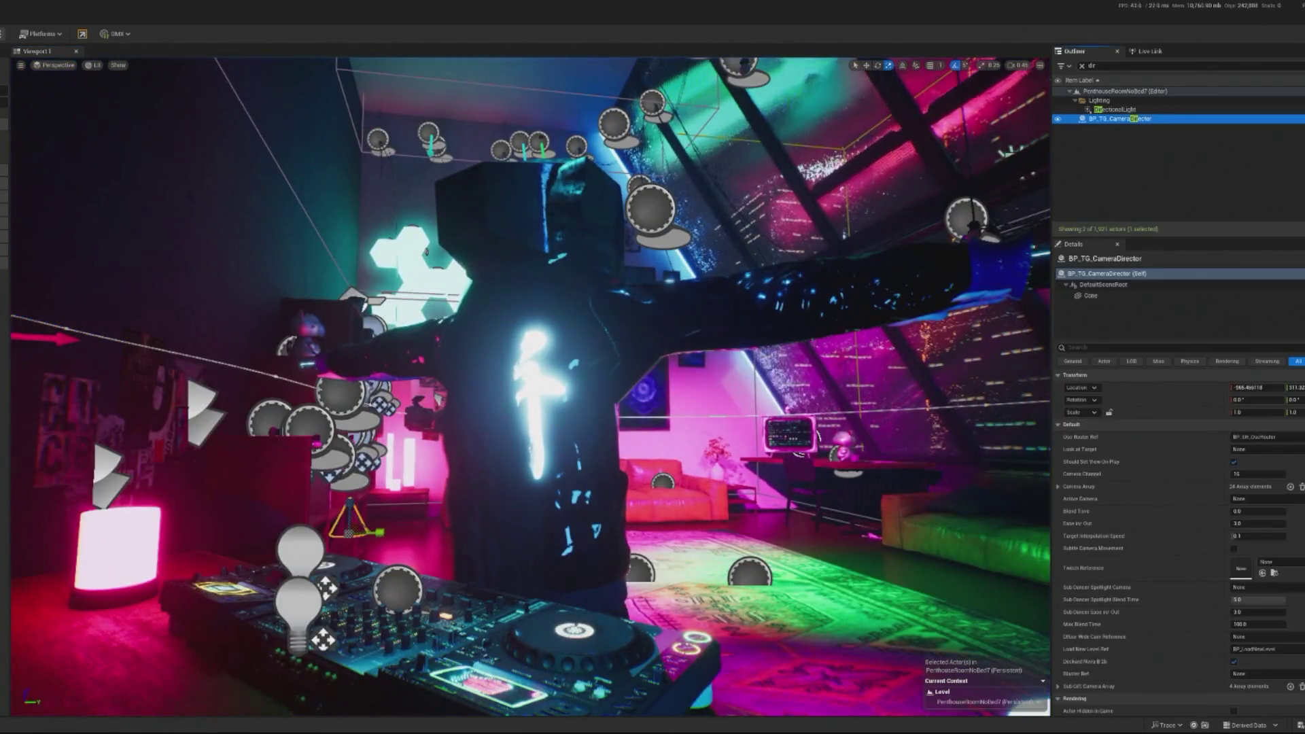
- Compile BP_TG_CameraDirector, review its redeem shake nodes, then open BP_CameraSystem via a 'camera' search
key("ctrl+e")
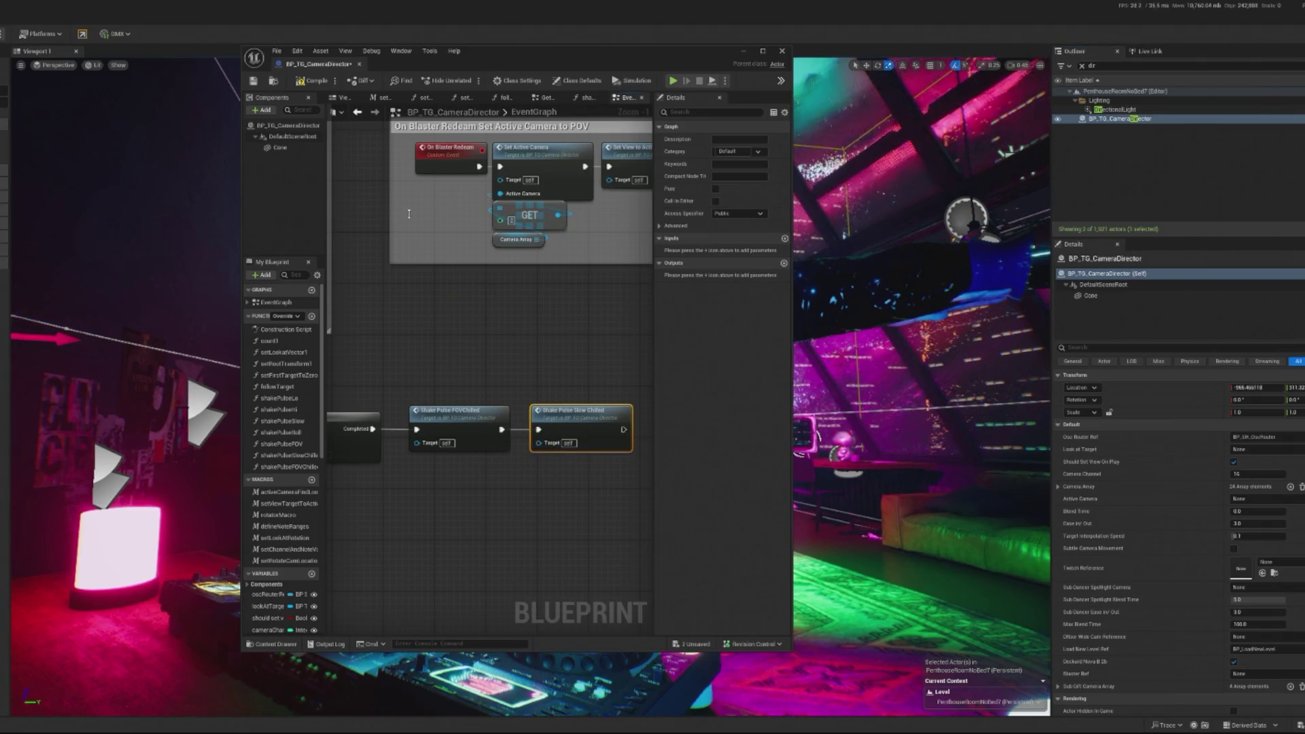
left_click(310, 83)
scroll(461, 279, "down", 2)
left_click_drag(461, 279, 583, 264)
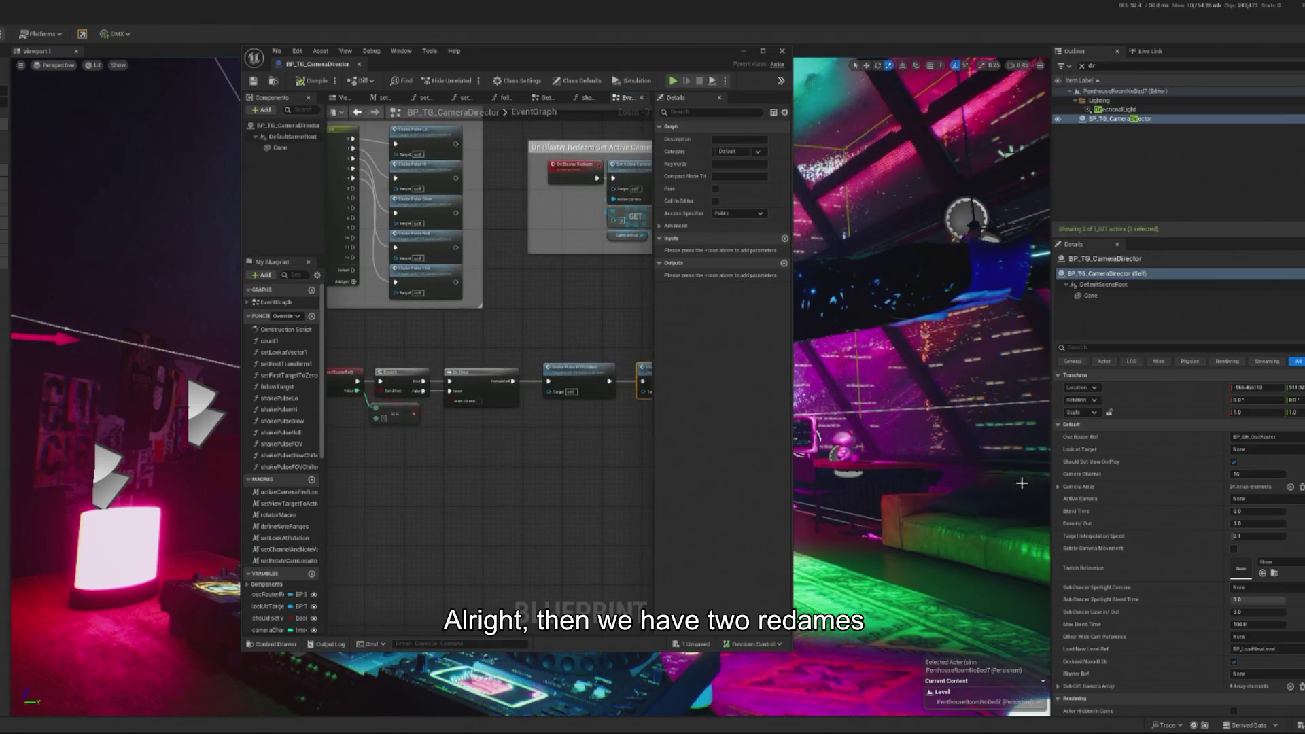
left_click_drag(673, 486, 460, 489)
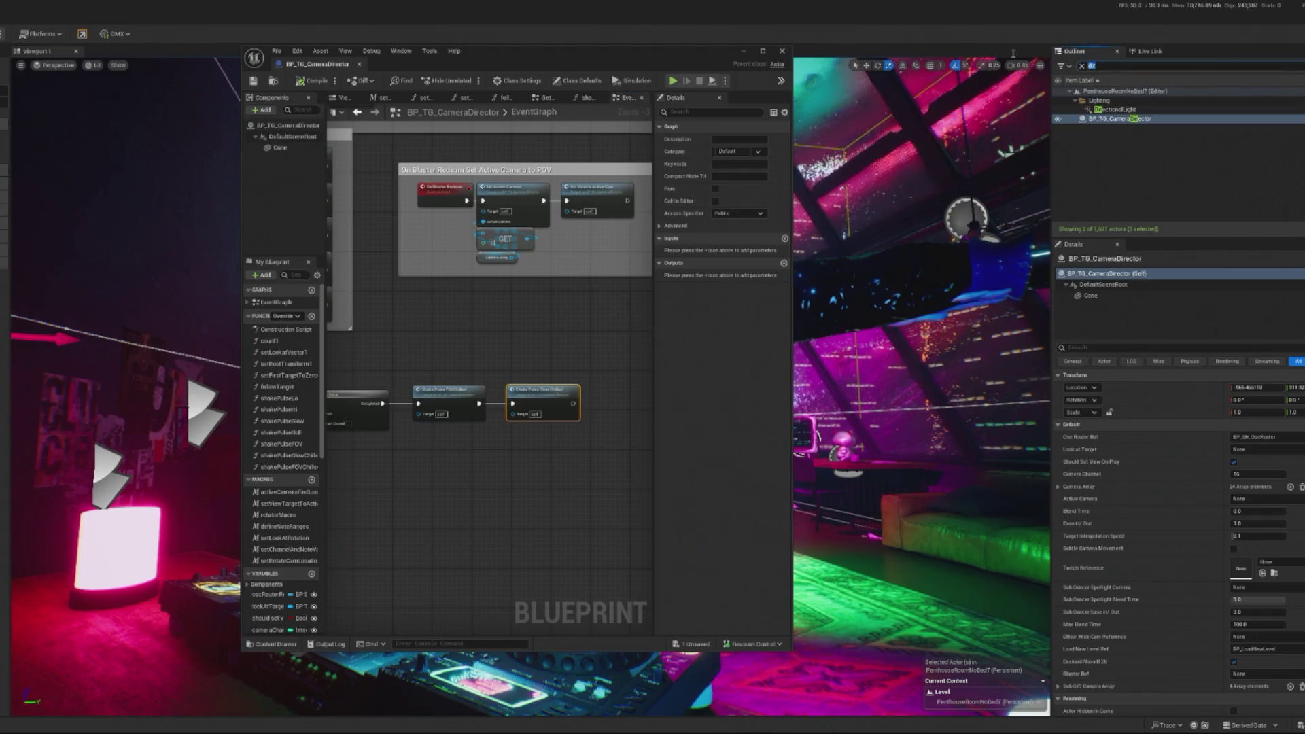
type("camera")
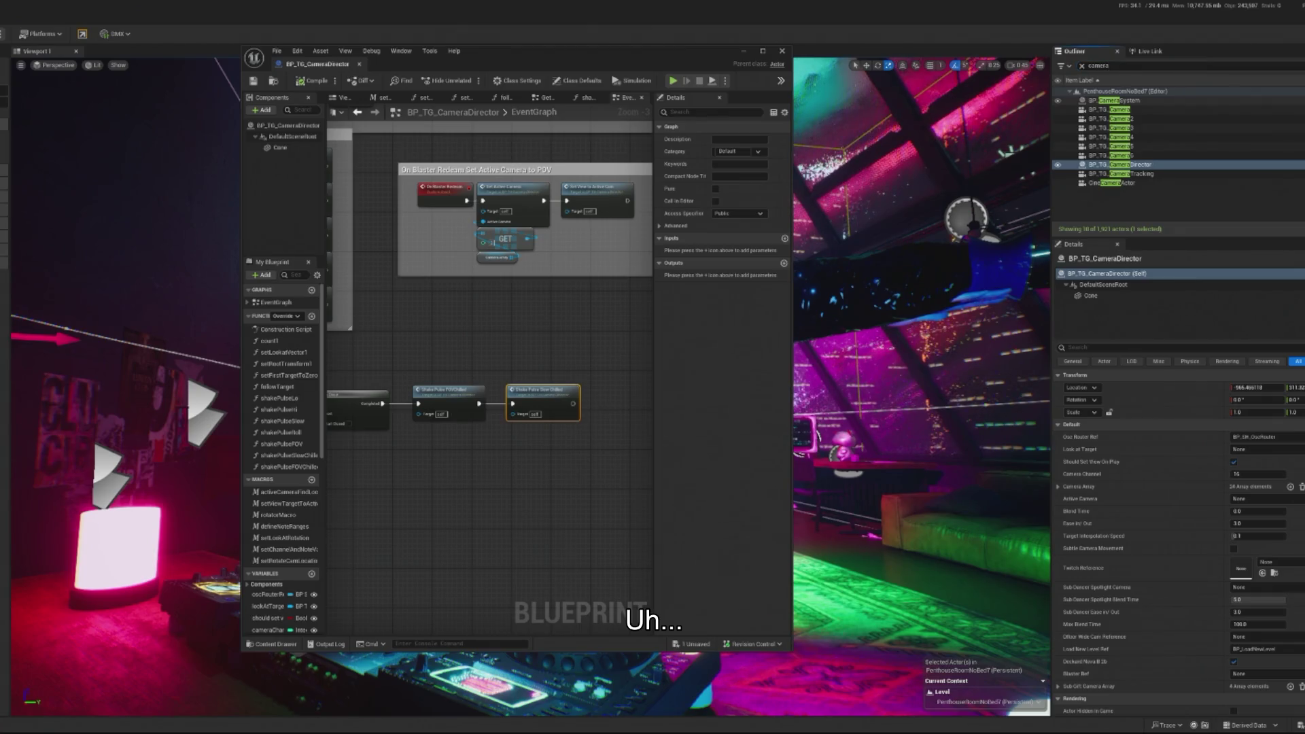
left_click(1207, 100)
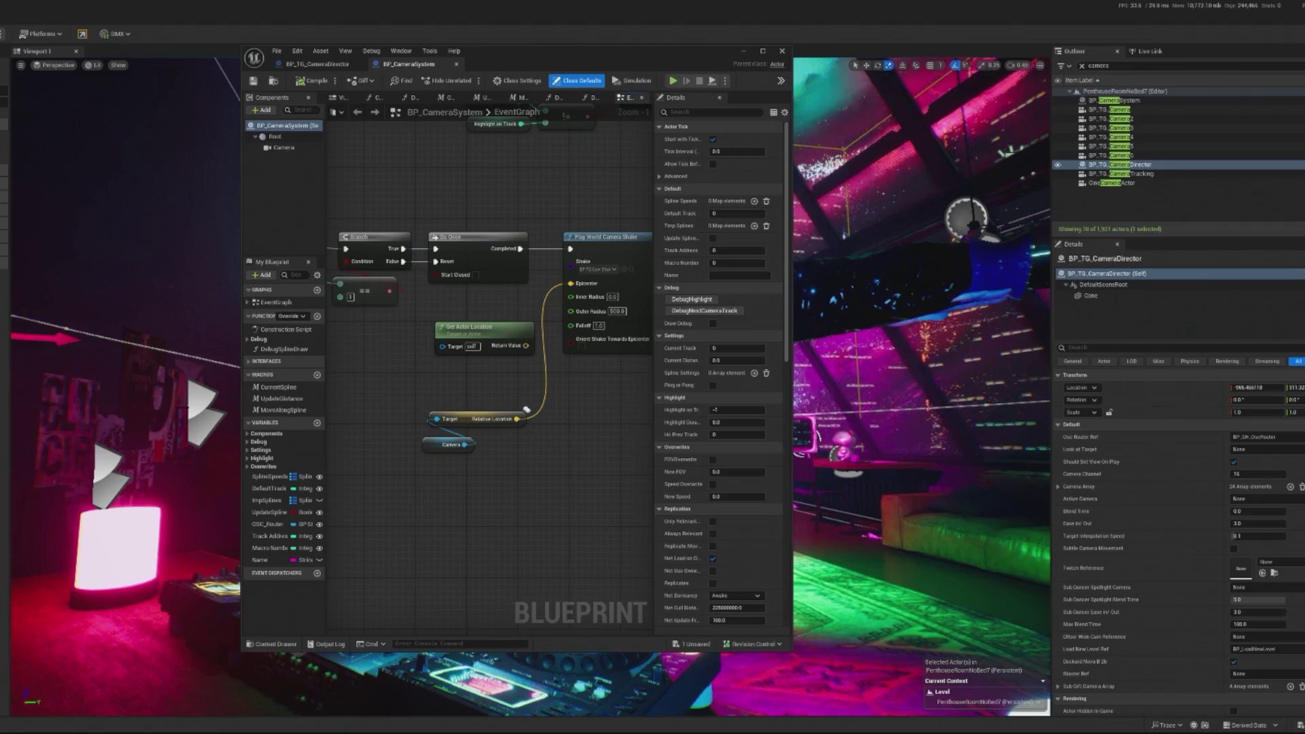
- Pan the graph from the Kick (OSC_Router) event over to the Play World Camera Shake node
left_click_drag(627, 362, 531, 393)
mouse_move(408, 286)
left_mouse_down()
mouse_move(635, 292)
mouse_move(612, 292)
left_mouse_up()
left_click(358, 292)
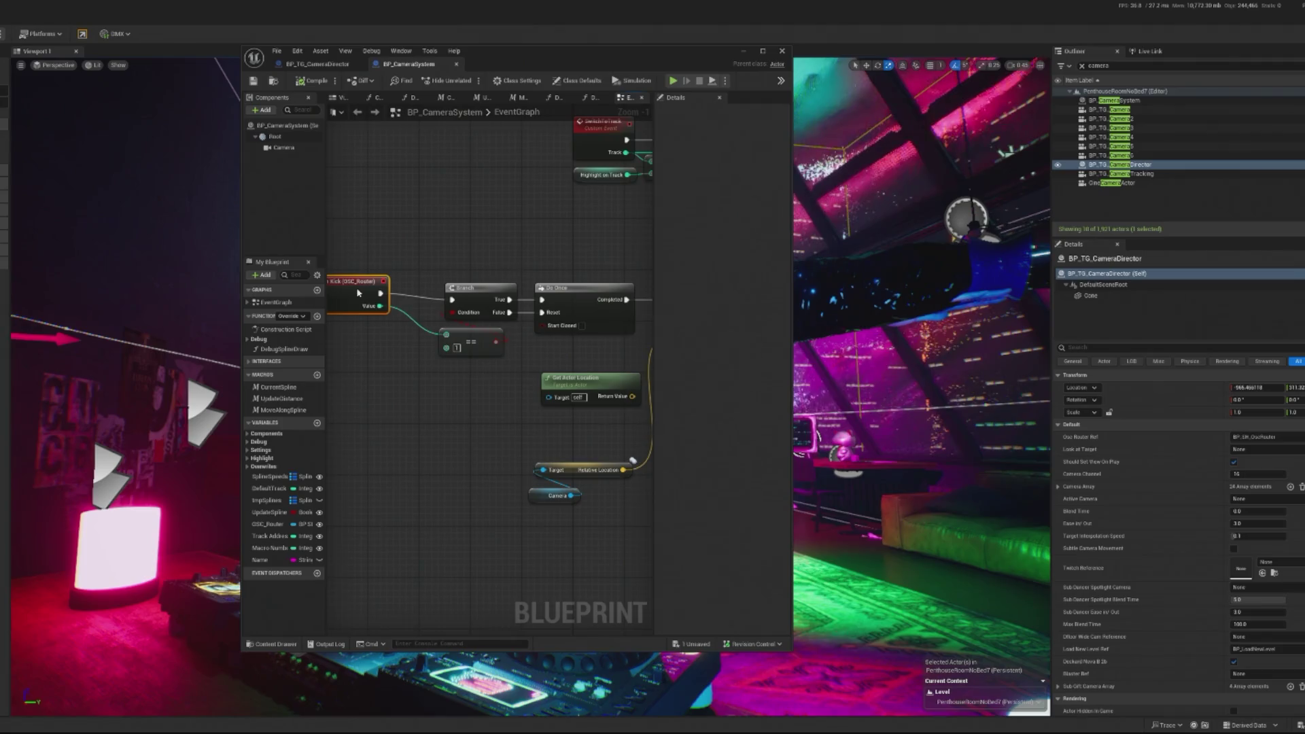
left_click_drag(358, 292, 161, 292)
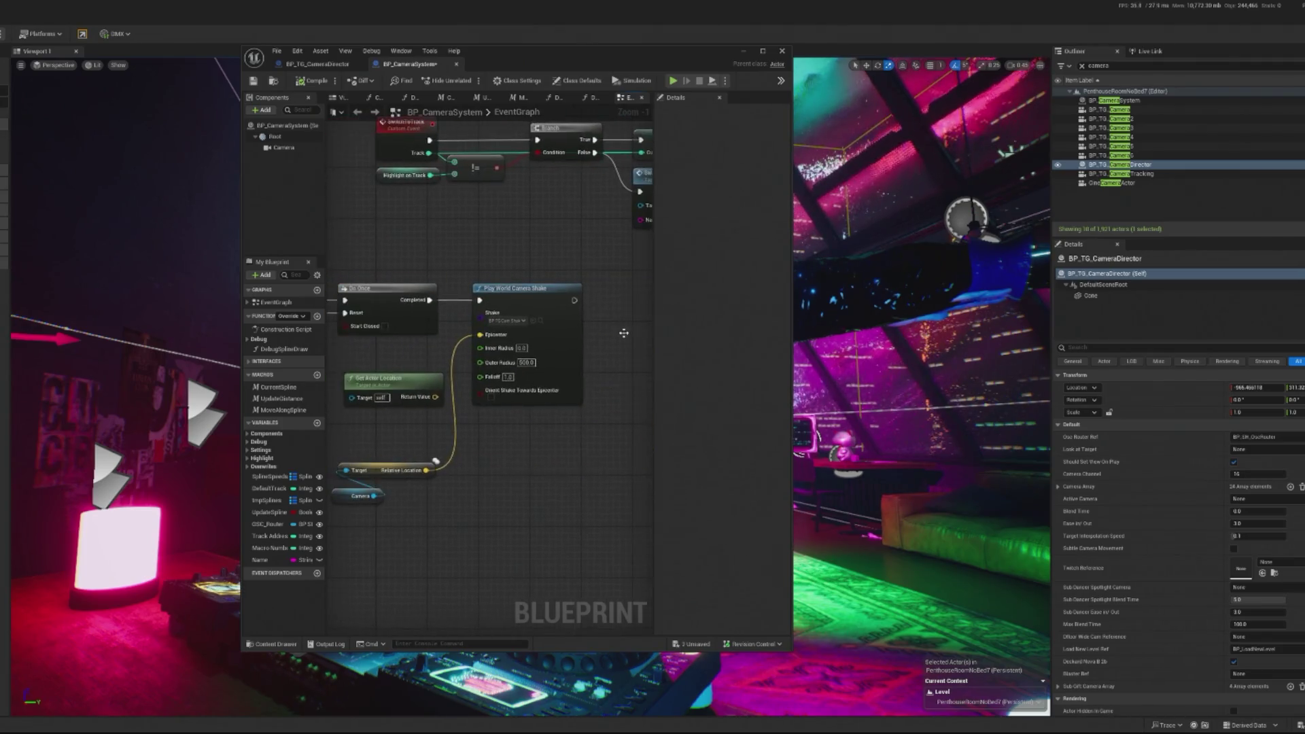
scroll(582, 325, "up", 1)
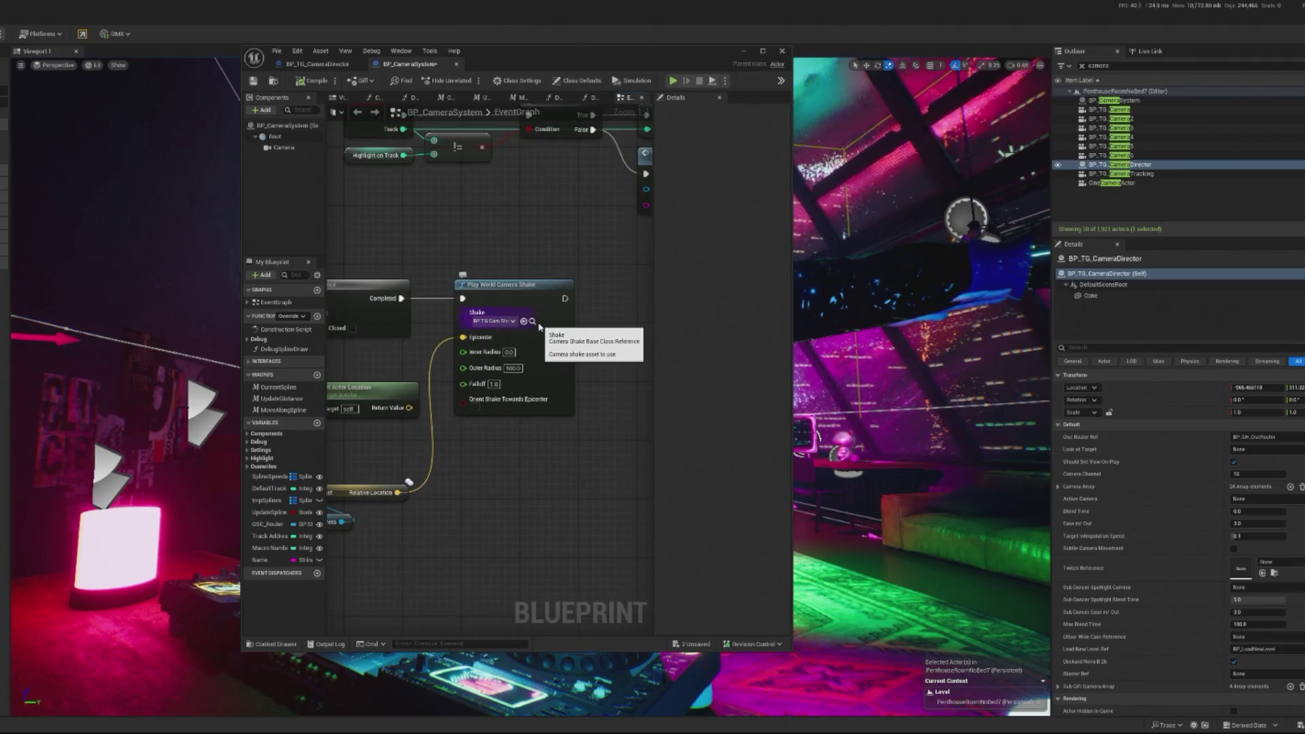
- Center on the camera shake node, minimize the Blueprint editor, and start Play In Editor
left_click_drag(430, 462, 499, 448)
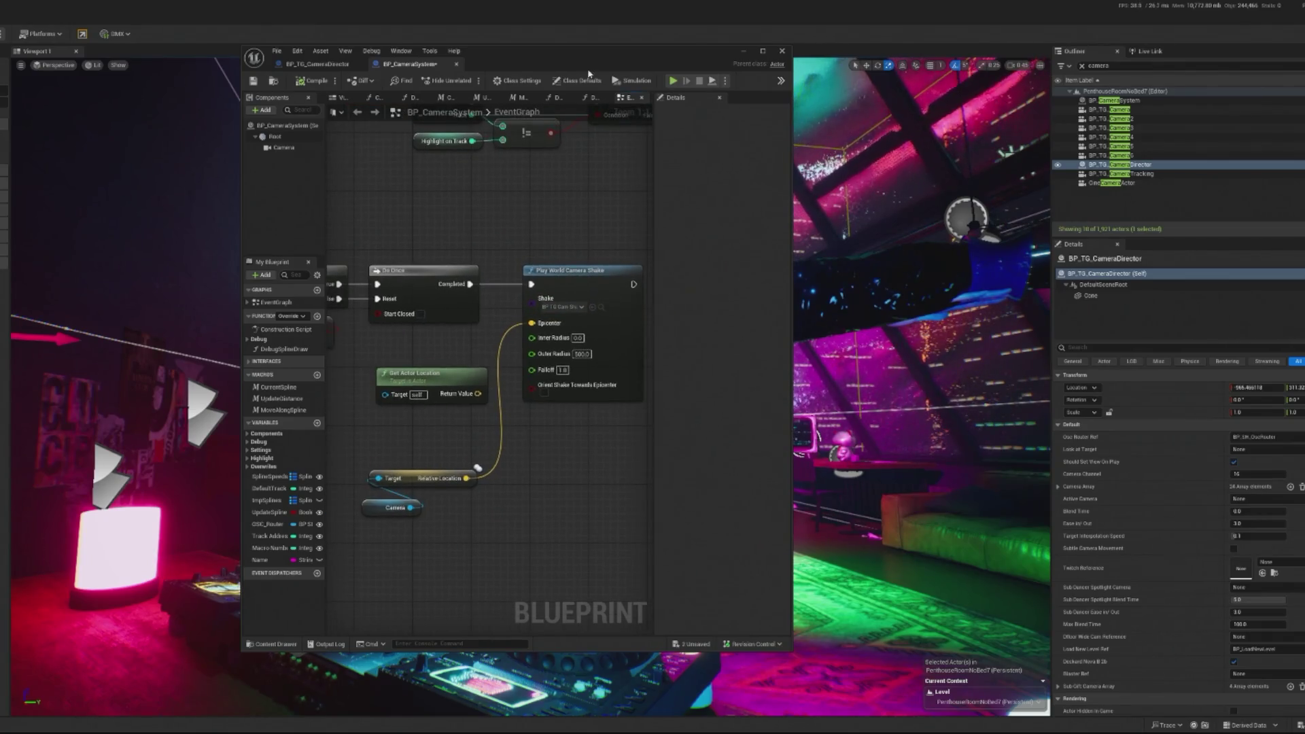
left_click(741, 51)
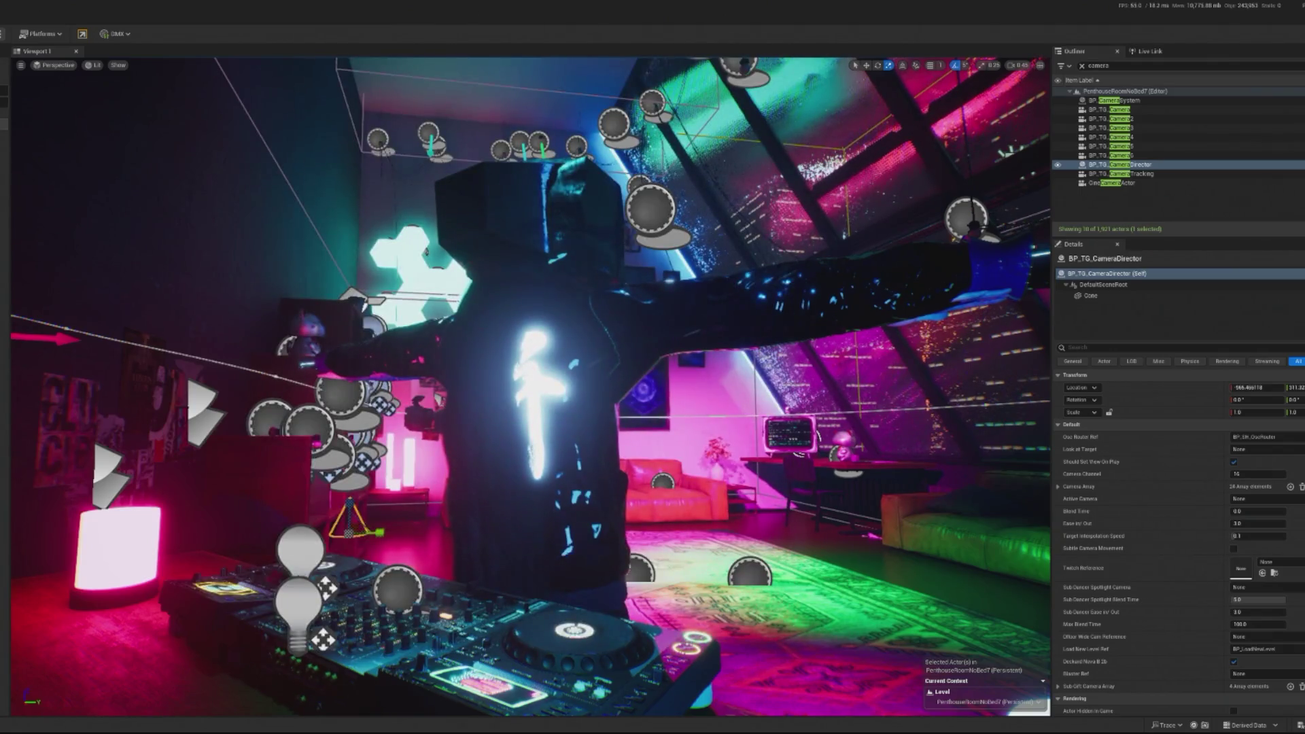
key("alt+p")
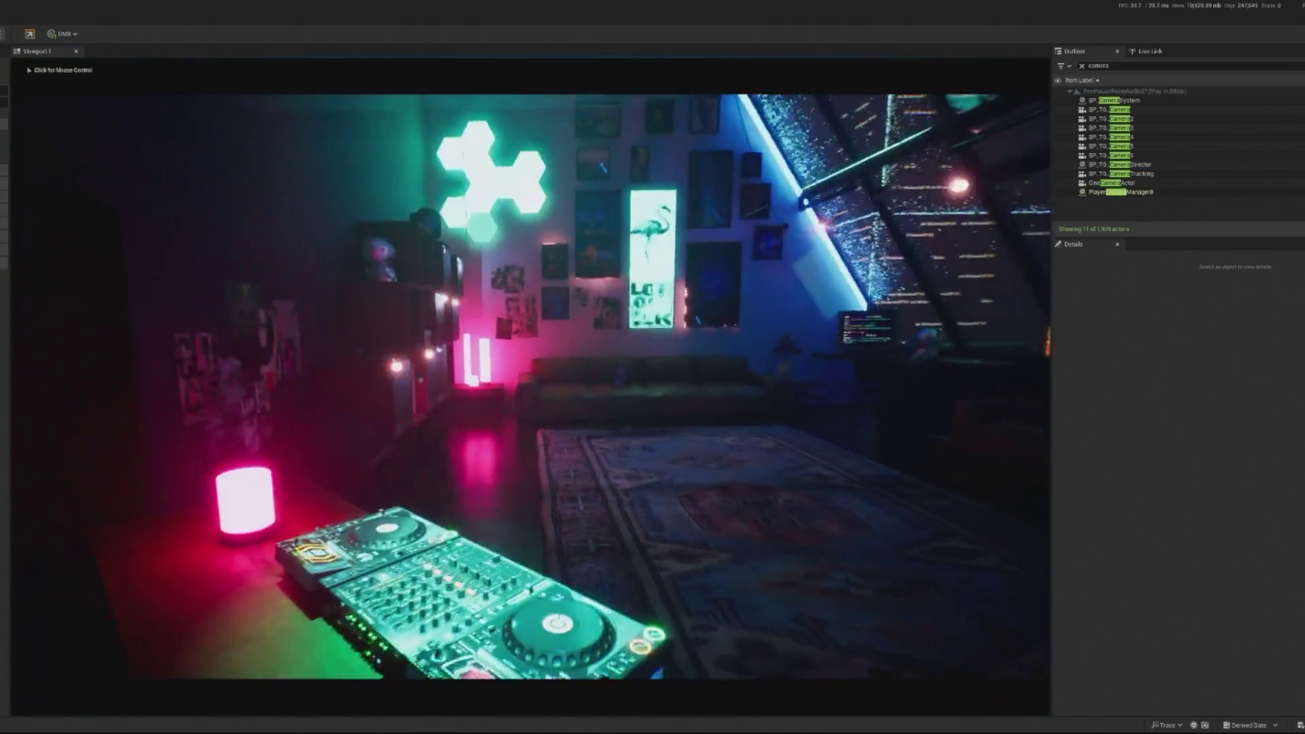
key("shift+F1")
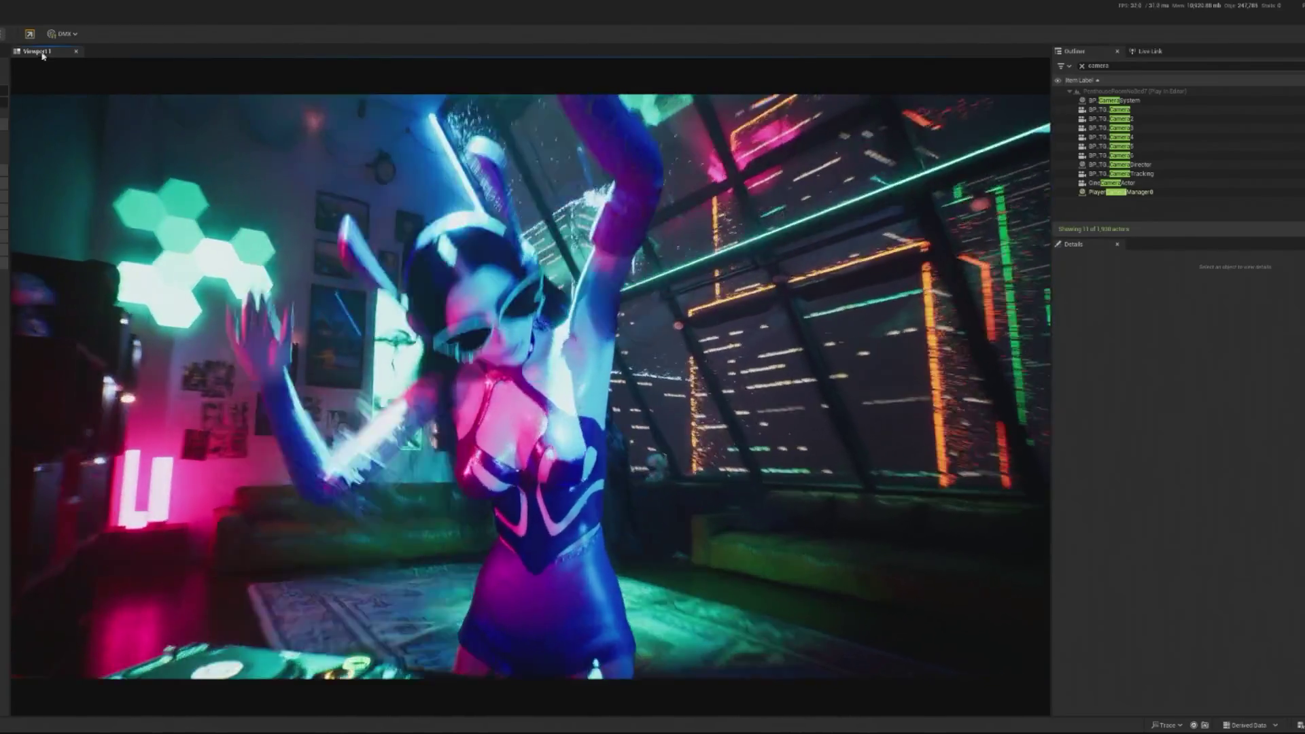
key("Escape")
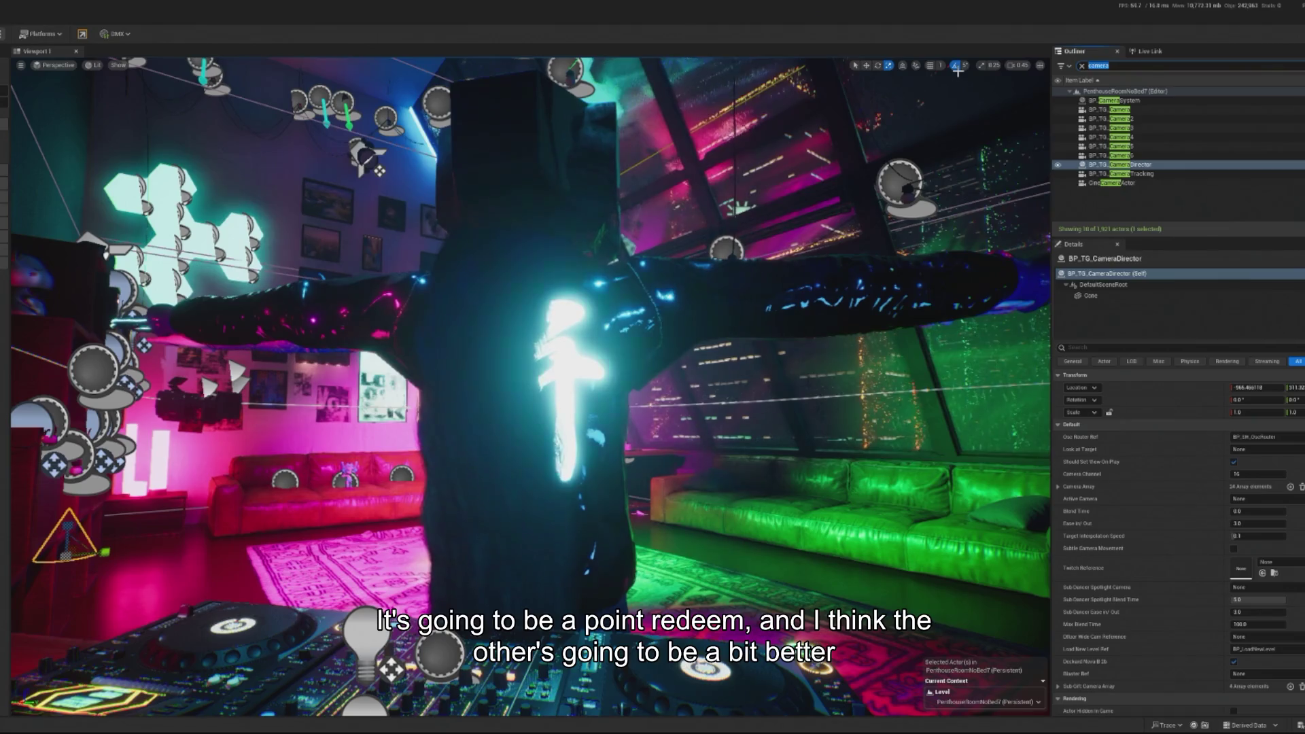
type("twi")
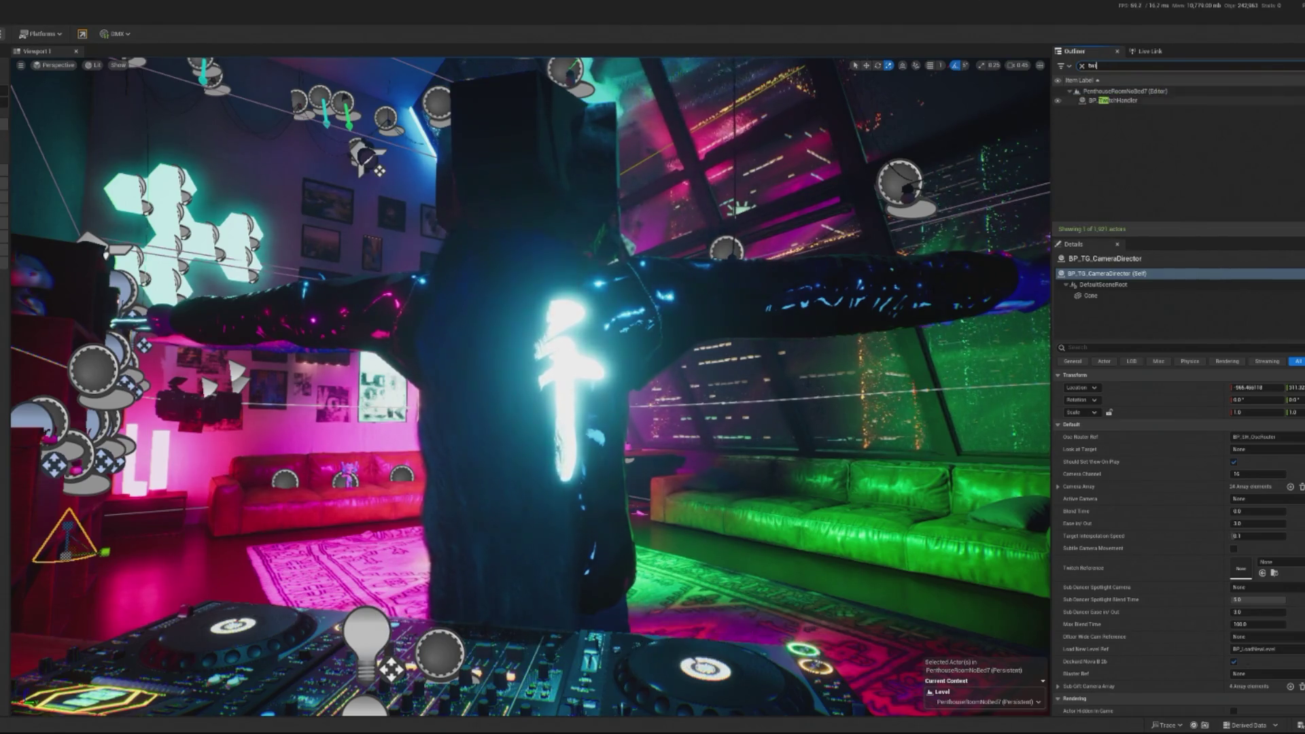
- Open the BP_TwitchHandler blueprint and view its EventGraph
double_click(1115, 100)
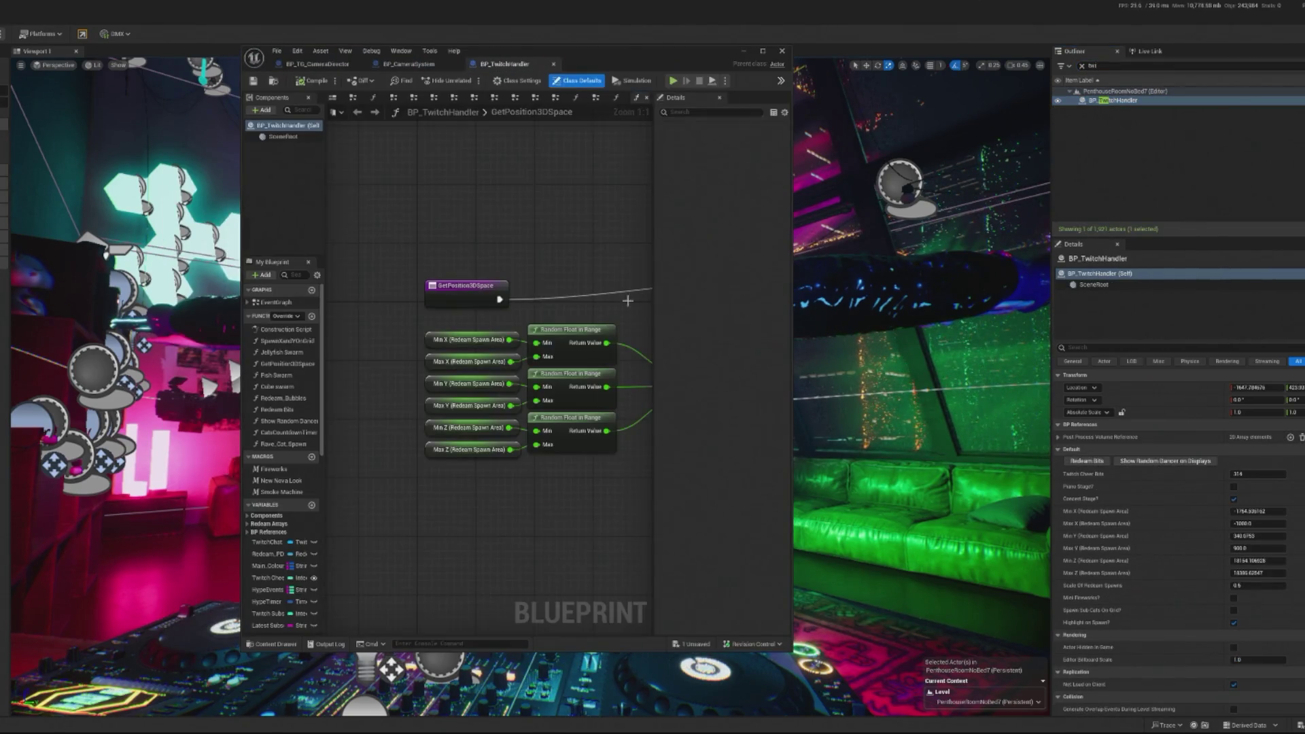
scroll(428, 378, "down", 4)
left_click(293, 307)
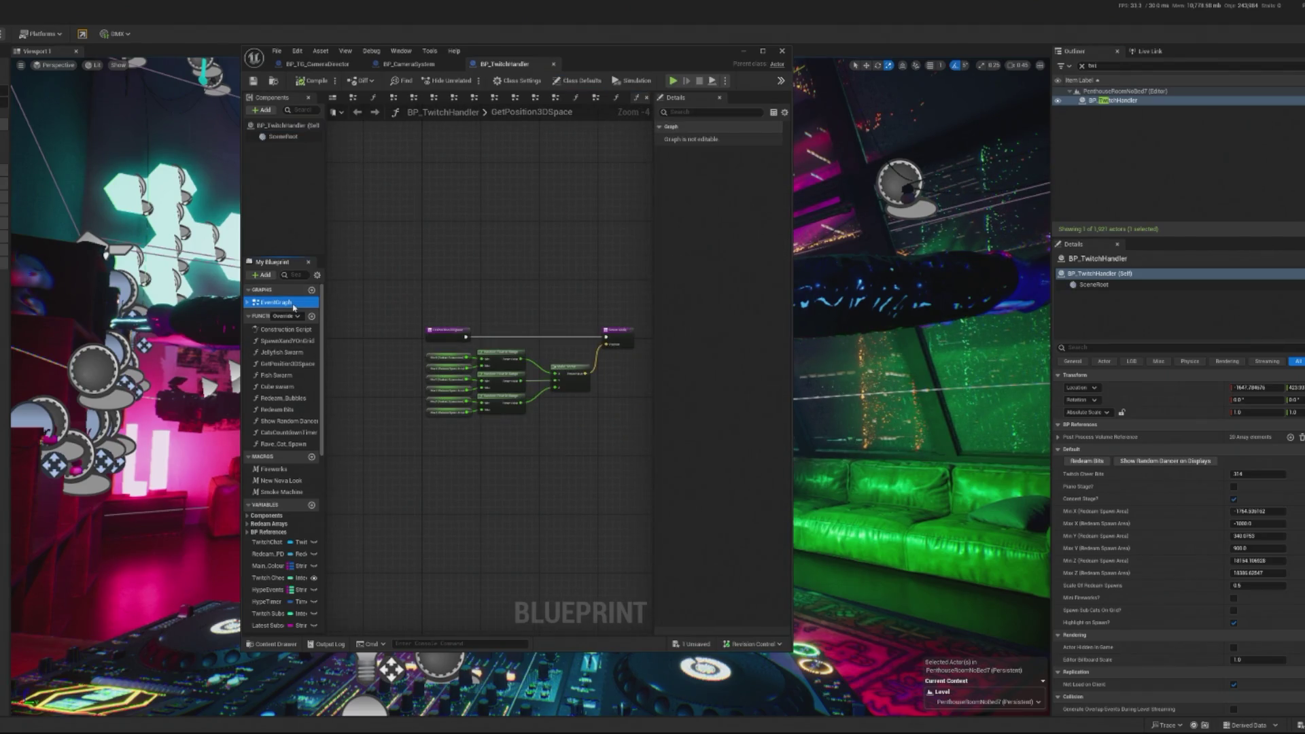
double_click(294, 308)
scroll(525, 406, "up", 5)
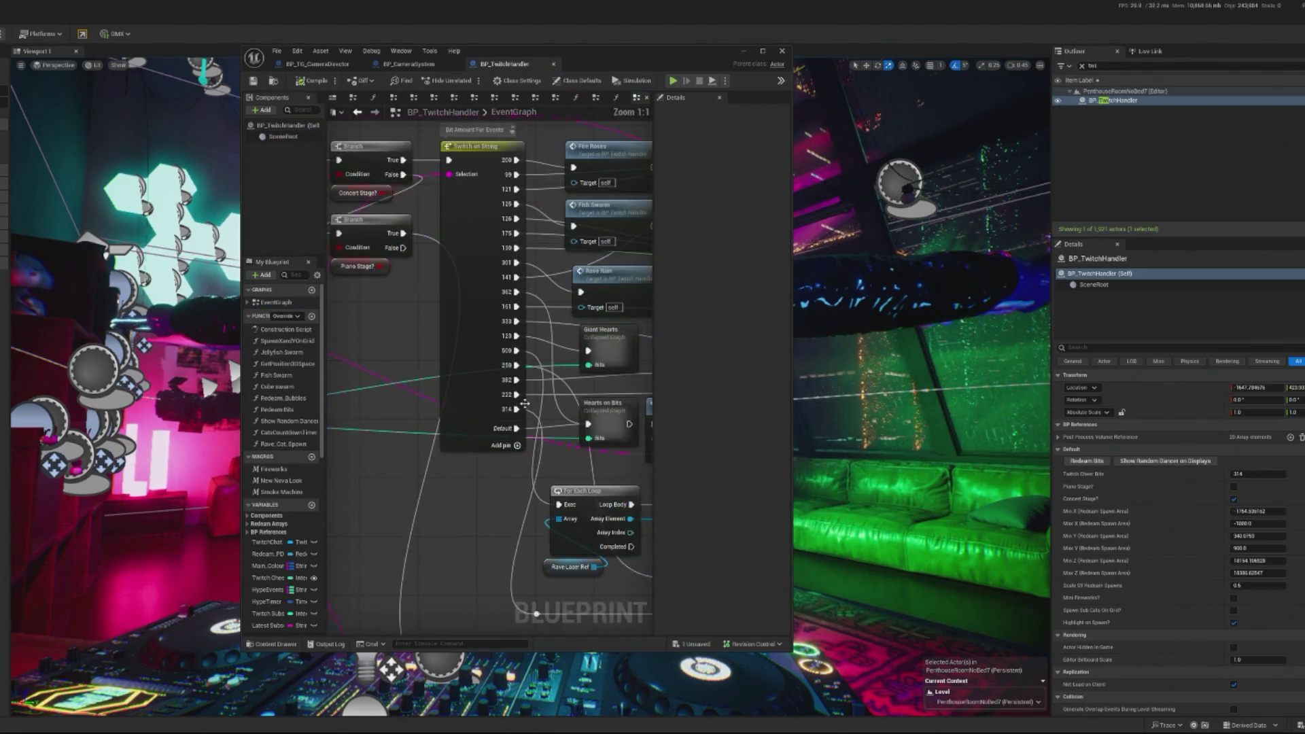
scroll(525, 405, "down", 2)
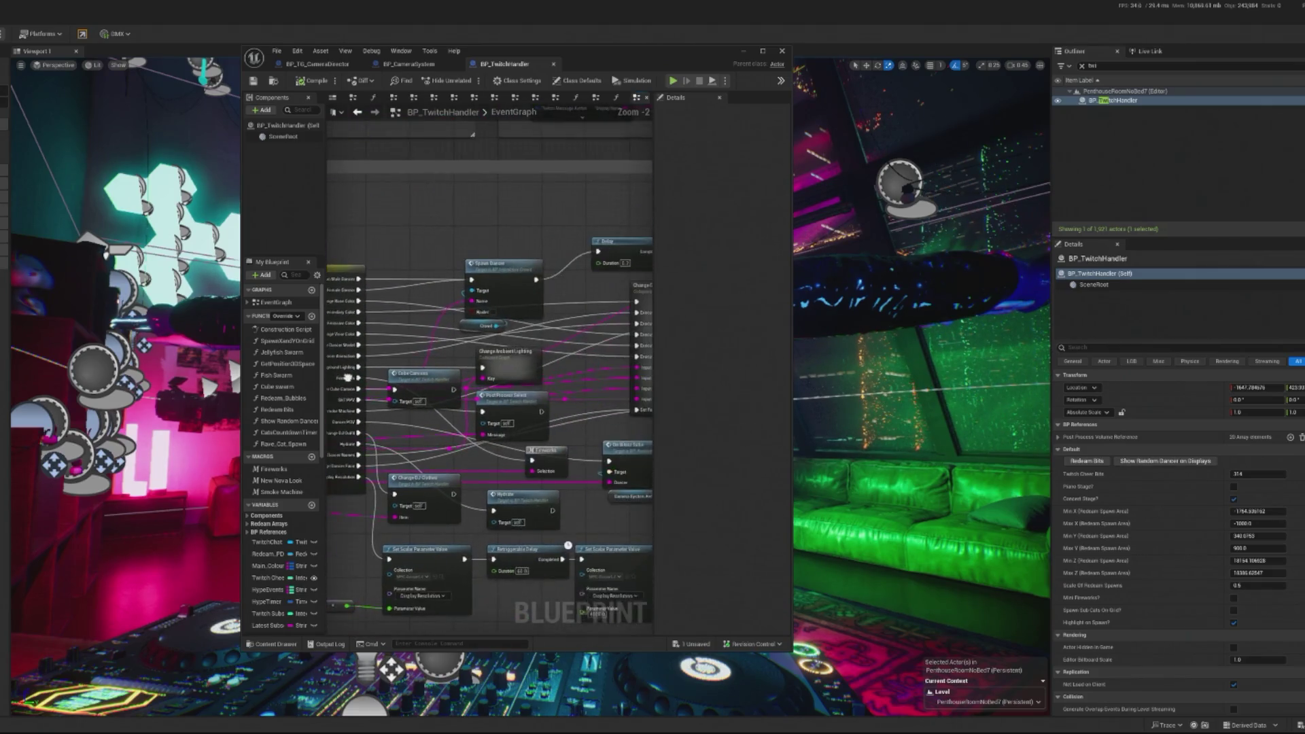
- Add a Custom Event node to the BP_TG_CameraDirector event graph
left_click(317, 64)
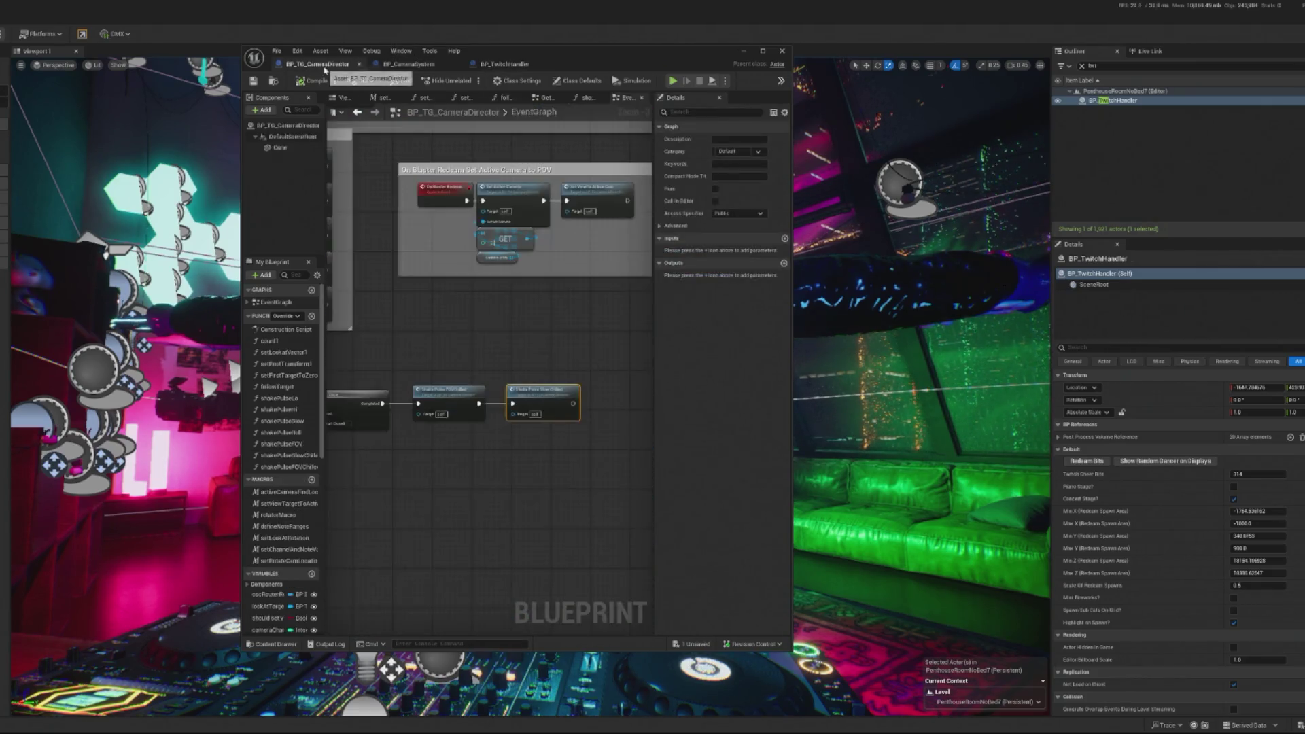
mouse_move(530, 178)
left_mouse_down()
mouse_move(520, 204)
mouse_move(467, 218)
left_mouse_up()
right_click(474, 440)
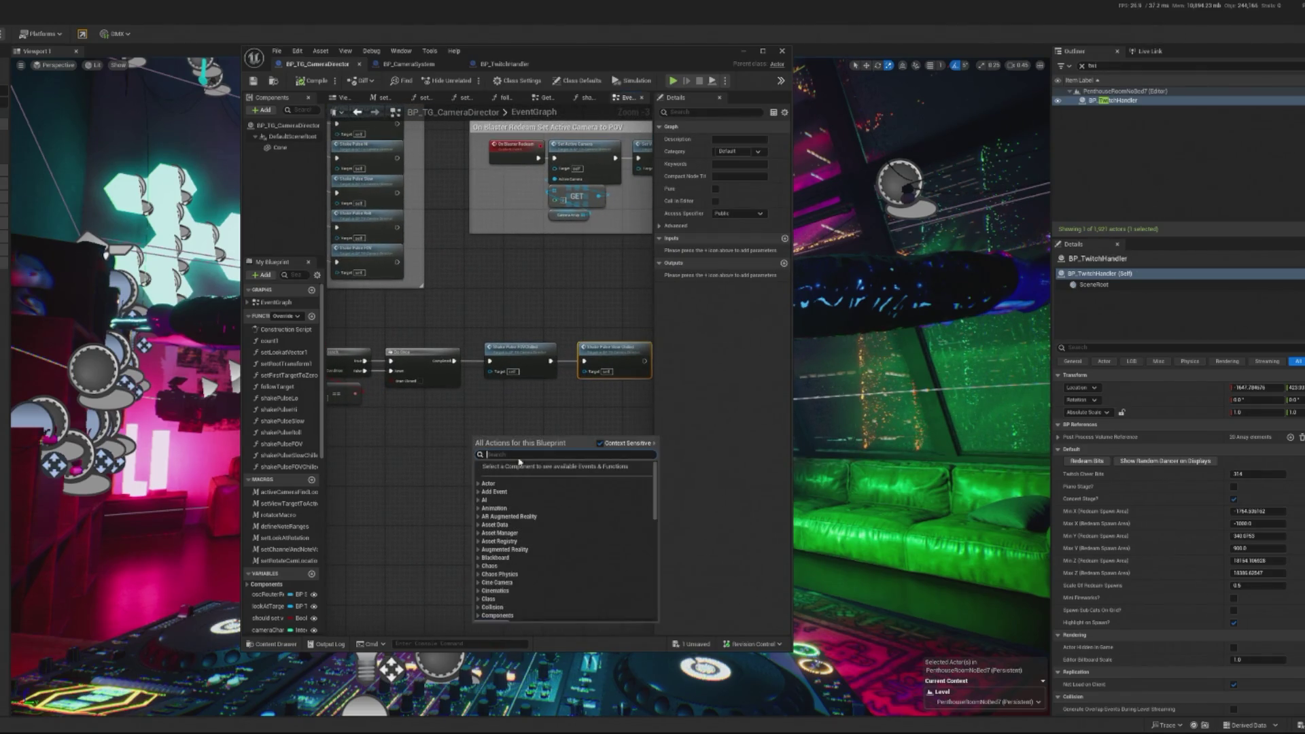
type("custpom")
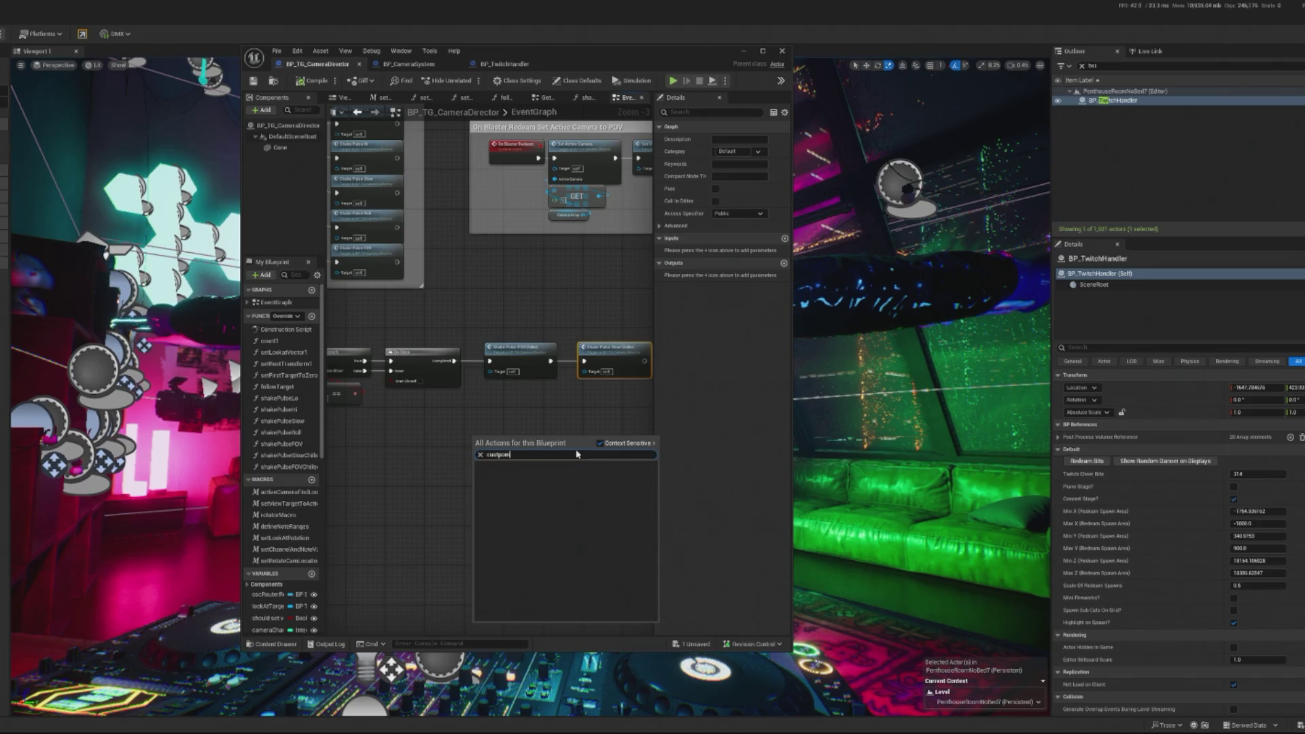
key("BackSpace")
key("BackSpace")
key("BackSpace")
type("om")
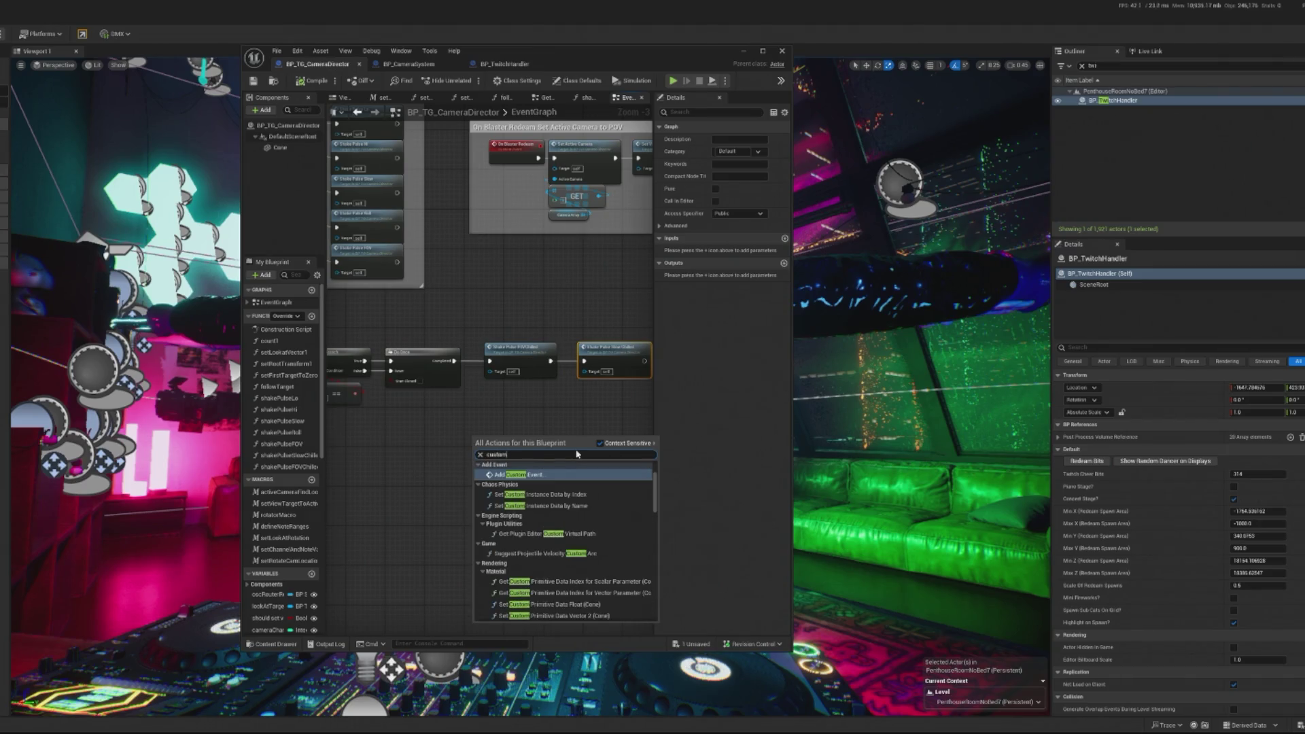
left_click(550, 475)
- Minimize the Blueprint editor, start Play In Editor, and take control of the game camera
scroll(619, 406, "up", 2)
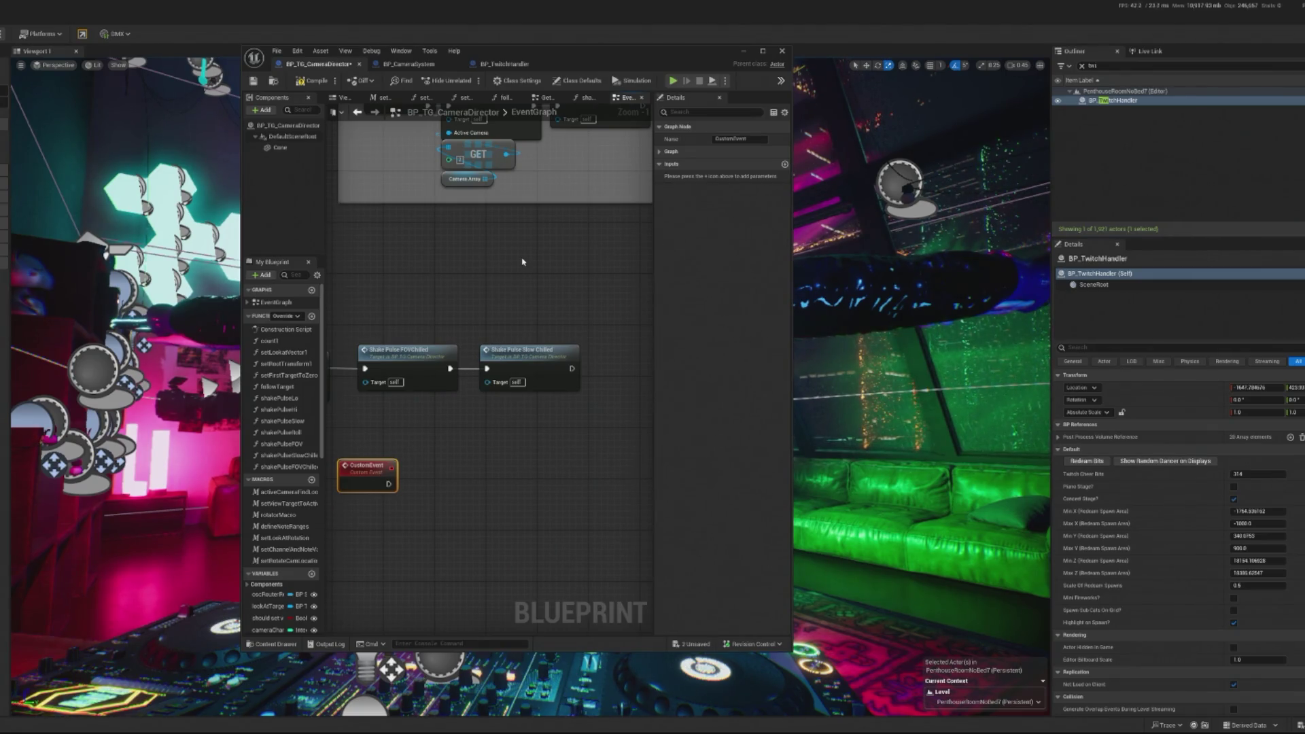
scroll(537, 286, "up", 1)
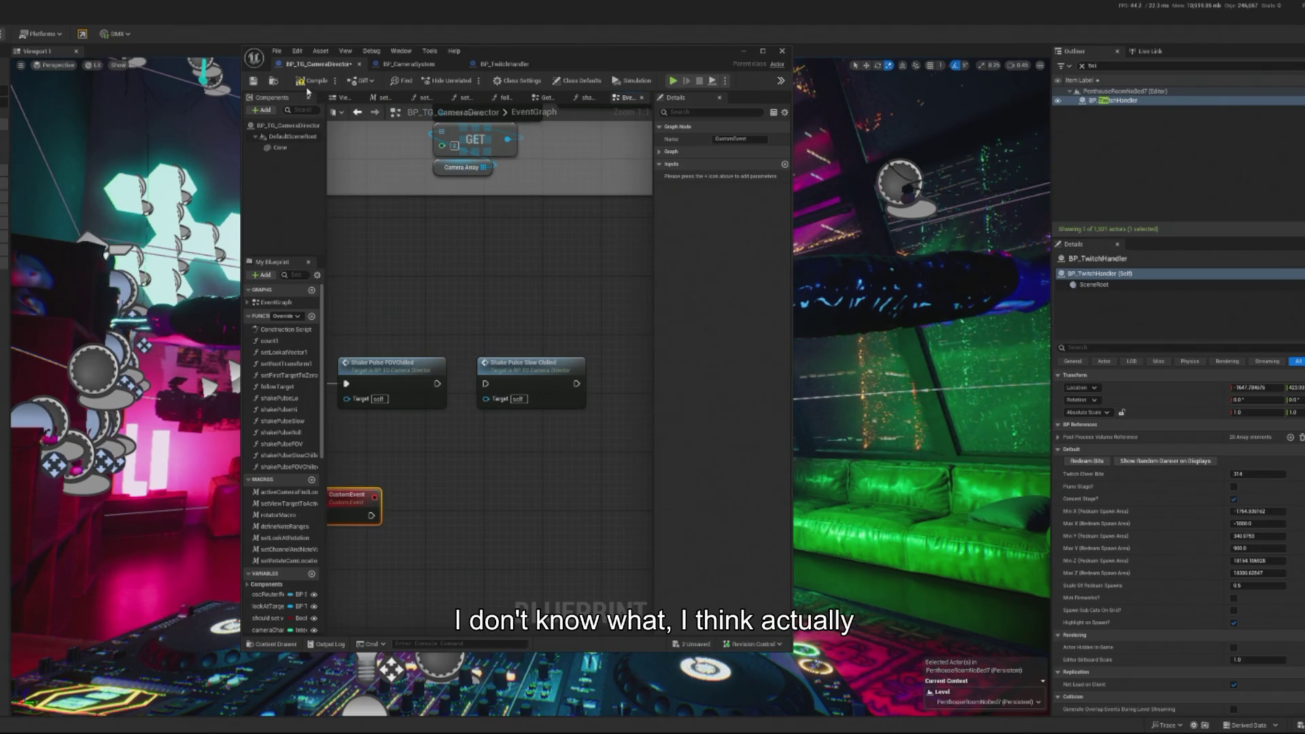
left_click(79, 56)
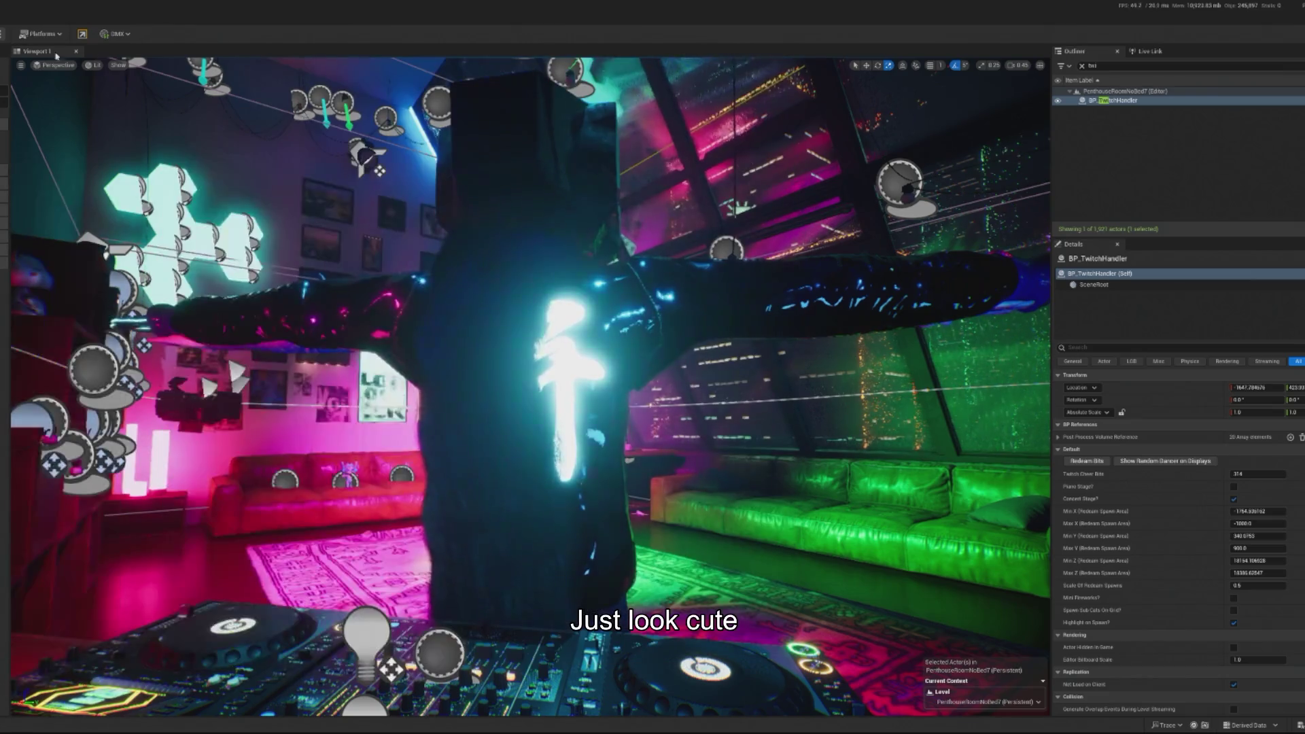
key("alt+p")
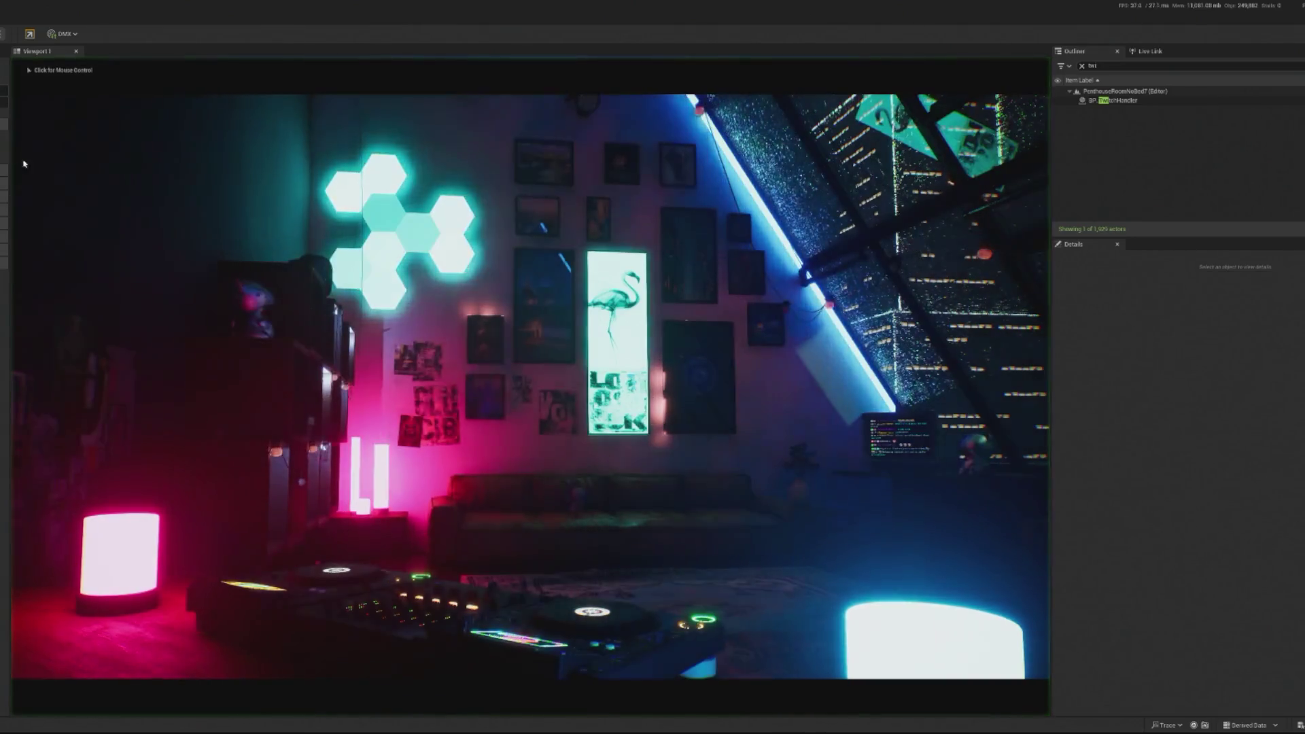
left_click(531, 387)
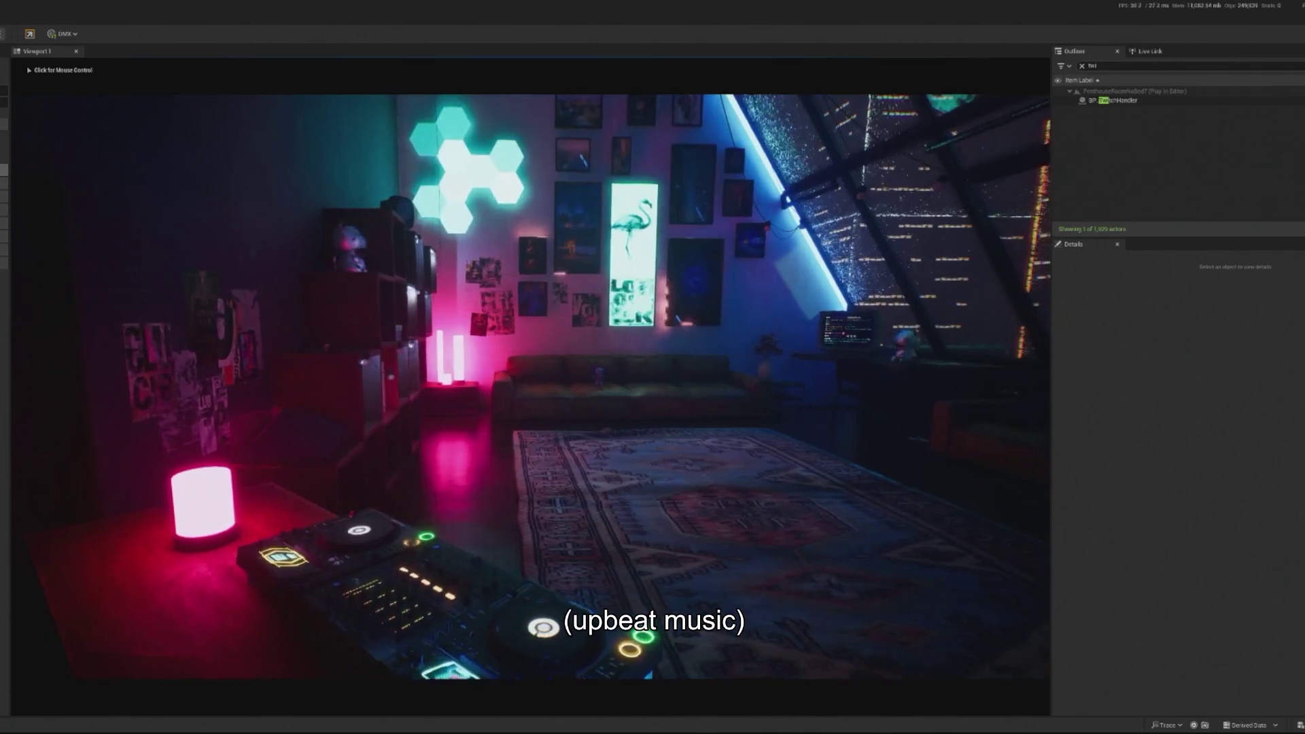
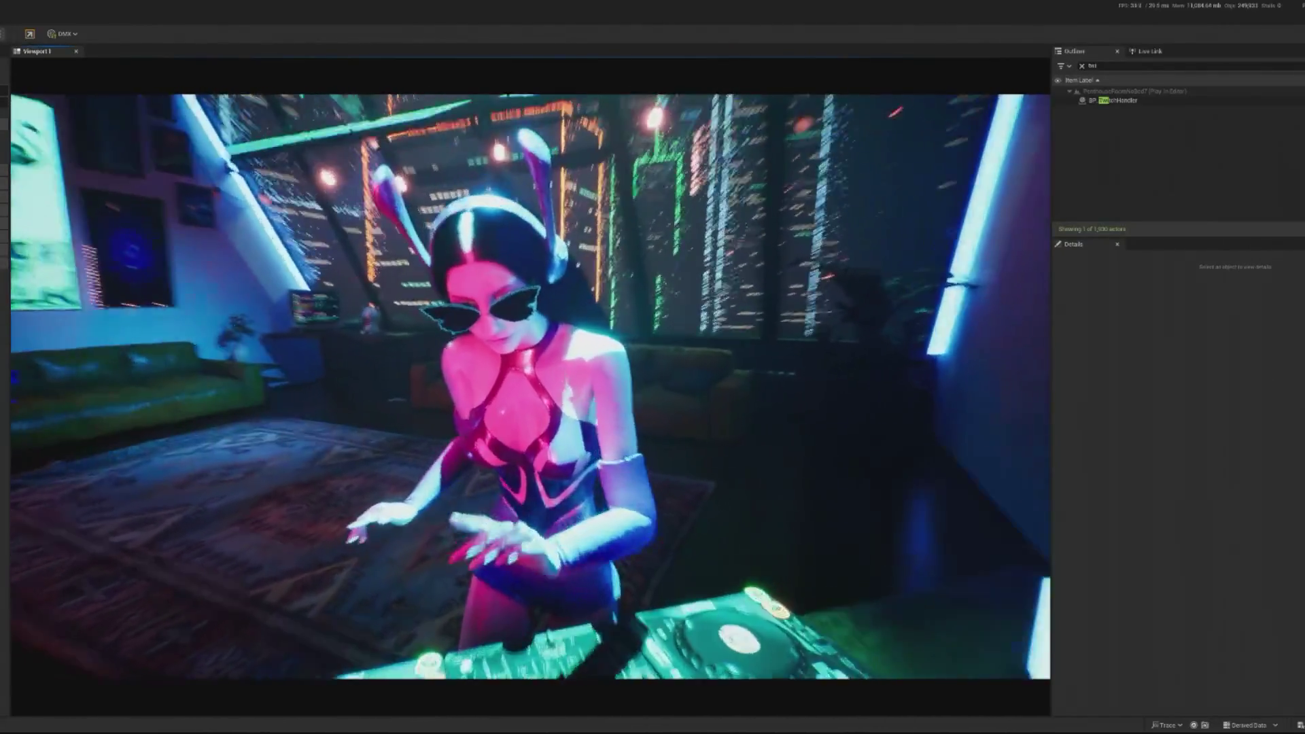
- End the play session, filter the Outliner for 'dr' and open BP_TG_CameraDirector's Blueprint
key("shift+F1")
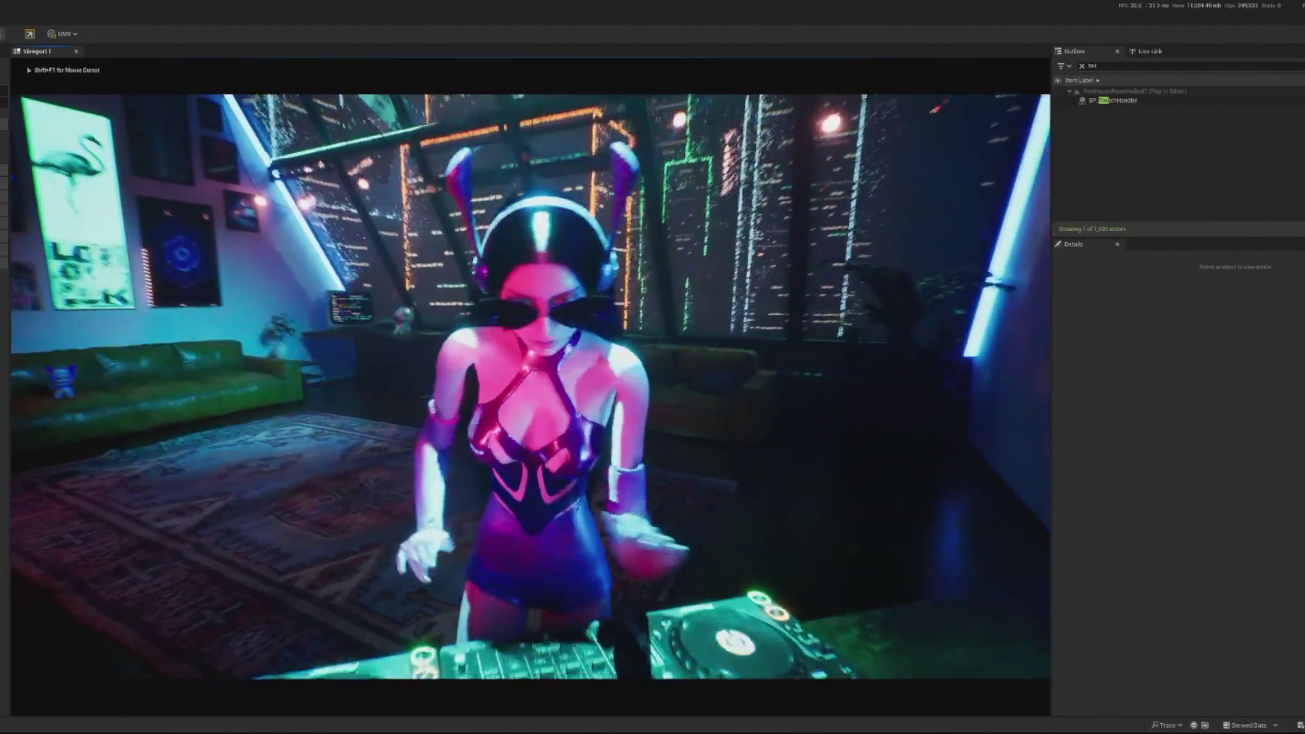
key("Escape")
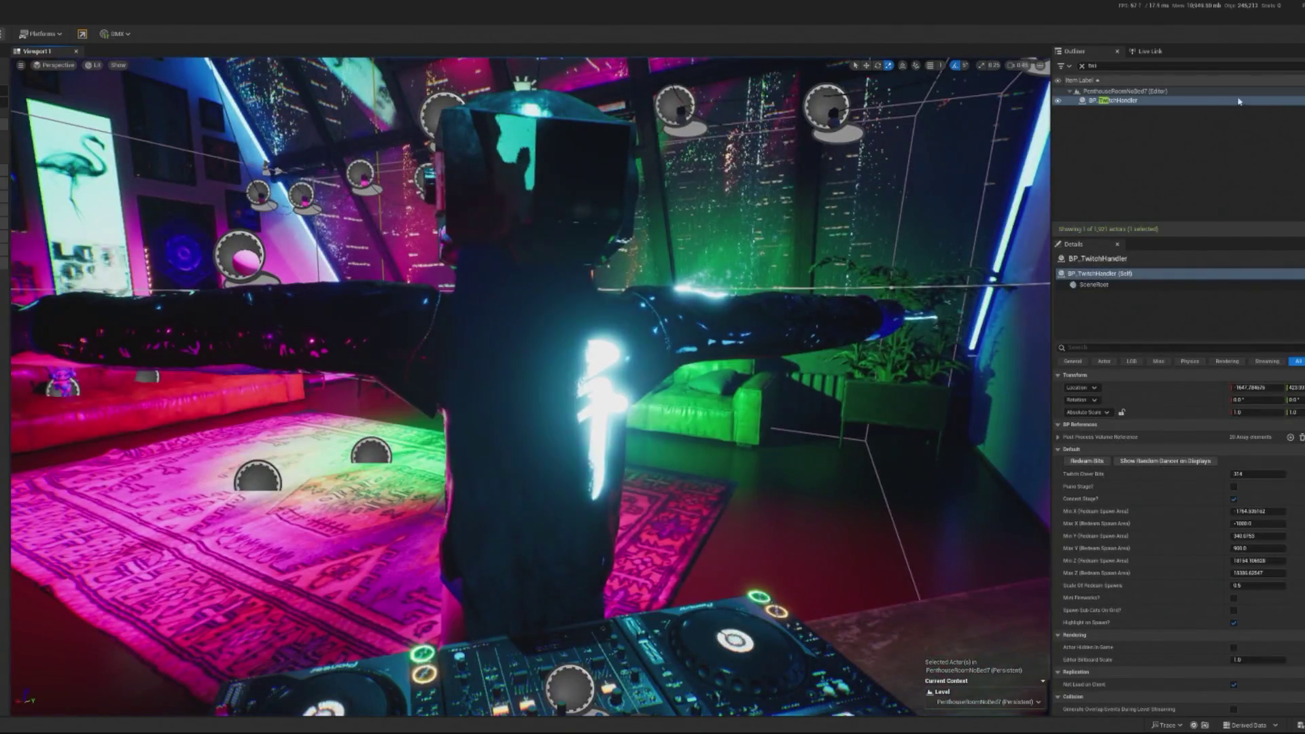
type("dr")
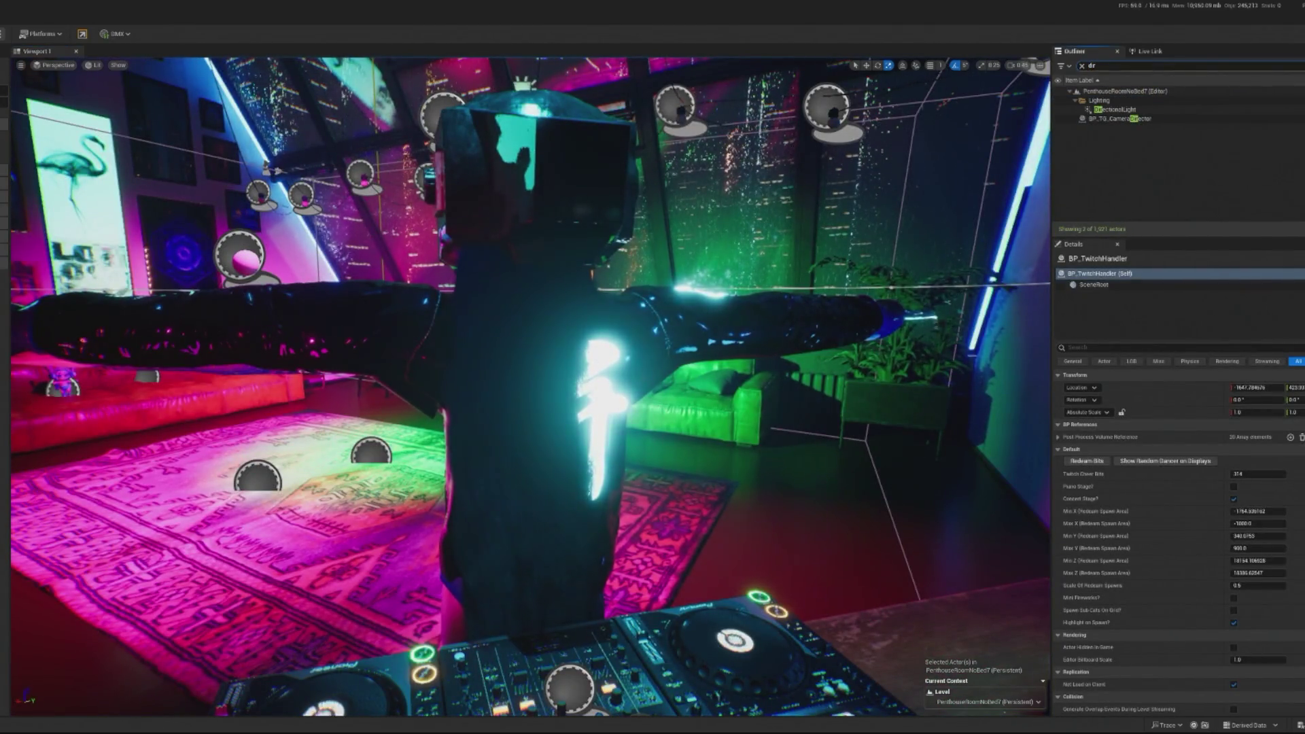
key("alt+Tab")
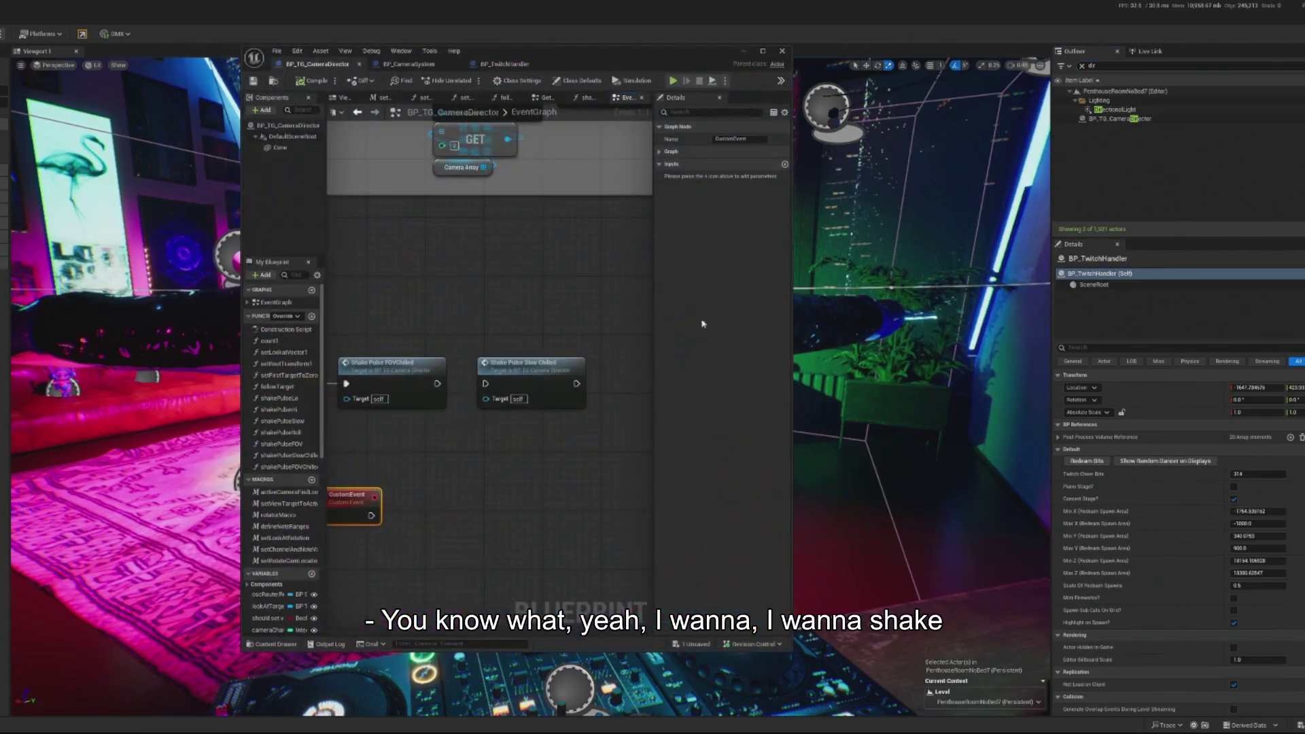
- Add a Gate node, wiring On Kick into its Enter and its Exit into the Branch
left_click_drag(448, 391, 455, 391)
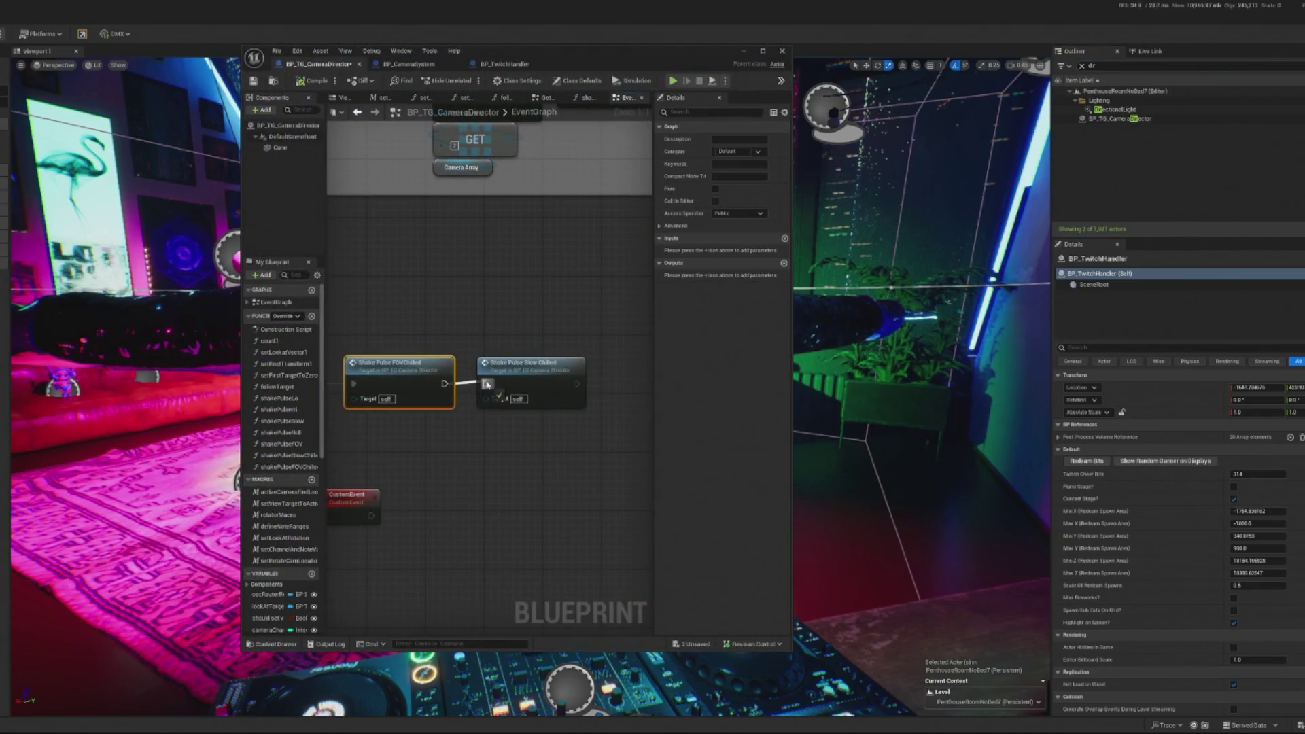
mouse_move(367, 494)
left_mouse_down()
mouse_move(651, 484)
mouse_move(376, 484)
left_mouse_up()
mouse_move(376, 484)
left_mouse_down()
mouse_move(484, 484)
mouse_move(385, 483)
mouse_move(422, 503)
left_mouse_up()
type("gate")
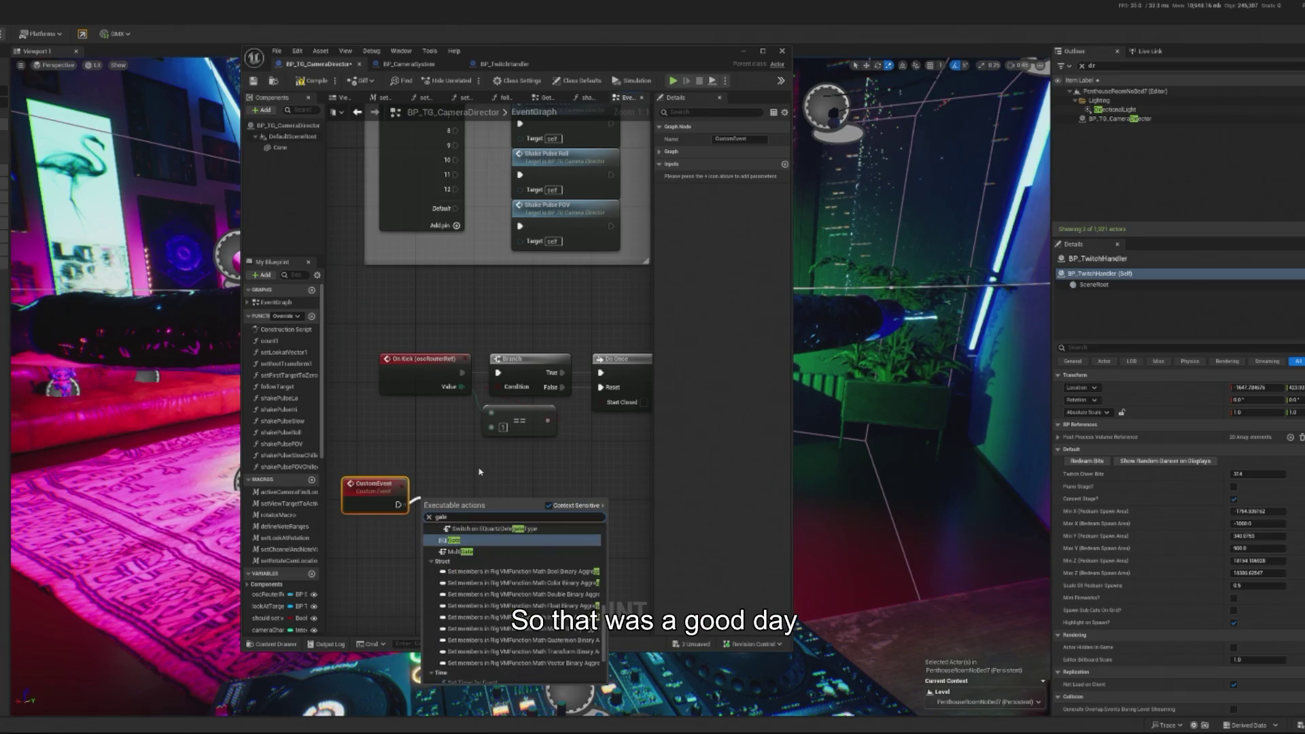
left_click(507, 540)
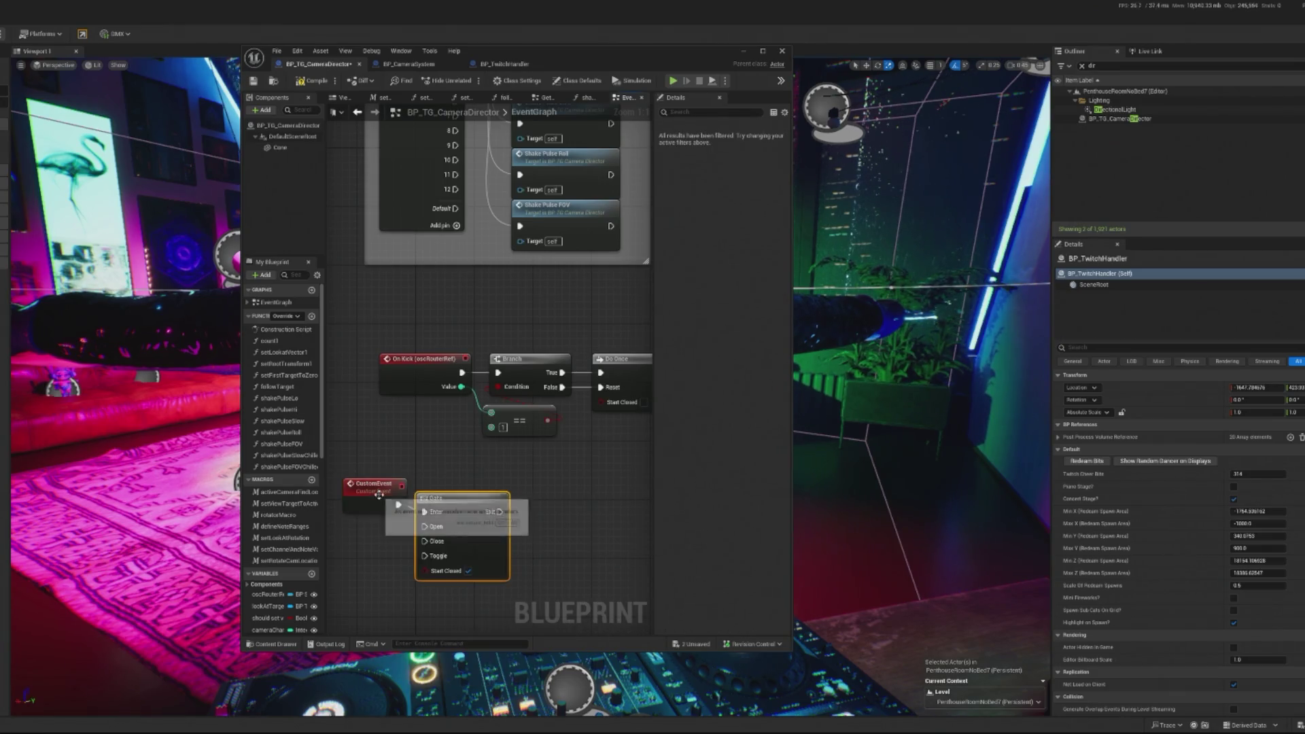
mouse_move(469, 512)
left_mouse_down()
mouse_move(549, 524)
mouse_move(557, 504)
left_mouse_up()
left_click_drag(463, 369, 438, 357)
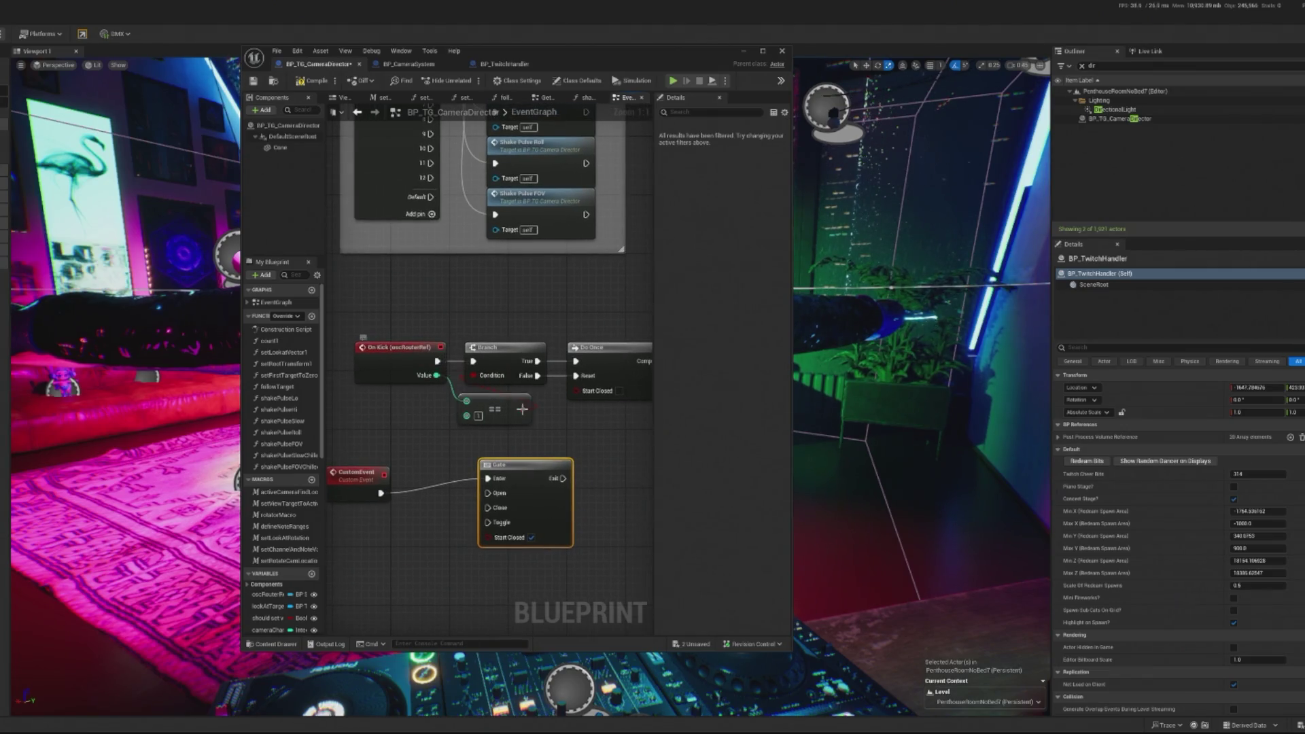
left_click_drag(523, 413, 485, 394)
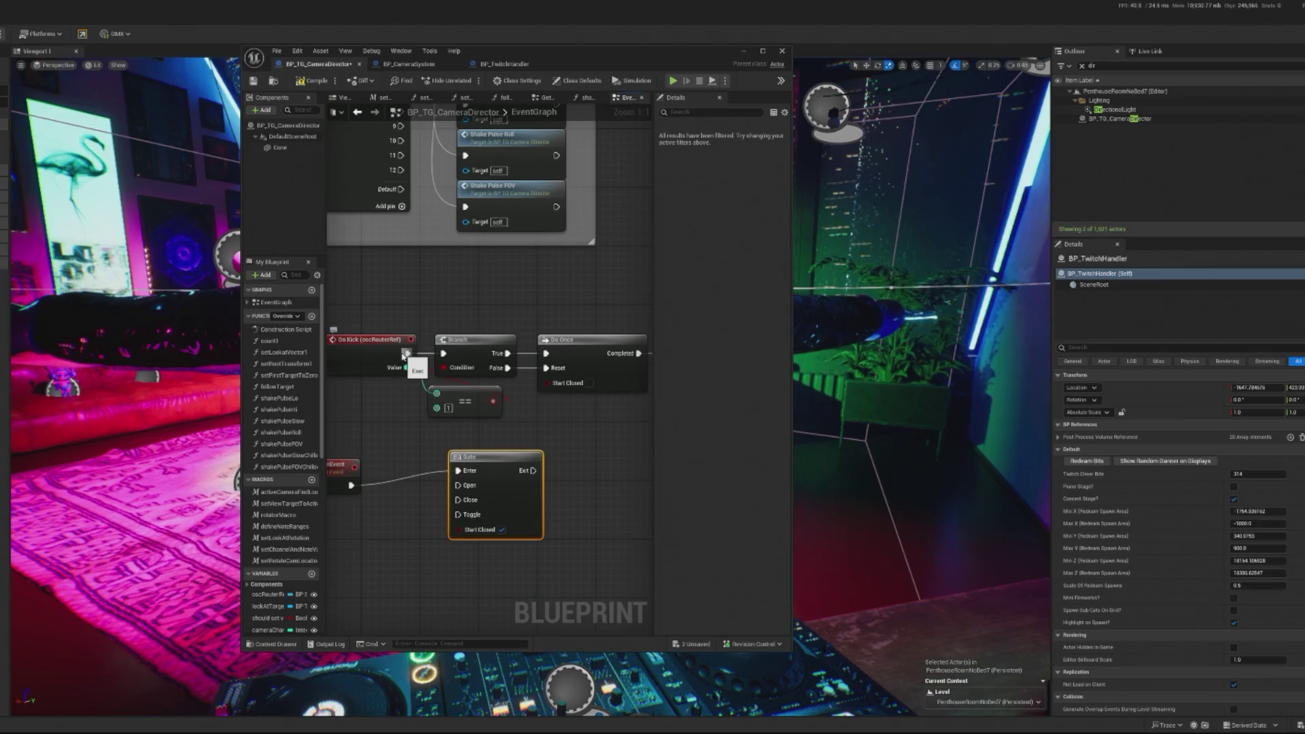
left_click_drag(416, 394, 460, 471)
left_click_drag(370, 339, 363, 340)
left_click_drag(533, 472, 445, 353)
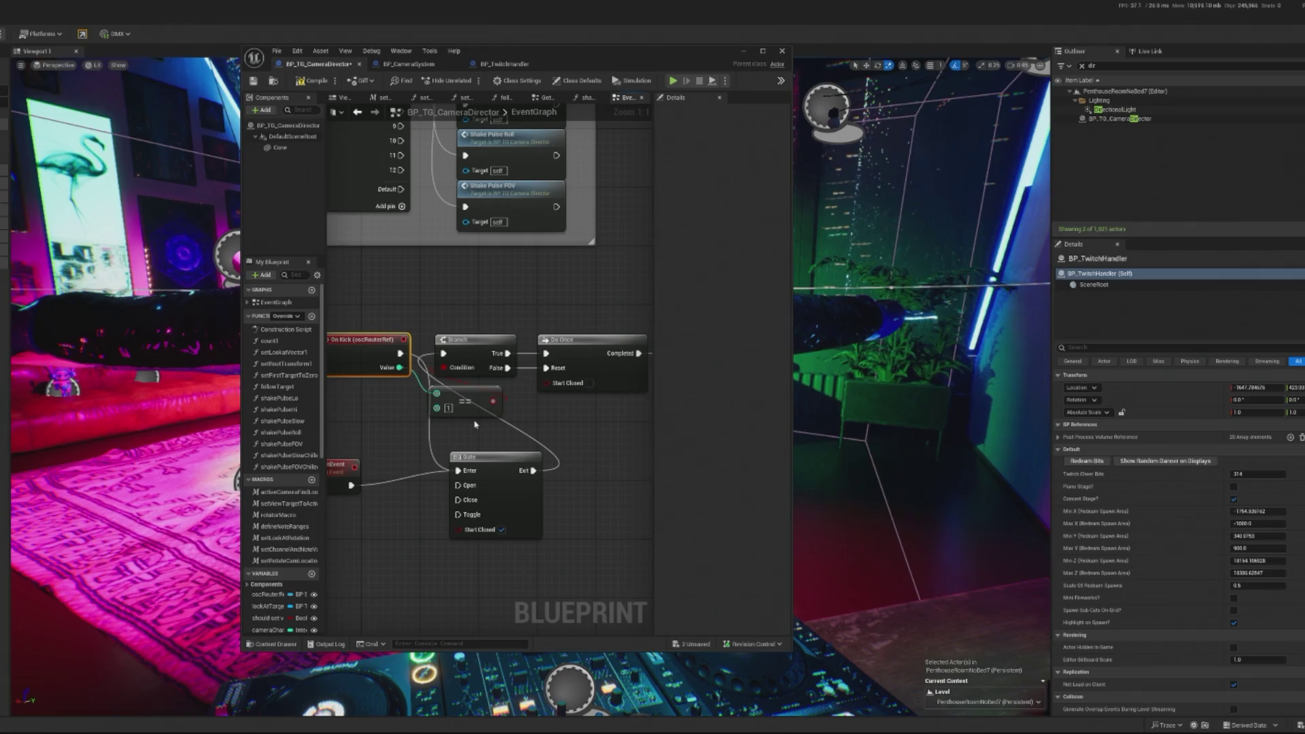
- Rearrange the Branch, DoOnce, compare, Shake Pulse and CustomEvent nodes to tidy the graph
scroll(533, 408, "down", 1)
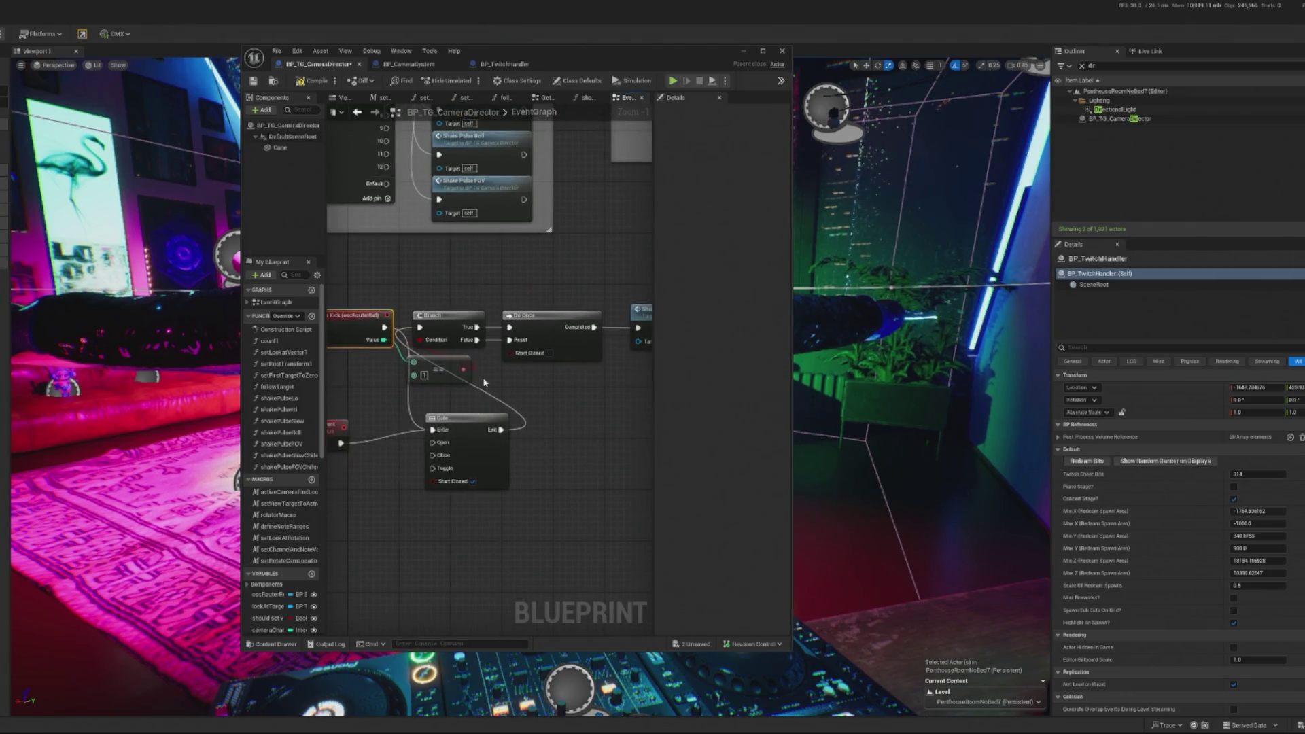
scroll(484, 383, "down", 1)
left_click_drag(410, 322, 561, 395)
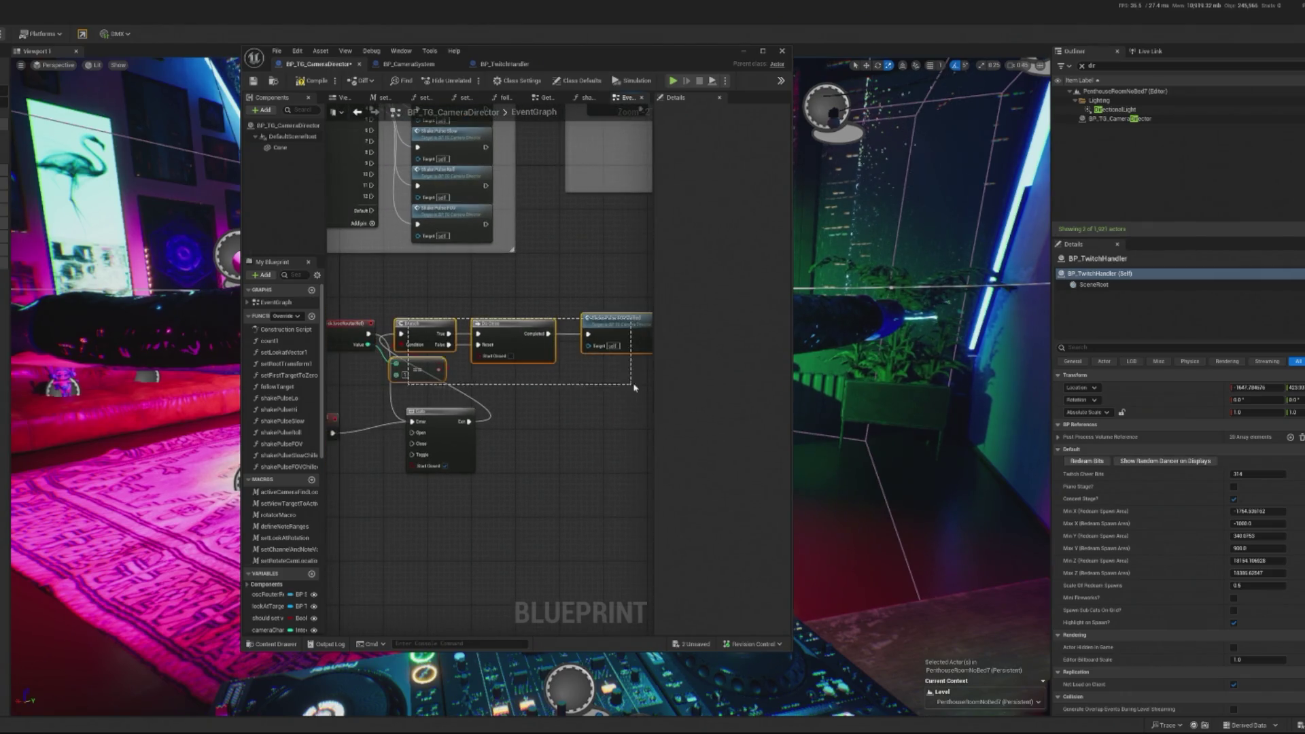
scroll(501, 313, "down", 2)
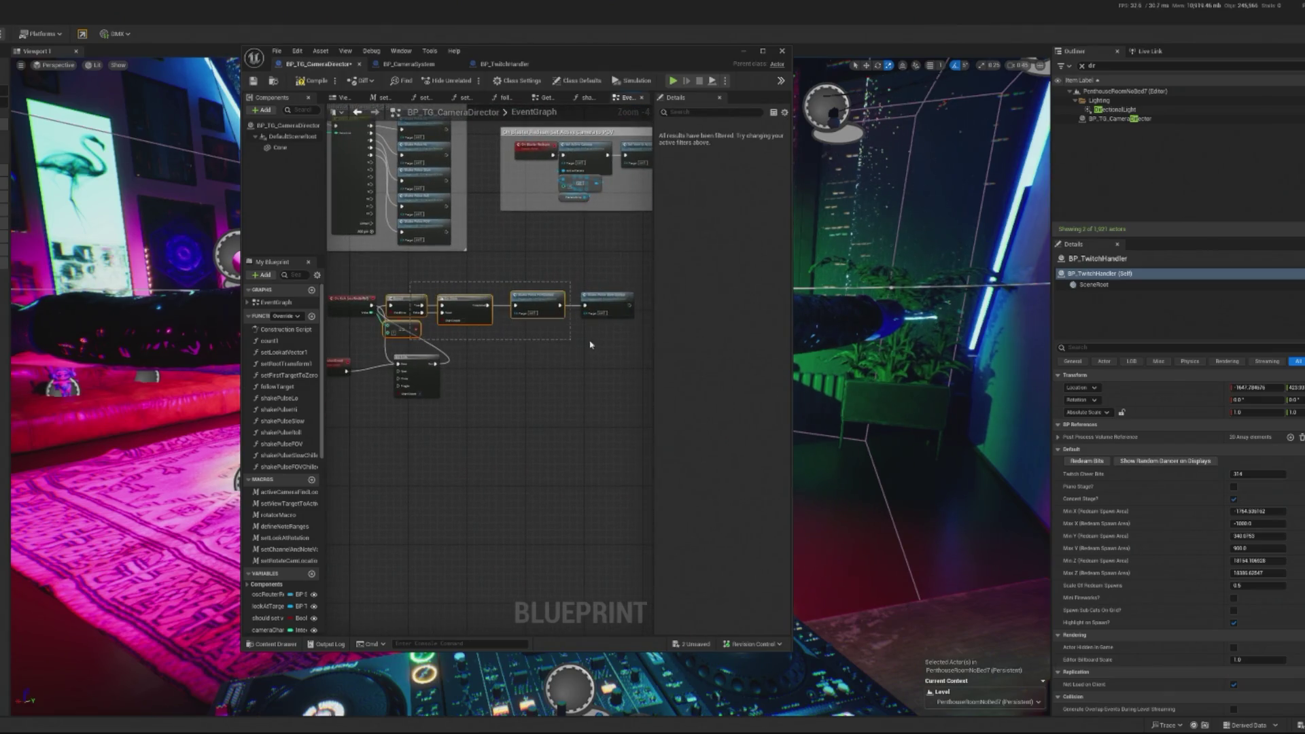
left_click_drag(491, 302, 563, 309)
left_click_drag(407, 365, 416, 302)
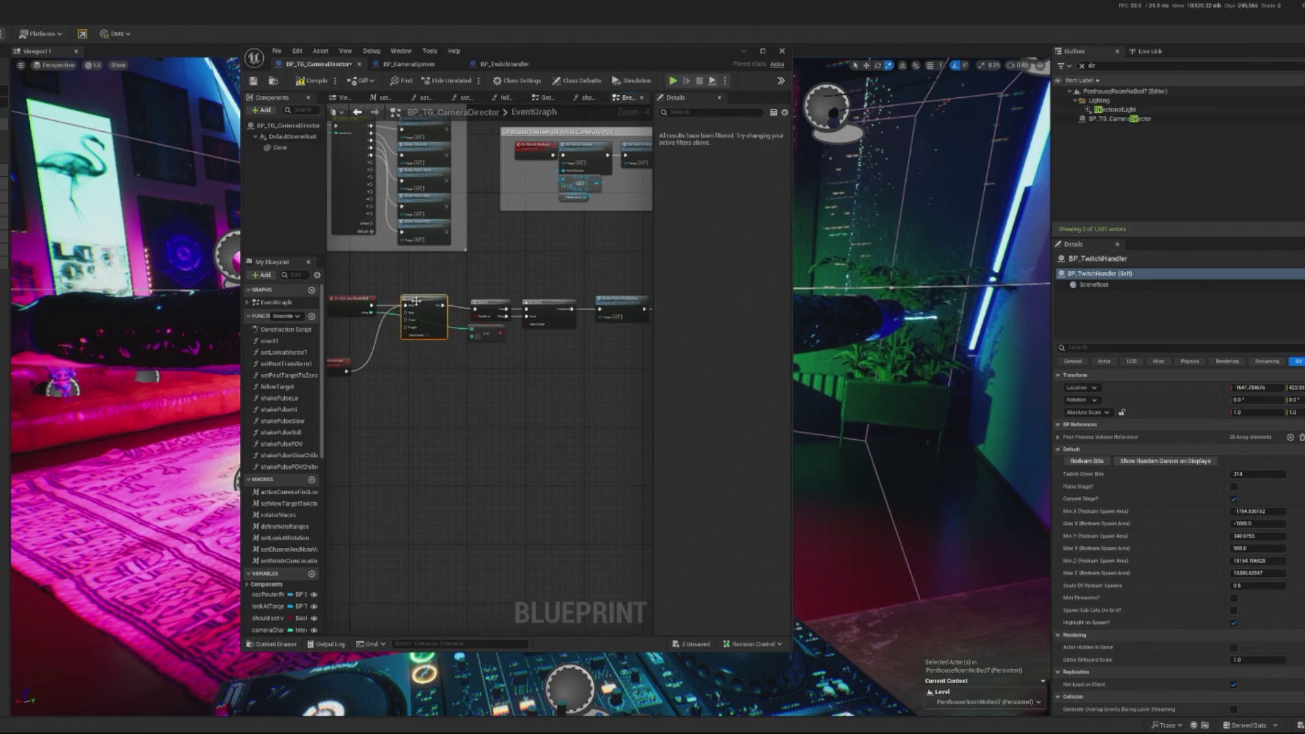
scroll(416, 301, "up", 3)
left_click_drag(330, 289, 568, 370)
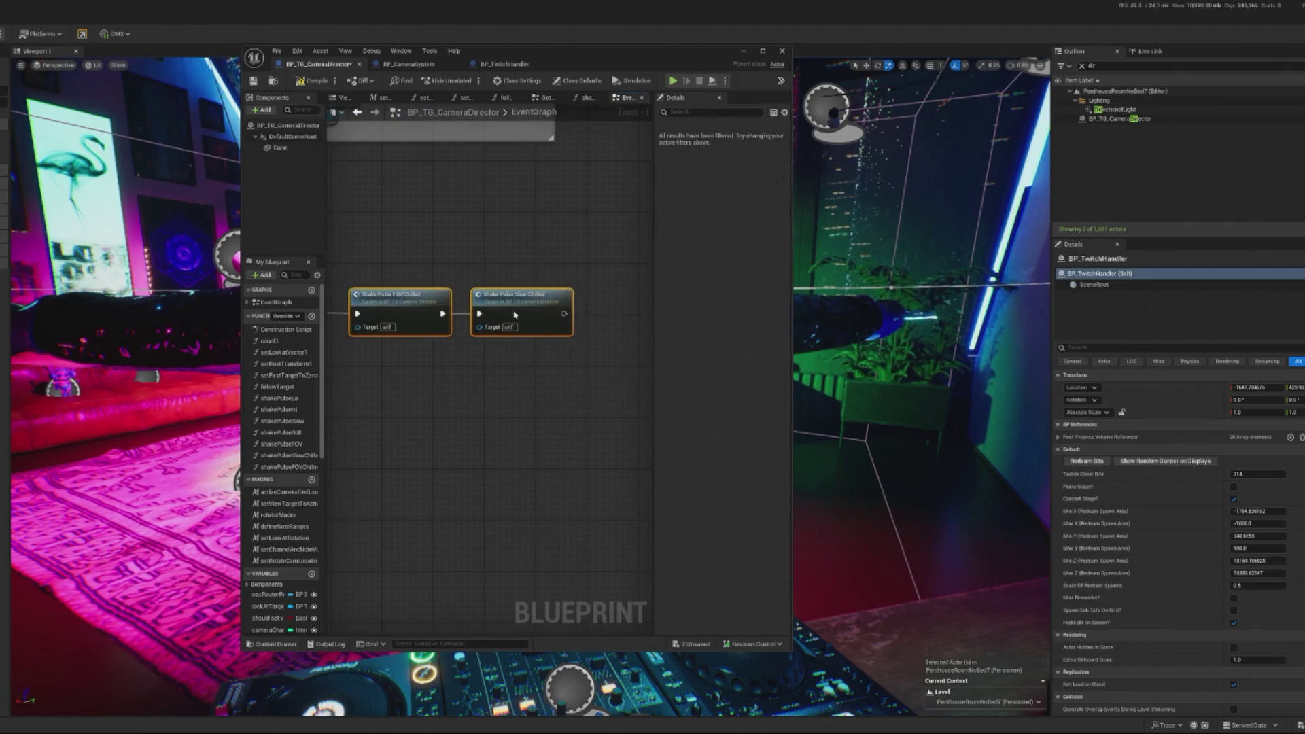
left_click_drag(514, 314, 515, 310)
mouse_move(465, 354)
left_mouse_down()
mouse_move(386, 348)
mouse_move(455, 394)
left_mouse_up()
mouse_move(364, 392)
left_mouse_down()
mouse_move(444, 416)
mouse_move(388, 391)
mouse_move(512, 295)
left_mouse_up()
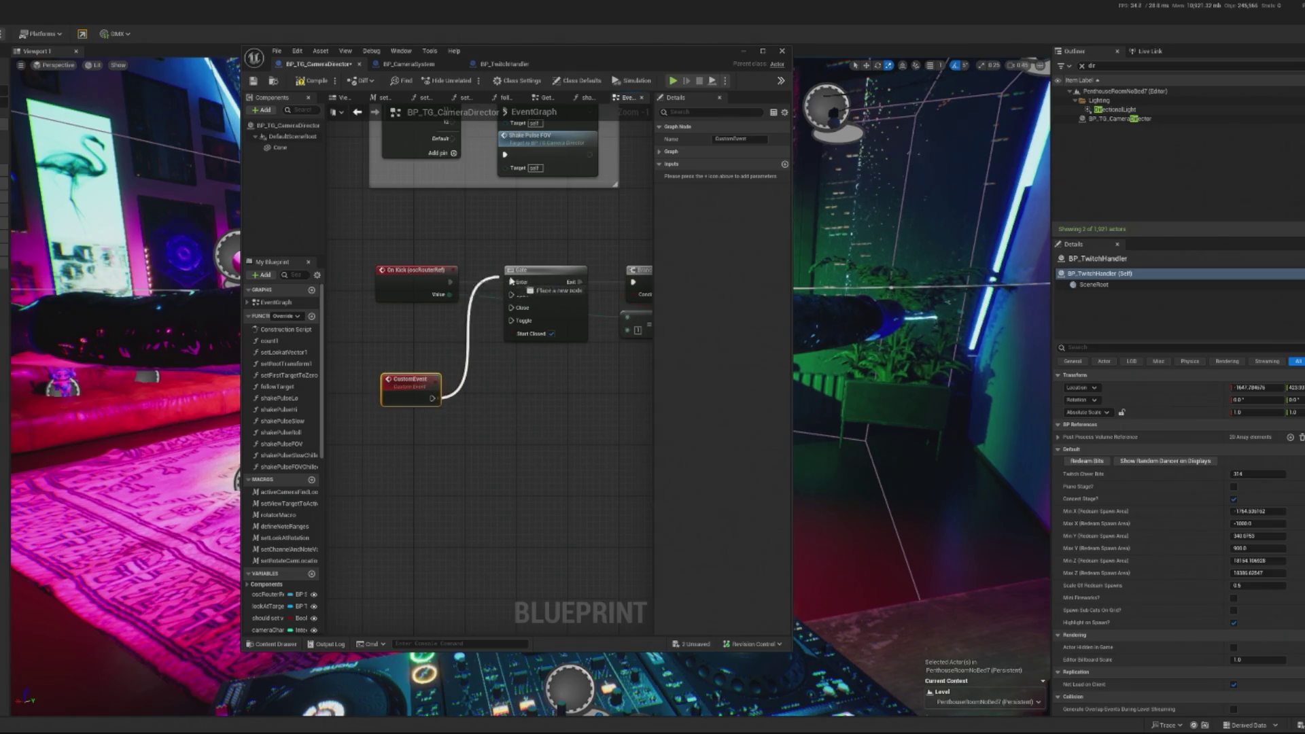
- Add a Sequence after the CustomEvent and link its Then 0 to the Gate's Open
mouse_move(431, 398)
left_mouse_down()
mouse_move(544, 412)
mouse_move(466, 401)
left_mouse_up()
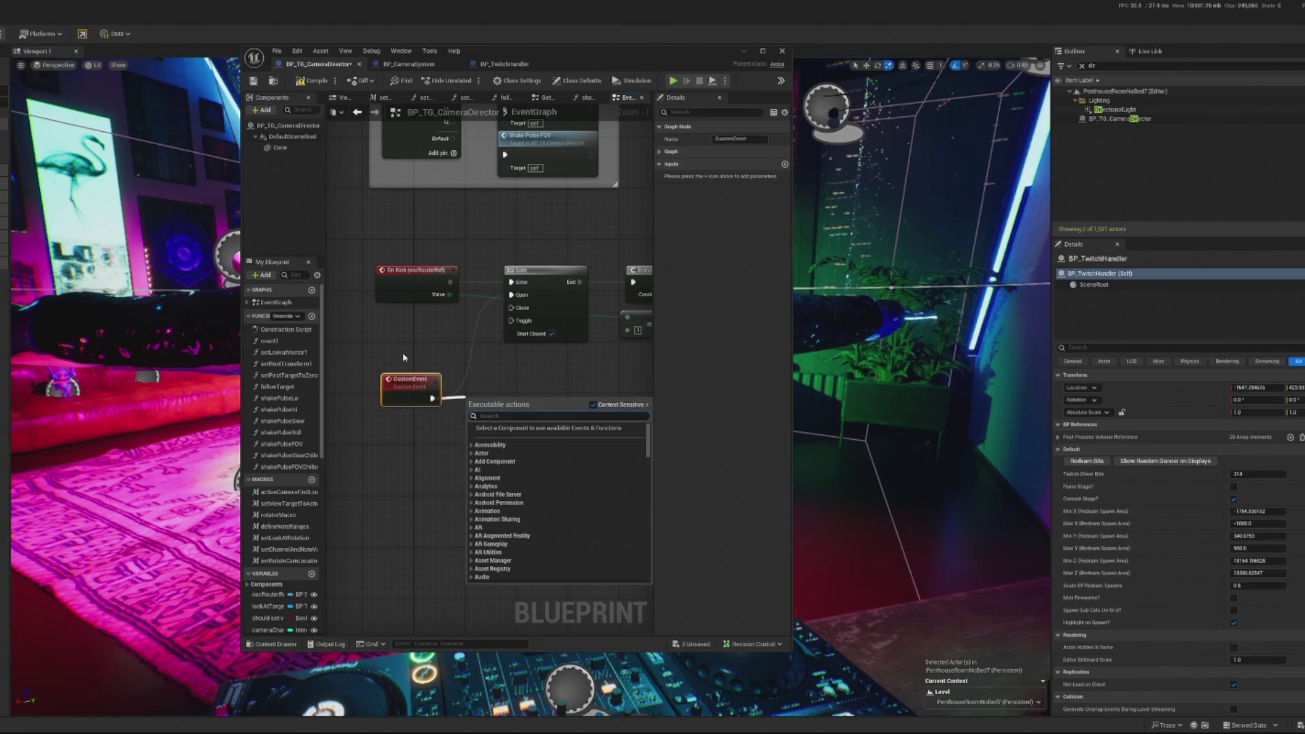
type("seq")
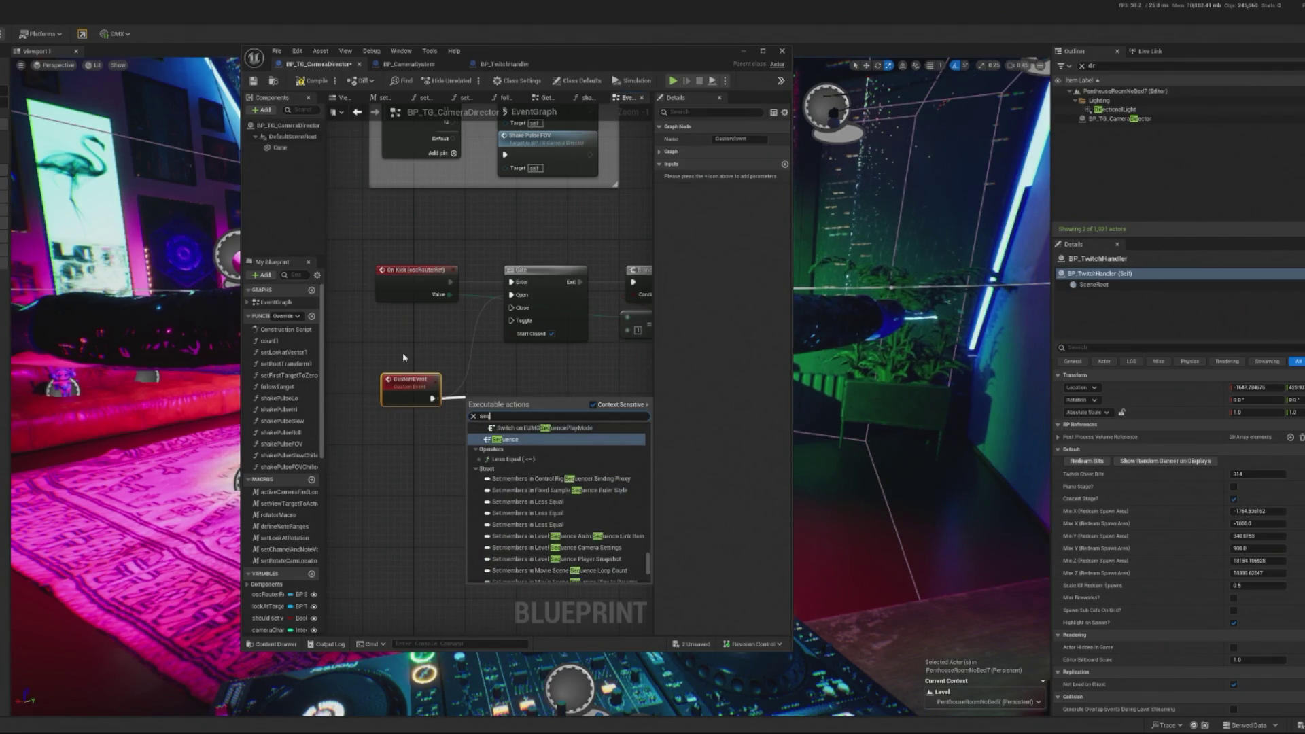
left_click(515, 440)
scroll(454, 409, "up", 1)
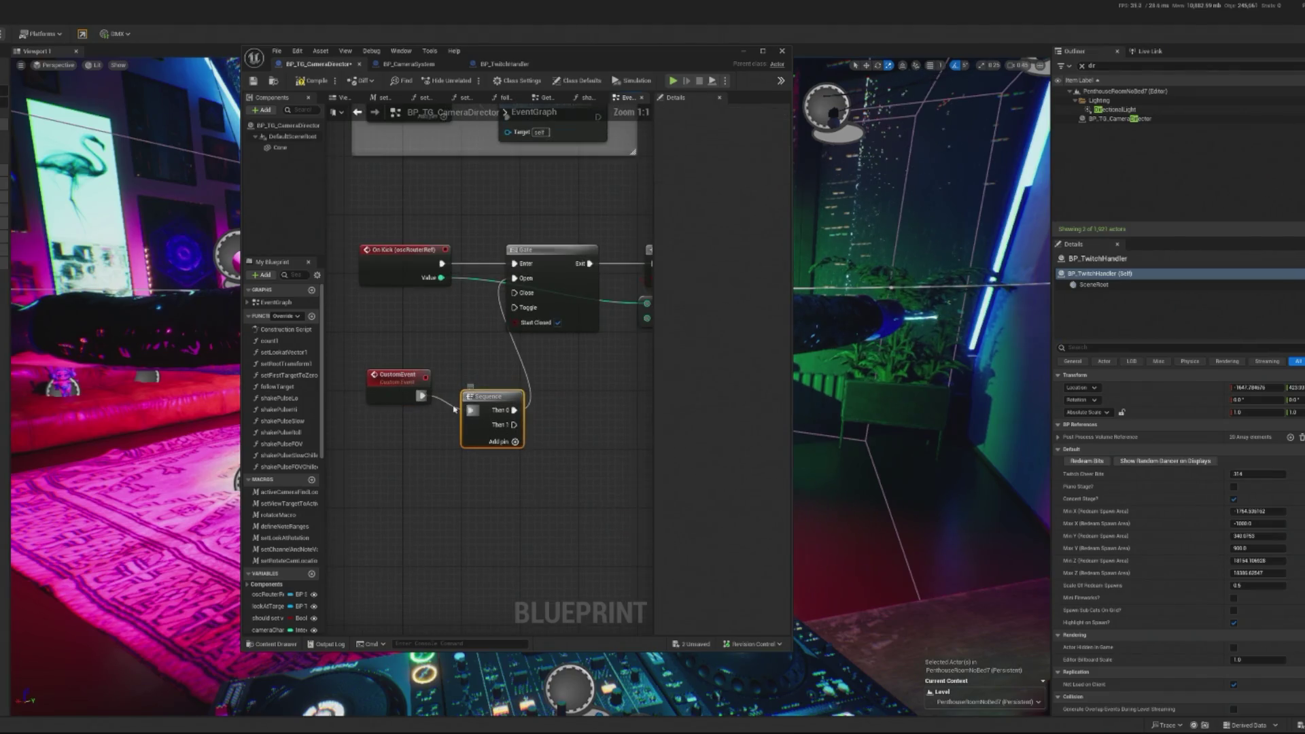
left_click_drag(480, 411, 477, 399)
key("Escape")
mouse_move(489, 400)
left_mouse_down()
mouse_move(468, 384)
mouse_move(445, 513)
left_mouse_up()
- Add a 60.0-second Retriggerable Delay from Then 1, its Completed closing the Gate
type("retri")
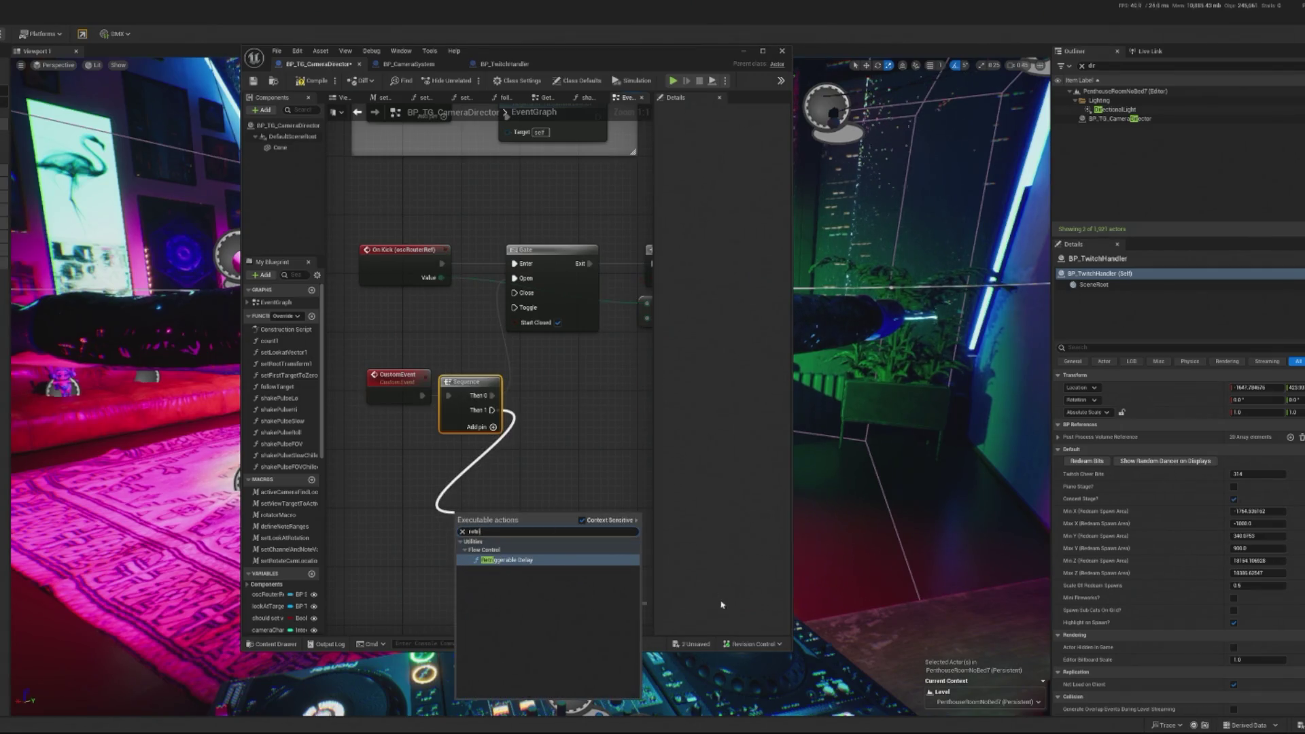
left_click(507, 560)
left_click(493, 543)
type("60.0")
key("Return")
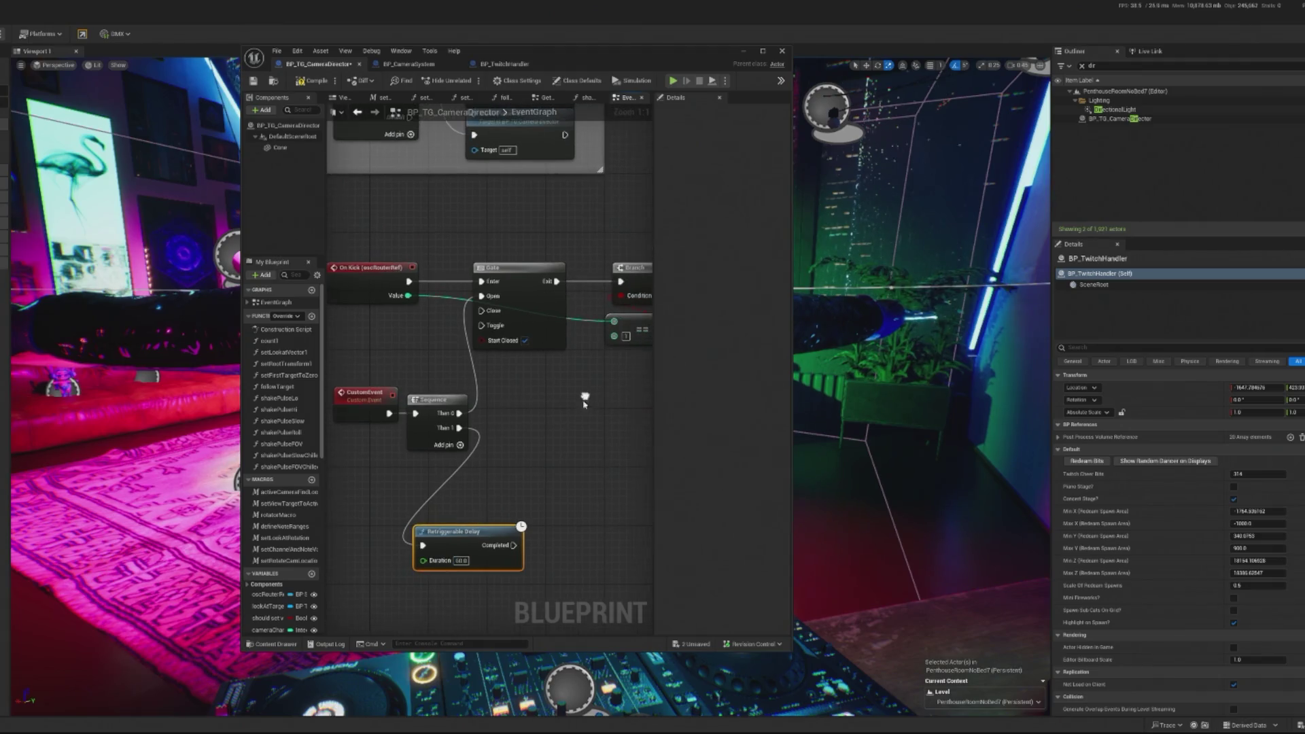
mouse_move(512, 548)
left_mouse_down()
mouse_move(531, 526)
mouse_move(529, 476)
mouse_move(490, 300)
mouse_move(479, 330)
mouse_move(525, 516)
mouse_move(495, 314)
left_mouse_up()
- Arrange the CustomEvent, Sequence and Retriggerable Delay nodes neatly beside the Gate
mouse_move(405, 417)
left_mouse_down()
mouse_move(500, 431)
mouse_move(415, 379)
left_mouse_up()
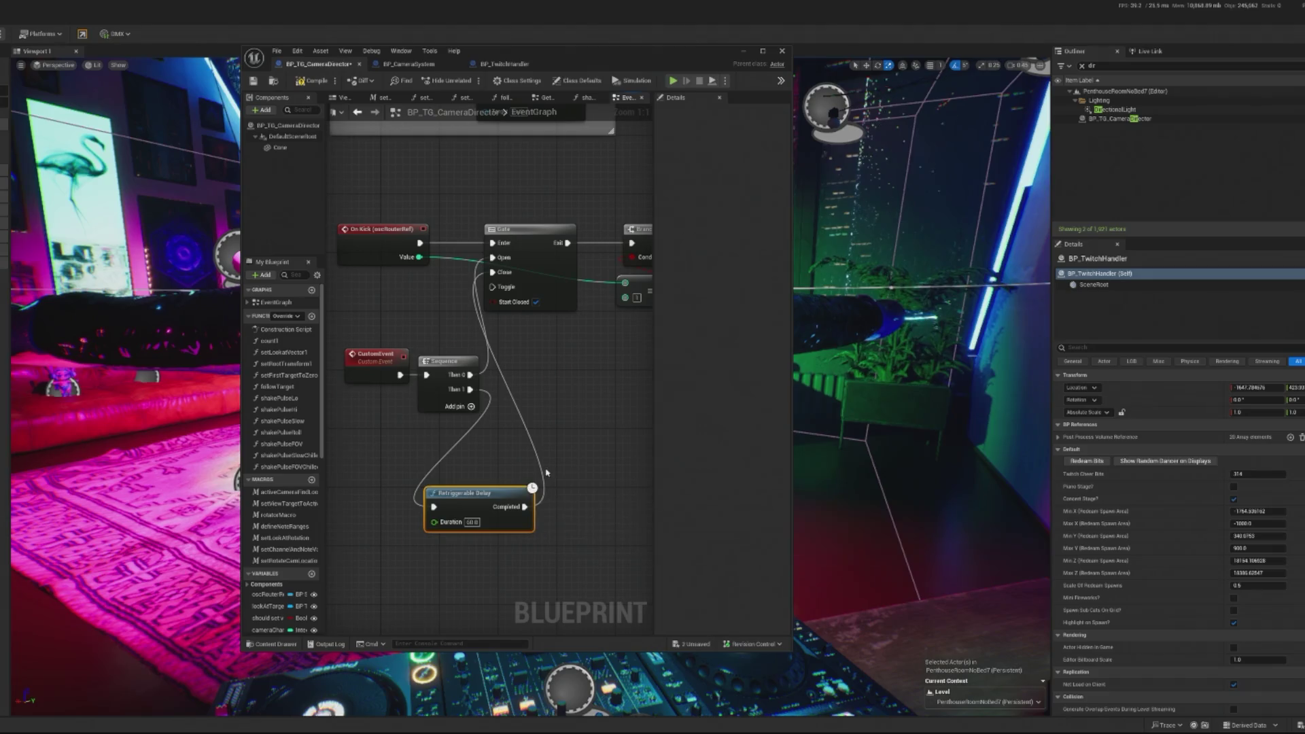
left_click_drag(338, 340, 481, 414)
left_click_drag(447, 364, 413, 297)
left_click_drag(489, 503, 451, 379)
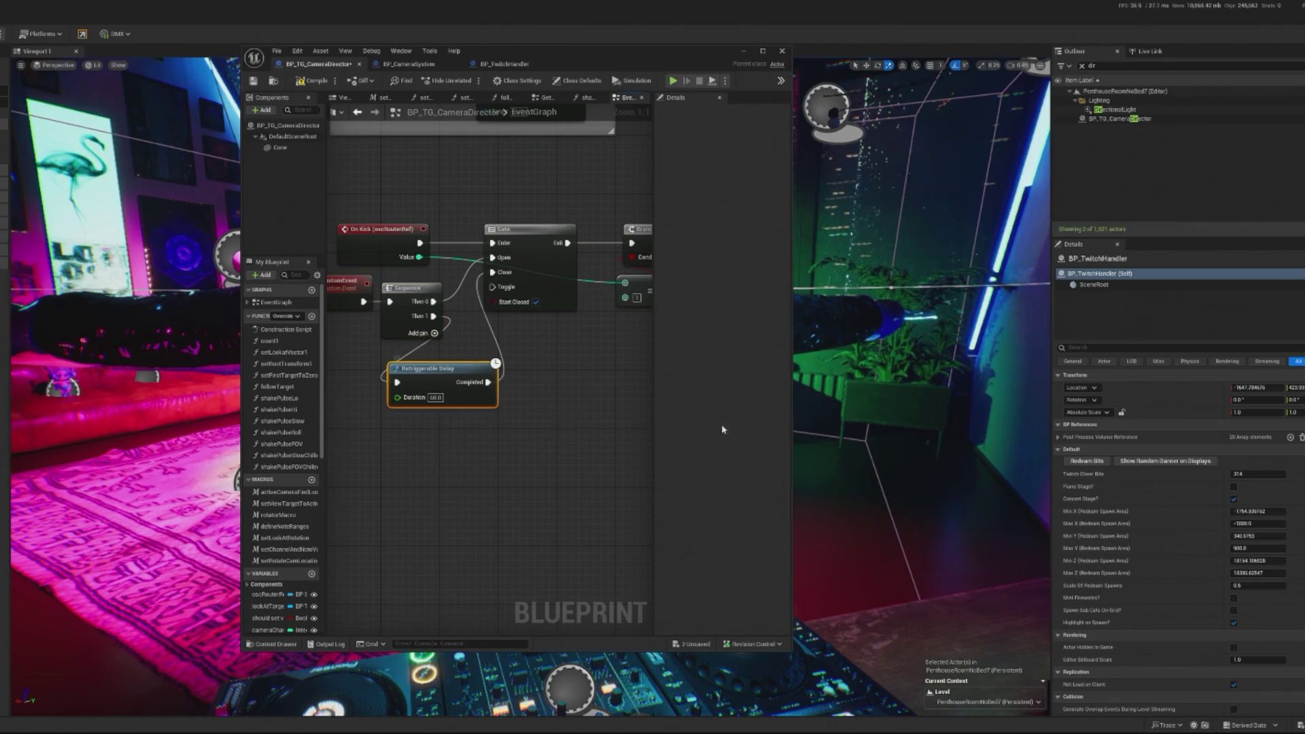
left_click_drag(438, 381, 427, 409)
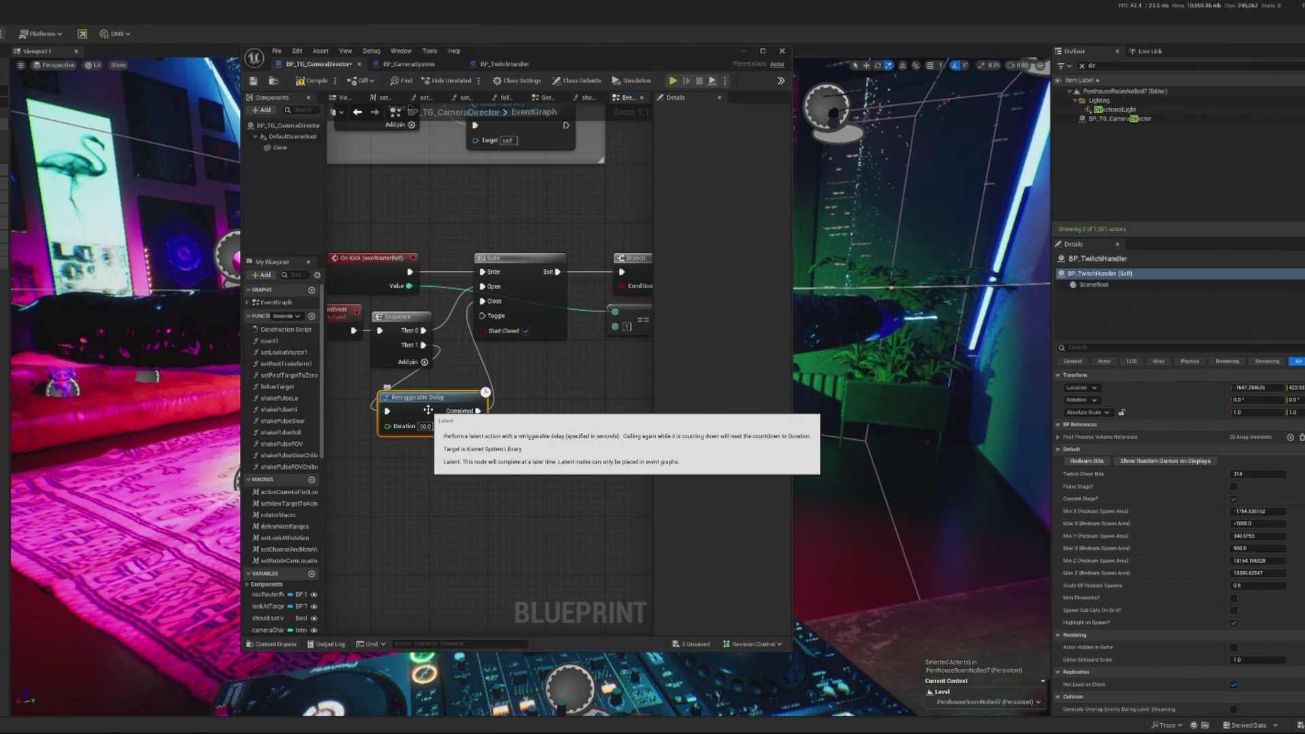
mouse_move(499, 452)
left_mouse_down()
mouse_move(489, 466)
mouse_move(577, 496)
mouse_move(497, 474)
left_mouse_up()
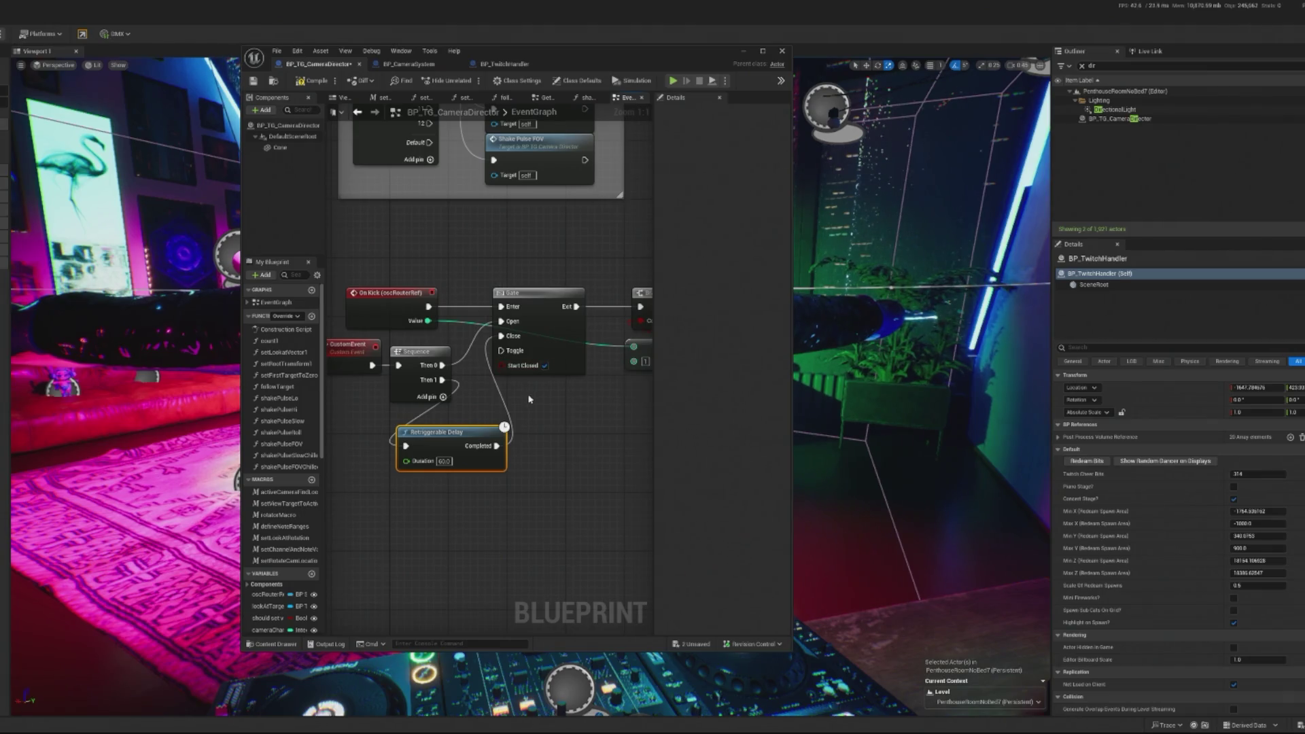
scroll(529, 386, "down", 2)
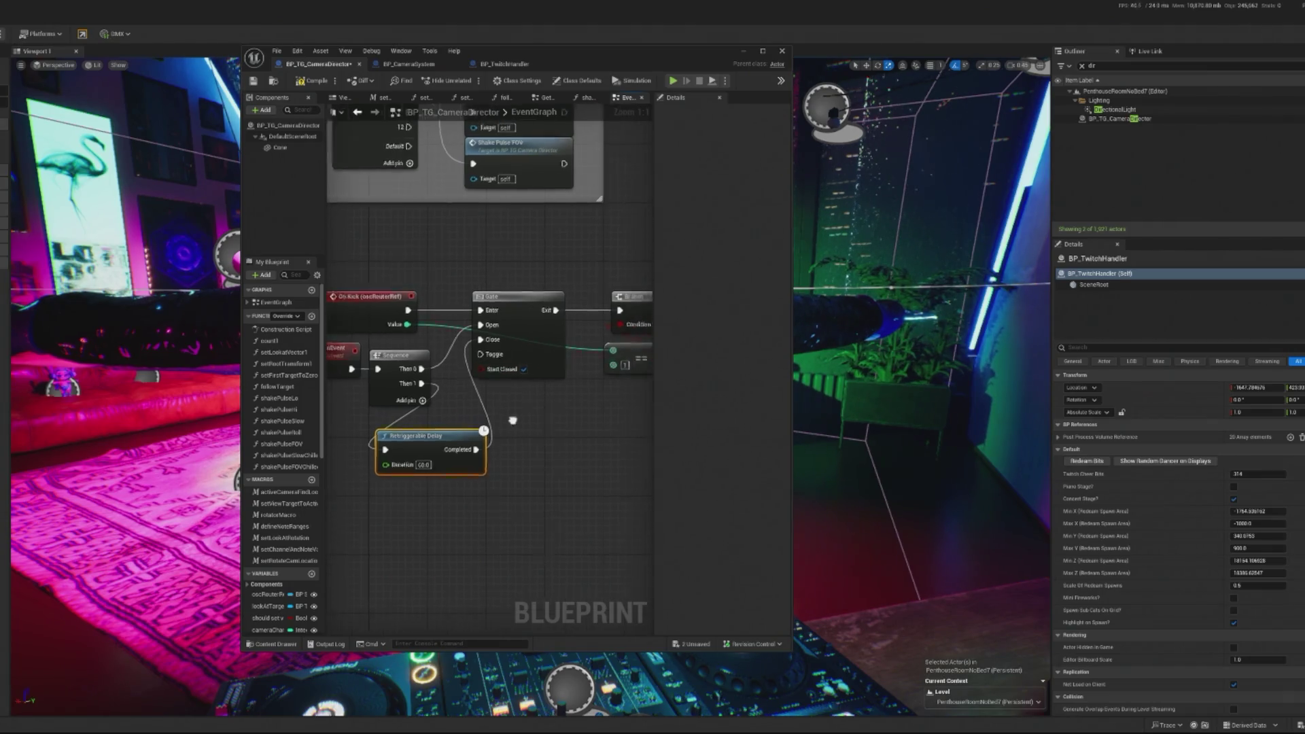
scroll(545, 376, "up", 2)
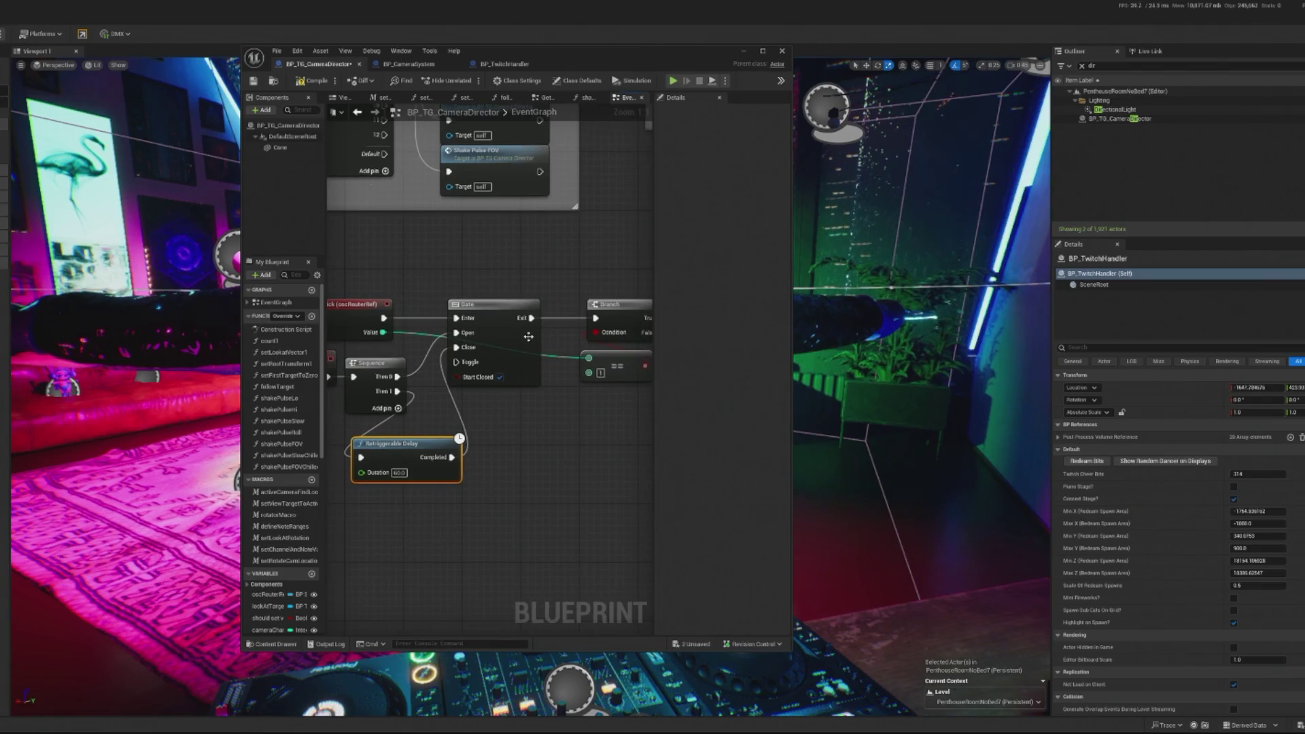
scroll(450, 297, "up", 1)
scroll(451, 297, "down", 1)
- Rename the custom event to ChatTriggerCameraShake in the Details panel
left_click(401, 343)
left_click(753, 140)
type("ChatTrigg")
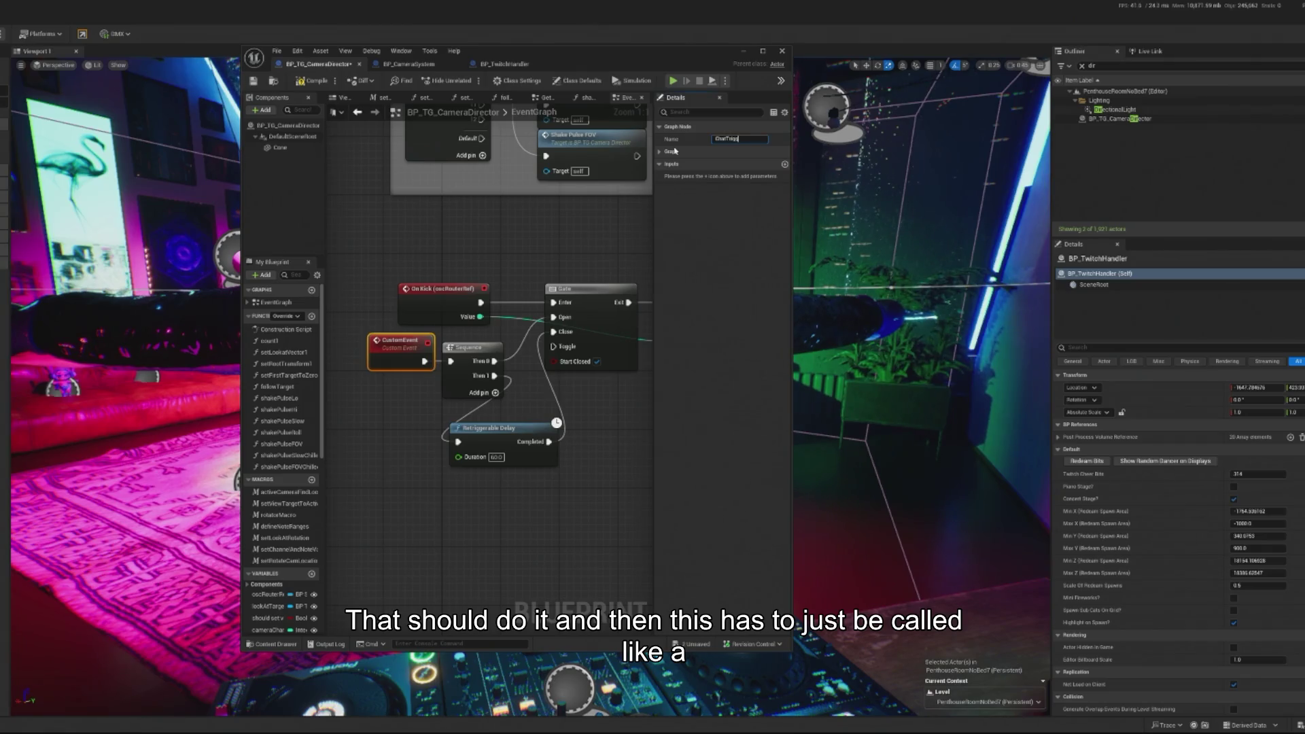
type("erCameraShake")
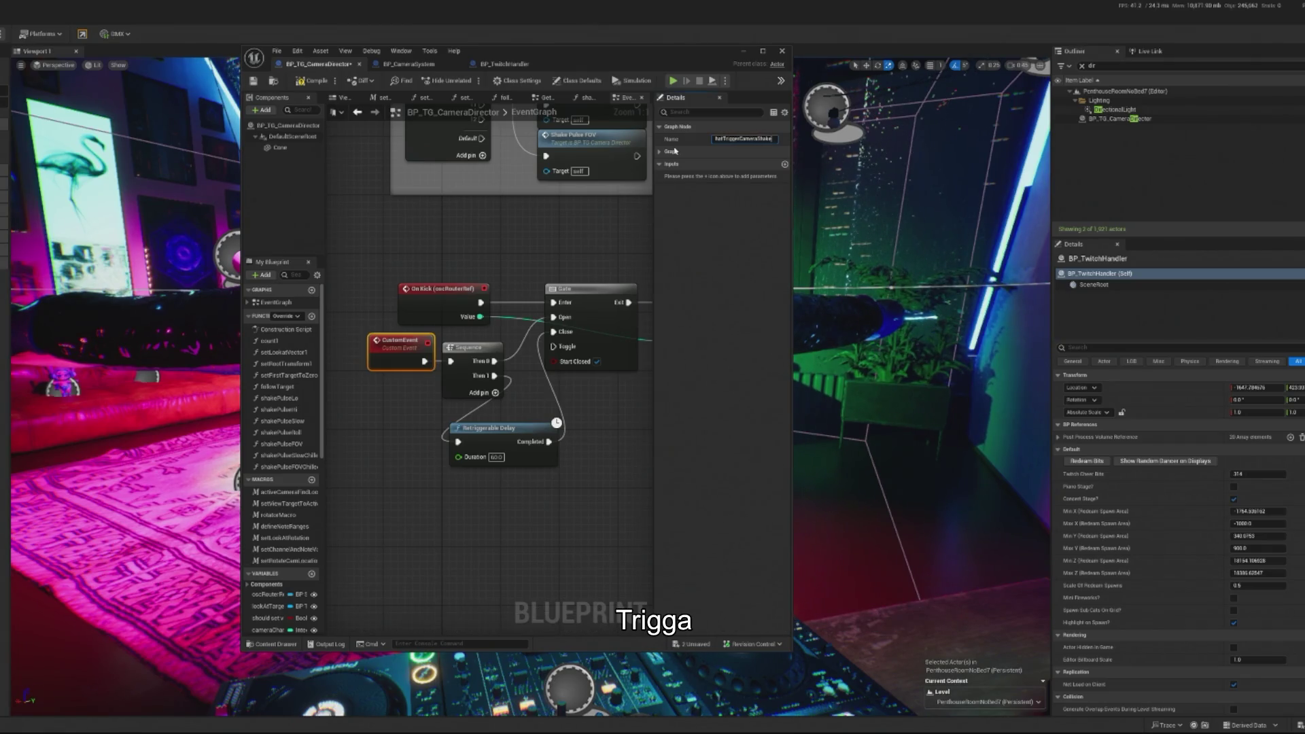
key("Return")
left_click_drag(383, 361, 346, 360)
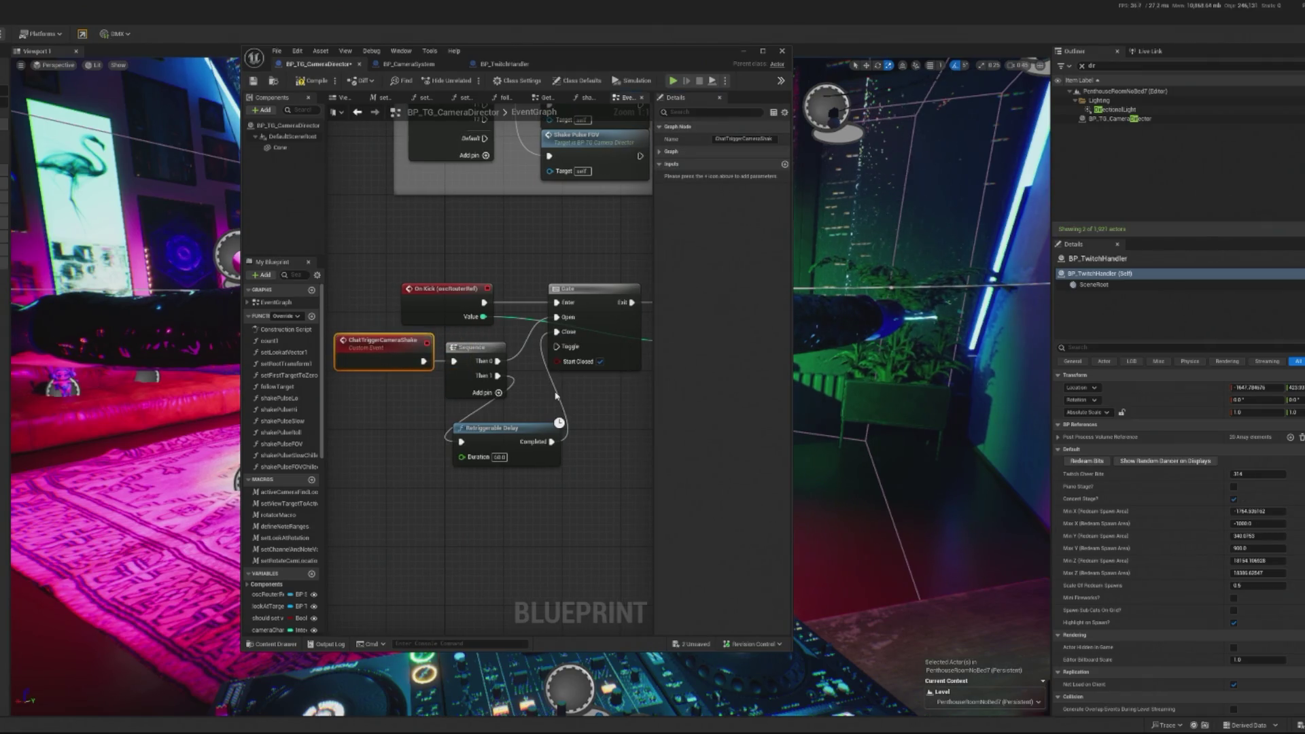
left_click_drag(615, 437, 577, 416)
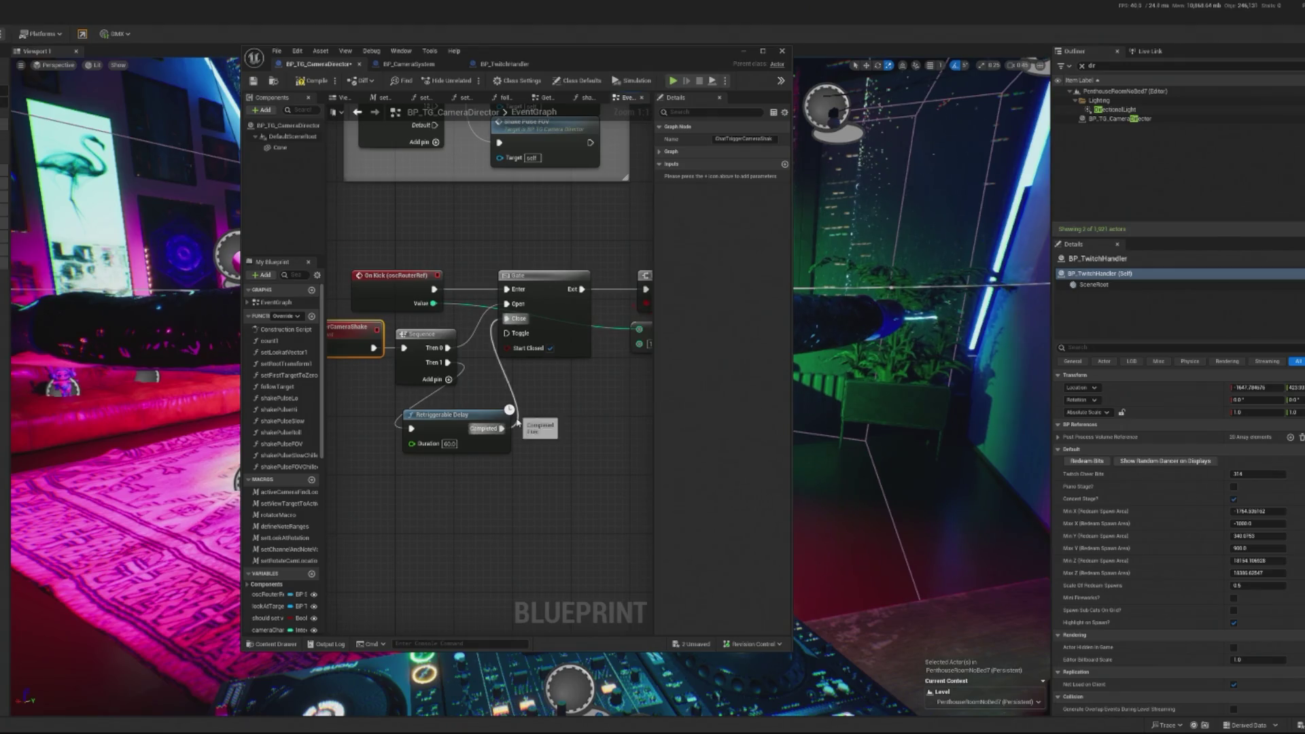
- Compile BP_TG_CameraDirector and move over to the BP_TwitchHandler event graph
left_click(300, 82)
mouse_move(474, 295)
left_mouse_down()
mouse_move(392, 294)
mouse_move(441, 307)
left_mouse_up()
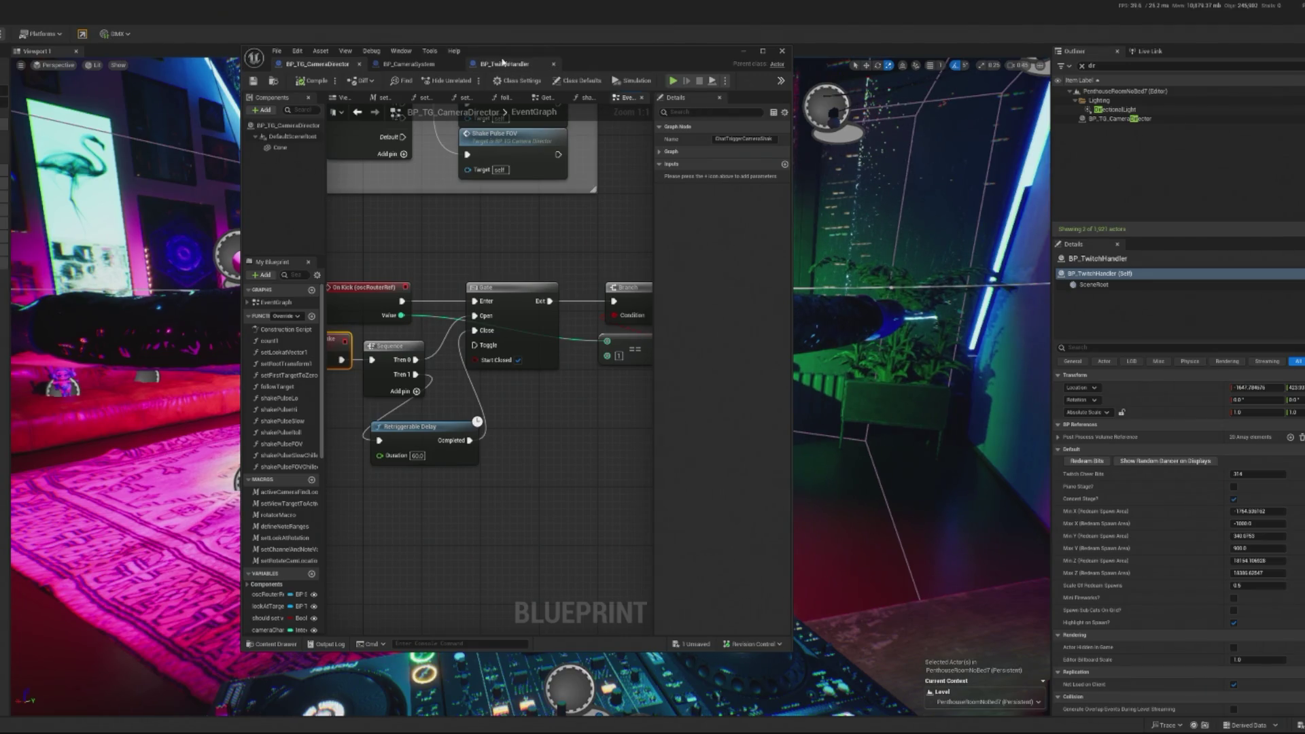
left_click(506, 66)
left_click(318, 64)
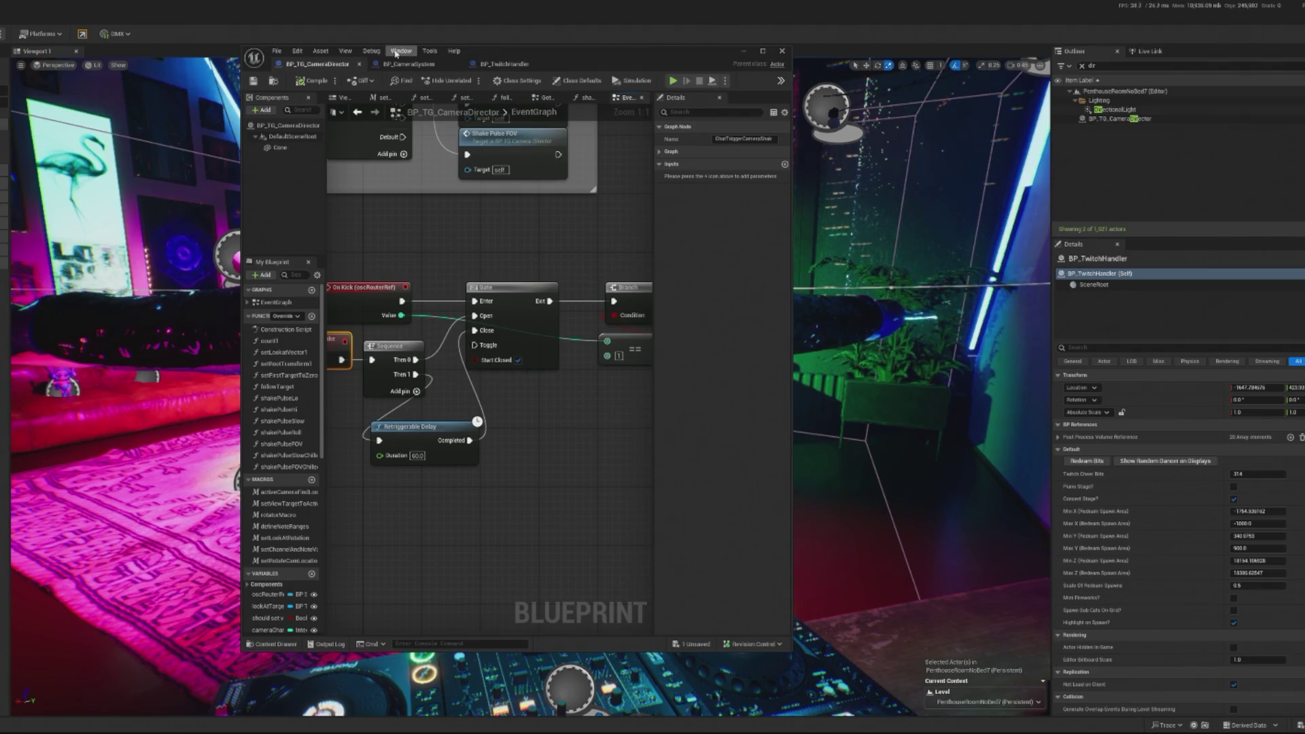
left_click(506, 64)
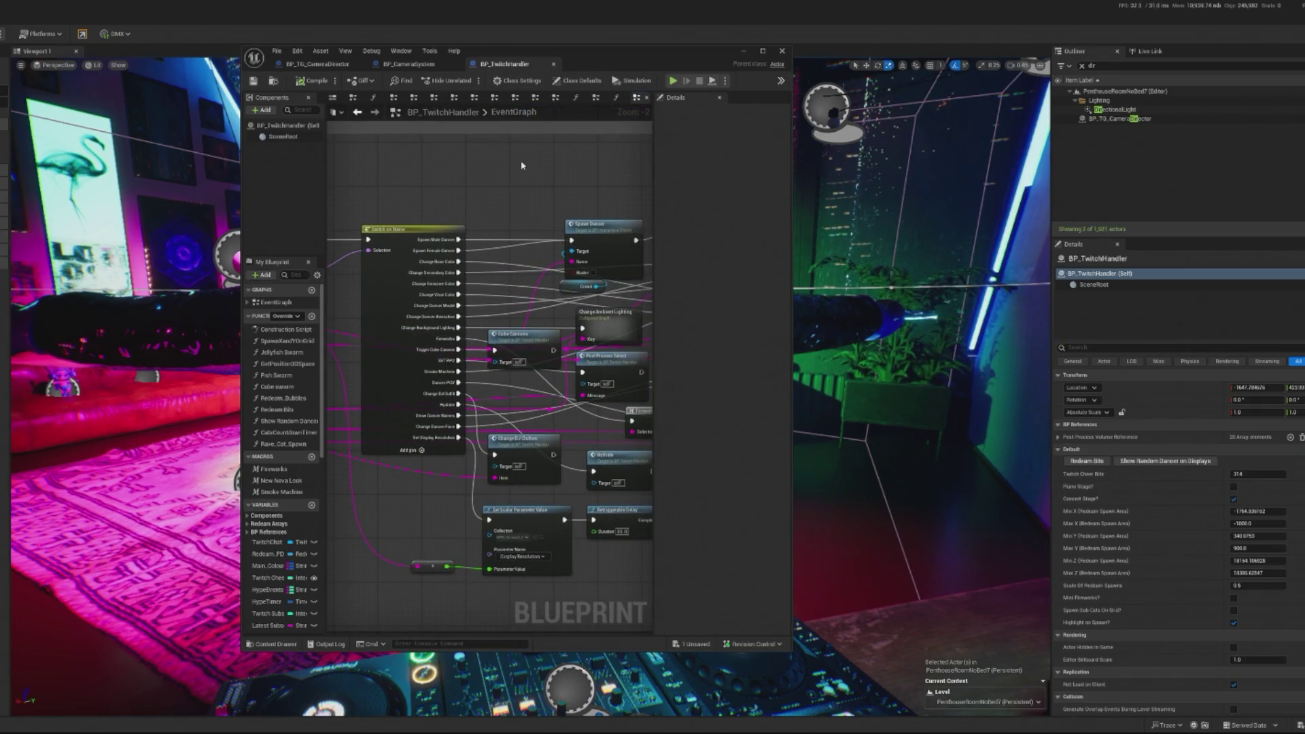
- Locate the Redeam PDA variable node in BP_TwitchHandler and open its Redeam_List asset
scroll(419, 405, "up", 2)
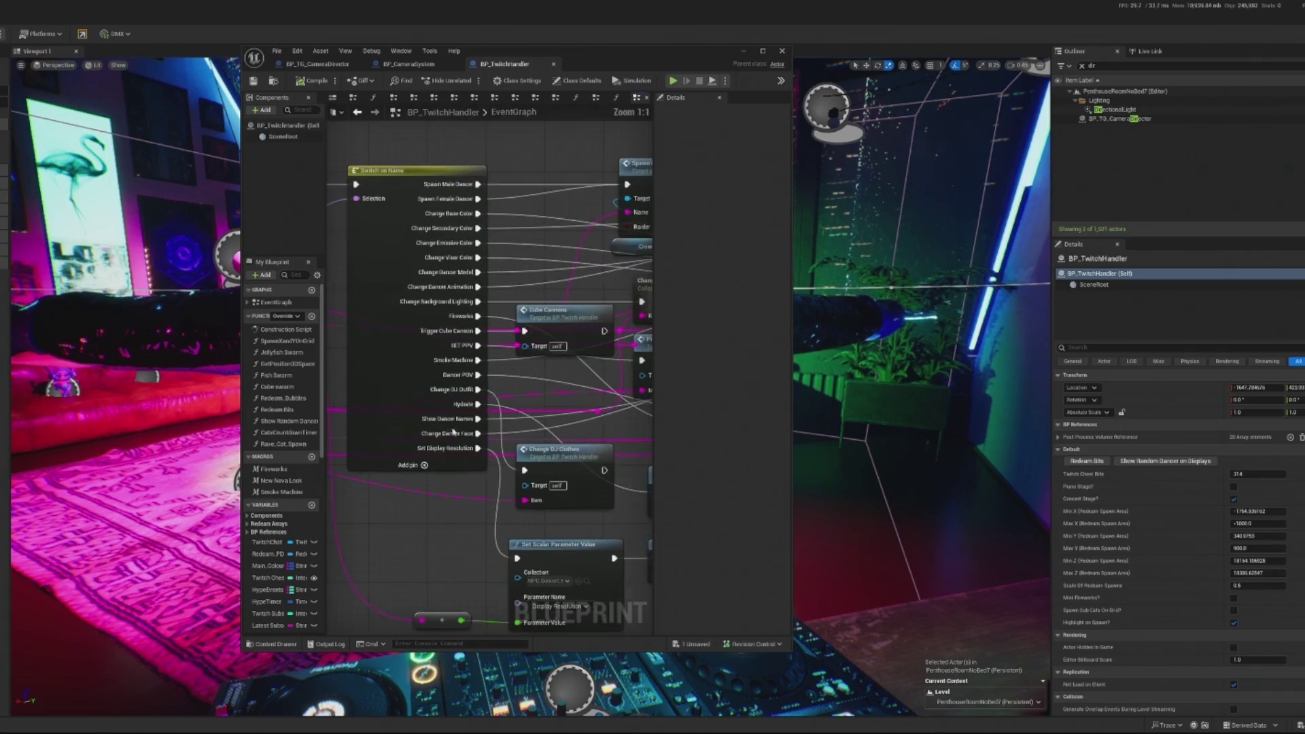
left_click_drag(400, 288, 652, 291)
left_click(396, 289)
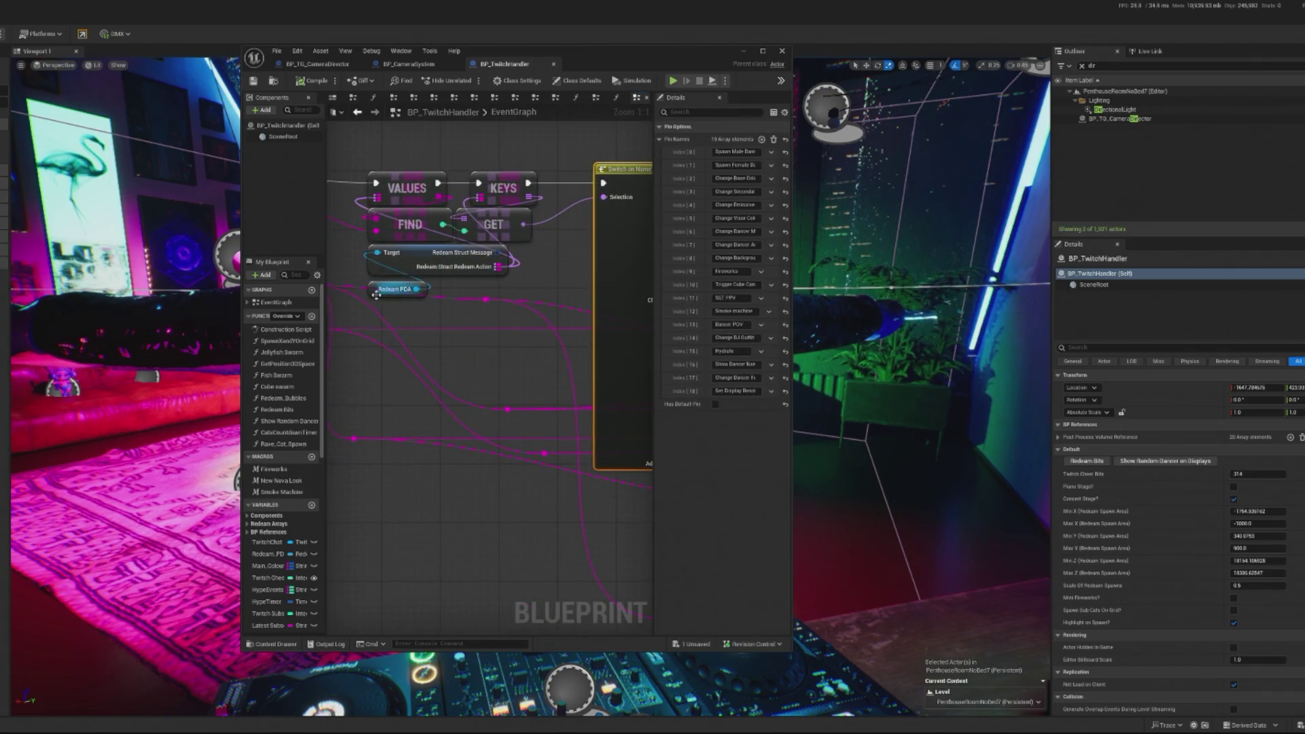
double_click(720, 311)
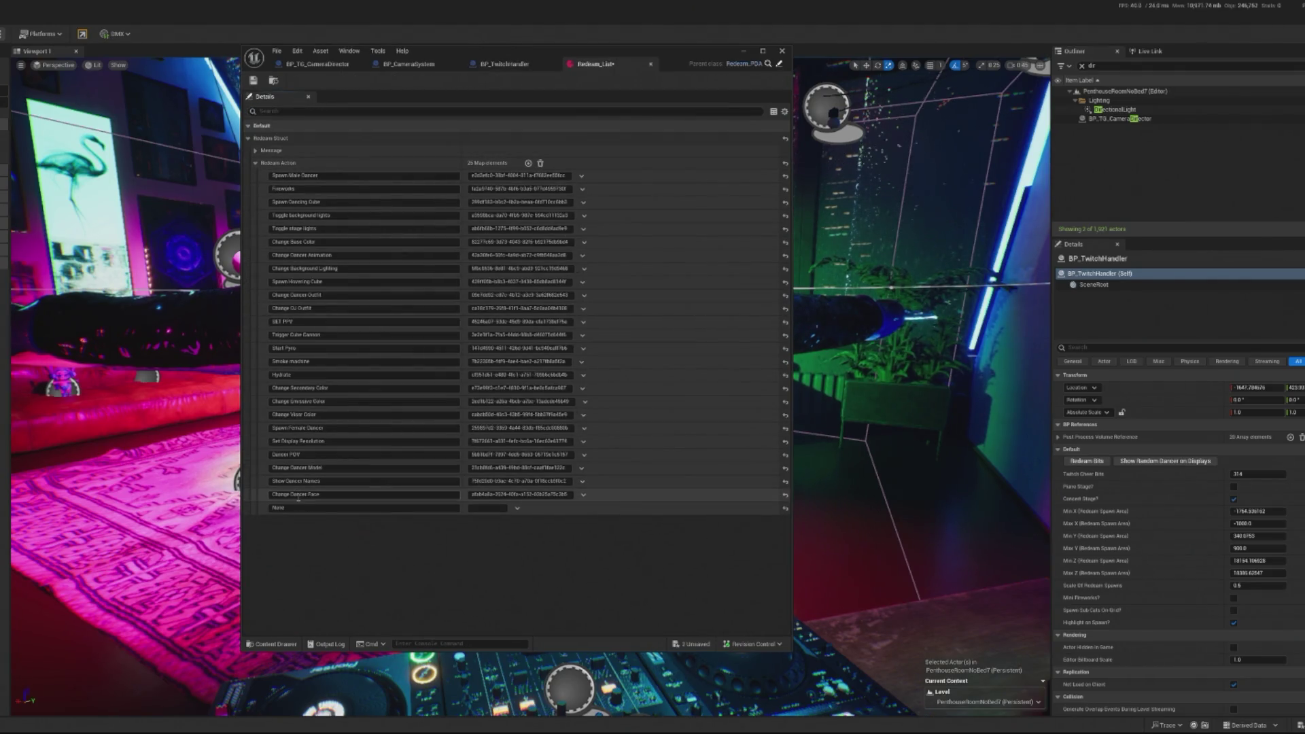
- Set the new Redeem Action key to 'Chat Trigger Camera Shake', then save and check out Redeam_List
left_click(299, 508)
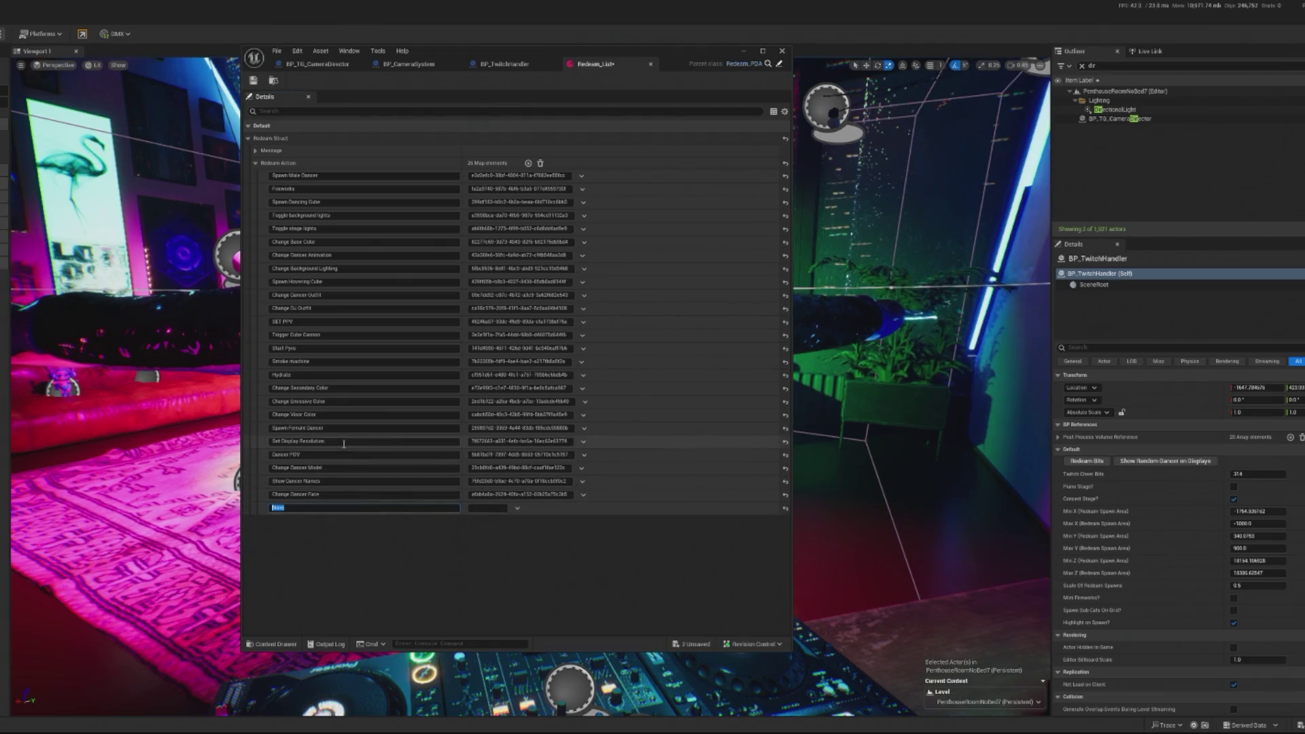
type("Chan")
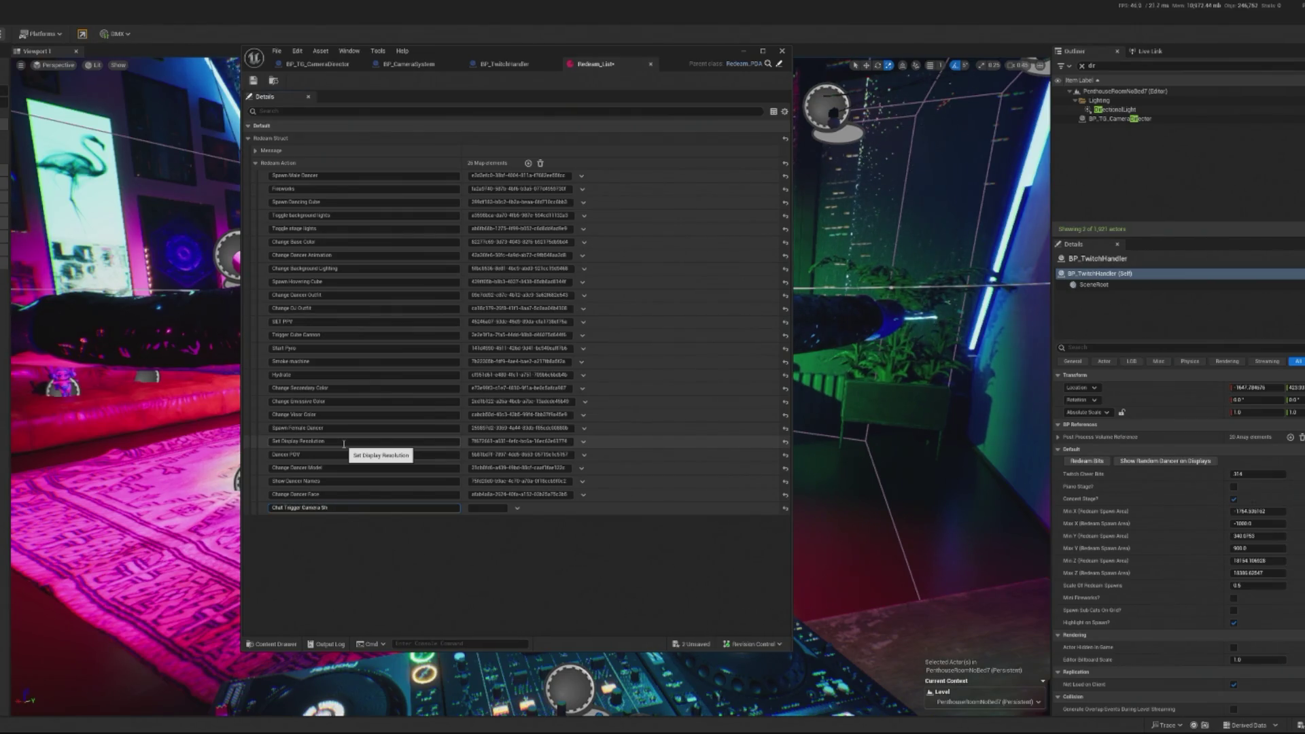
type("ke")
key("Return")
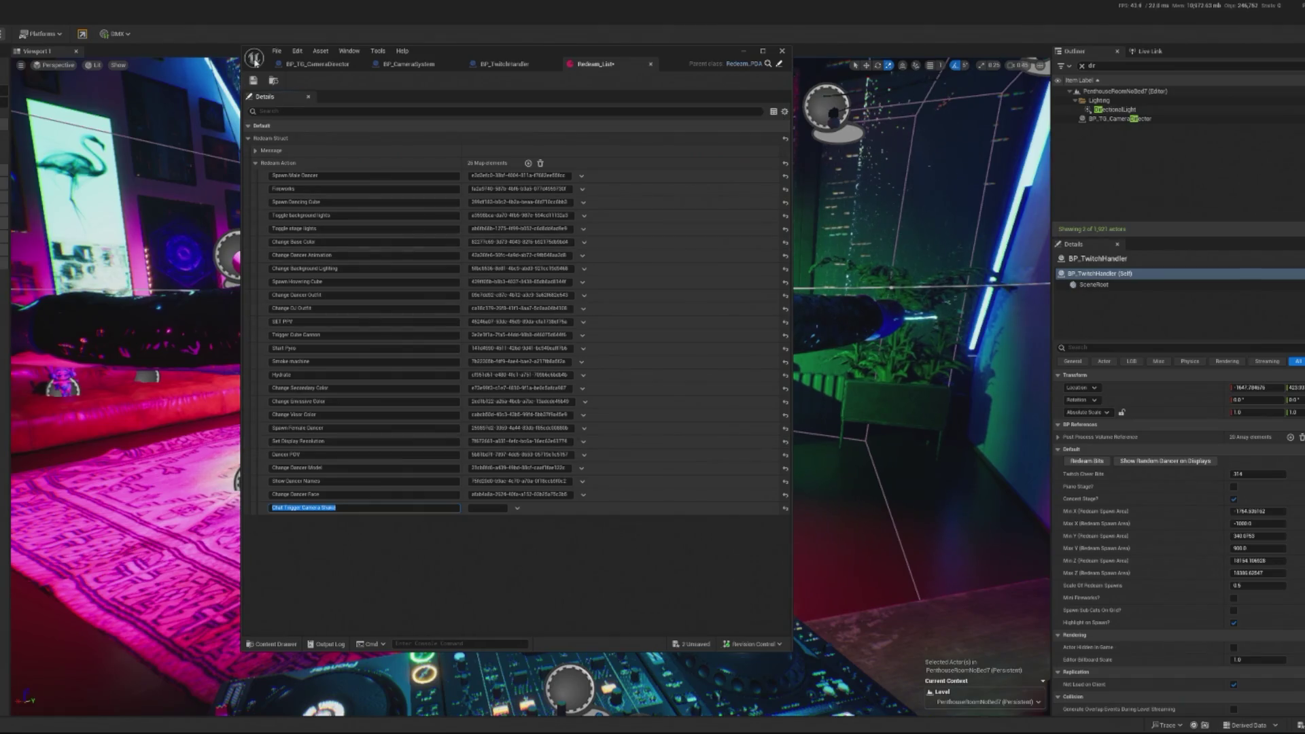
left_click(253, 80)
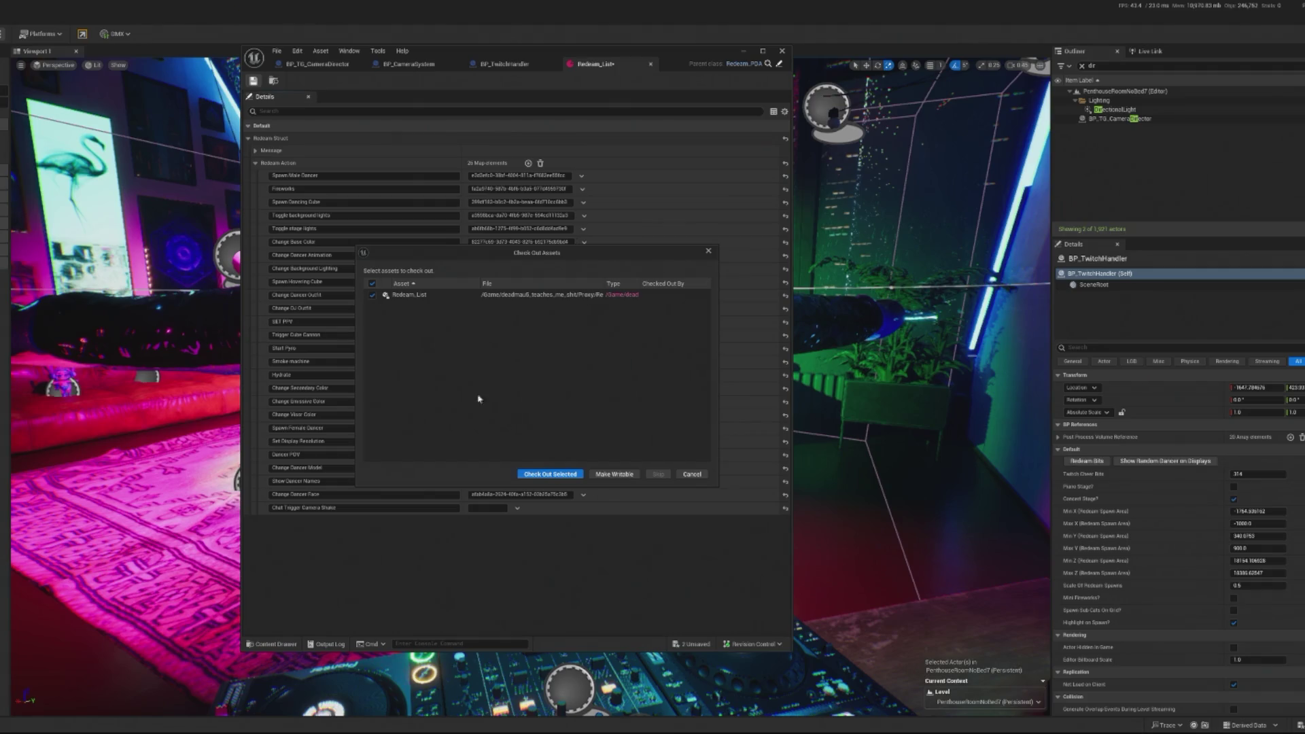
left_click(531, 473)
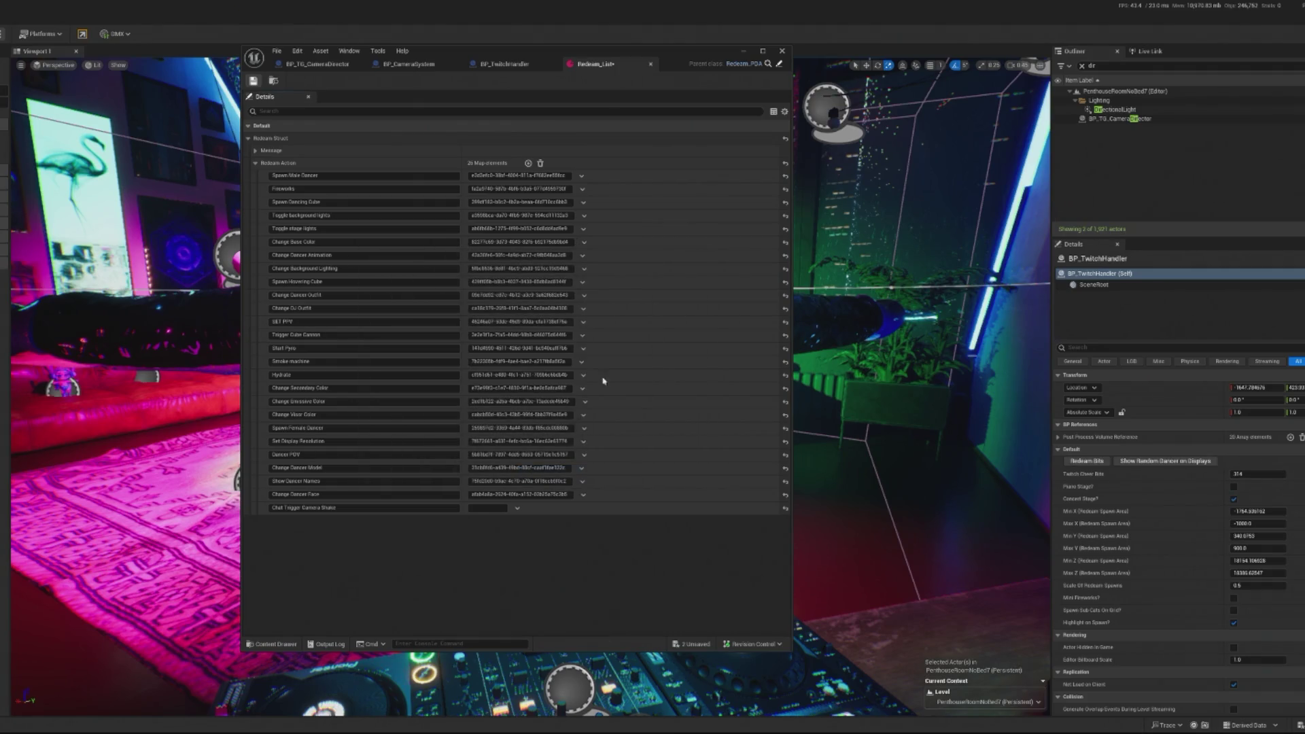
- Run a quick play-in-editor test, then return to the BP_TG_CameraDirector editor
left_click(743, 51)
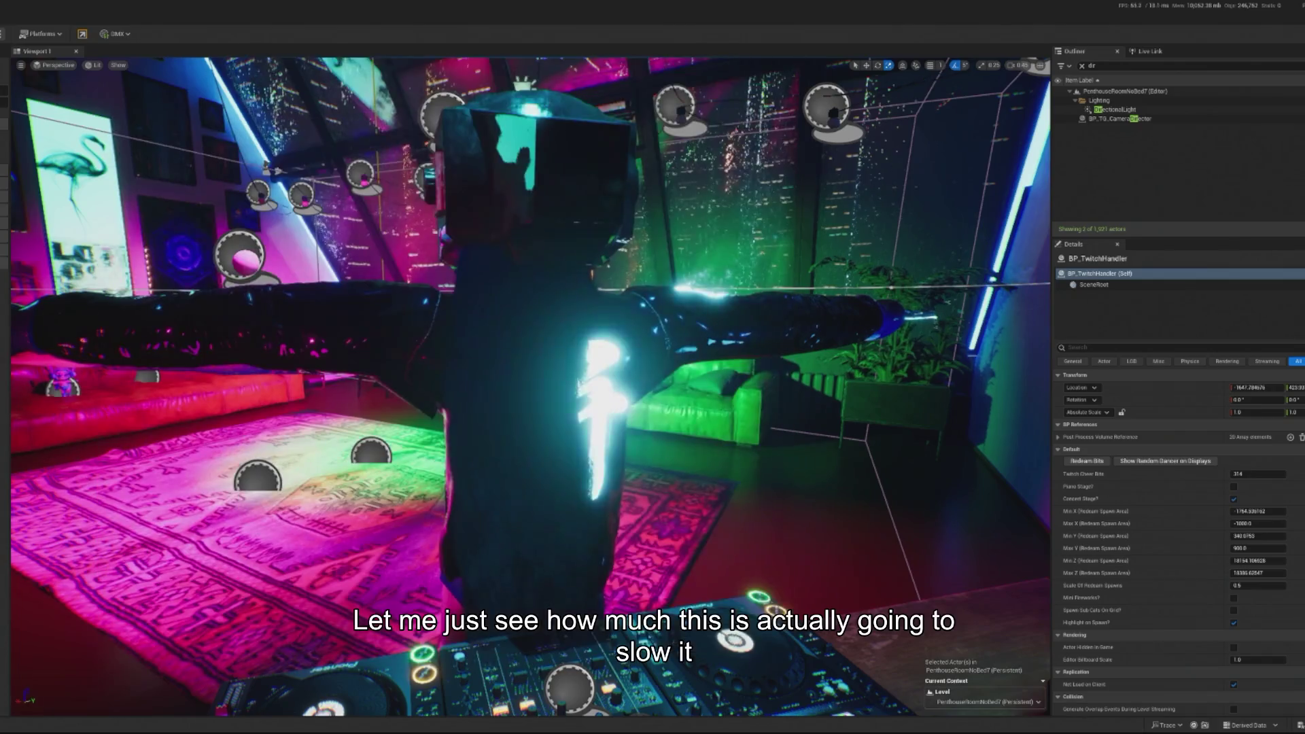
key("alt+p")
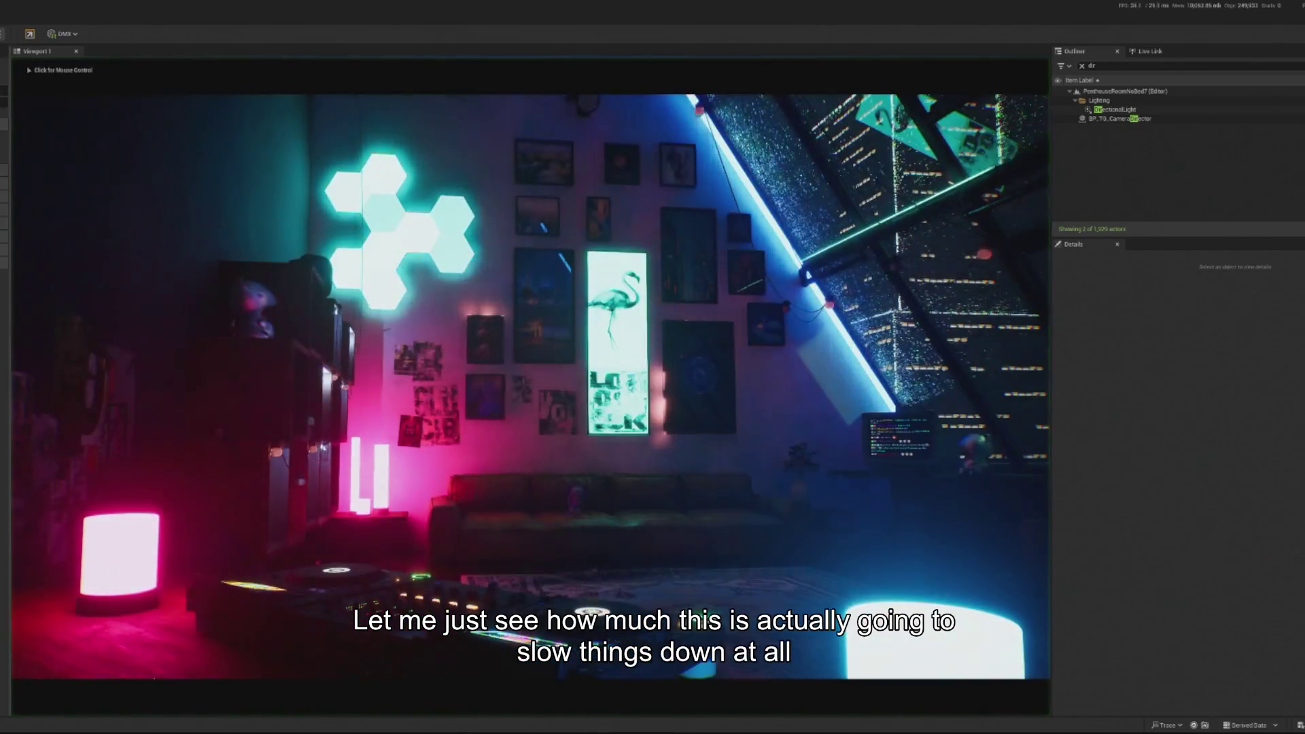
key("Escape")
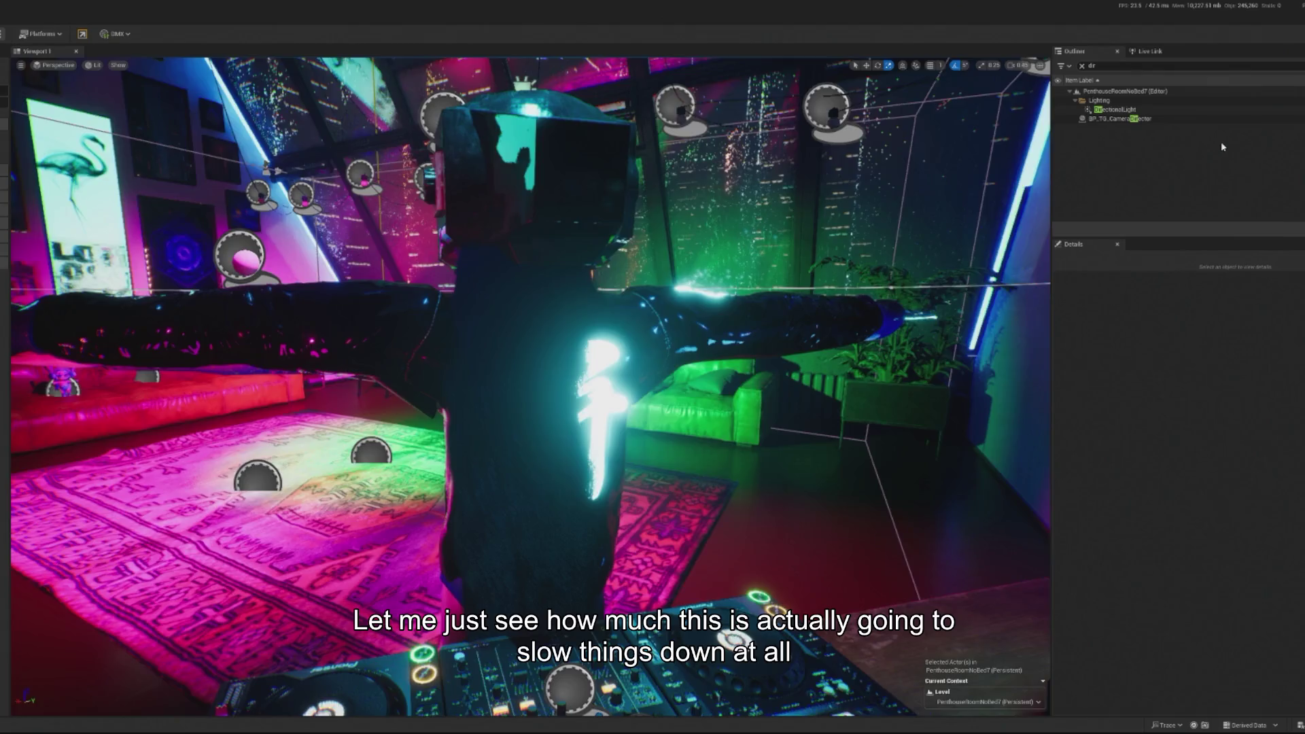
key("alt+Tab")
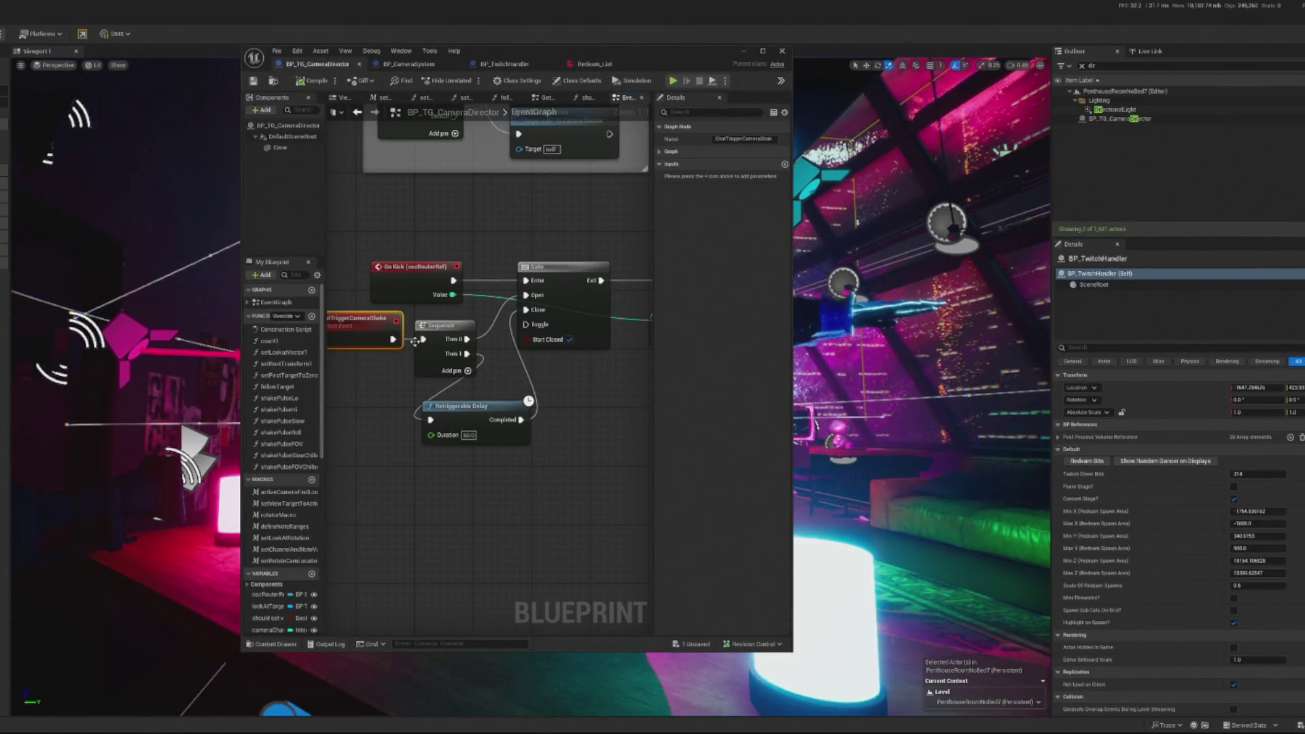
- Check the On Kick wiring, close the Camera Director editor and run another play test
mouse_move(455, 280)
left_mouse_down()
mouse_move(597, 238)
mouse_move(608, 280)
mouse_move(590, 283)
left_mouse_up()
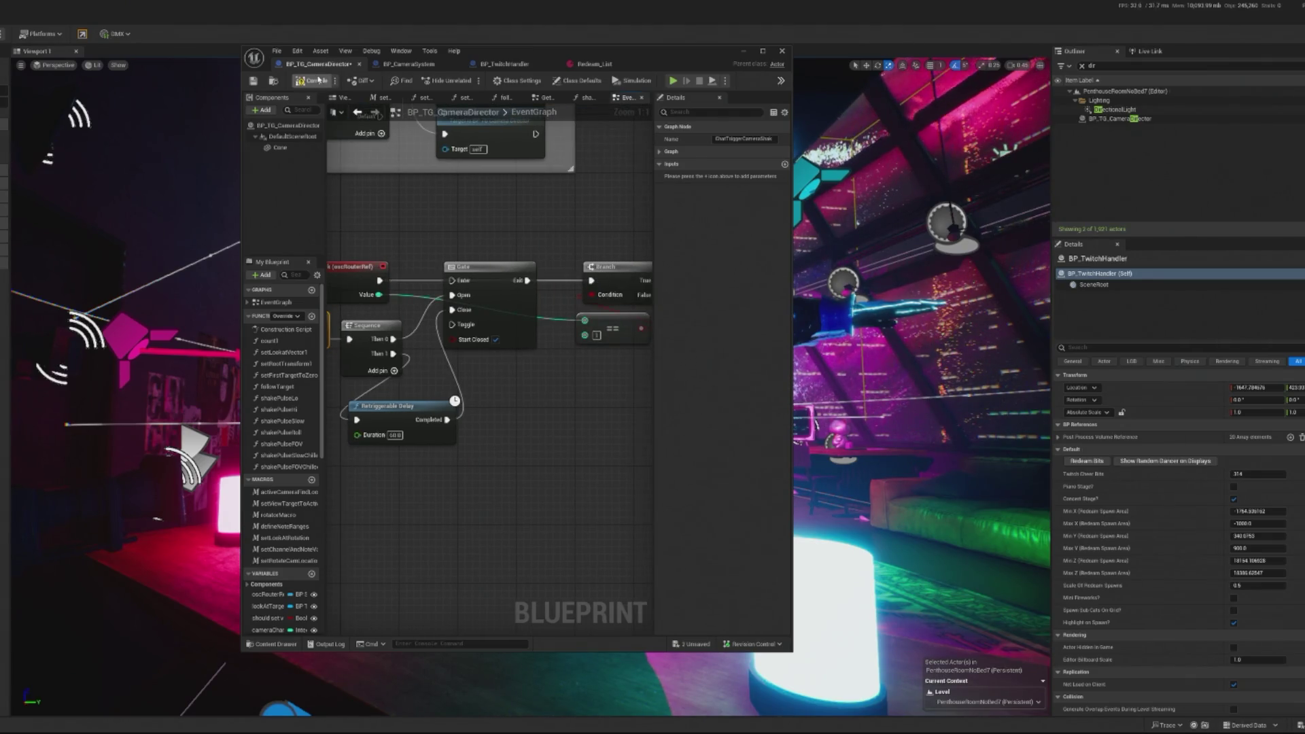
left_click(784, 50)
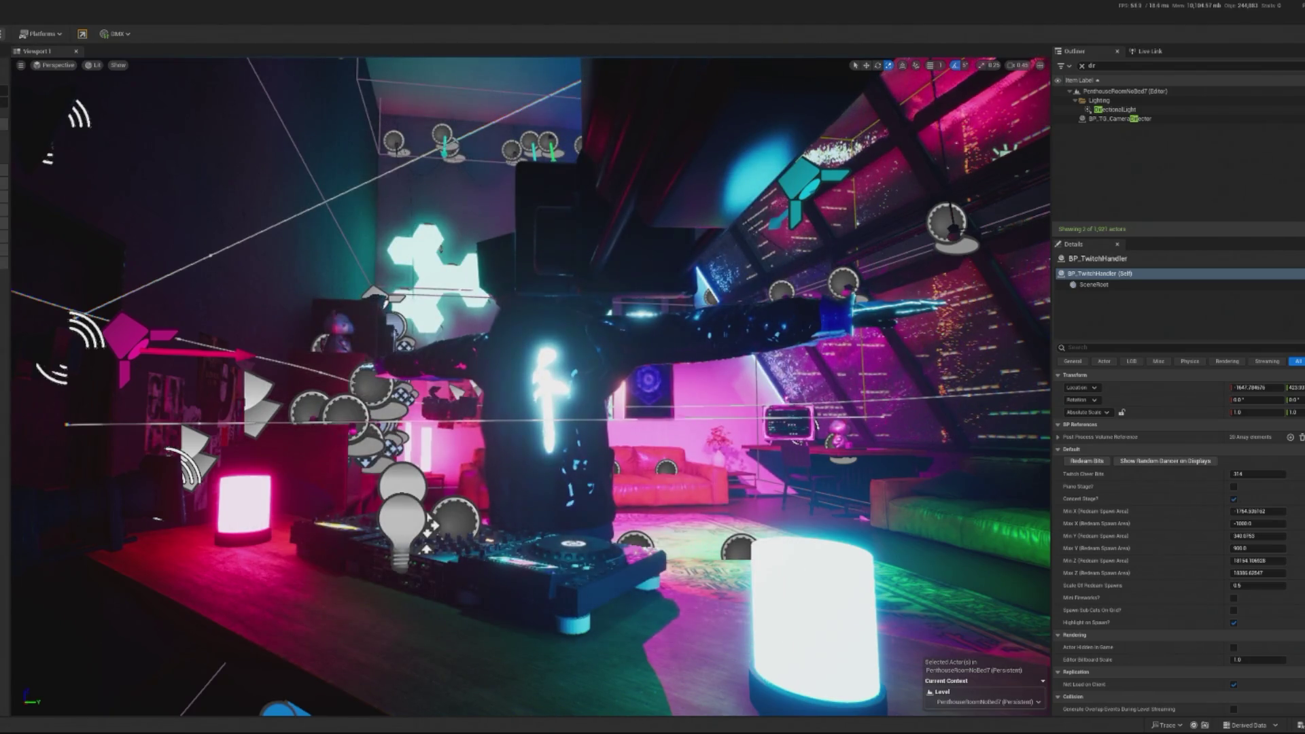
key("alt+p")
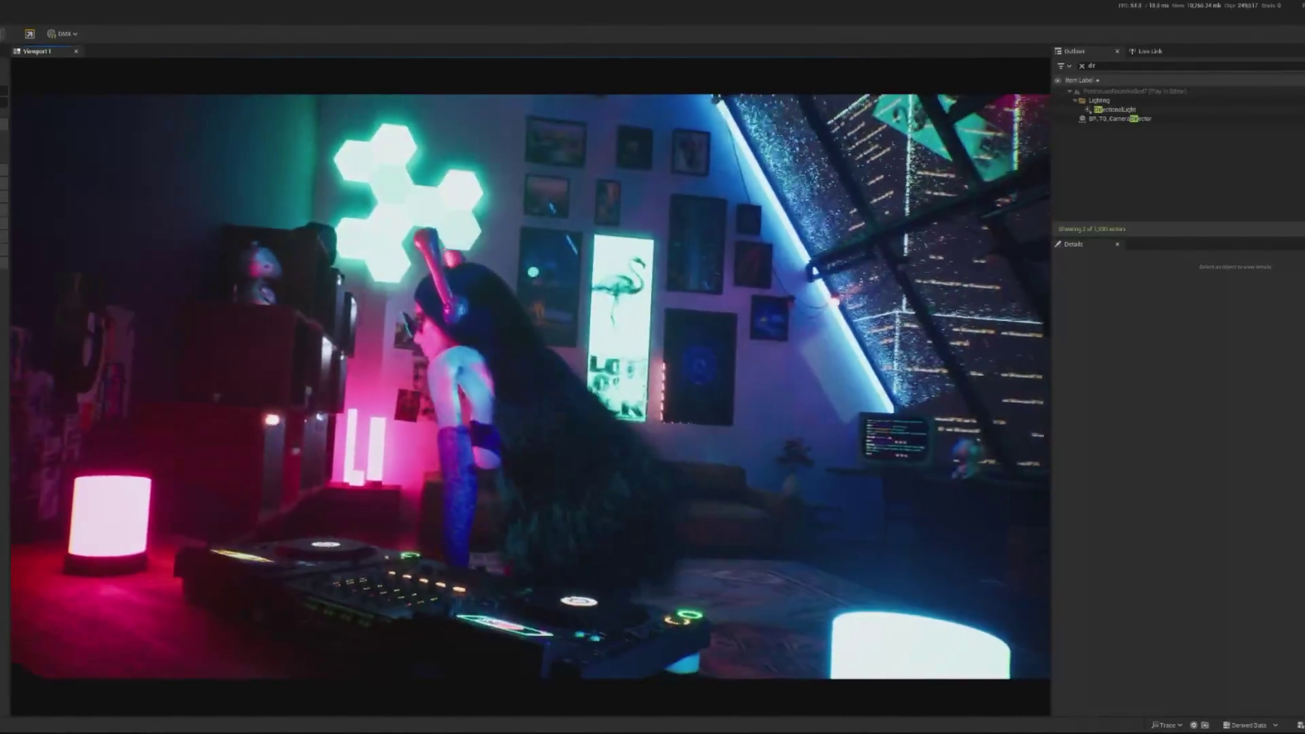
key("Escape")
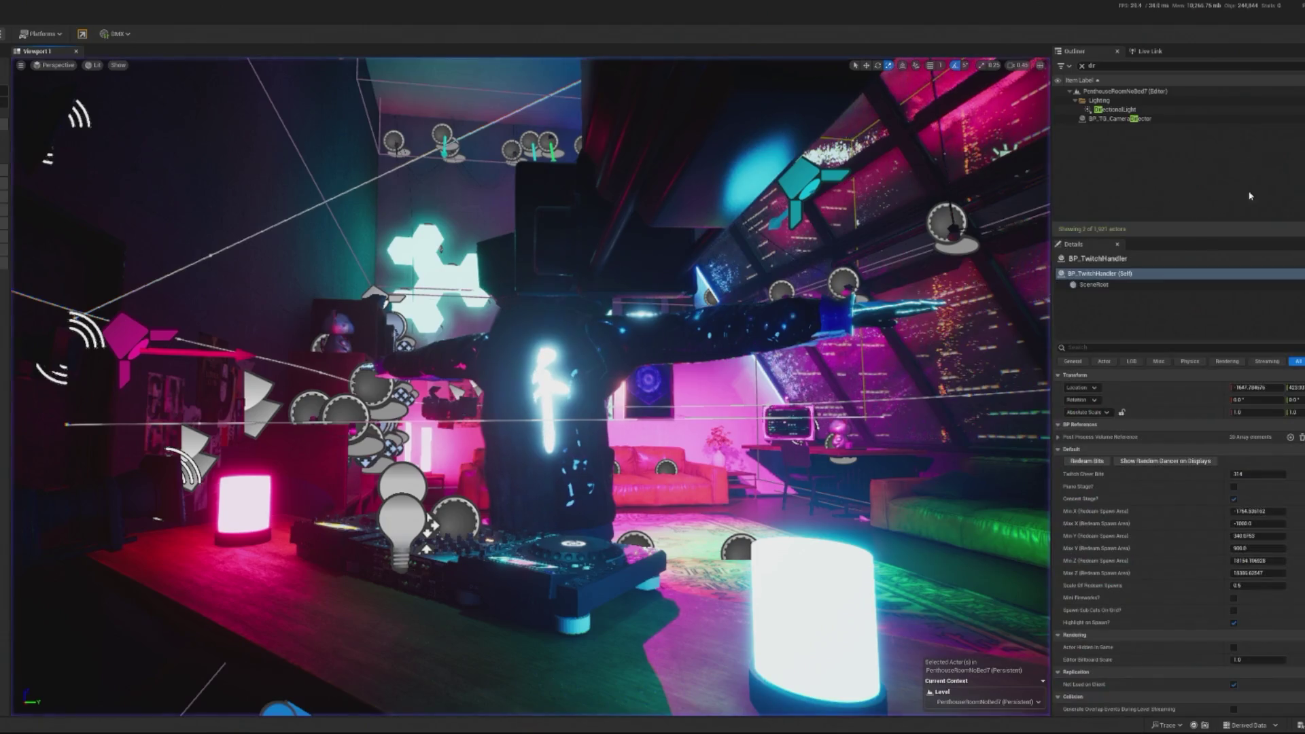
- Clear the Outliner filter, select BP_TG_CameraDirector, then search 'twitch' to reopen BP_TwitchHandler
left_click(1083, 66)
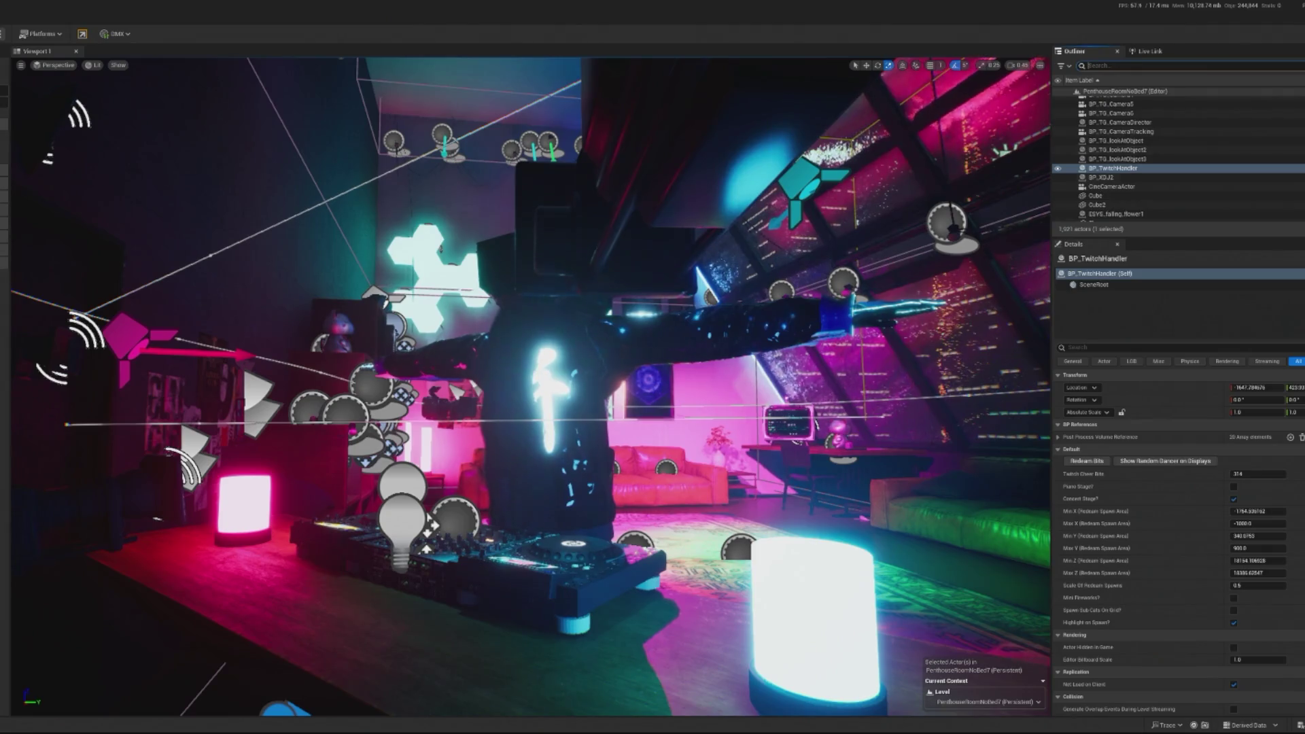
type("di")
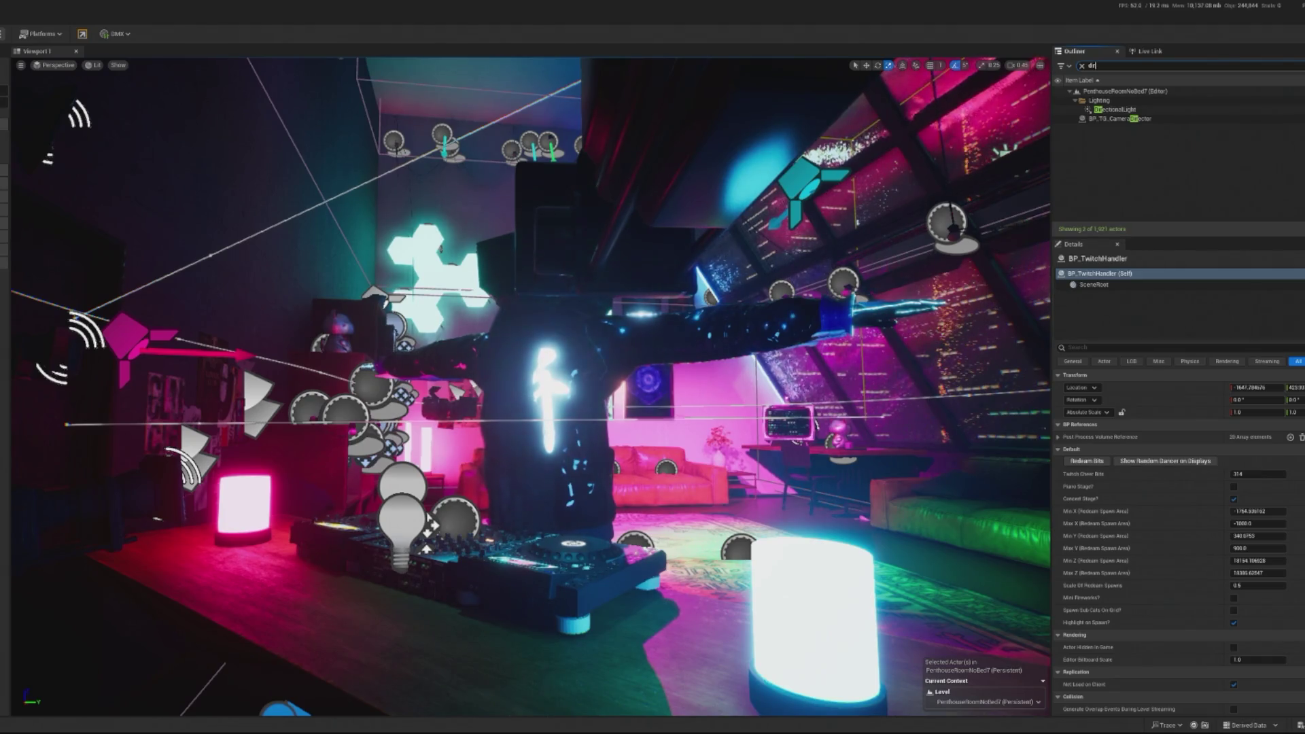
left_click(1120, 118)
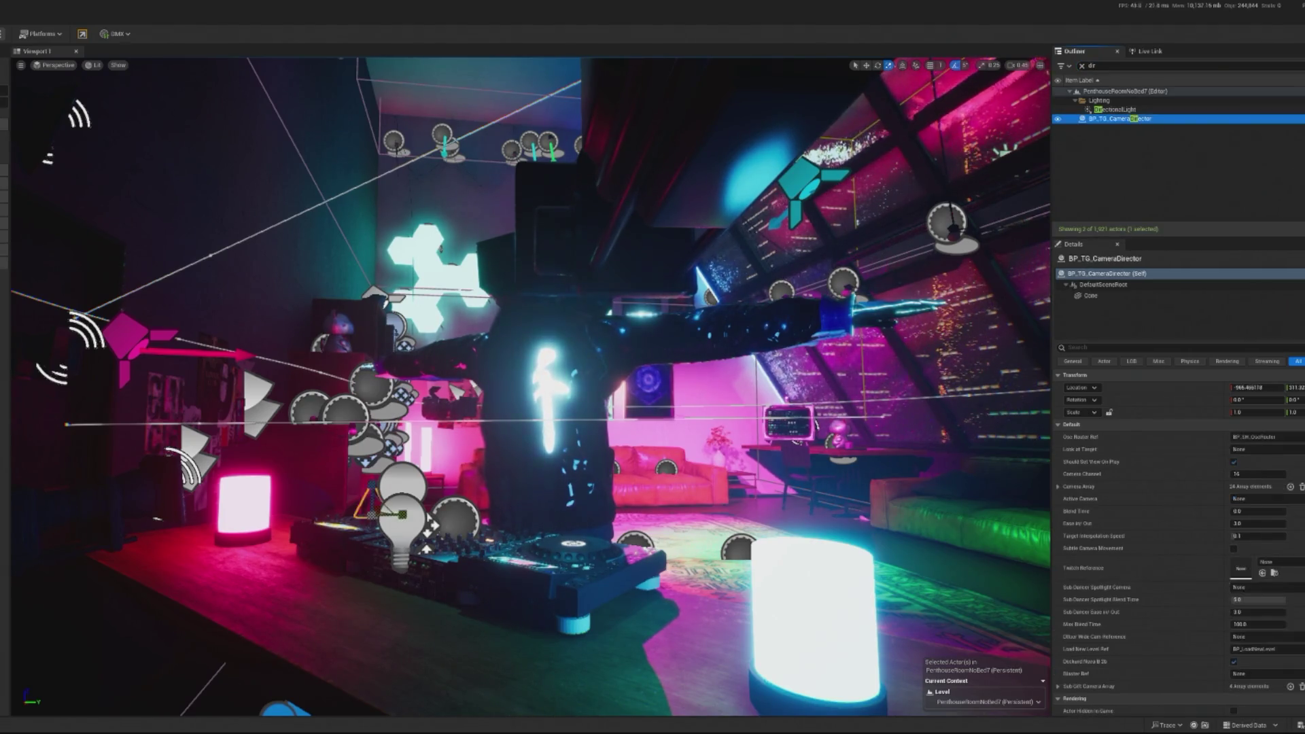
key("BackSpace")
key("BackSpace")
type("twitch")
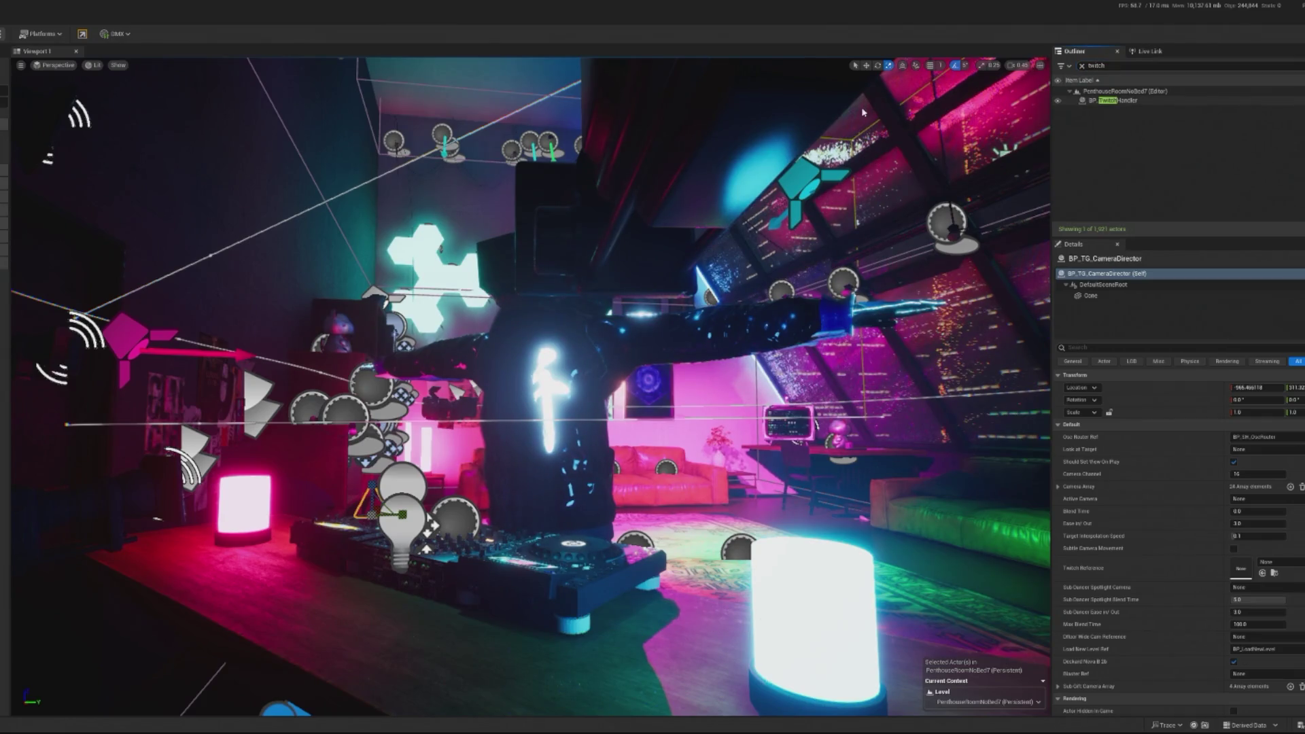
scroll(444, 388, "down", 1)
mouse_move(443, 387)
left_mouse_down()
mouse_move(349, 408)
mouse_move(398, 336)
left_mouse_up()
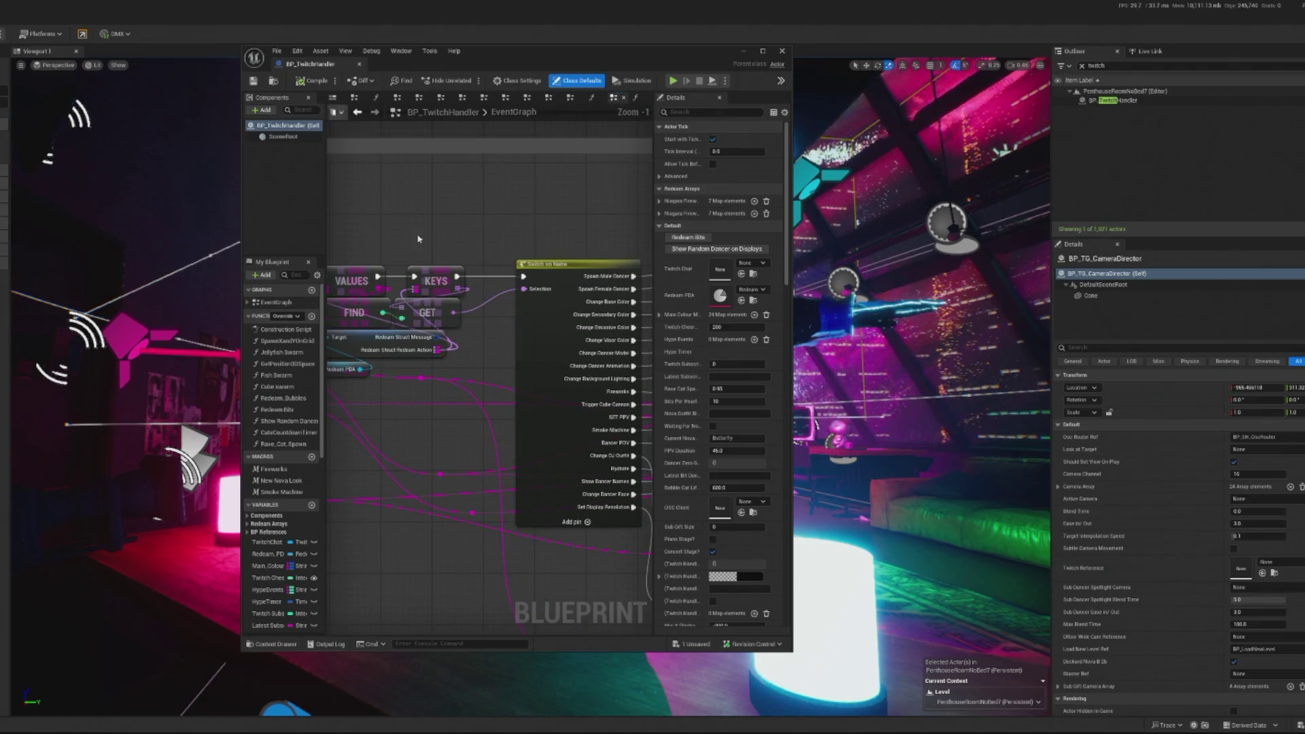
- Navigate BP_TwitchHandler's graph and select the Switch on String node to show its case names
scroll(465, 329, "down", 8)
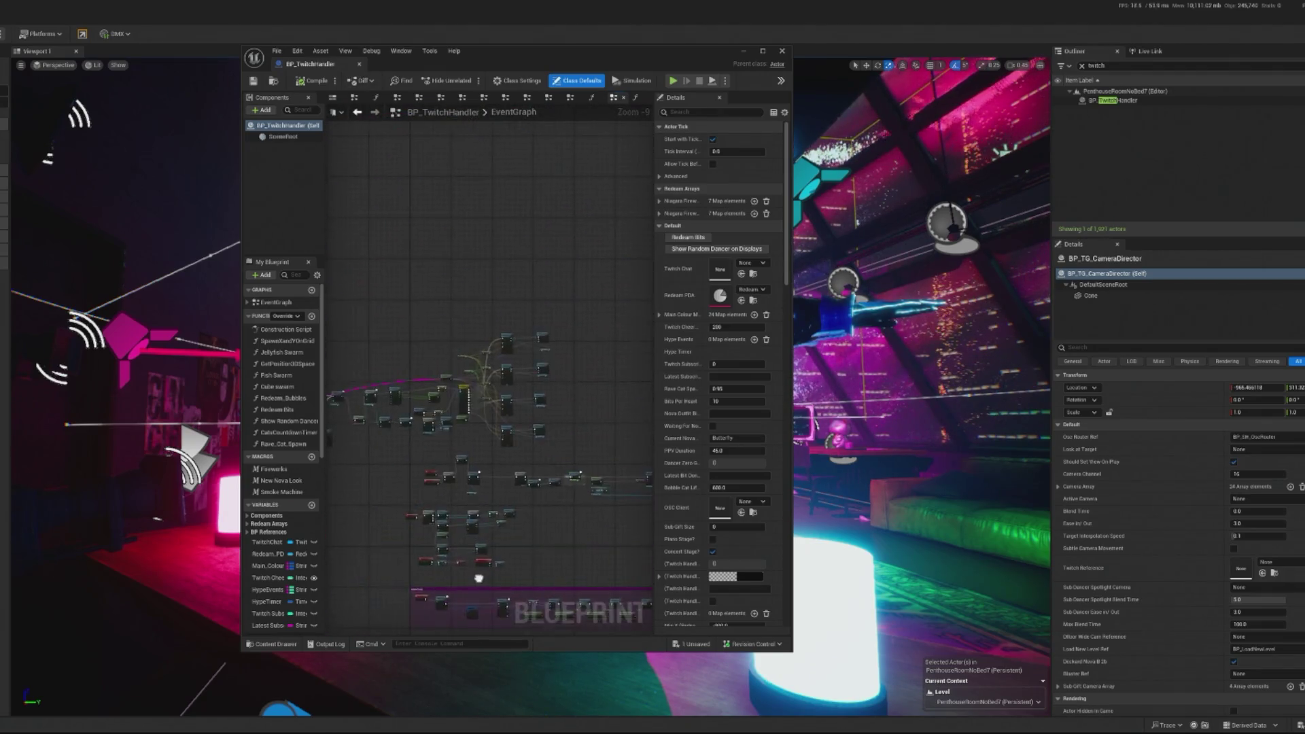
left_click_drag(525, 566, 524, 349)
scroll(524, 349, "up", 7)
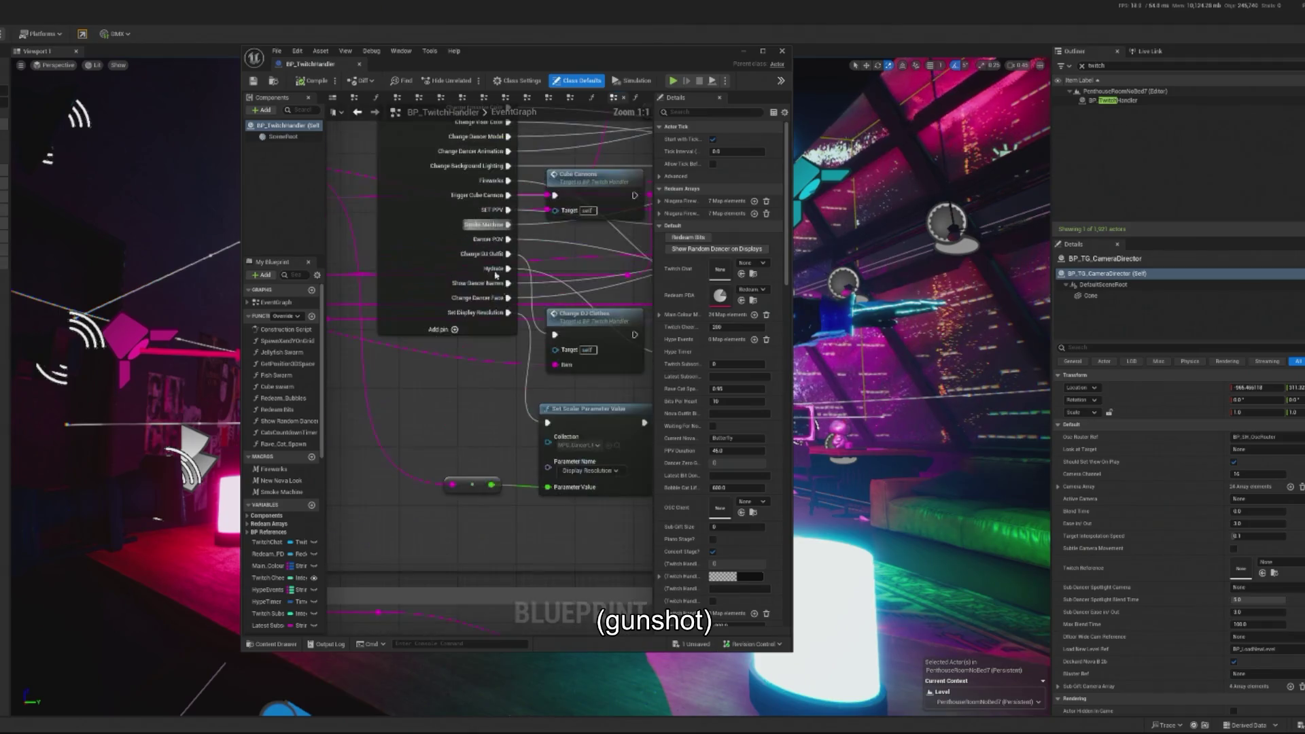
scroll(479, 394, "down", 2)
left_click_drag(479, 394, 440, 231)
scroll(440, 231, "up", 1)
scroll(440, 231, "up", 2)
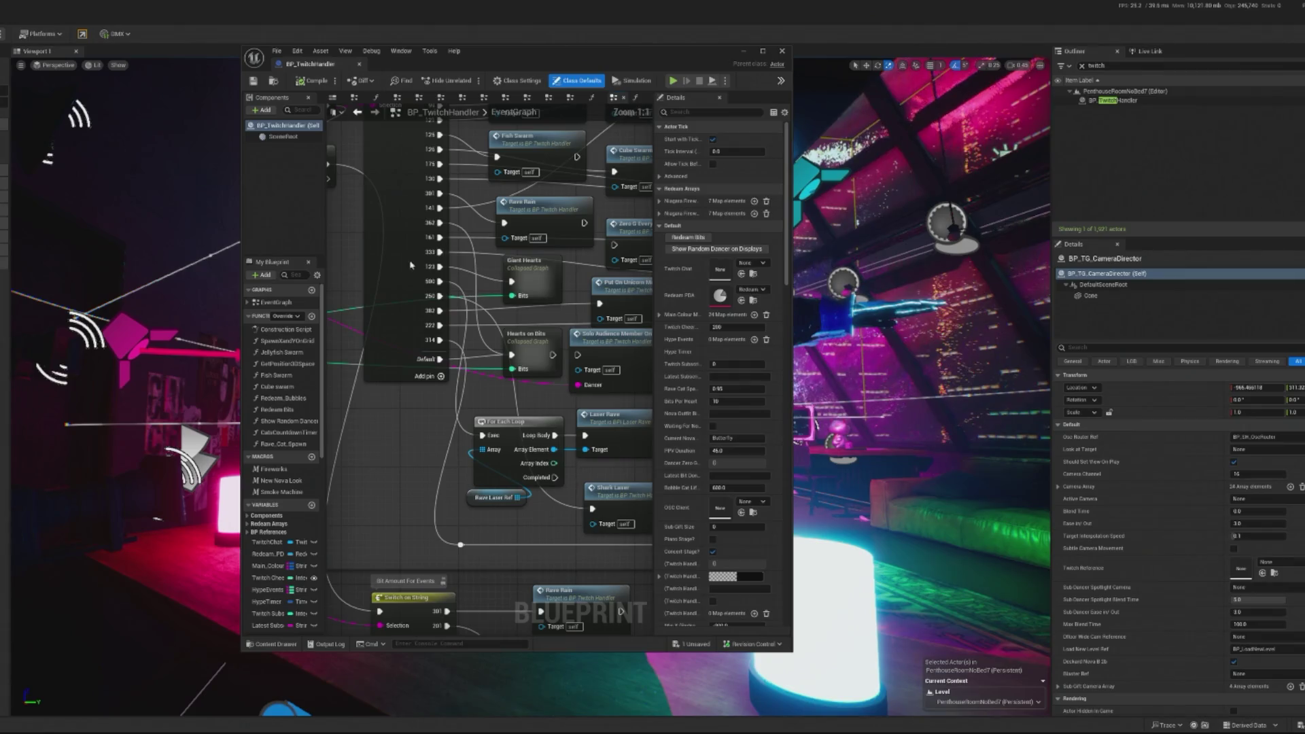
left_click(428, 238)
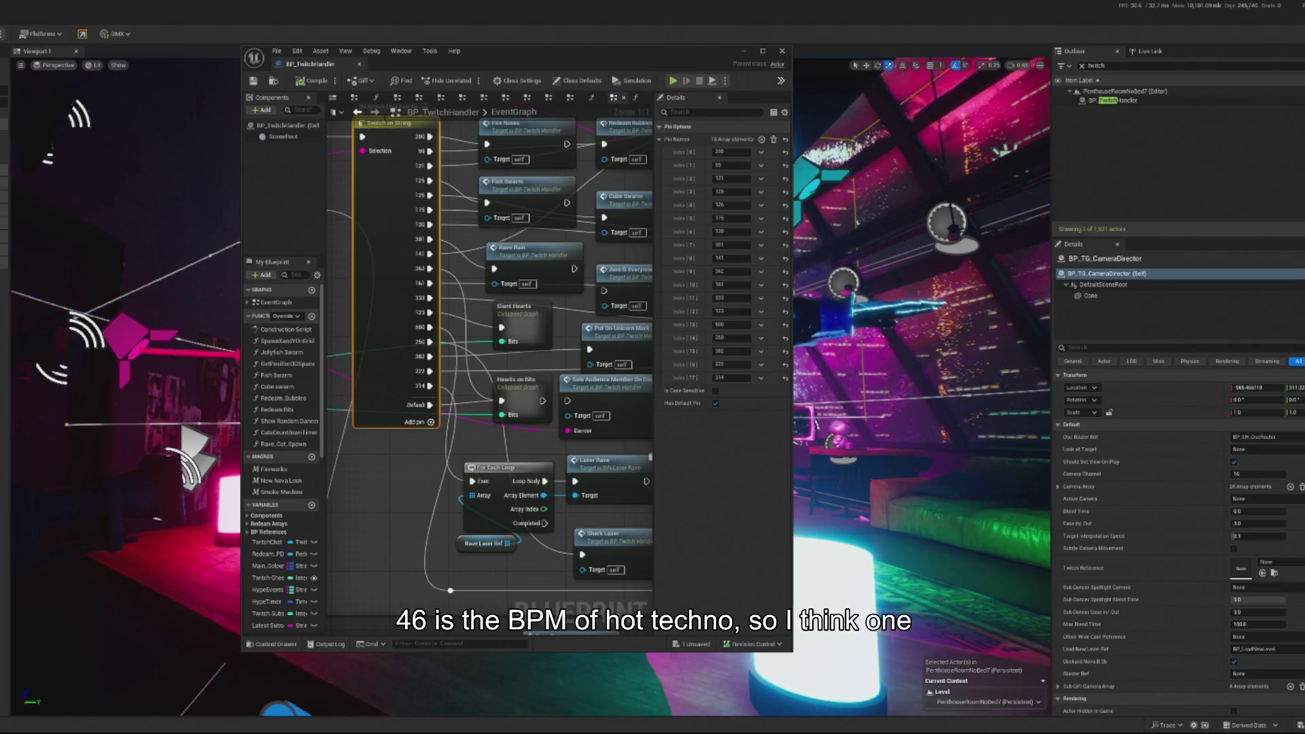
- Add another case to the Switch on String node's Pin Names and enter its value
left_click(762, 139)
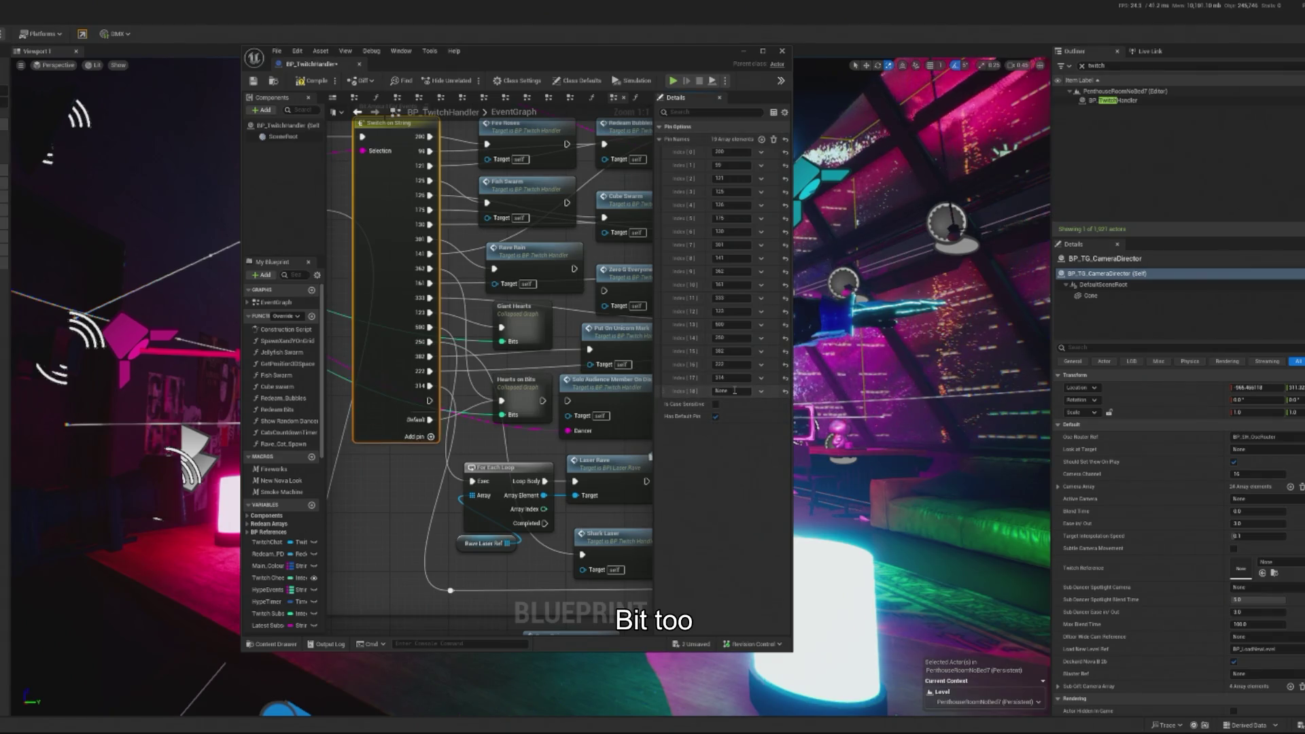
left_click(729, 391)
type("140")
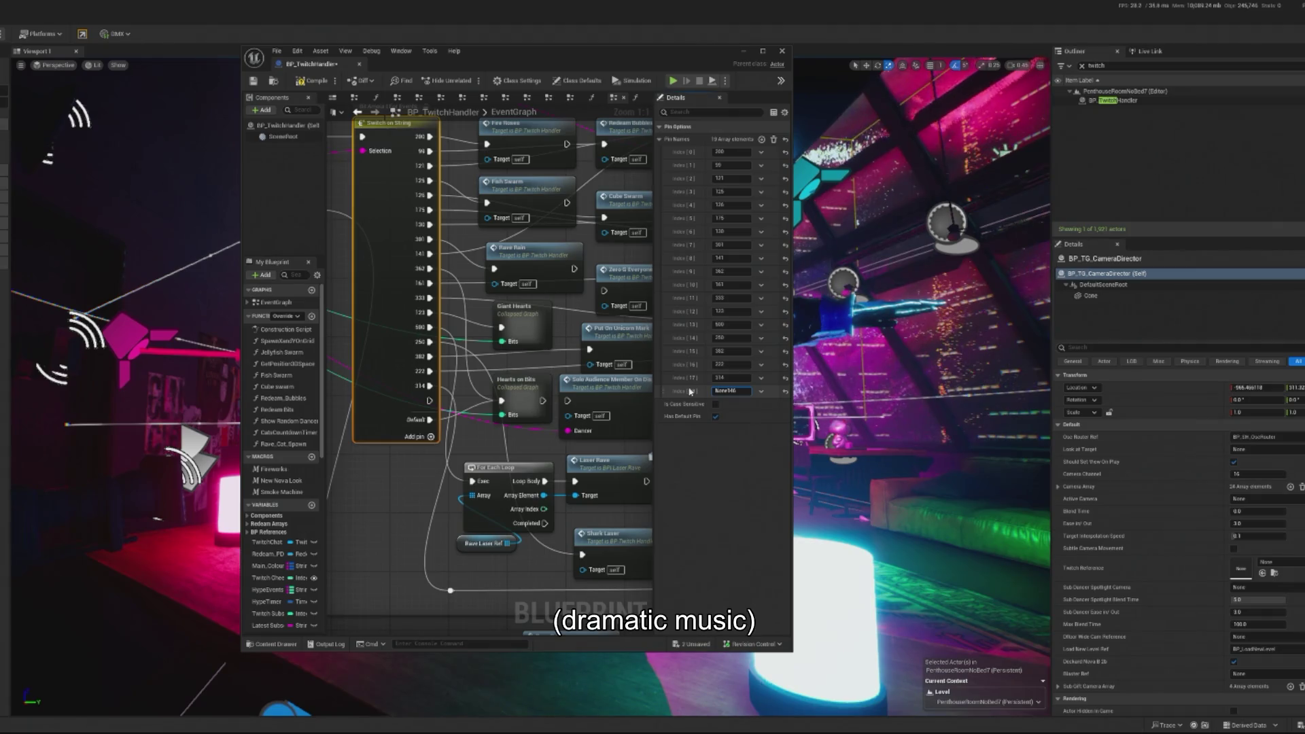
key("ctrl+a")
type("346")
left_click(410, 445)
- Route the new case pin's wire into a Reroute knot below the laser nodes
mouse_move(431, 406)
left_mouse_down()
mouse_move(362, 348)
mouse_move(379, 554)
left_mouse_up()
type("re")
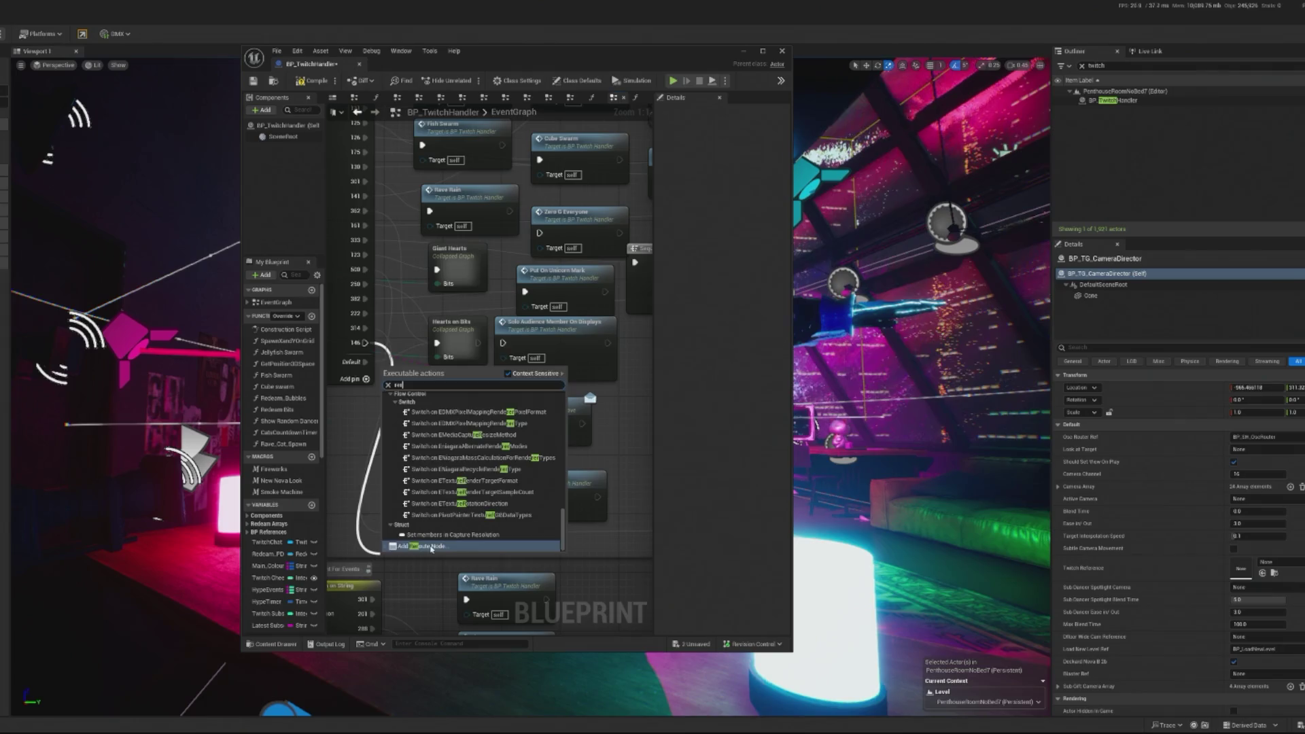
left_click(421, 539)
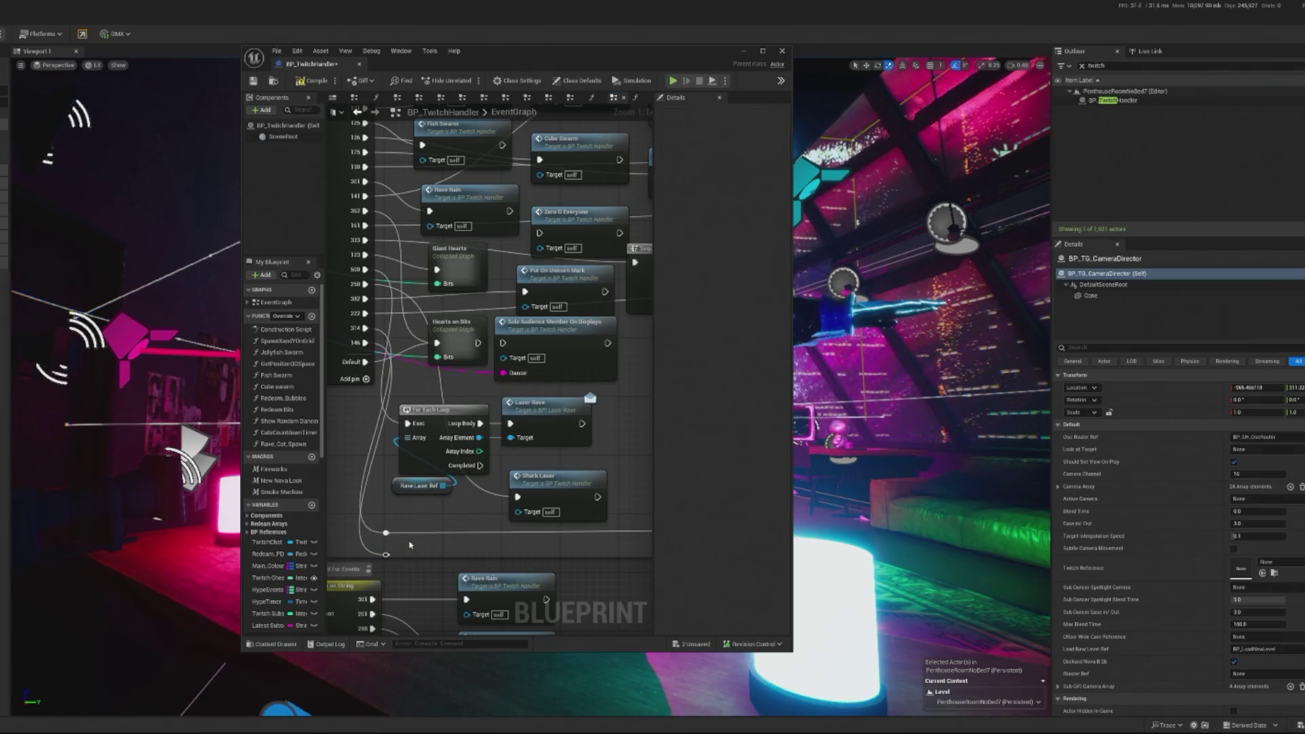
left_click(397, 548)
left_click(386, 556)
left_click_drag(387, 559, 408, 548)
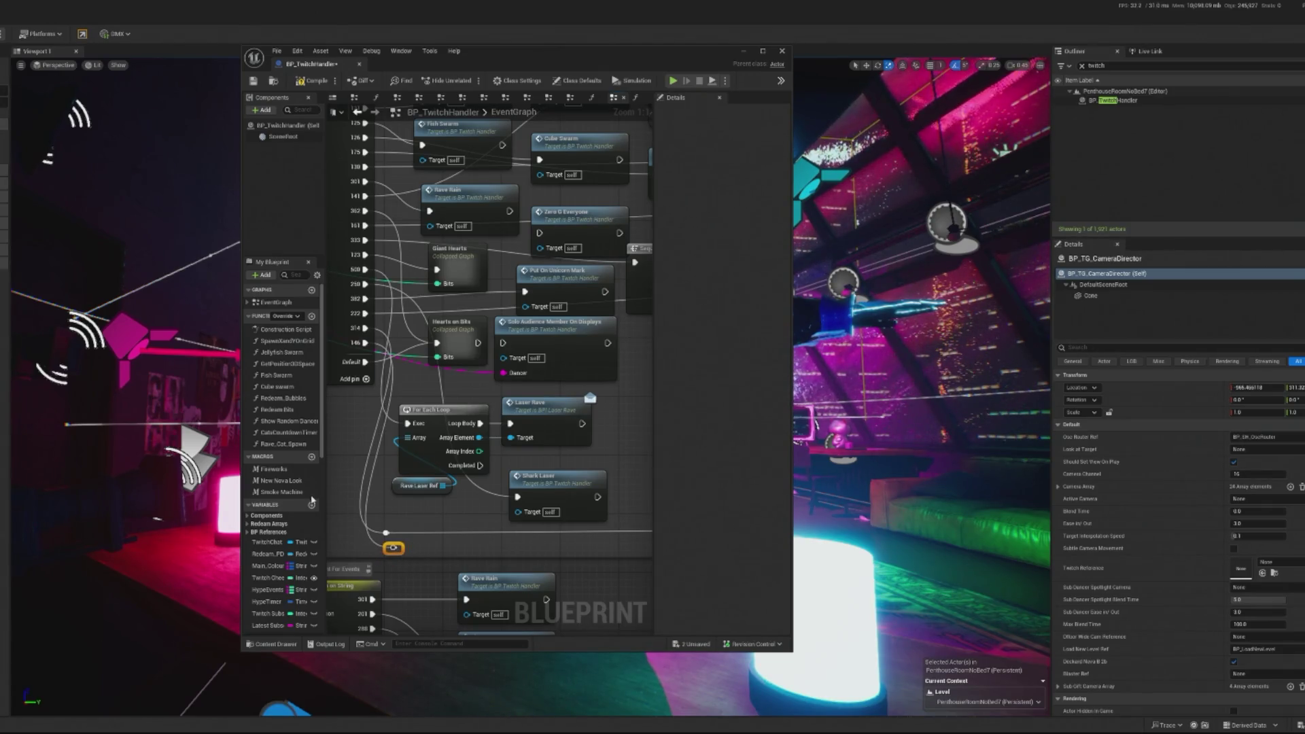
left_click(296, 274)
- Find CameraDirector_Ref in My Blueprint and place its getter in the BP_TwitchHandler graph
type("dr")
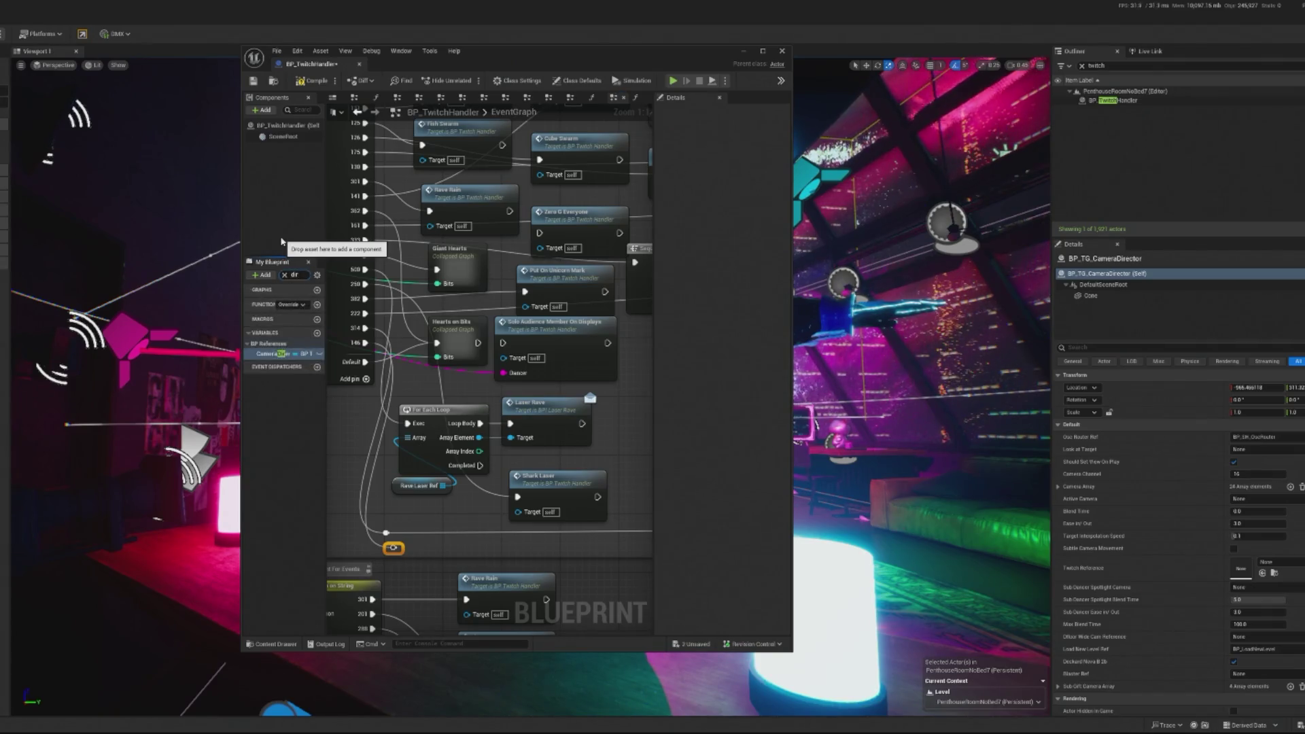
mouse_move(272, 353)
left_mouse_down()
mouse_move(757, 559)
mouse_move(418, 553)
mouse_move(501, 552)
left_mouse_up()
left_click(440, 565)
type("call")
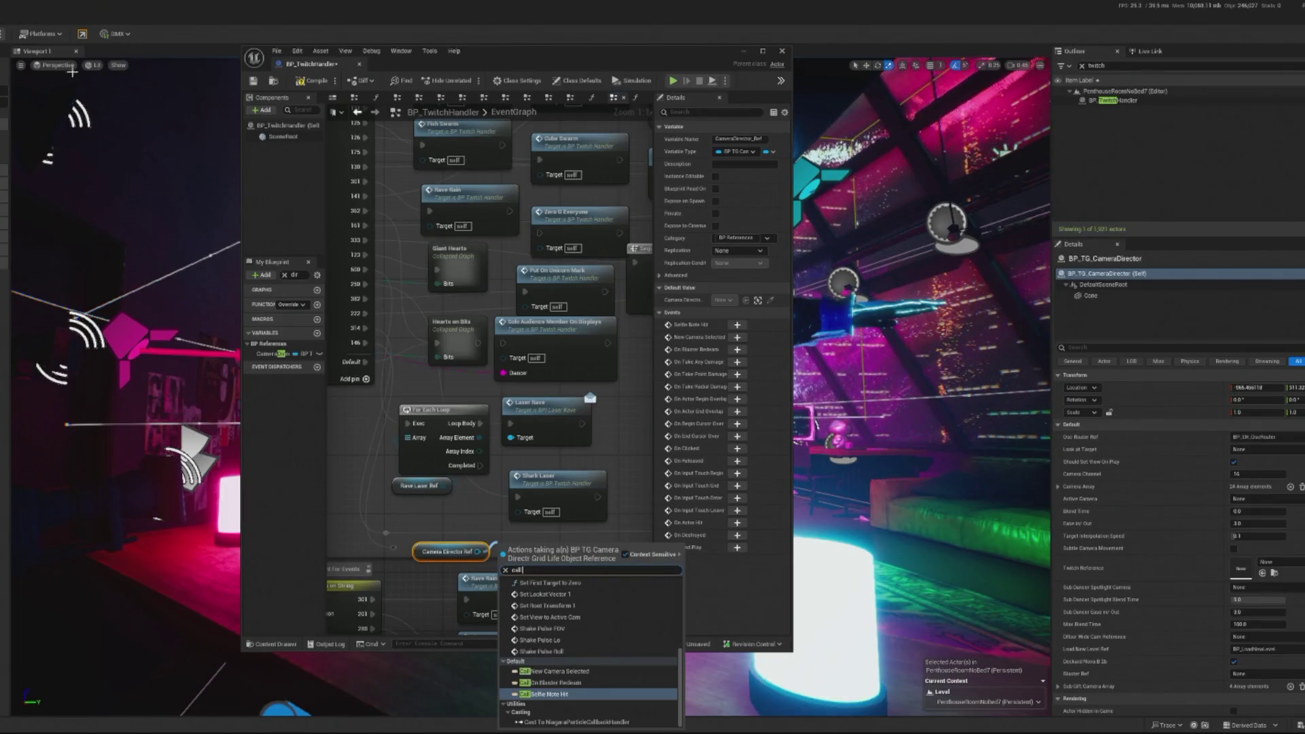
- Find BP_TG_CameraDirector in the Outliner and open it for editing
left_click(1145, 66)
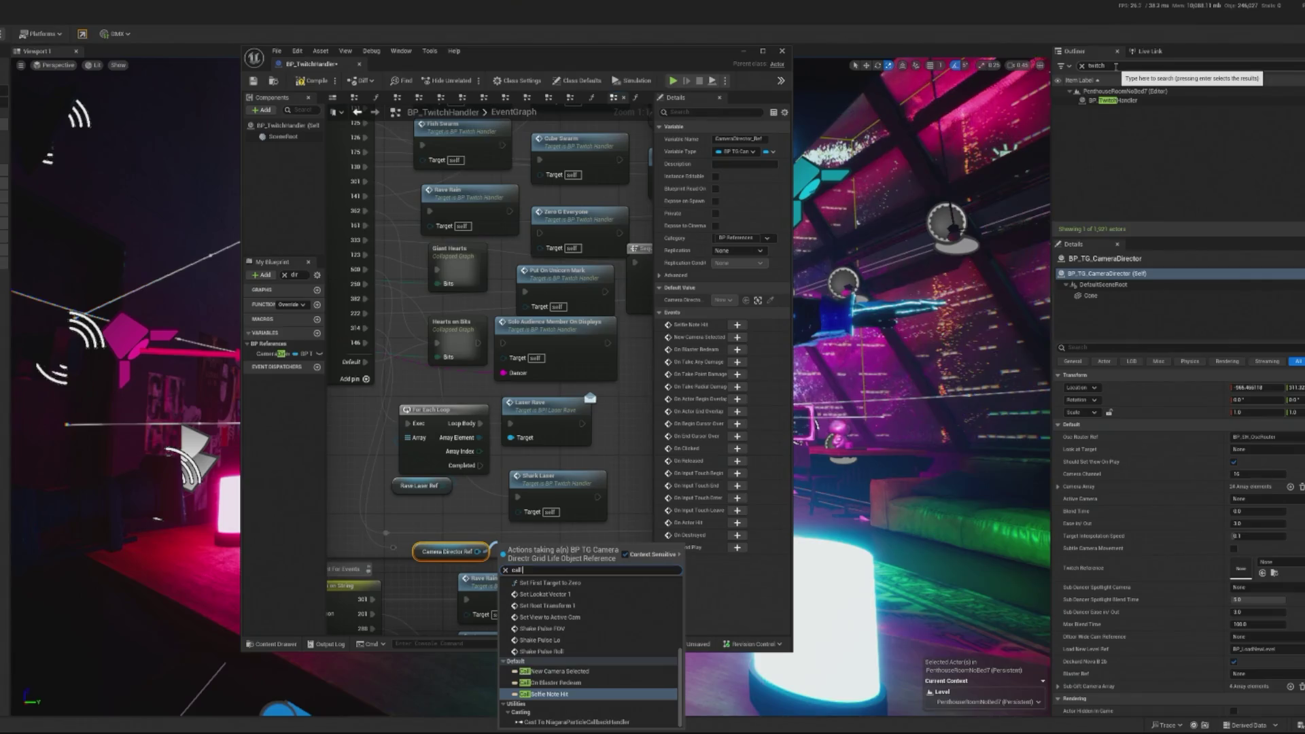
type("du")
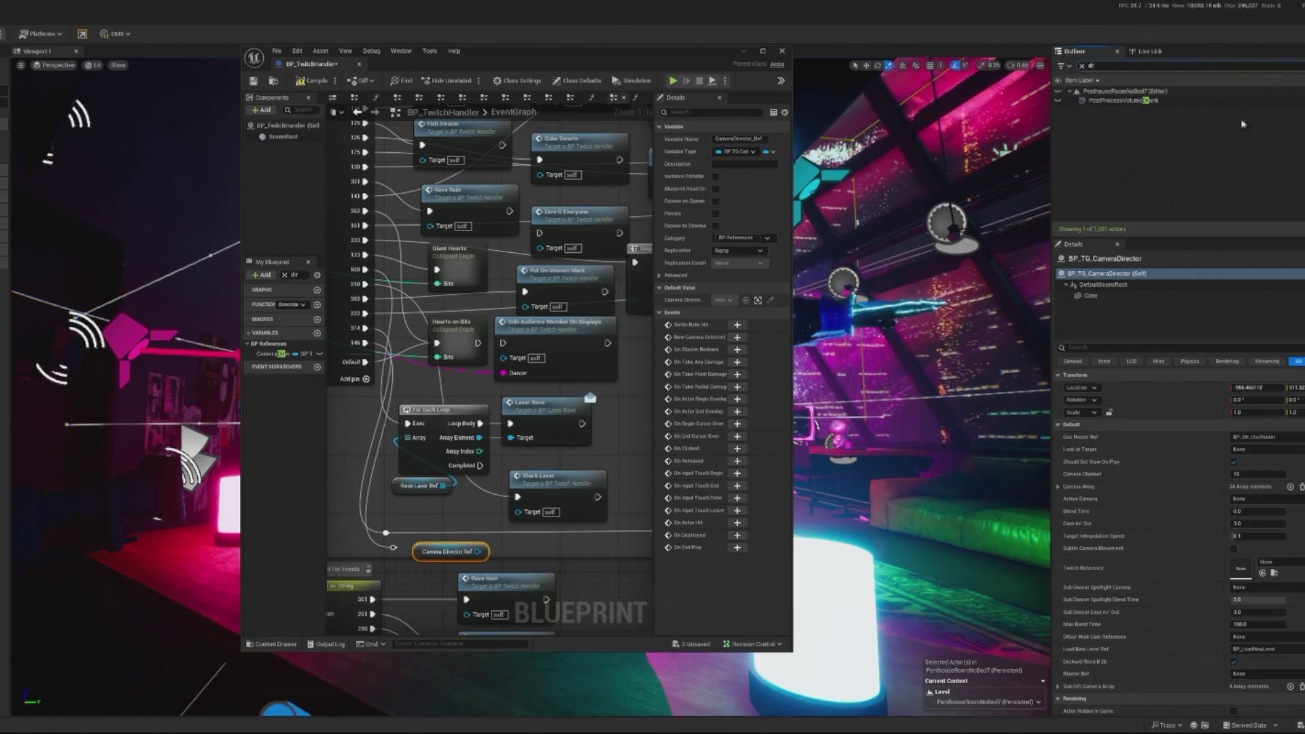
type("r")
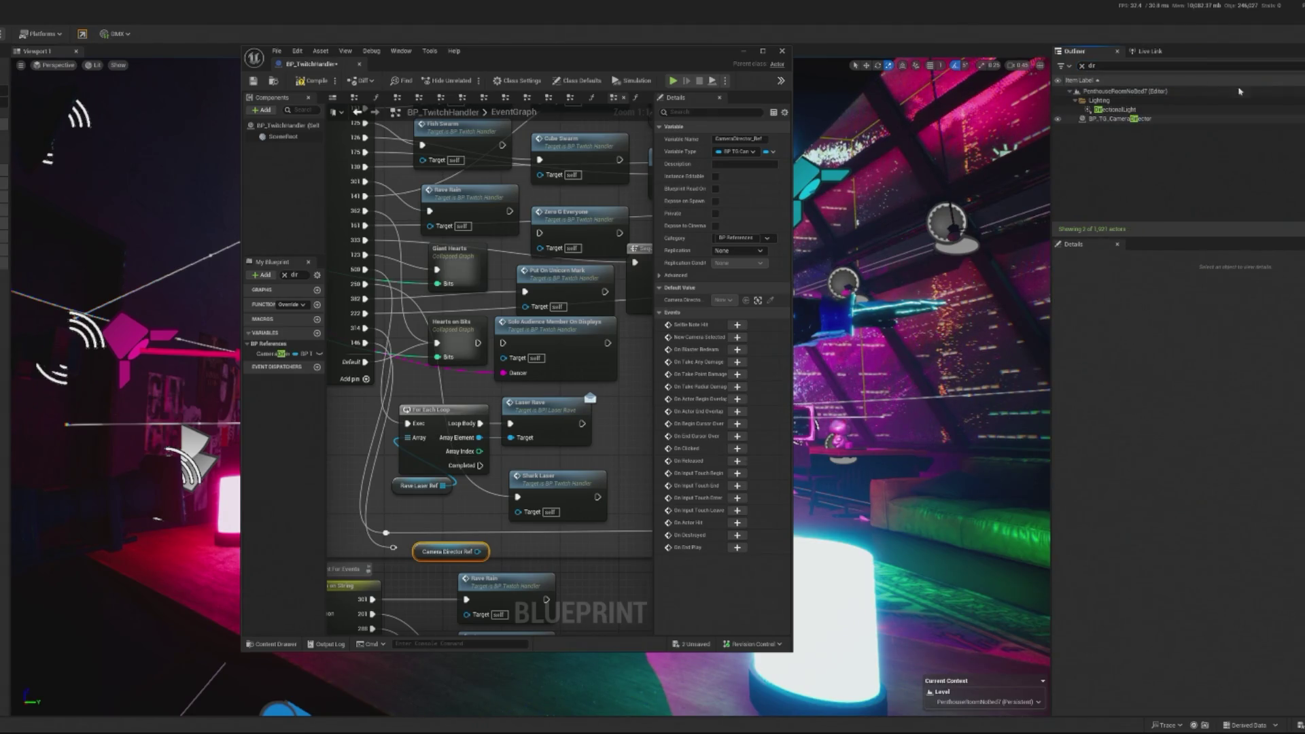
left_click(1222, 118)
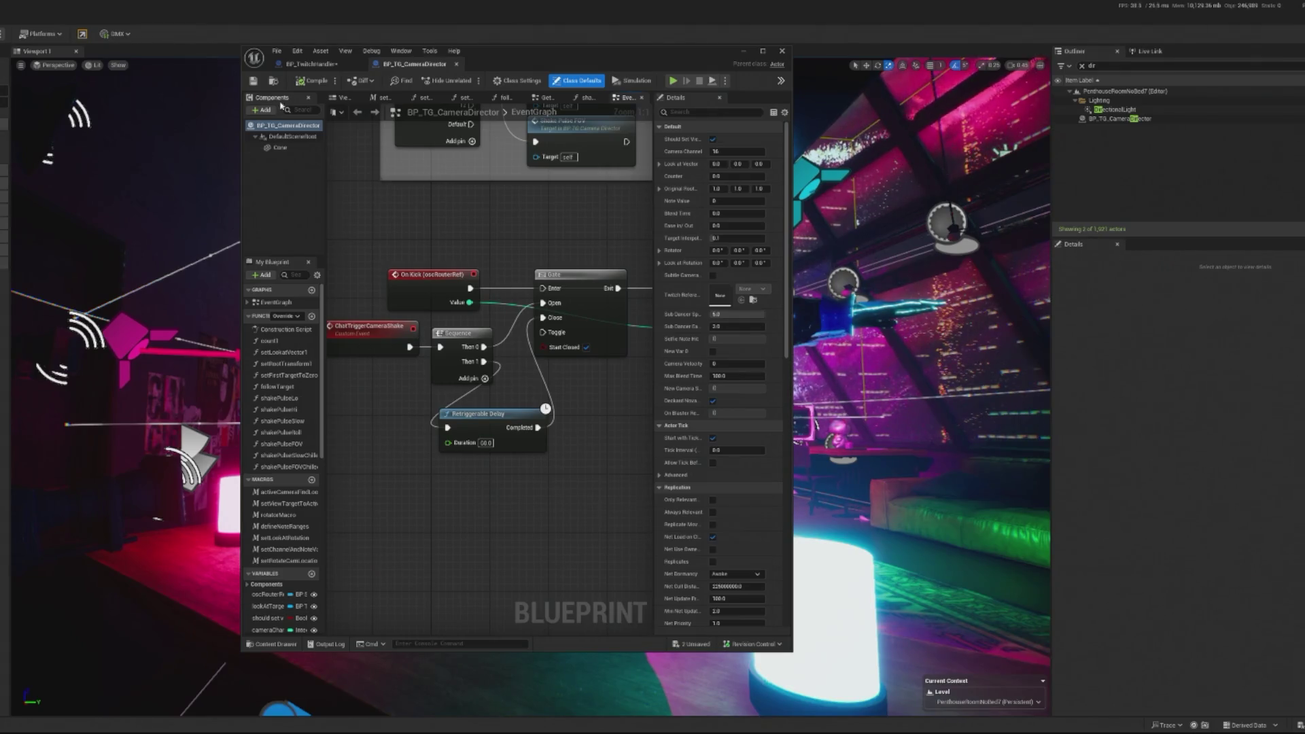
- Back in BP_TwitchHandler, preview camera actions from the reference, then widen the editor leftward
left_click(308, 64)
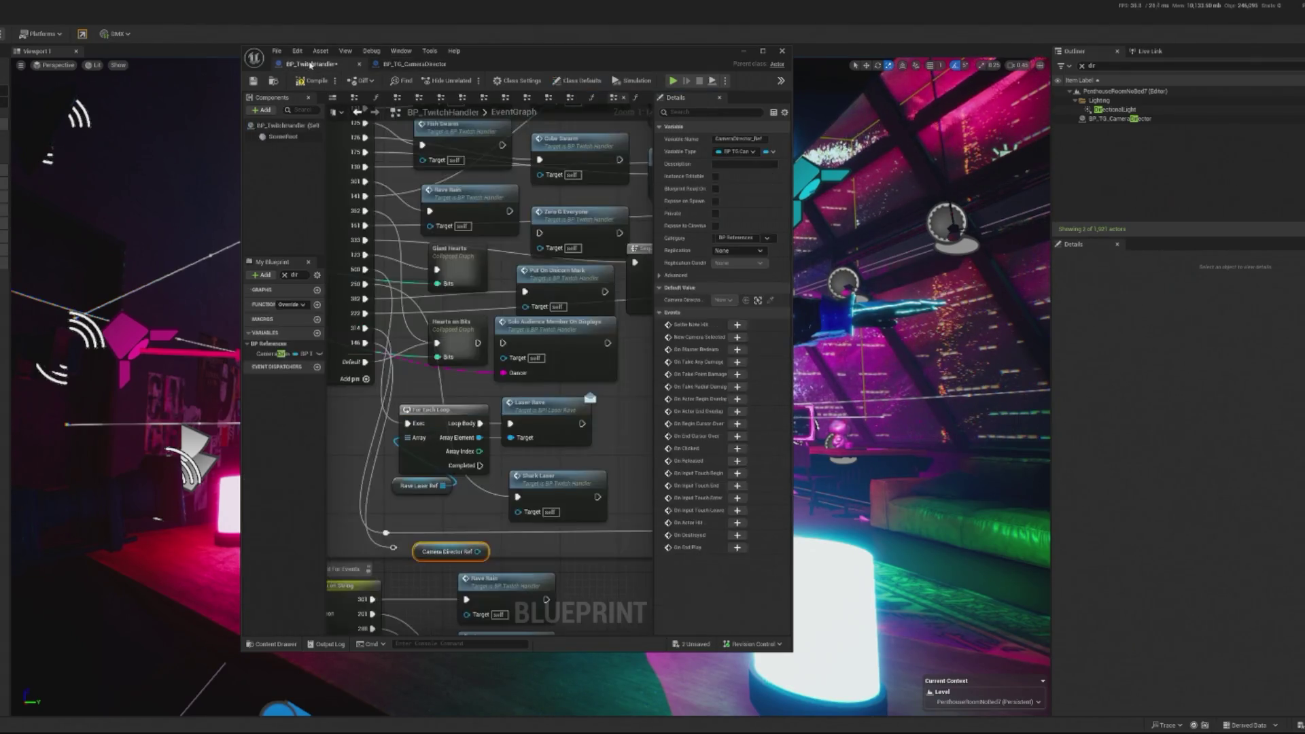
left_click_drag(477, 552, 492, 525)
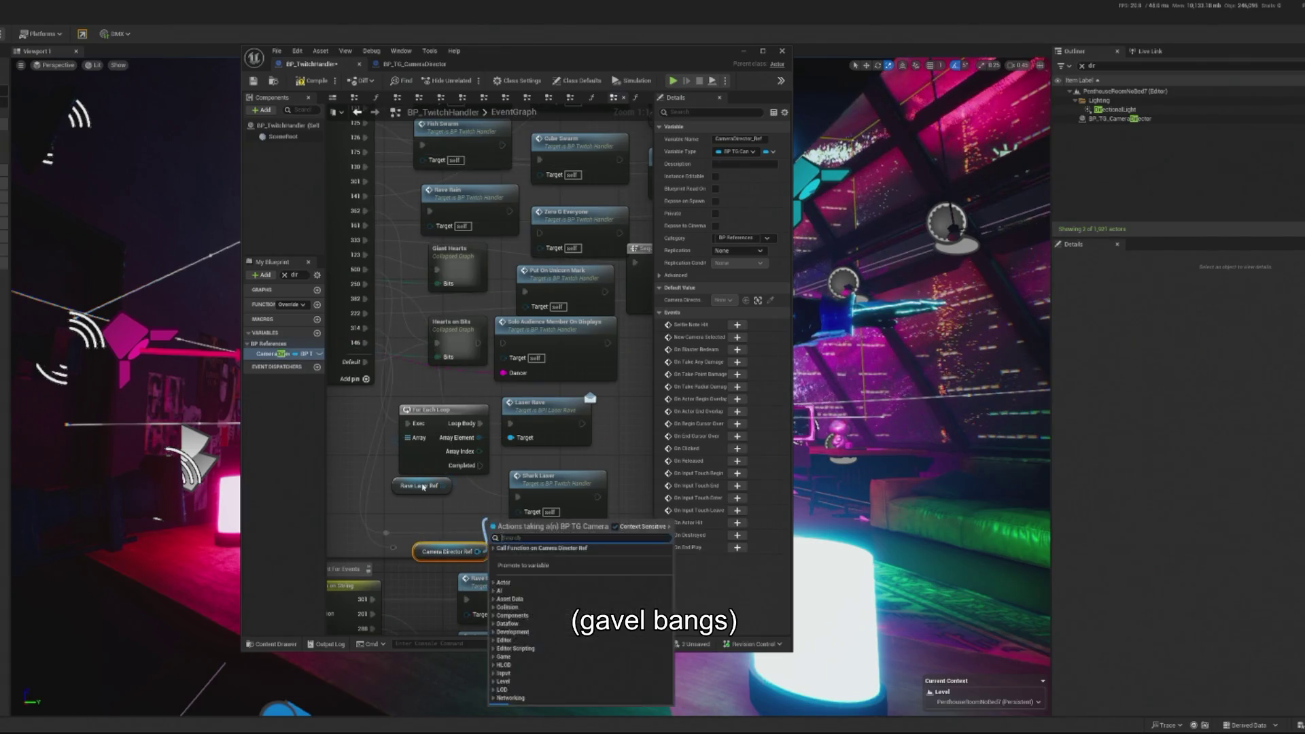
type("camera")
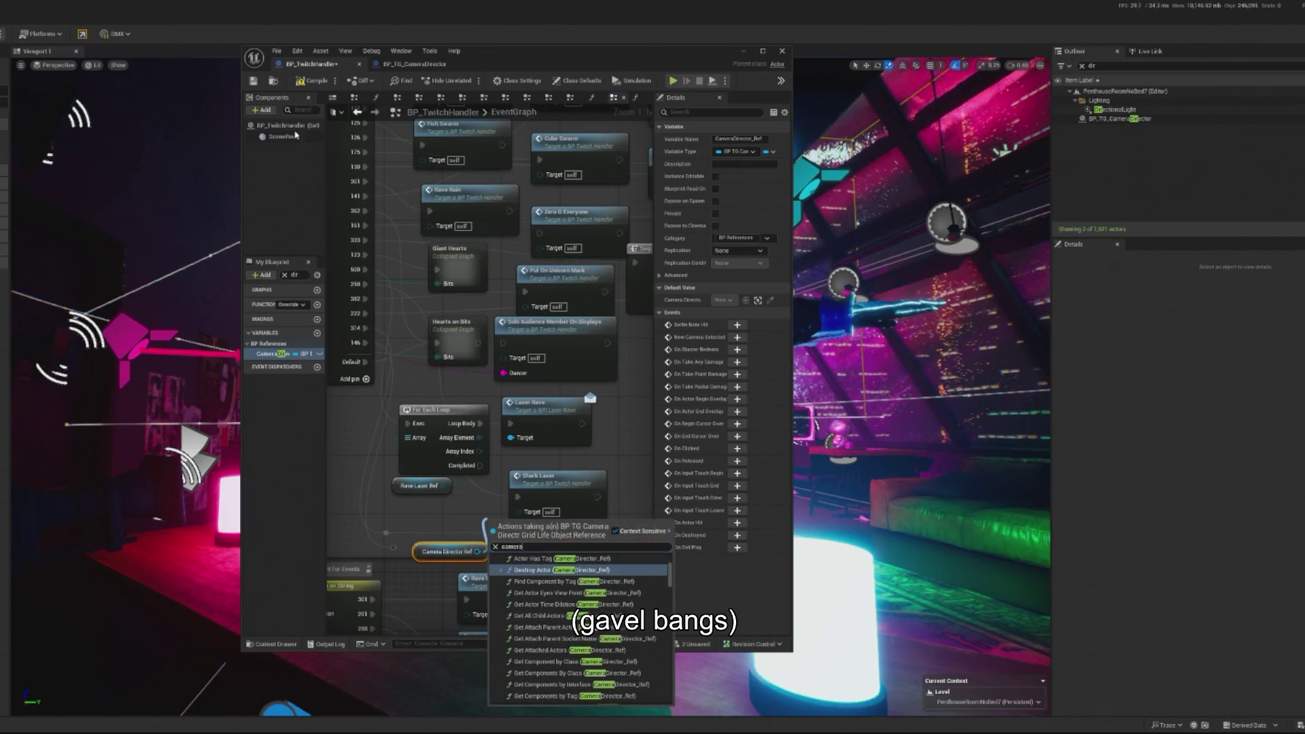
key("Escape")
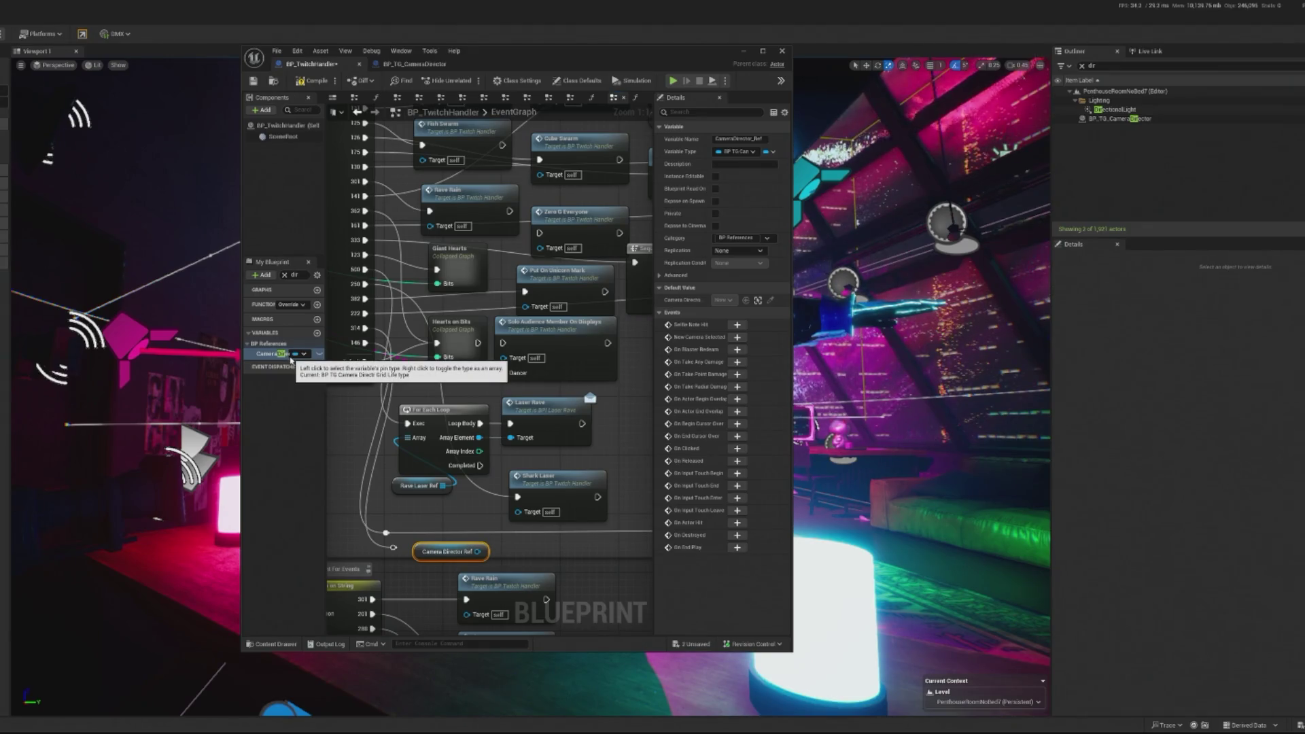
left_click_drag(241, 292, 49, 333)
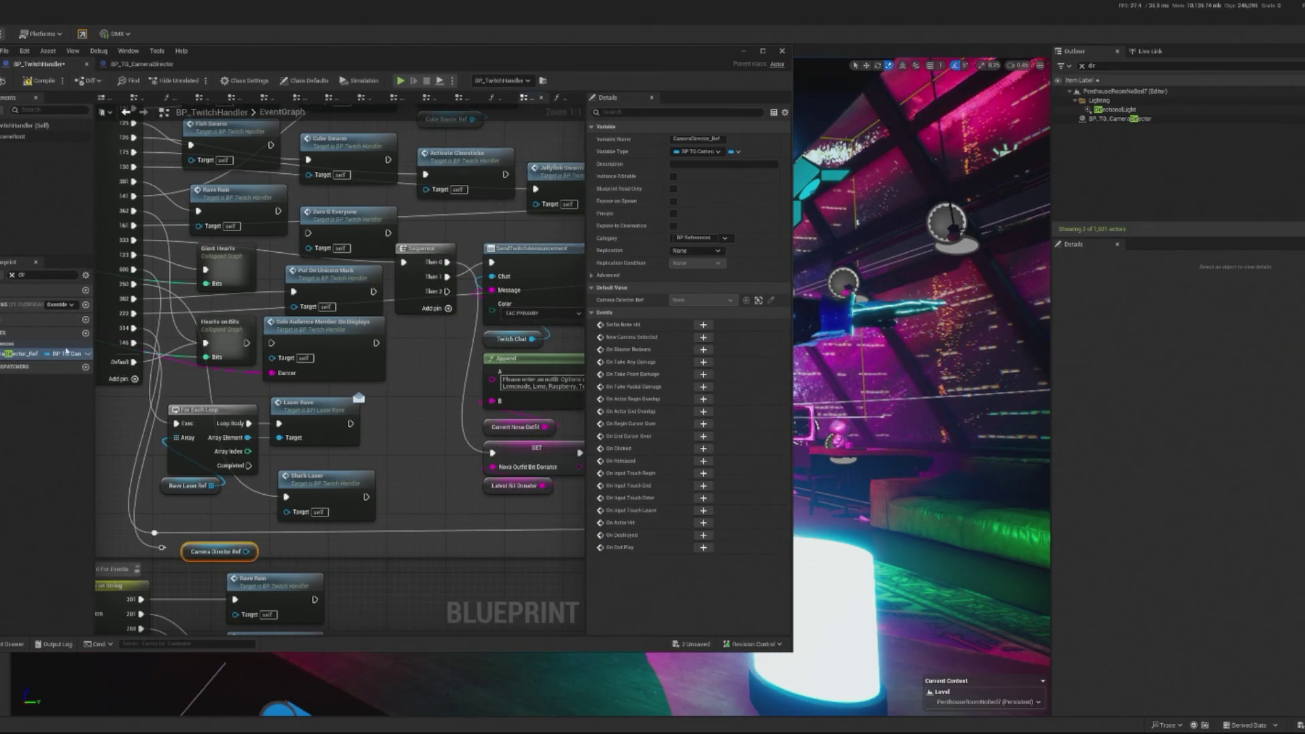
- Reposition the event graph view and clear the My Blueprint search filter
left_click_drag(351, 534, 449, 469)
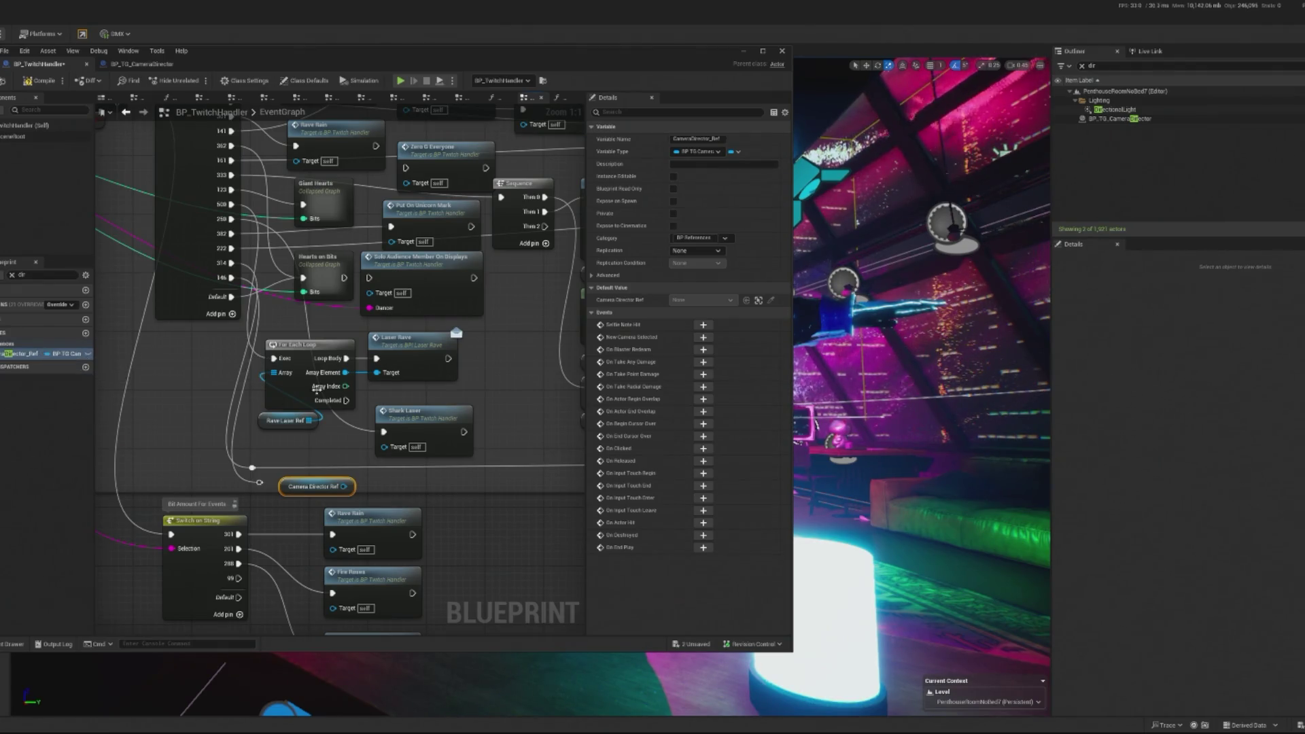
scroll(392, 372, "down", 4)
left_click_drag(392, 373, 266, 250)
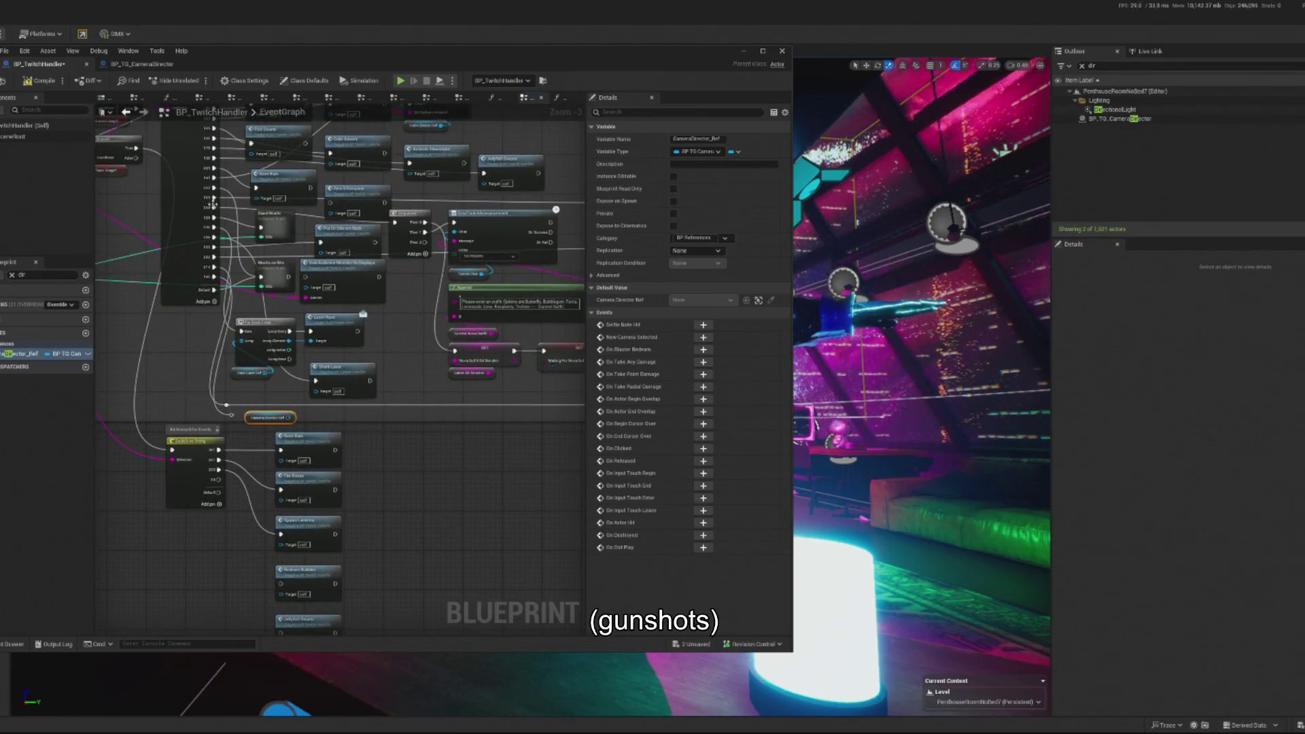
left_click_drag(204, 218, 240, 266)
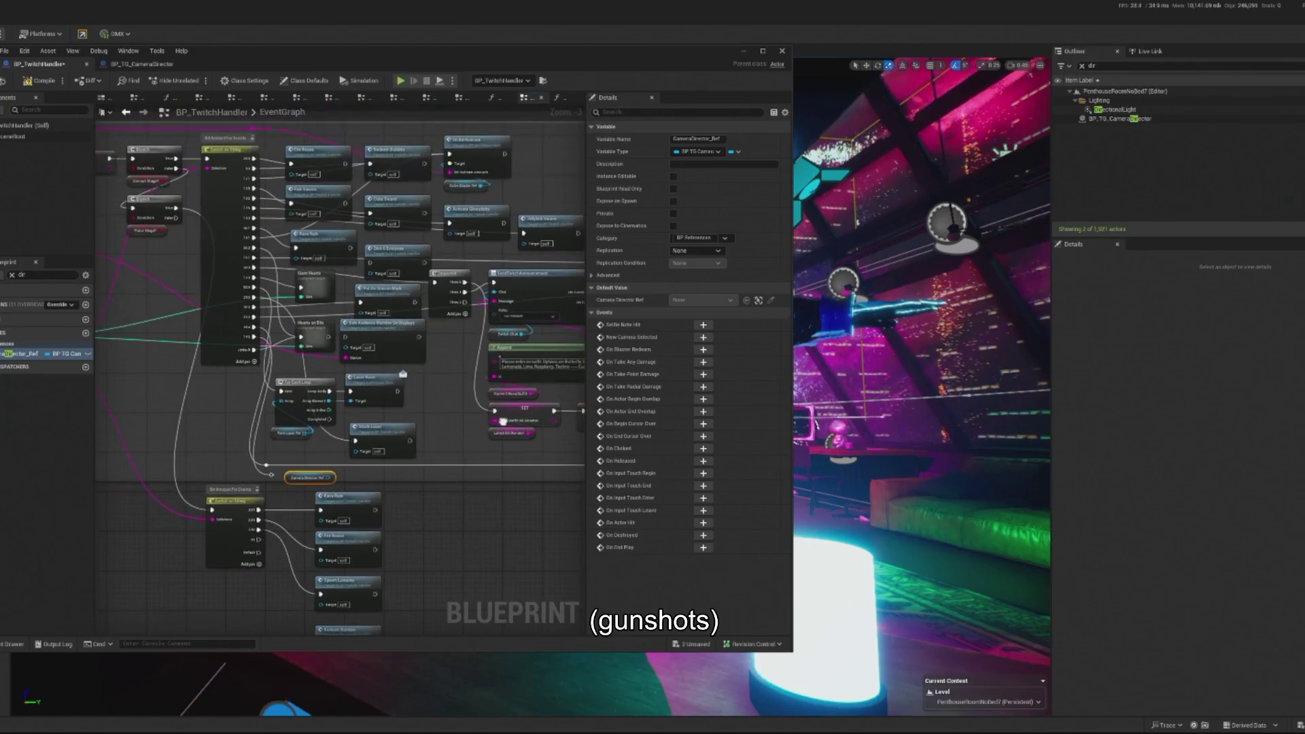
left_click_drag(255, 359, 384, 504)
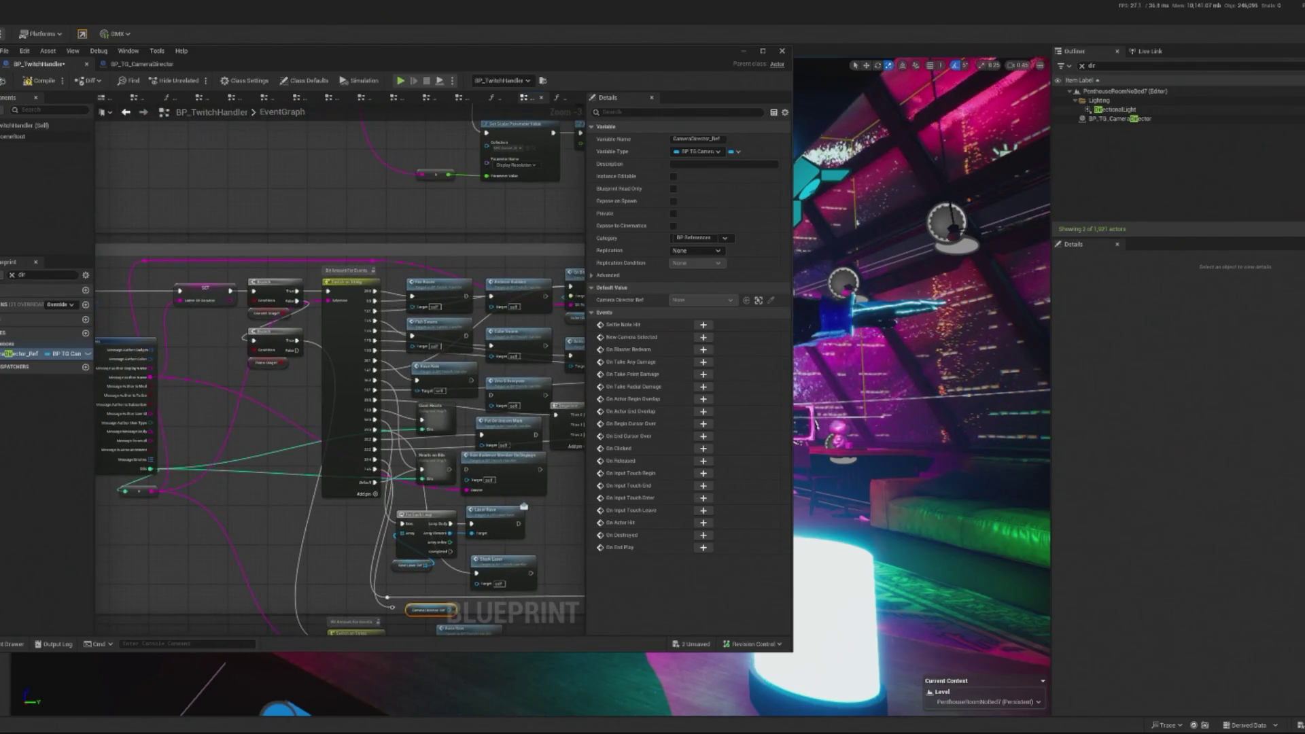
left_click(11, 275)
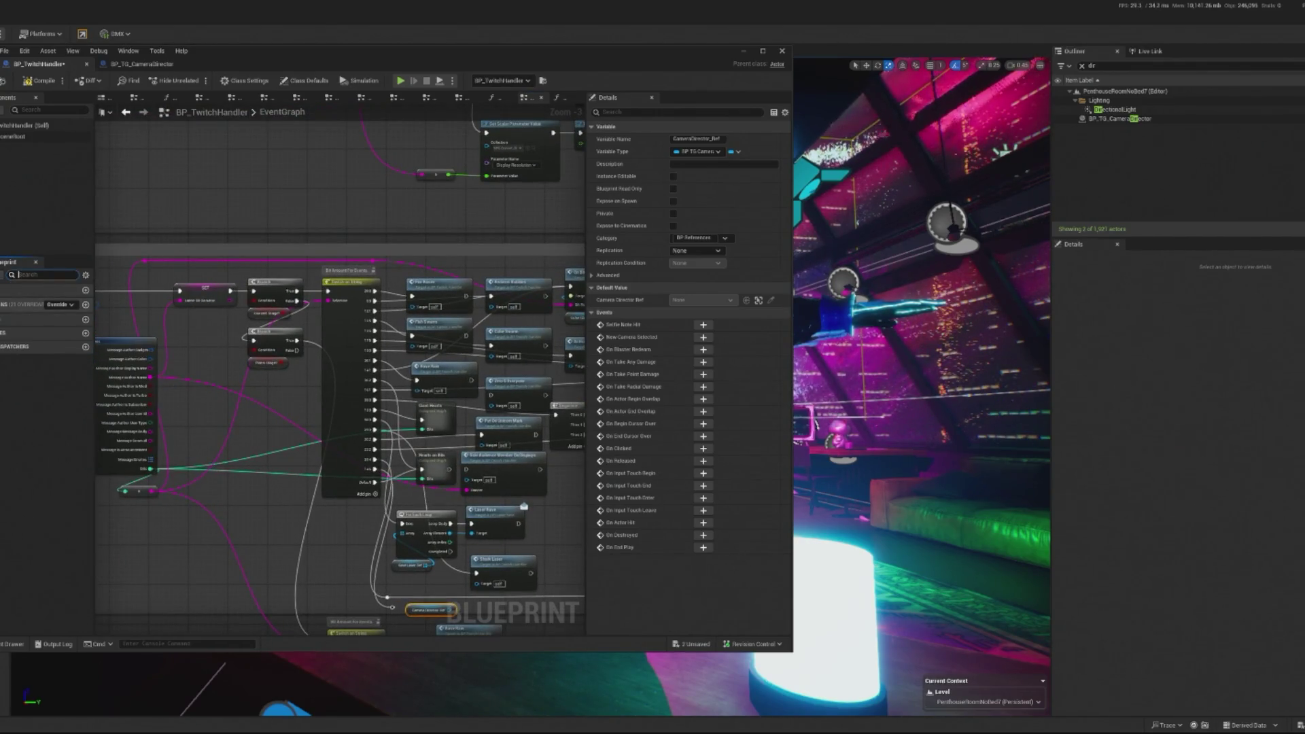
left_click(20, 289)
left_click(20, 289)
scroll(267, 406, "up", 3)
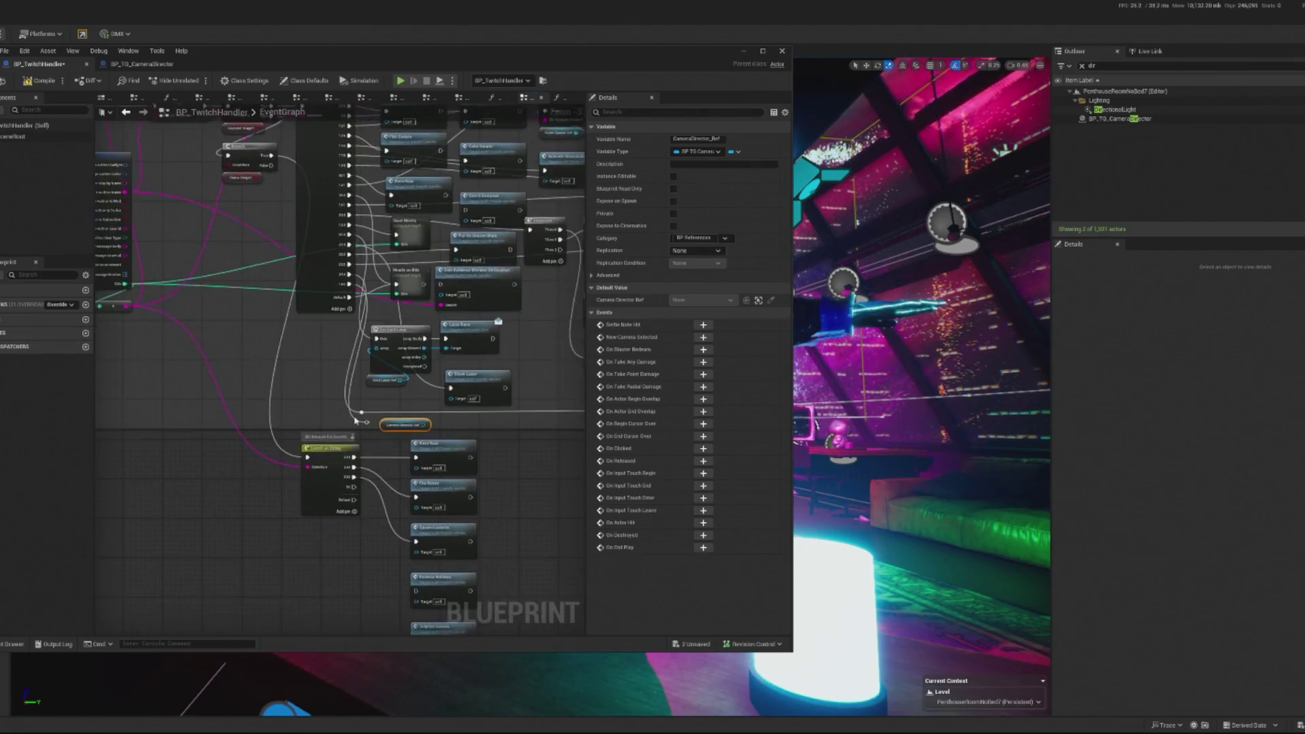
- Wire Camera Director Ref to a new reroute point, delete the reference node, and shift the window right
mouse_move(365, 338)
left_mouse_down()
mouse_move(568, 350)
mouse_move(724, 401)
mouse_move(832, 335)
mouse_move(571, 357)
mouse_move(373, 349)
mouse_move(435, 391)
left_mouse_up()
type("rer")
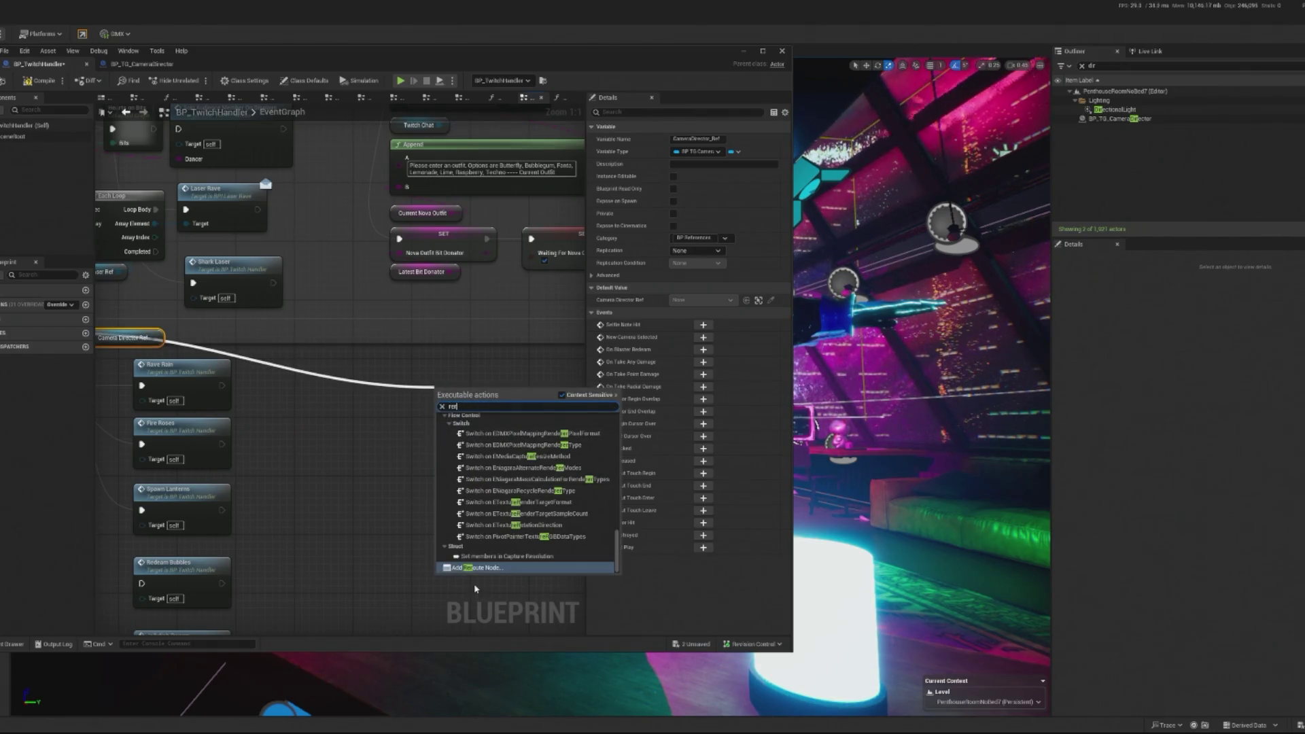
key("Return")
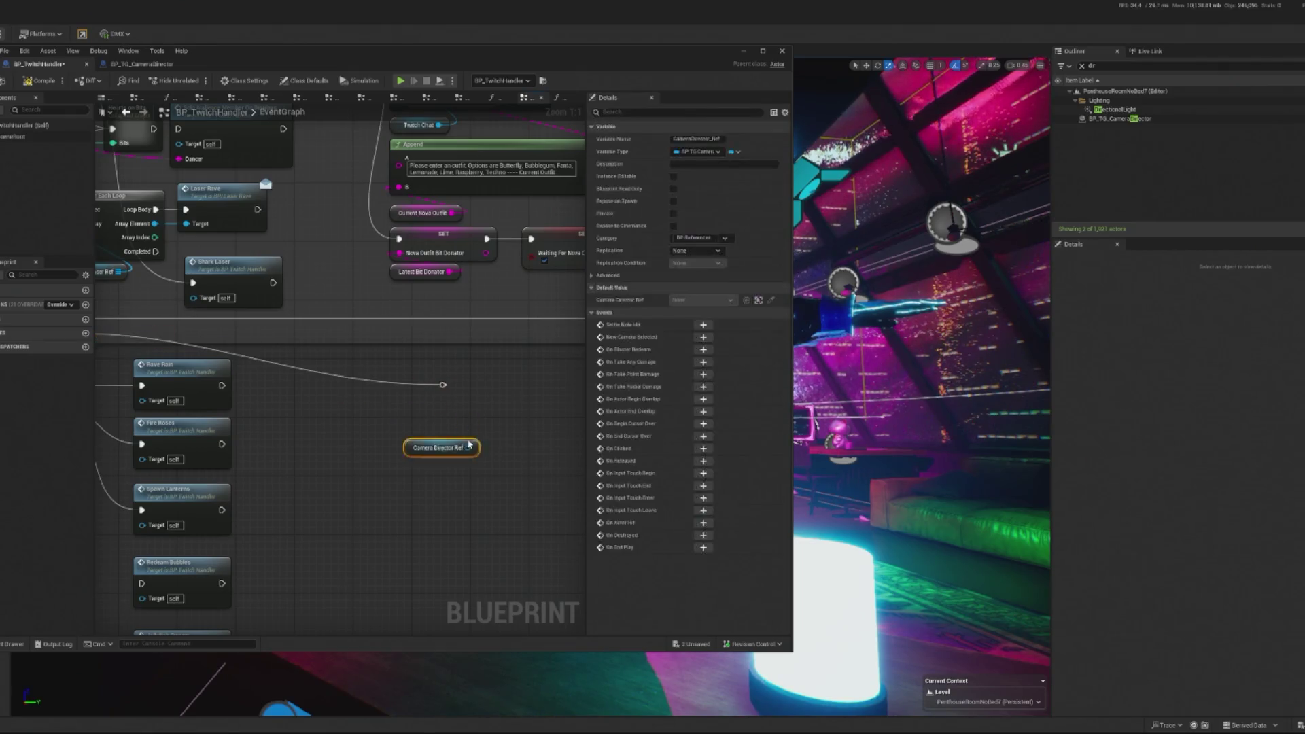
left_click_drag(517, 405, 416, 403)
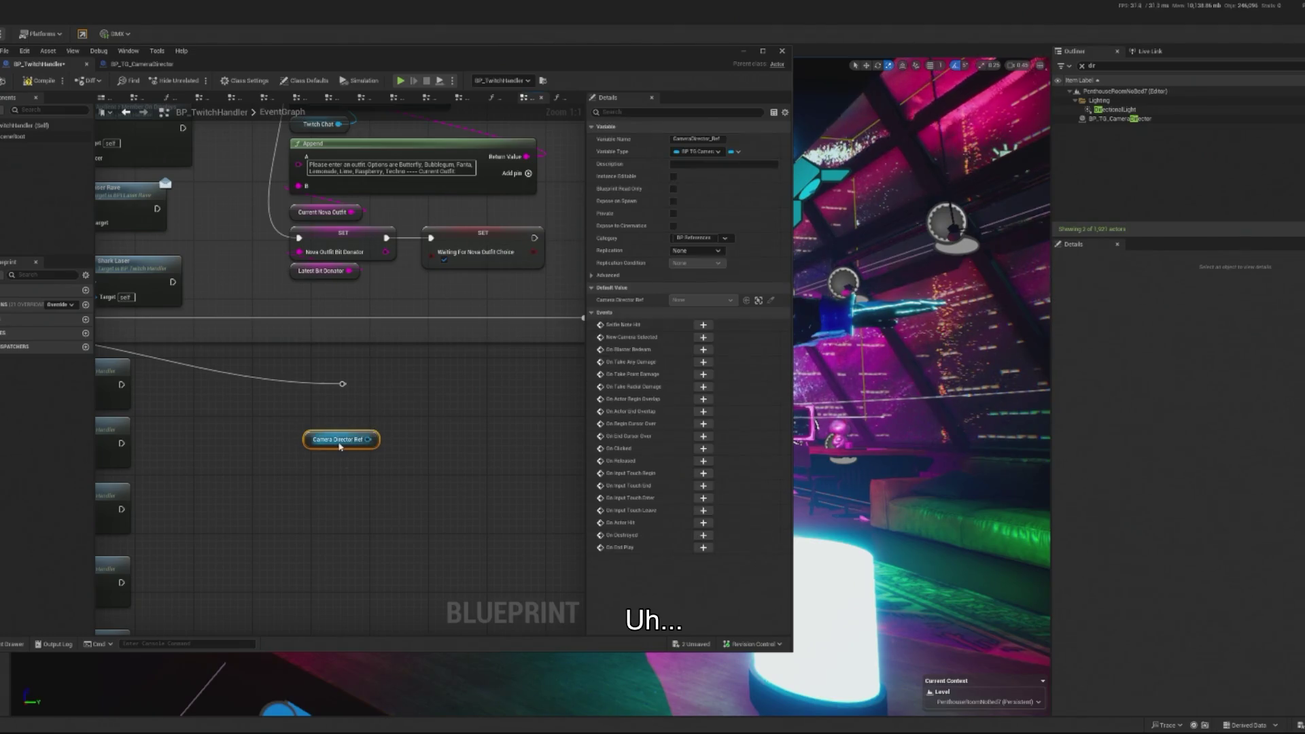
key("Delete")
left_click_drag(554, 66, 734, 64)
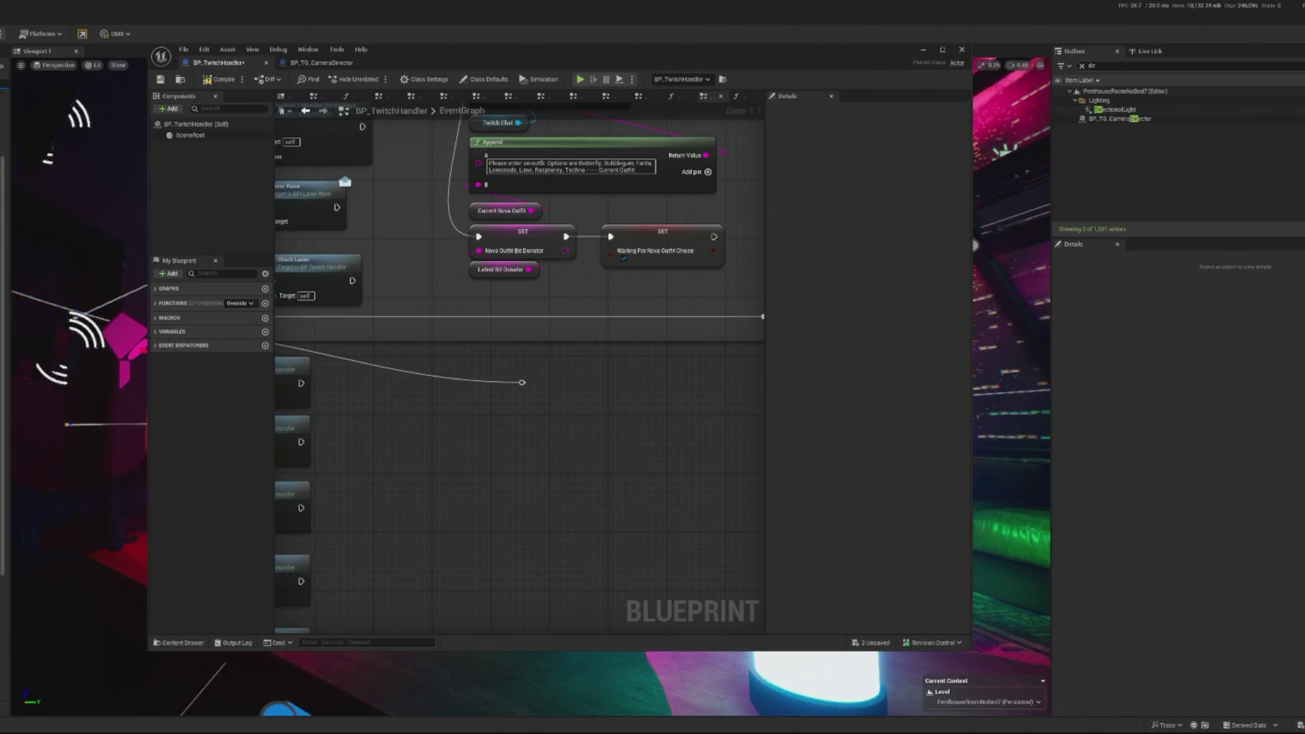
right_click(3, 163)
- Create a new Blueprint Interface asset in the Content Browser
key("Escape")
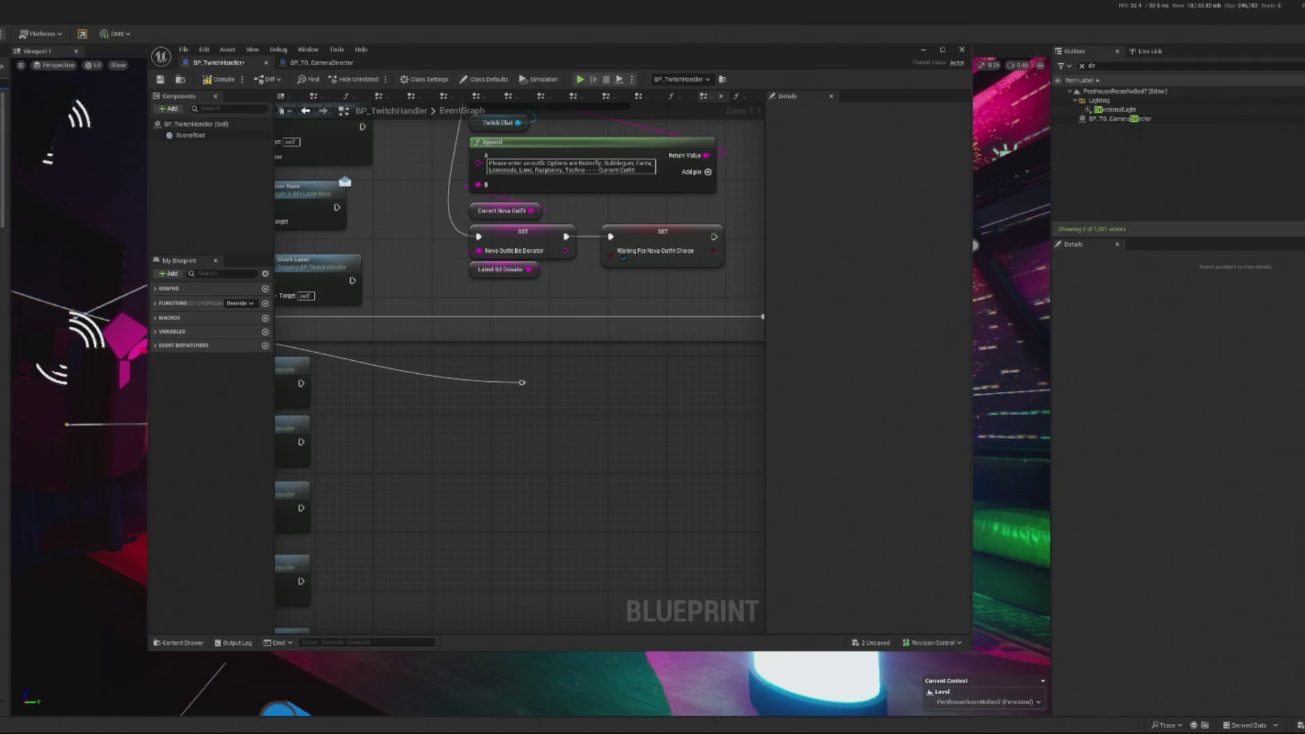
right_click(3, 326)
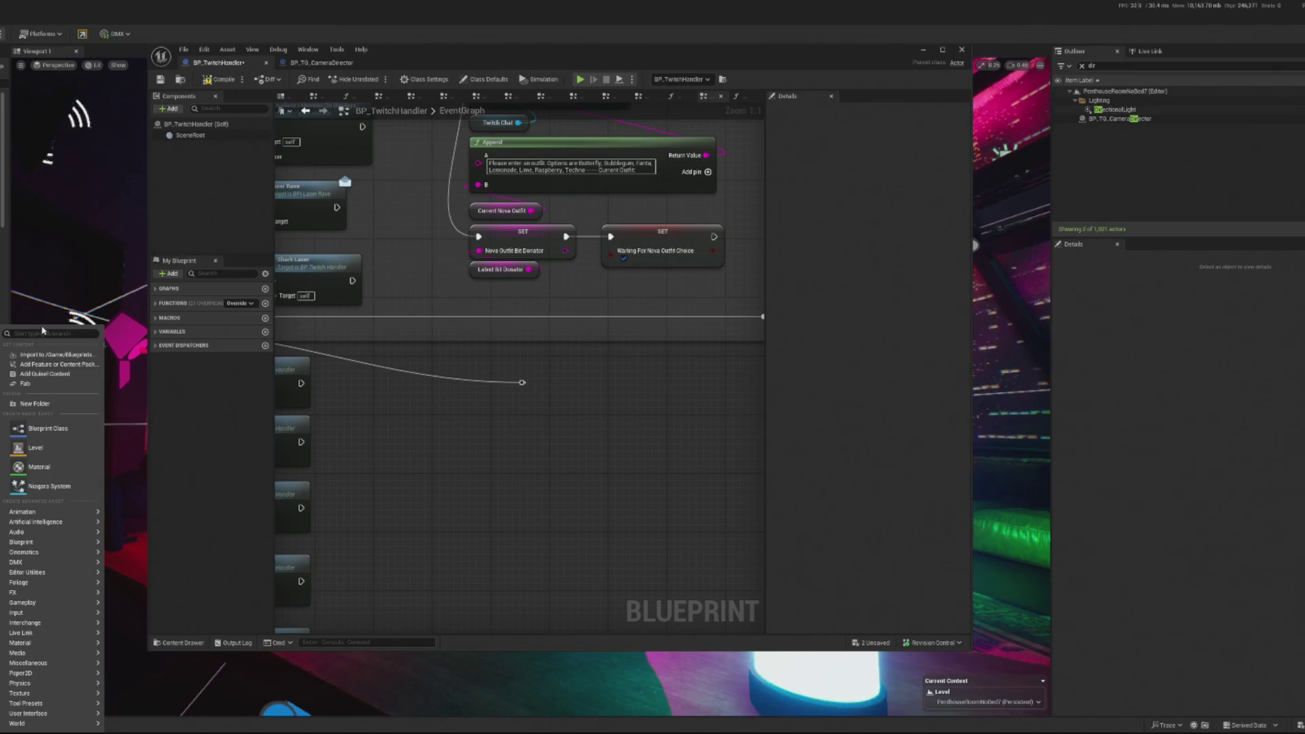
type("b")
type("l")
key("BackSpace")
key("BackSpace")
type("lueprint")
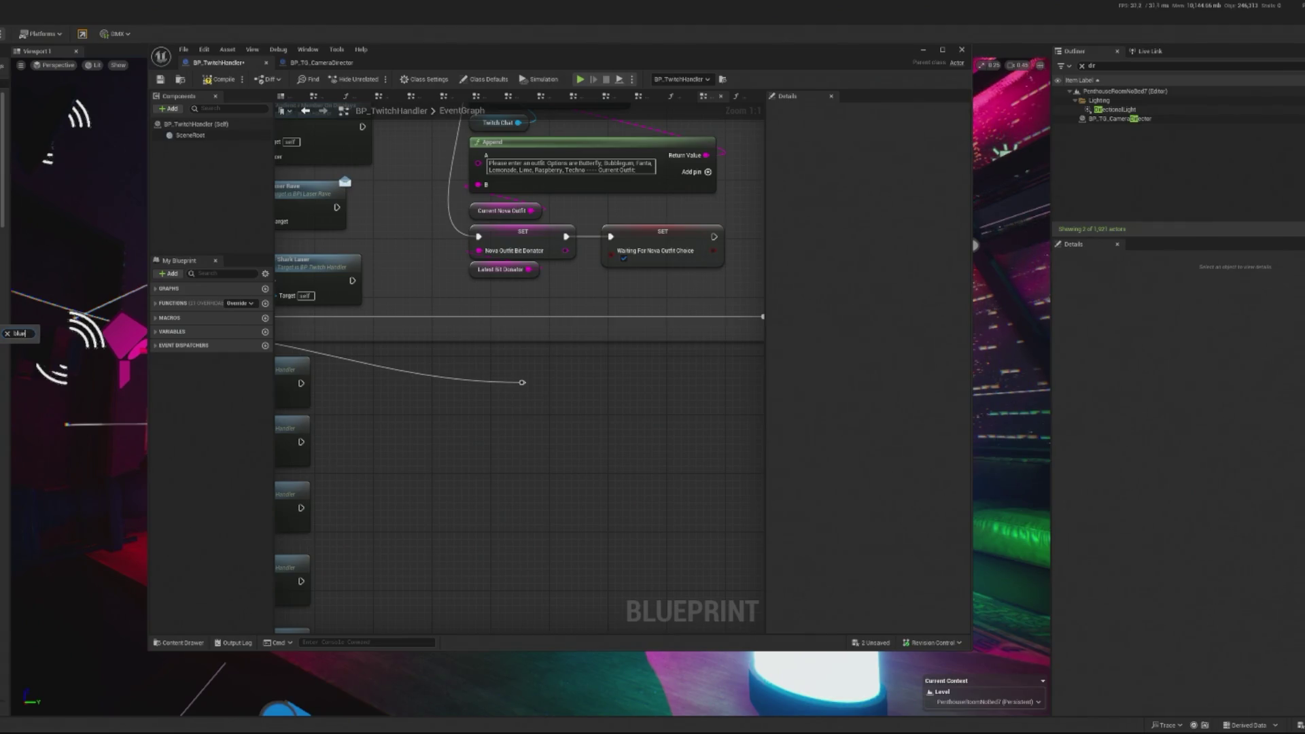
key("BackSpace")
key("BackSpace")
key("BackSpace")
type("inter")
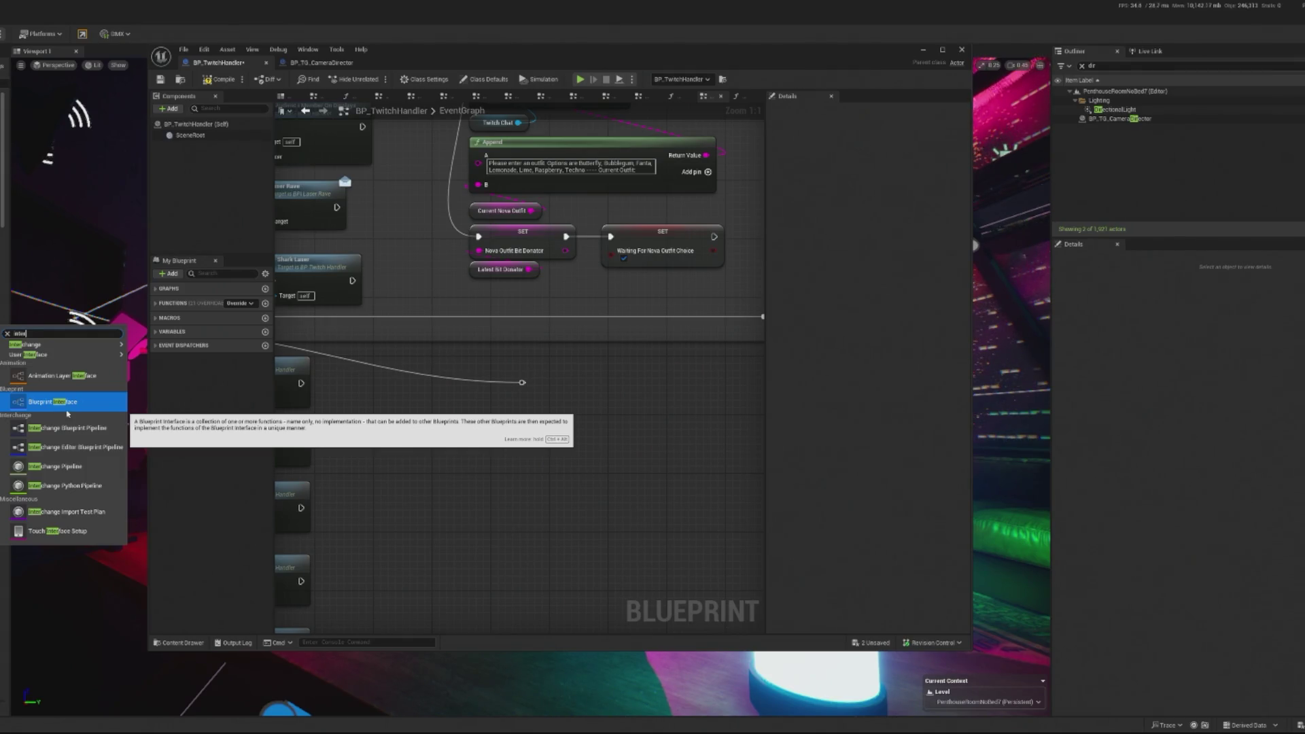
left_click(68, 406)
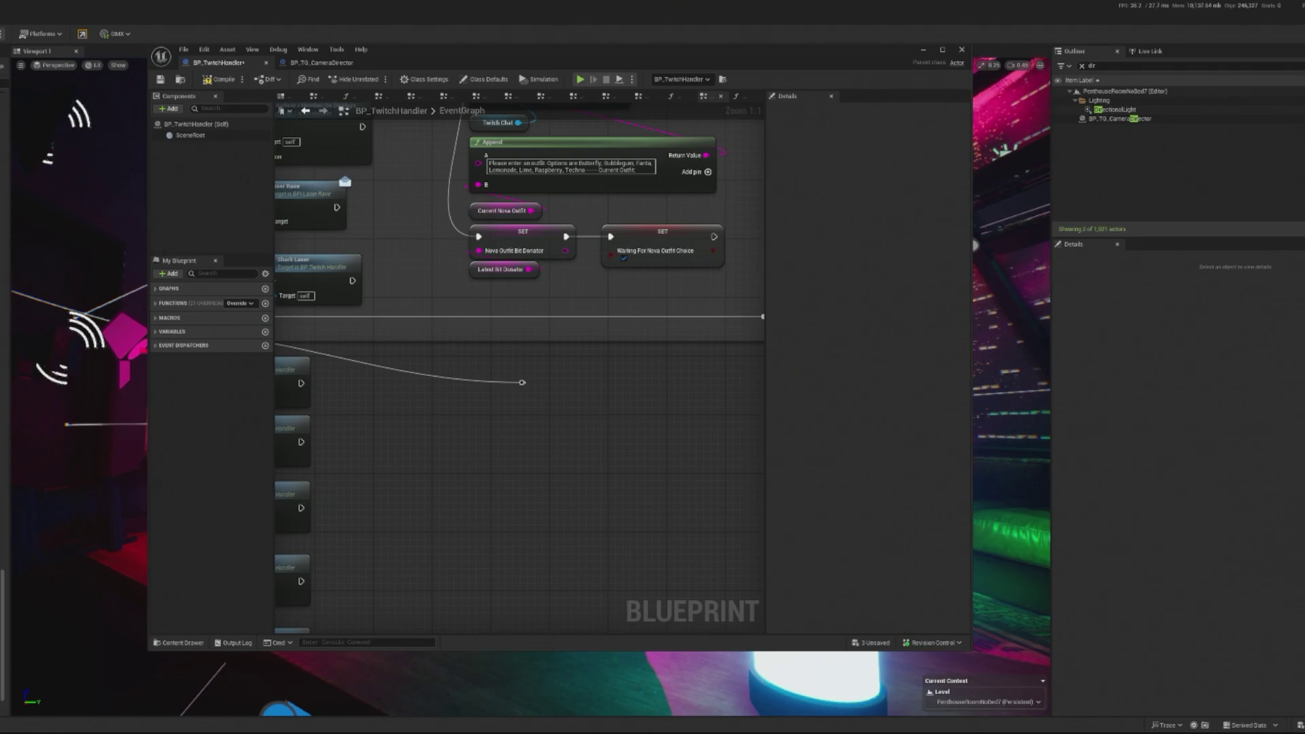
- Rename the interface BPI_ChatTriggerCameraShake and save it
right_click(2, 367)
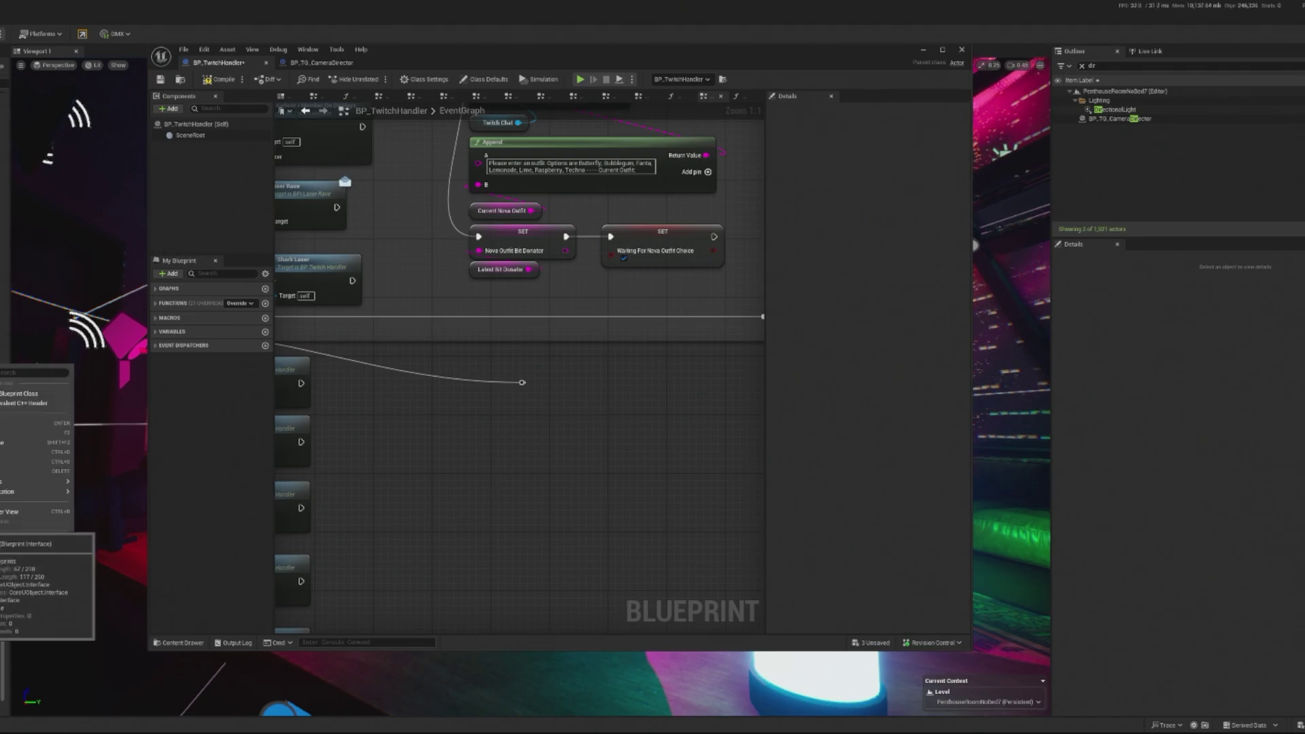
left_click(3, 433)
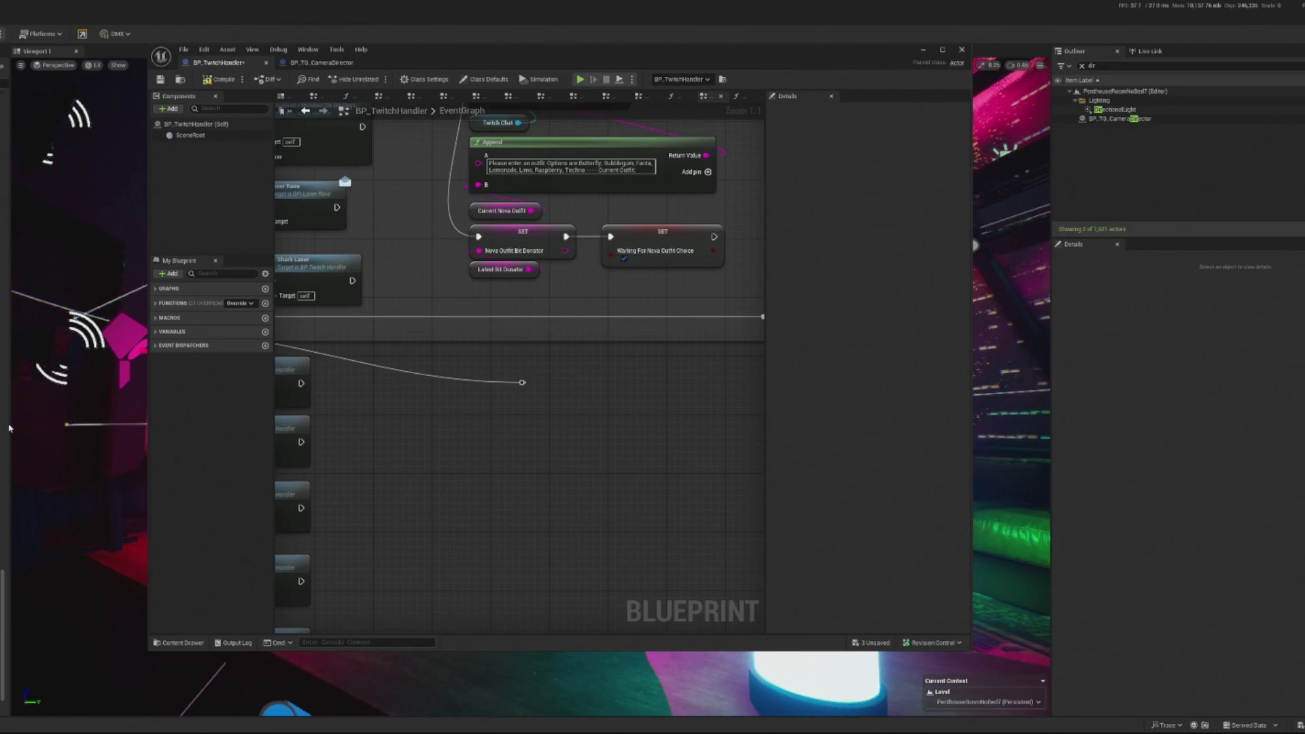
key("ctrl+s")
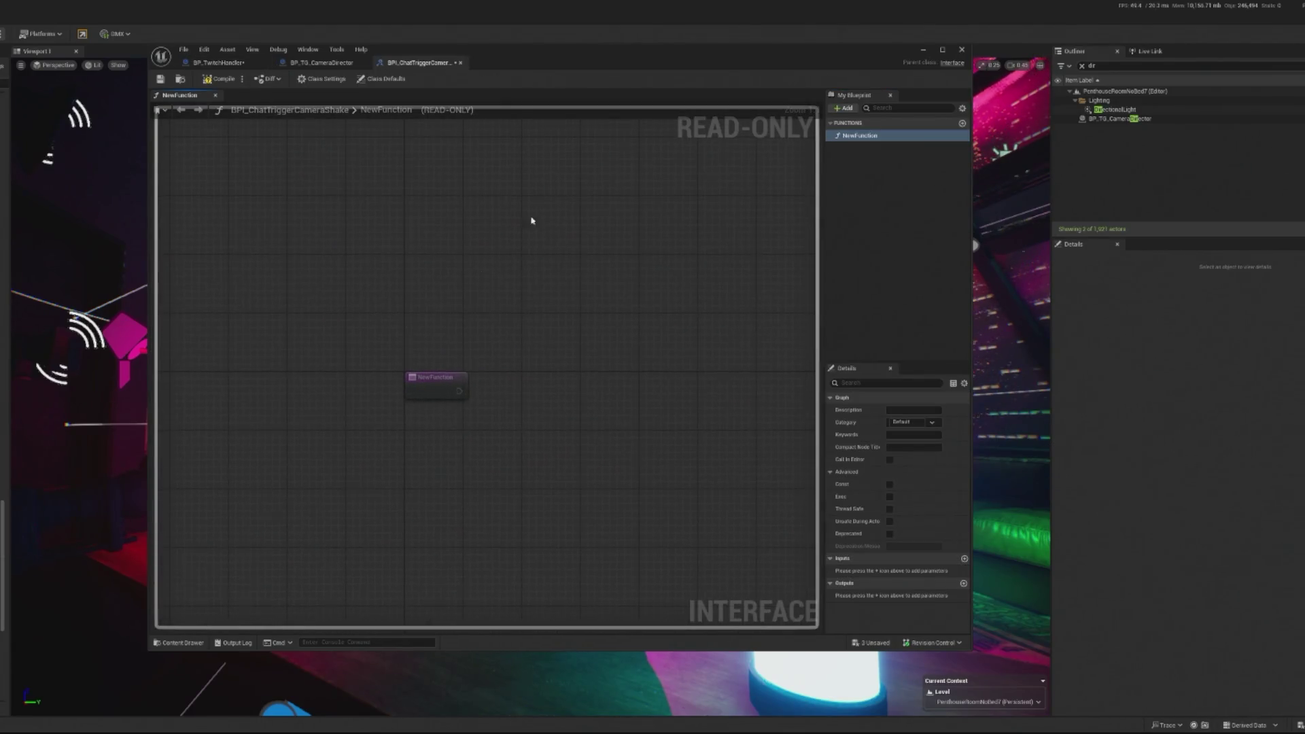
- Compile and save the interface, which holds a single NewFunction
right_click(847, 135)
left_click(837, 201)
left_click(836, 201)
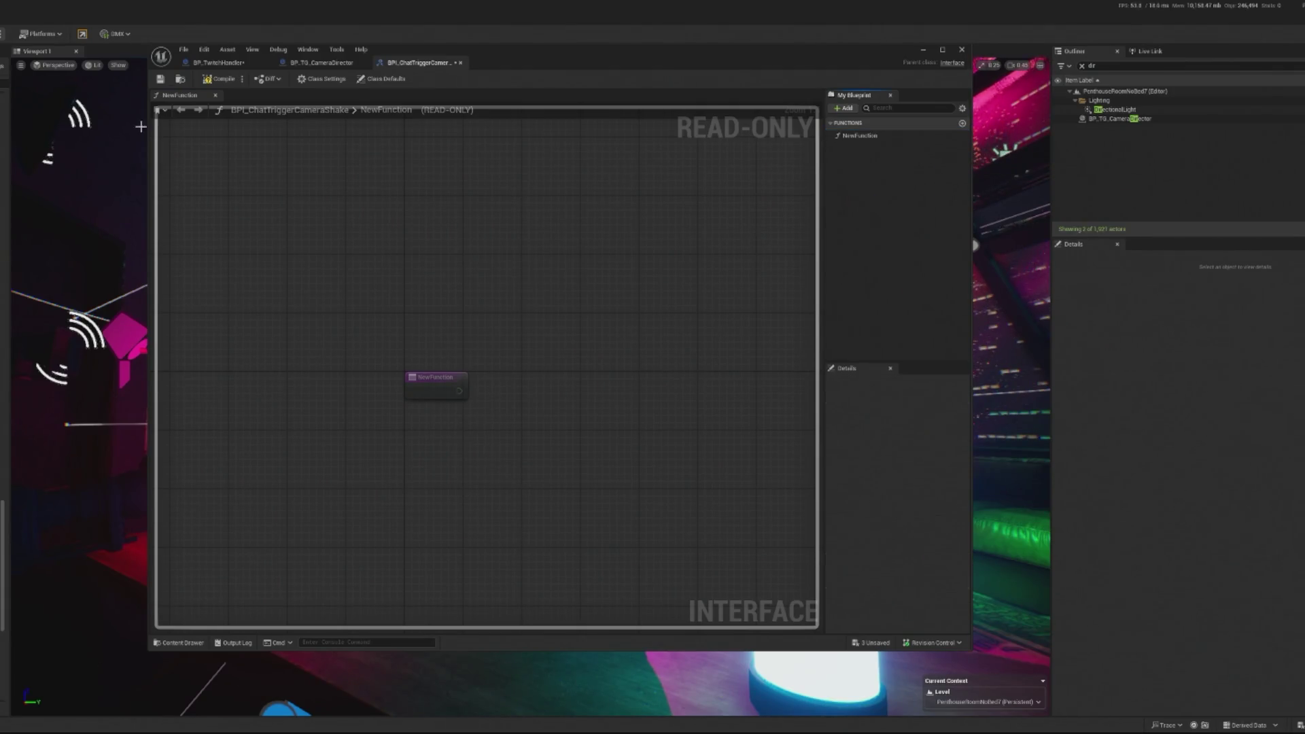
left_click(219, 79)
left_click(921, 51)
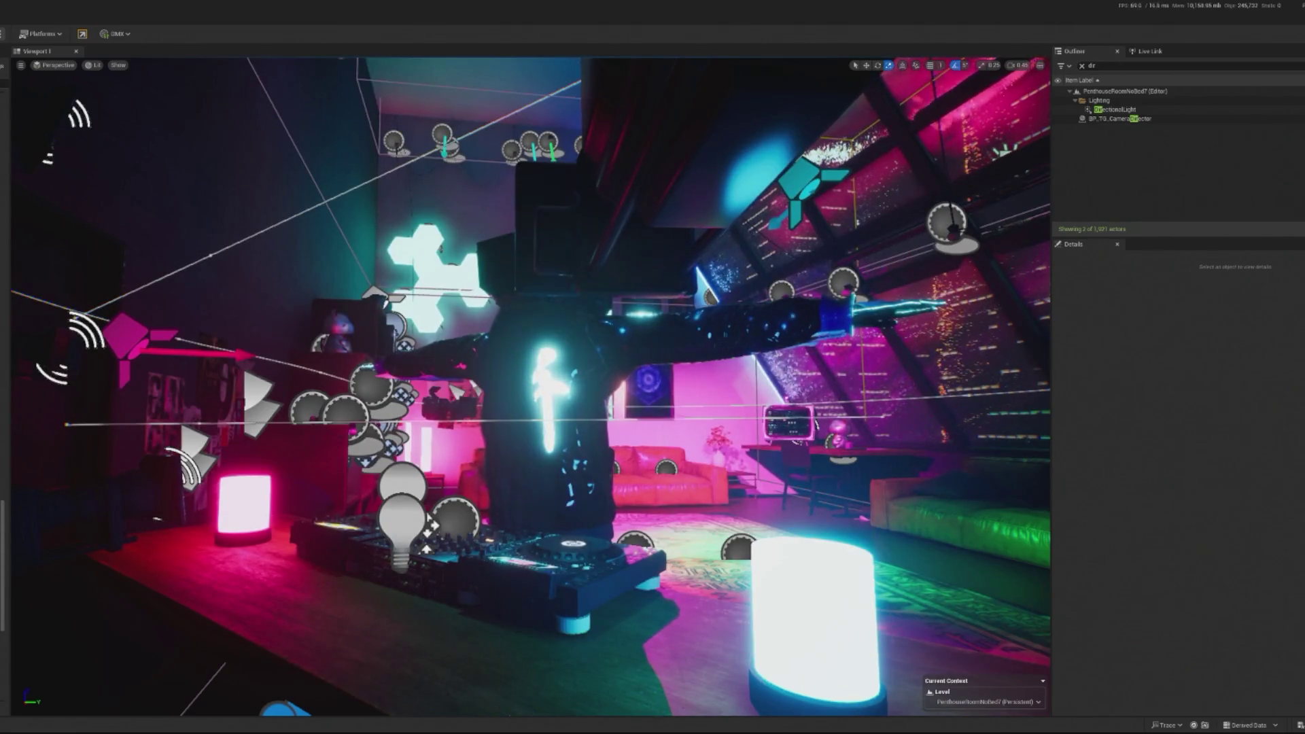
key("alt+Tab")
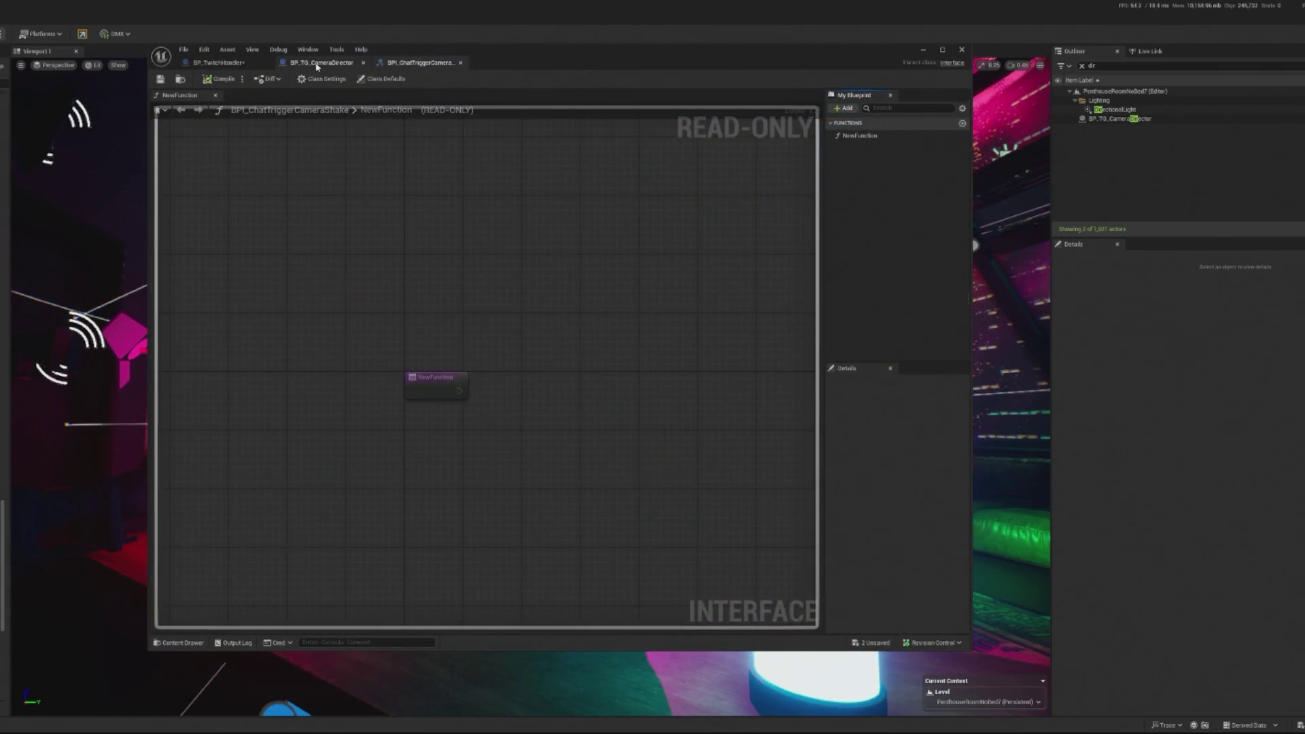
- Add BPI_ChatTriggerCameraShake to BP_TG_CameraDirector's implemented interfaces in Class Settings
left_click(317, 62)
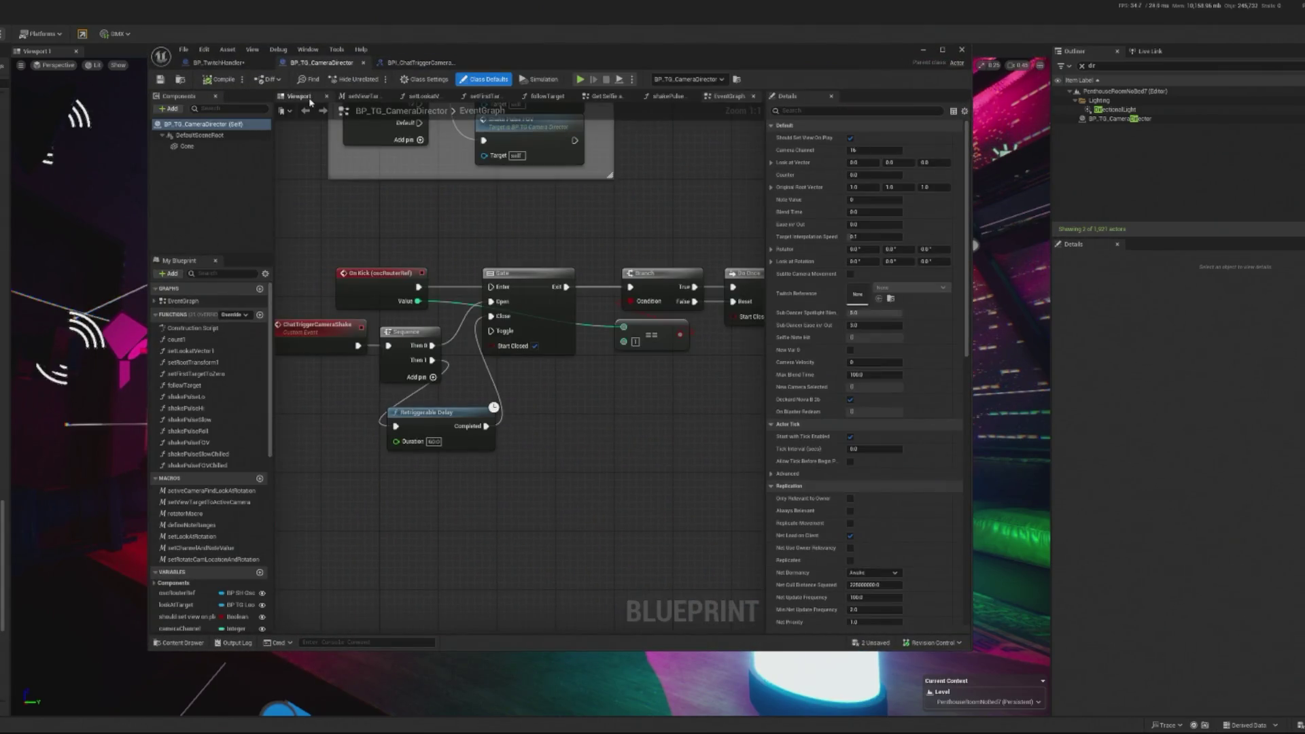
left_click(423, 79)
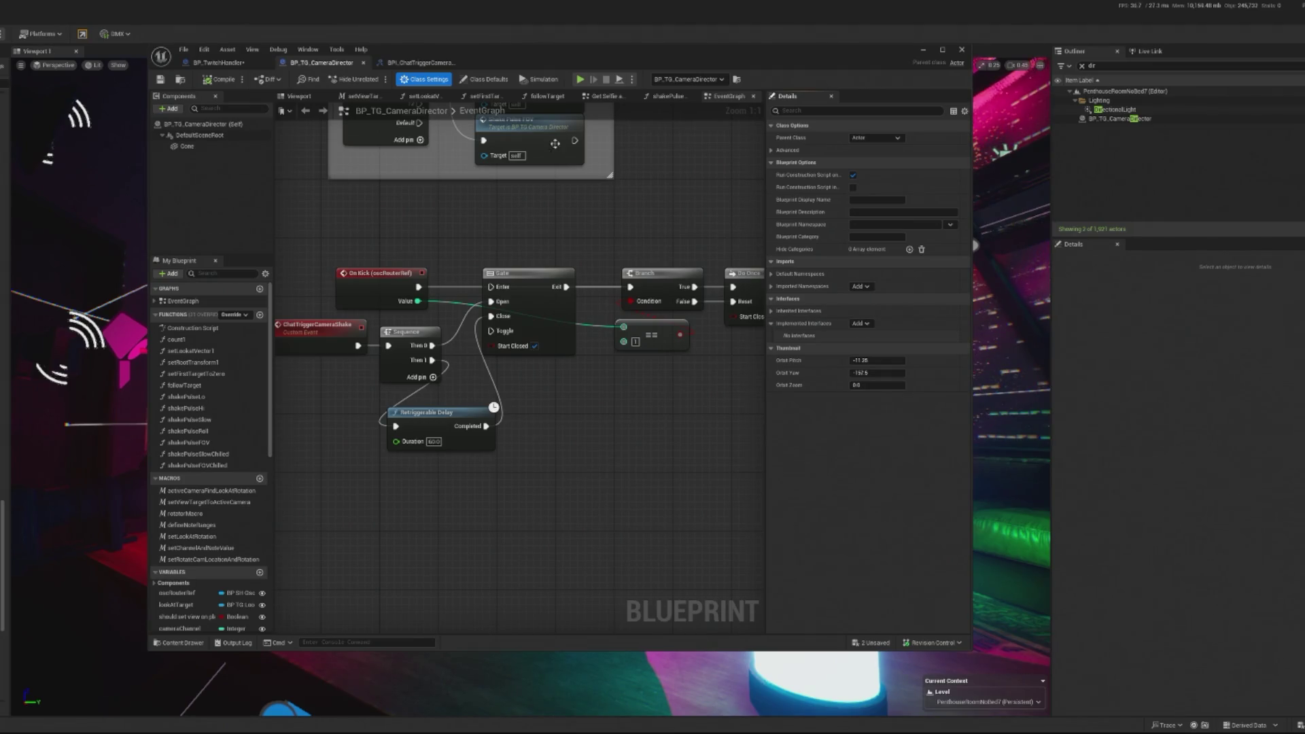
left_click(860, 324)
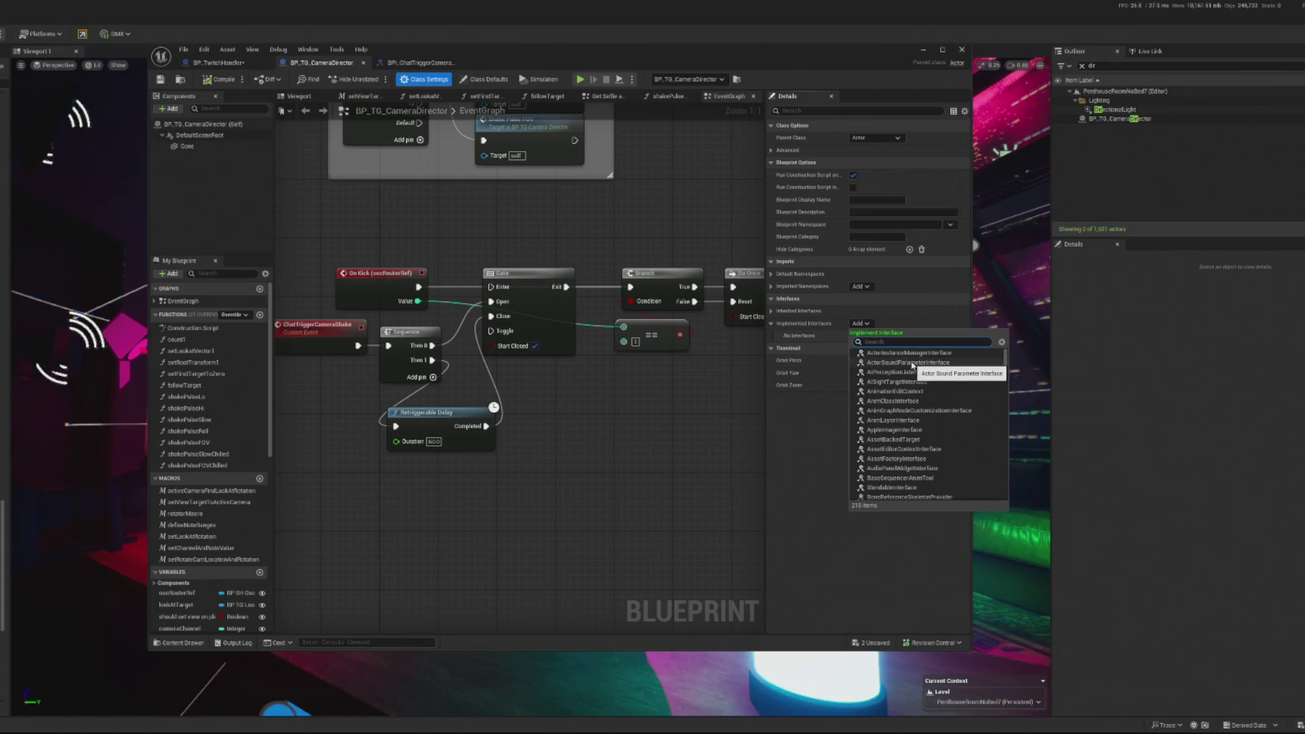
type("chat")
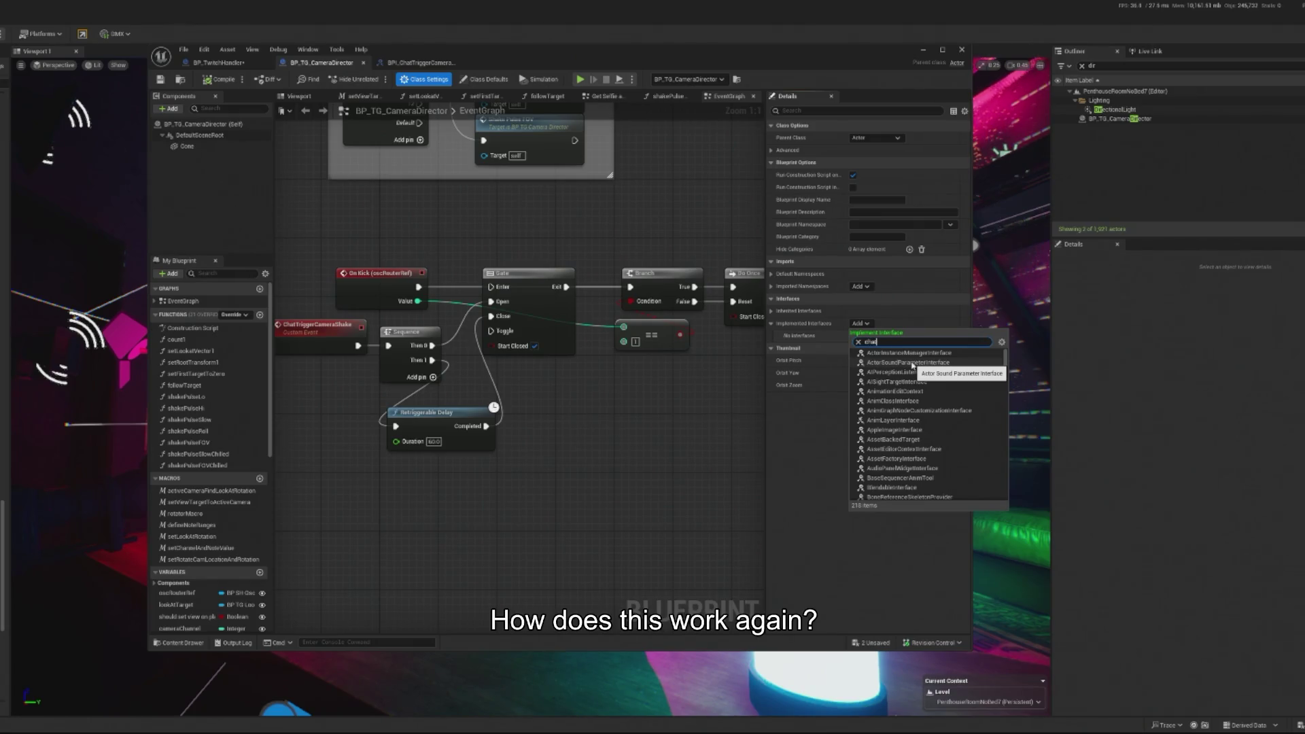
left_click(939, 358)
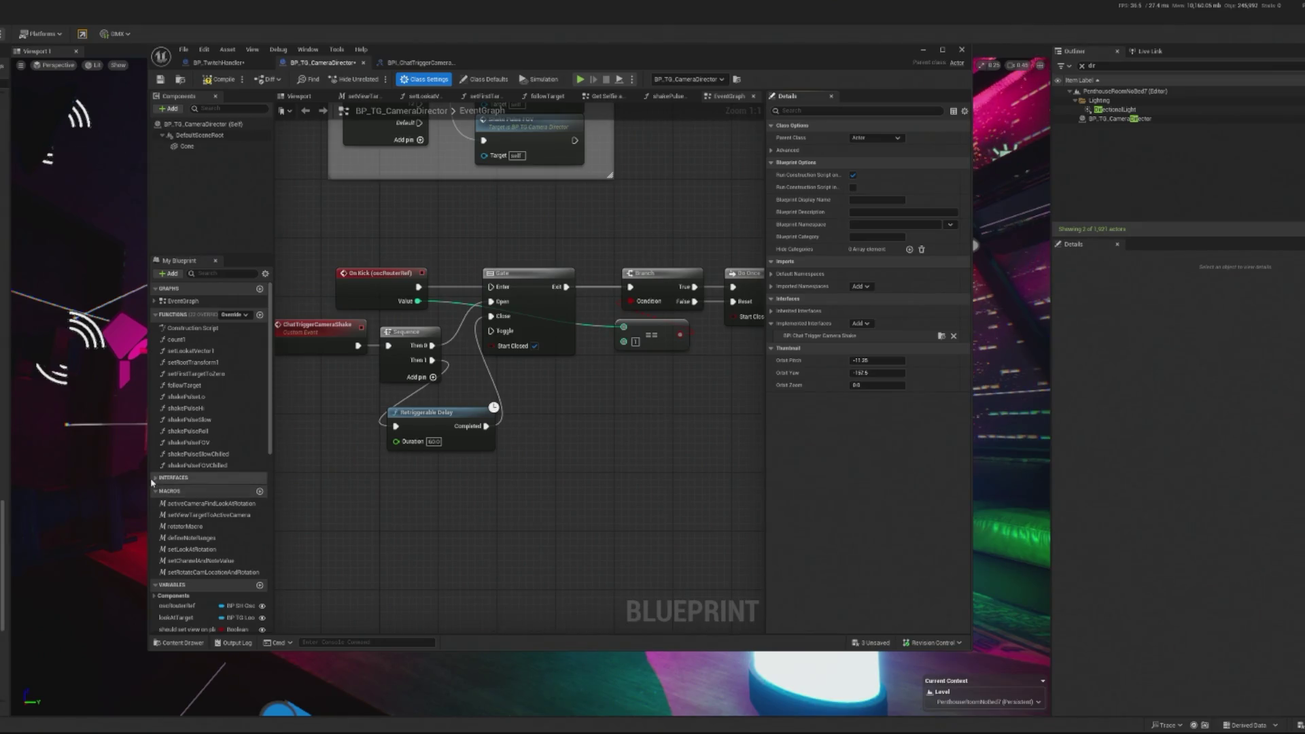
- Place an Event NewFunction node beside the ChatTriggerCameraShake event to drive the Sequence
left_click(176, 478)
left_click_drag(184, 489, 369, 497)
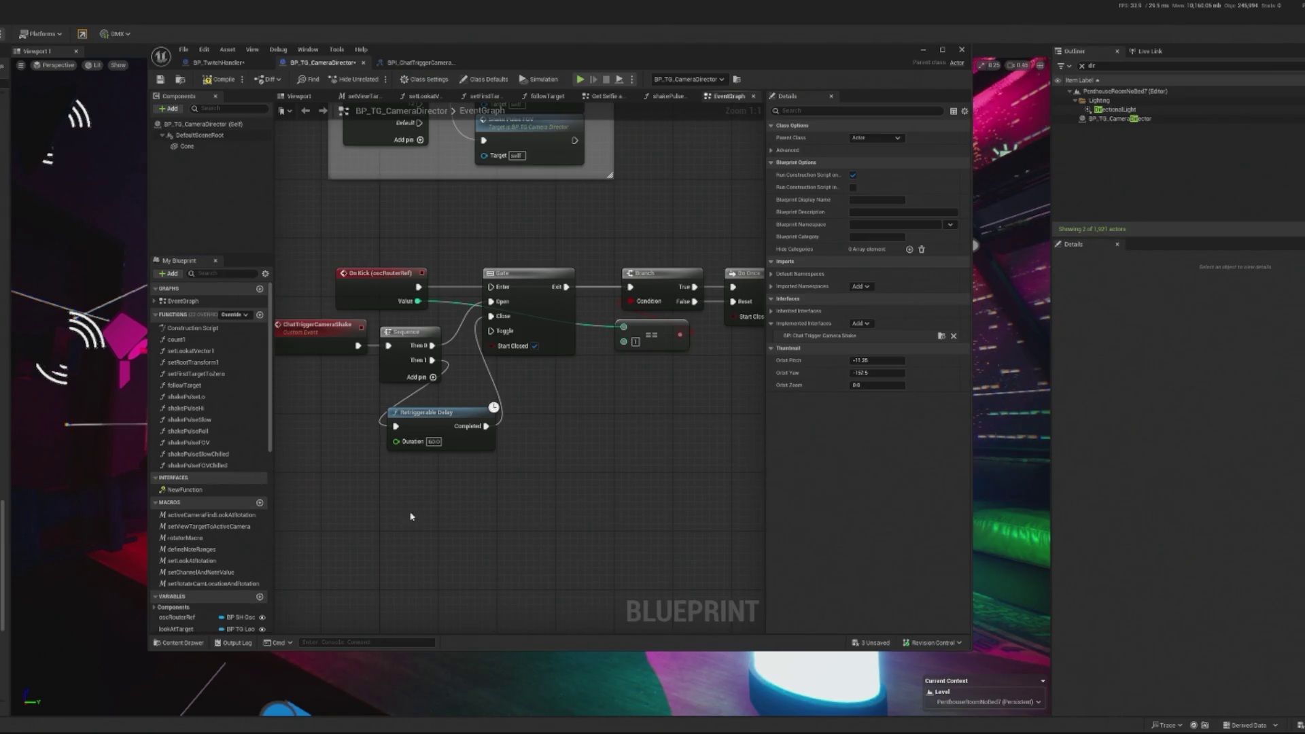
left_click(187, 494)
double_click(187, 489)
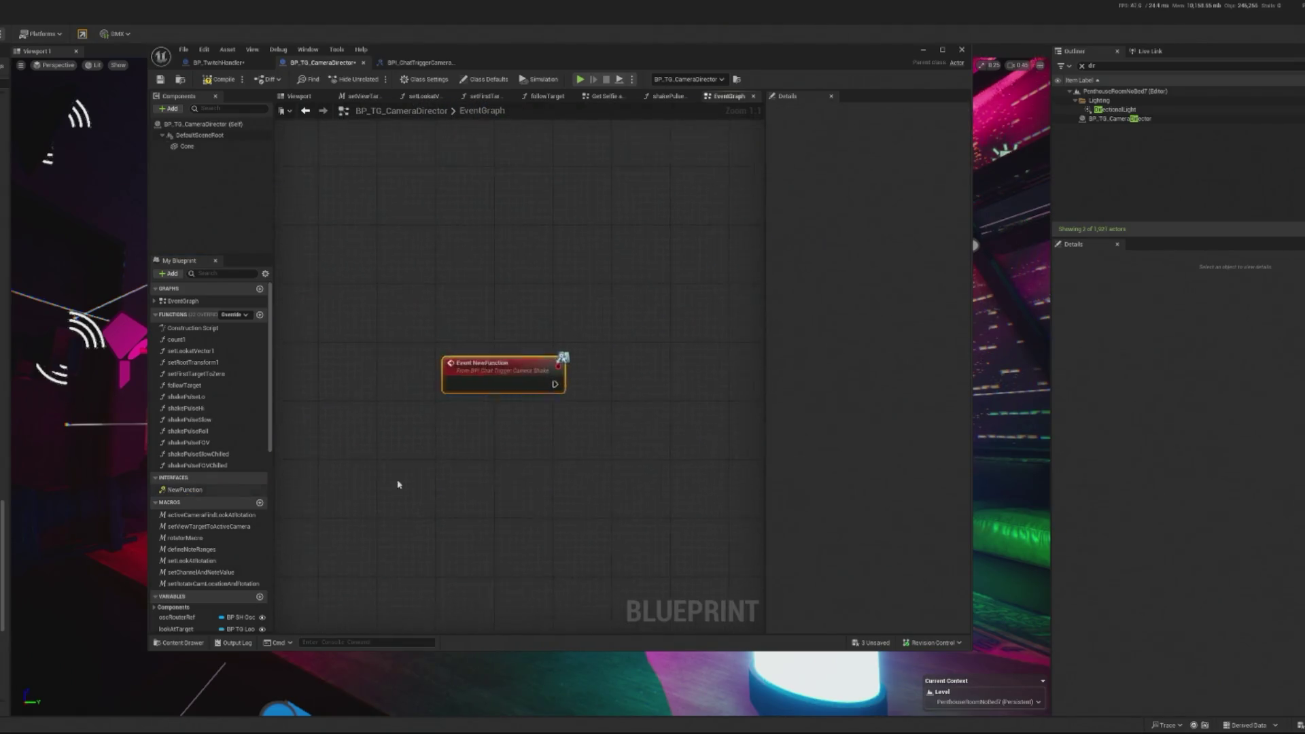
key("Delete")
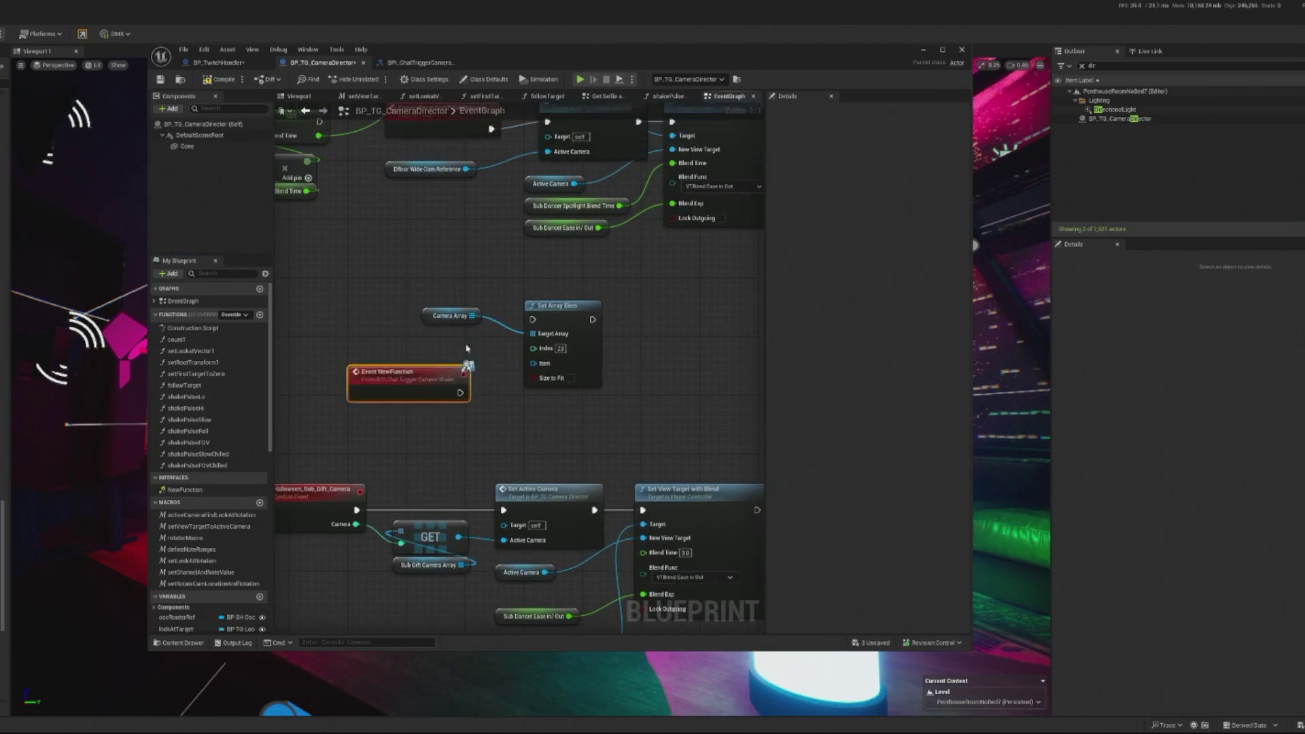
key("ctrl+z")
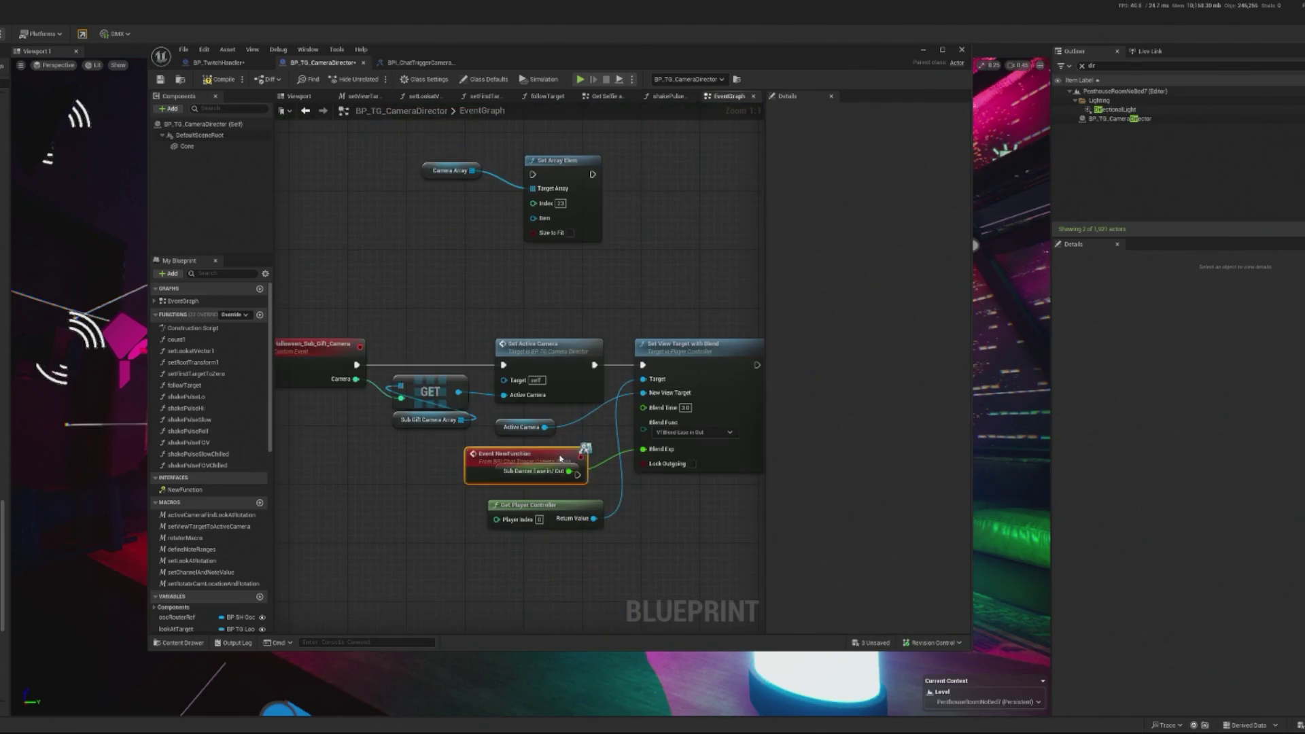
scroll(690, 442, "up", 1)
mouse_move(690, 441)
left_mouse_down()
mouse_move(469, 402)
mouse_move(562, 340)
mouse_move(567, 352)
left_mouse_up()
scroll(469, 402, "up", 1)
- Delete the old ChatTriggerCameraShake custom event and open the interface function's definition
left_click(505, 350)
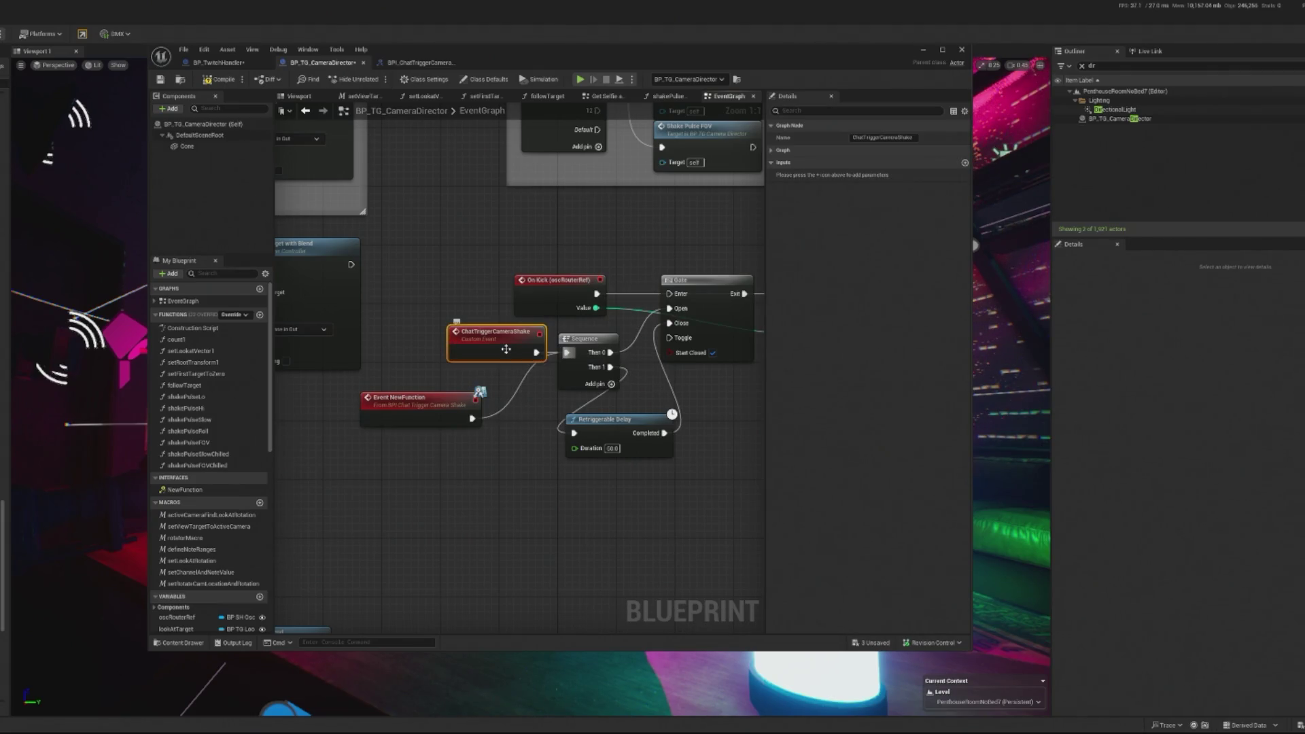
key("Delete")
double_click(406, 394)
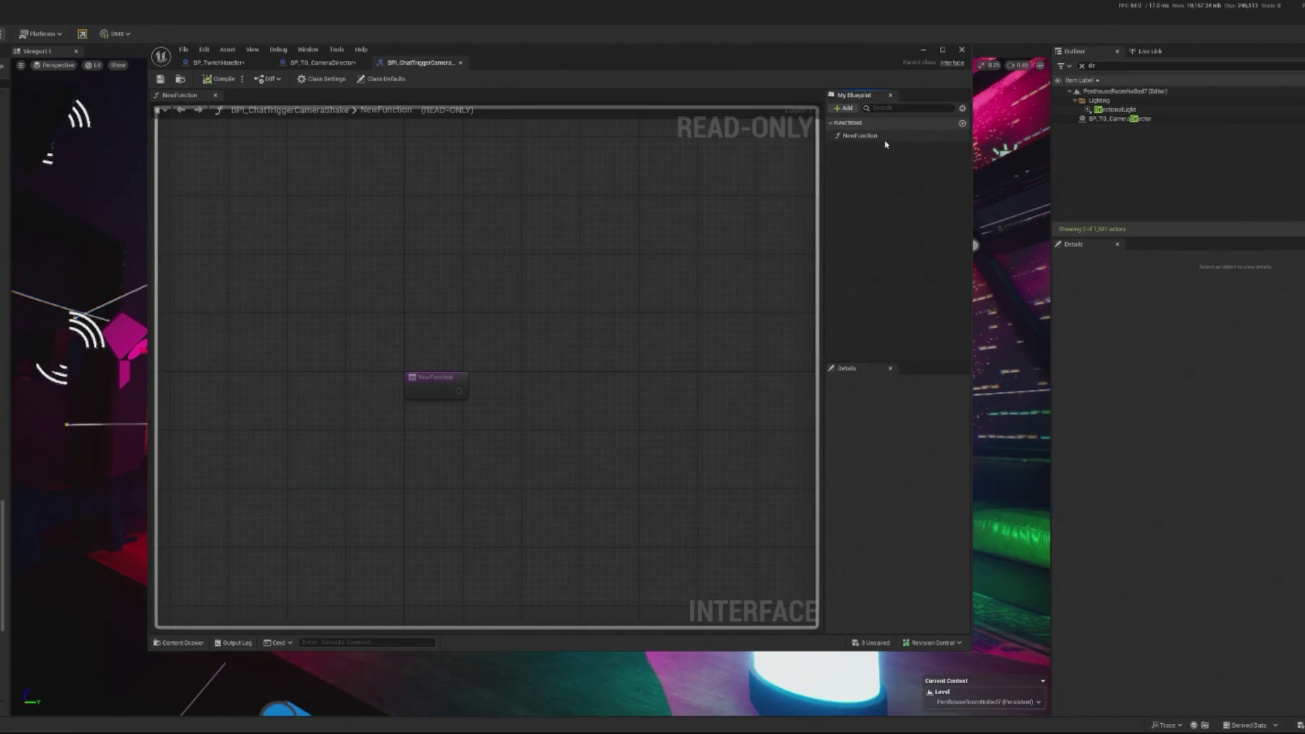
- Rename the interface function NewFunction to Chat_Trigger_Camera_Shake
right_click(886, 137)
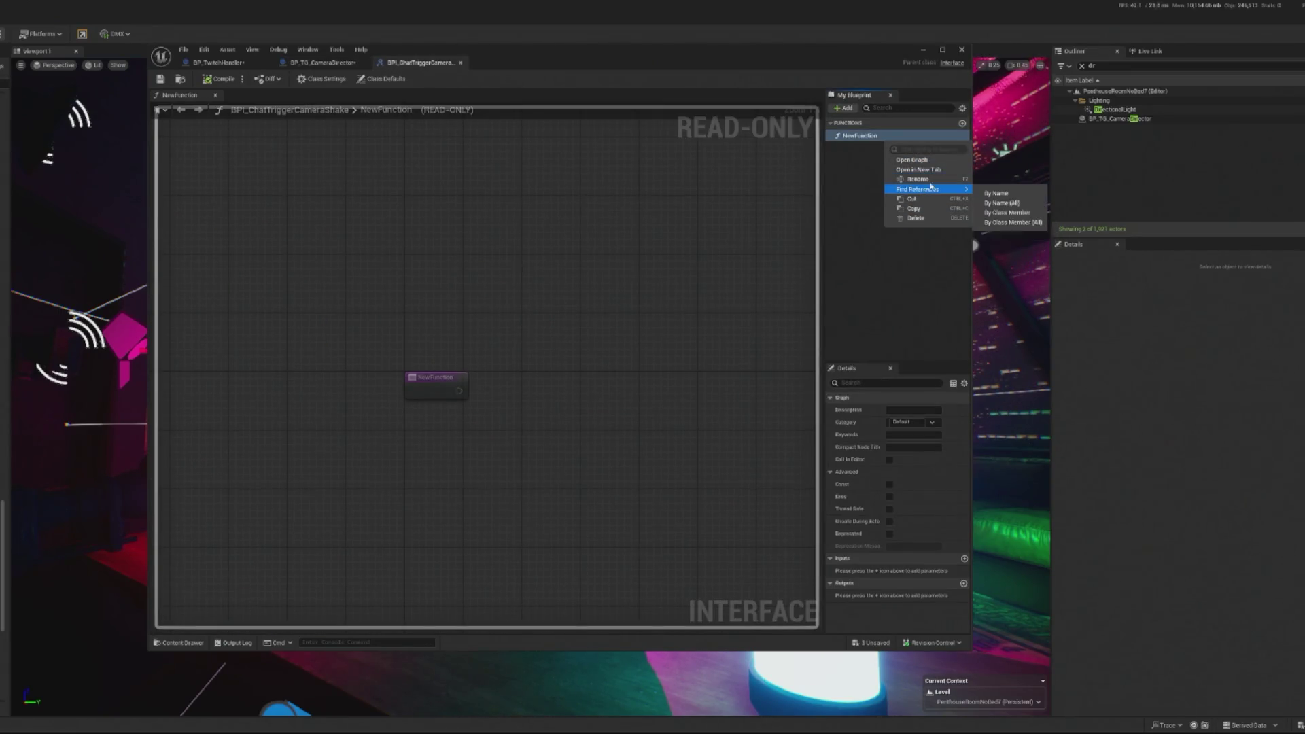
key("F2")
type("XCh")
key("Home")
key("Delete")
key("End")
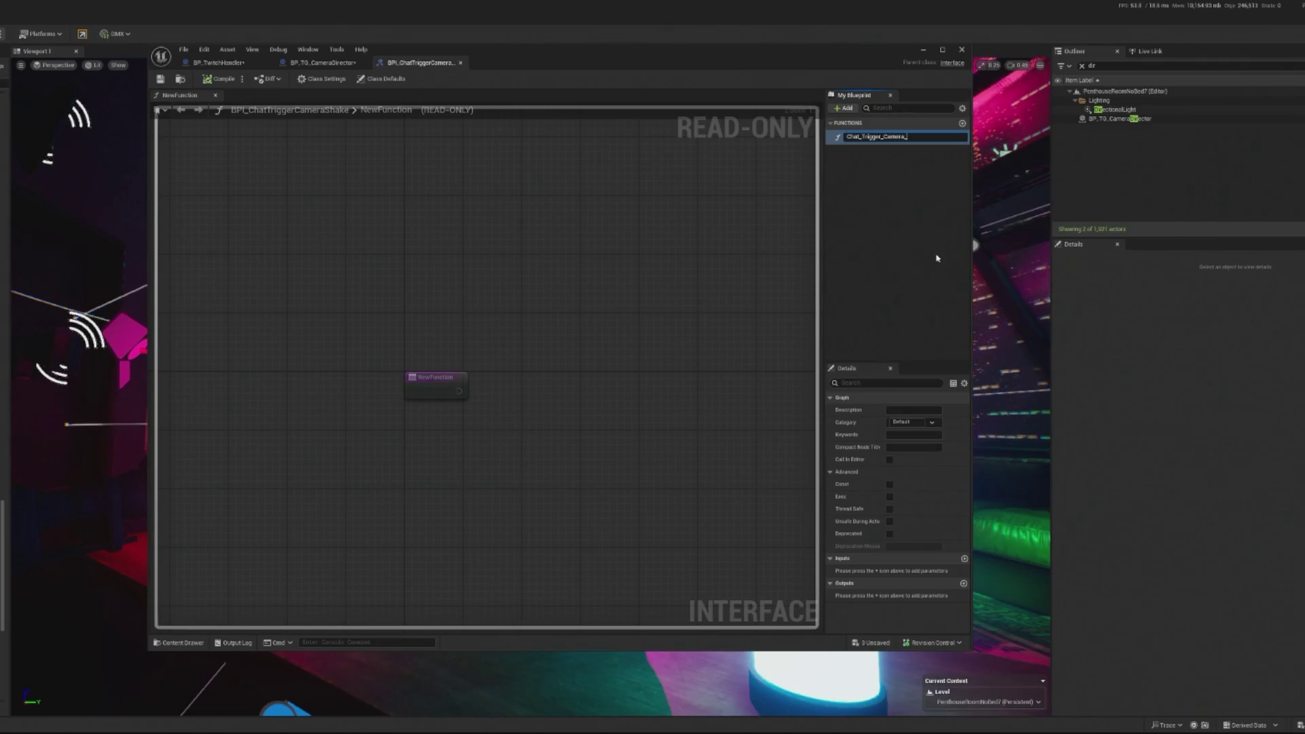
type("Shake")
key("Return")
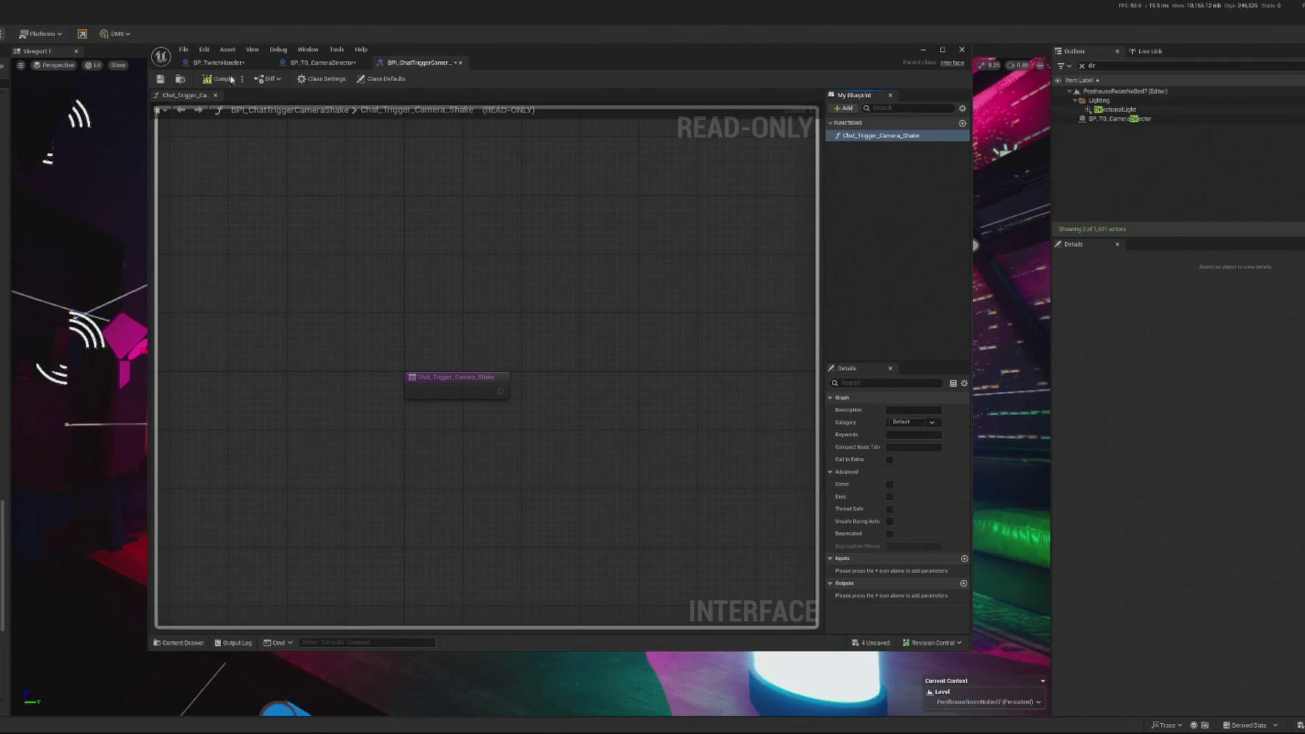
- In BP_TG_CameraDirector, wire Event Chat_Trigger_Camera_Shake into the Sequence and delete NewFunction_1
left_click(321, 61)
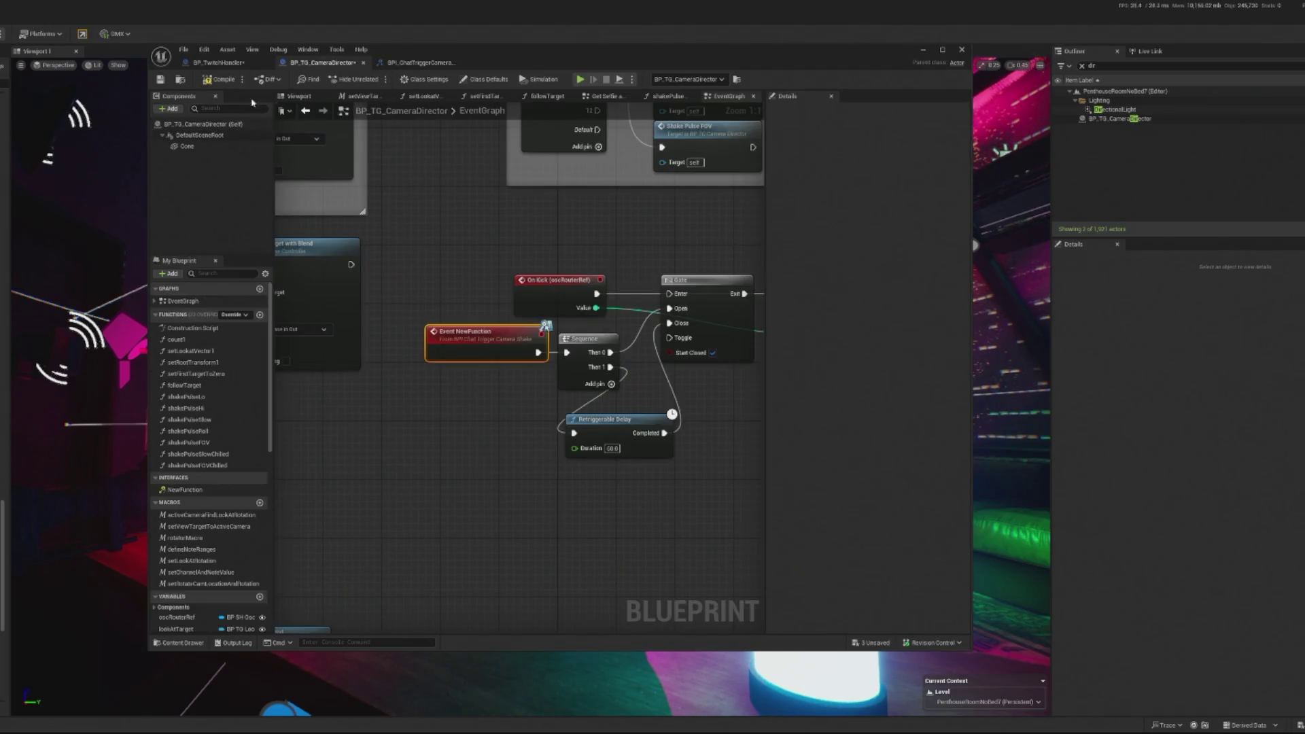
left_click(217, 79)
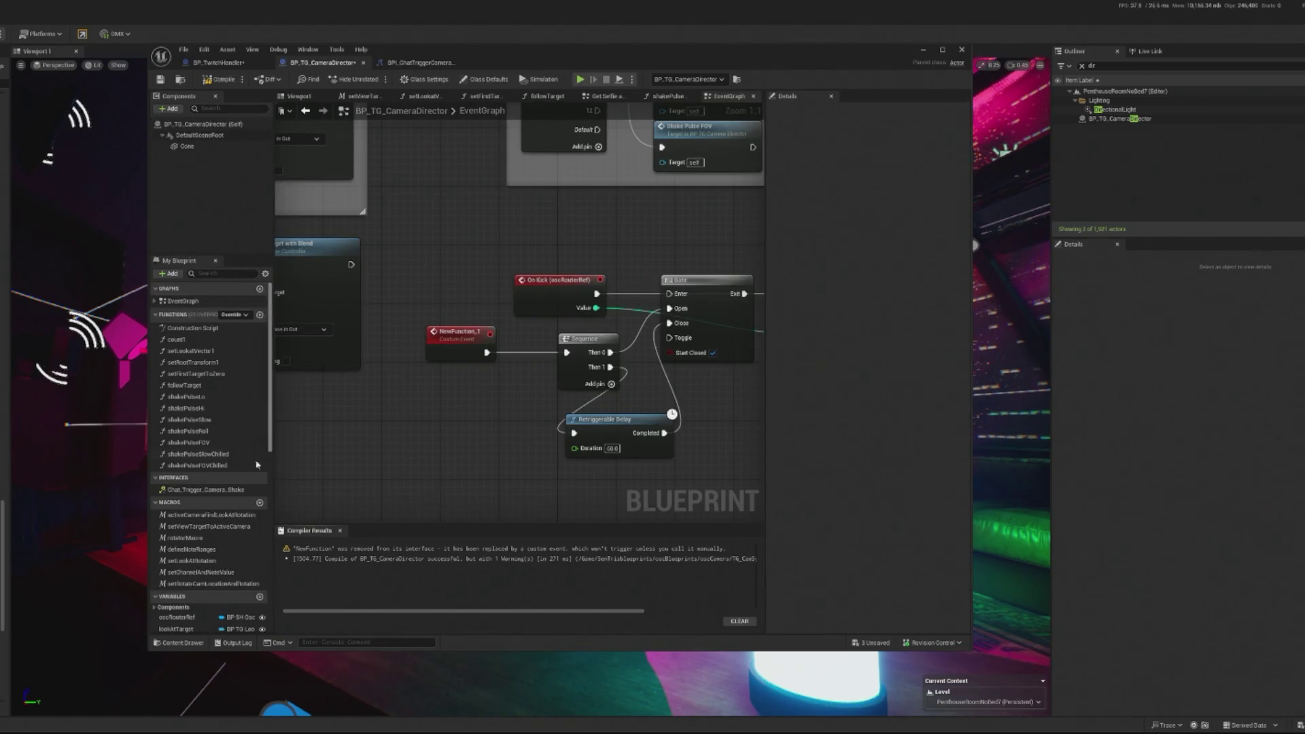
left_click(222, 491)
mouse_move(525, 330)
left_mouse_down()
mouse_move(574, 292)
mouse_move(583, 231)
mouse_move(755, 116)
mouse_move(537, 435)
mouse_move(510, 350)
mouse_move(537, 430)
mouse_move(663, 638)
mouse_move(451, 210)
mouse_move(597, 306)
mouse_move(451, 312)
mouse_move(768, 111)
mouse_move(552, 197)
mouse_move(468, 299)
left_mouse_up()
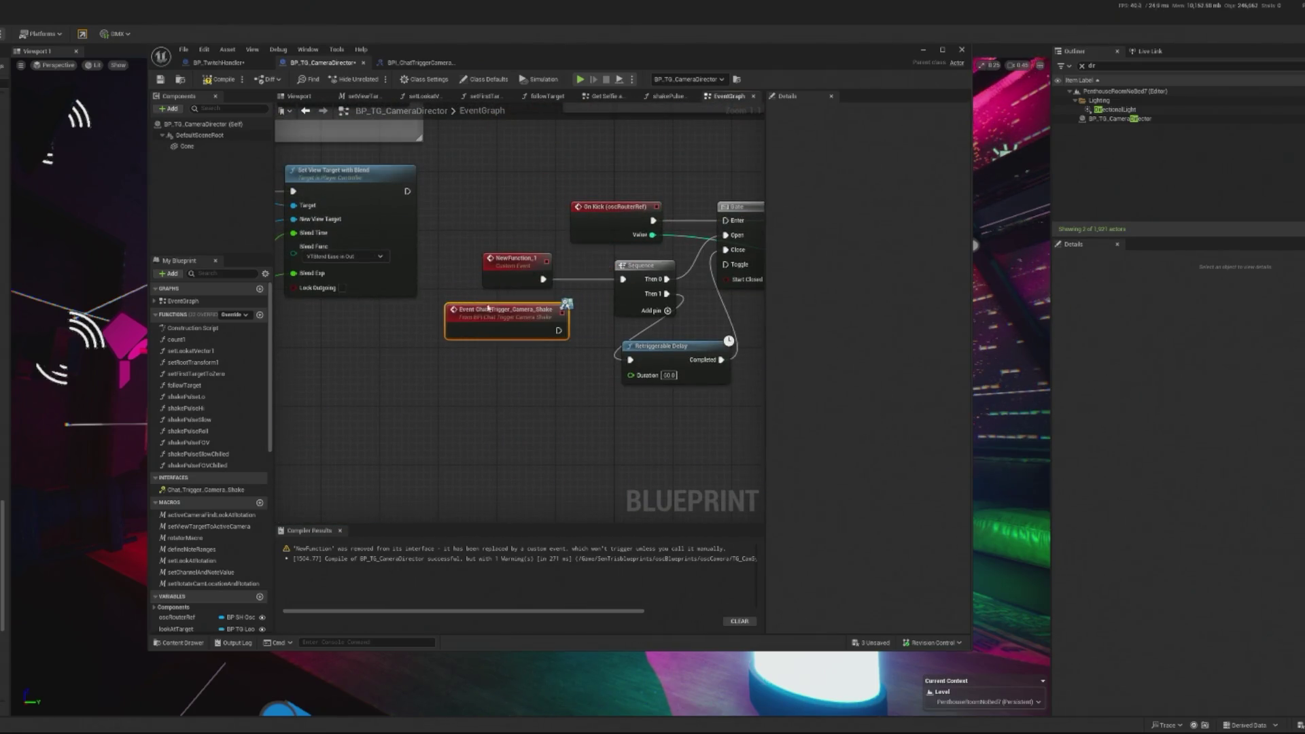
left_click_drag(558, 330, 623, 279)
left_click(515, 258)
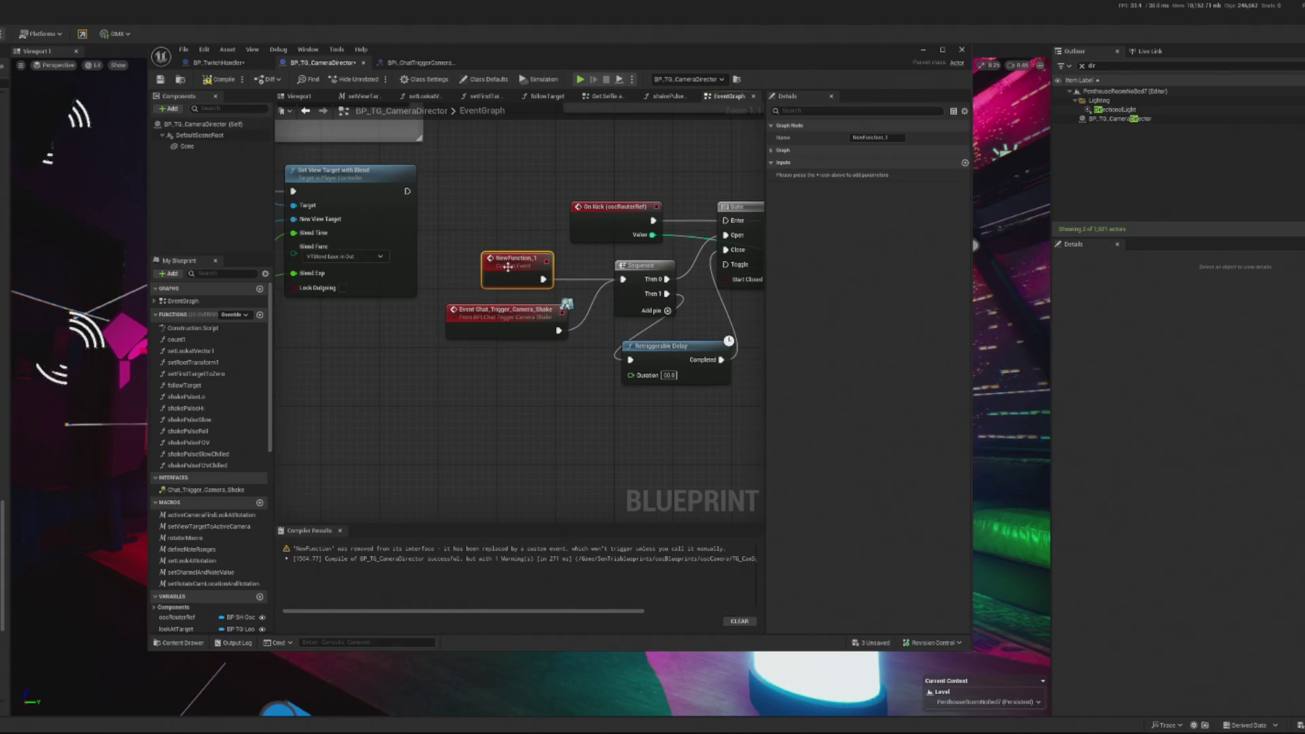
key("Delete")
mouse_move(459, 319)
left_mouse_down()
mouse_move(463, 277)
mouse_move(497, 267)
left_mouse_up()
- Check the interface entry's options, then return to BP_TwitchHandler
right_click(248, 485)
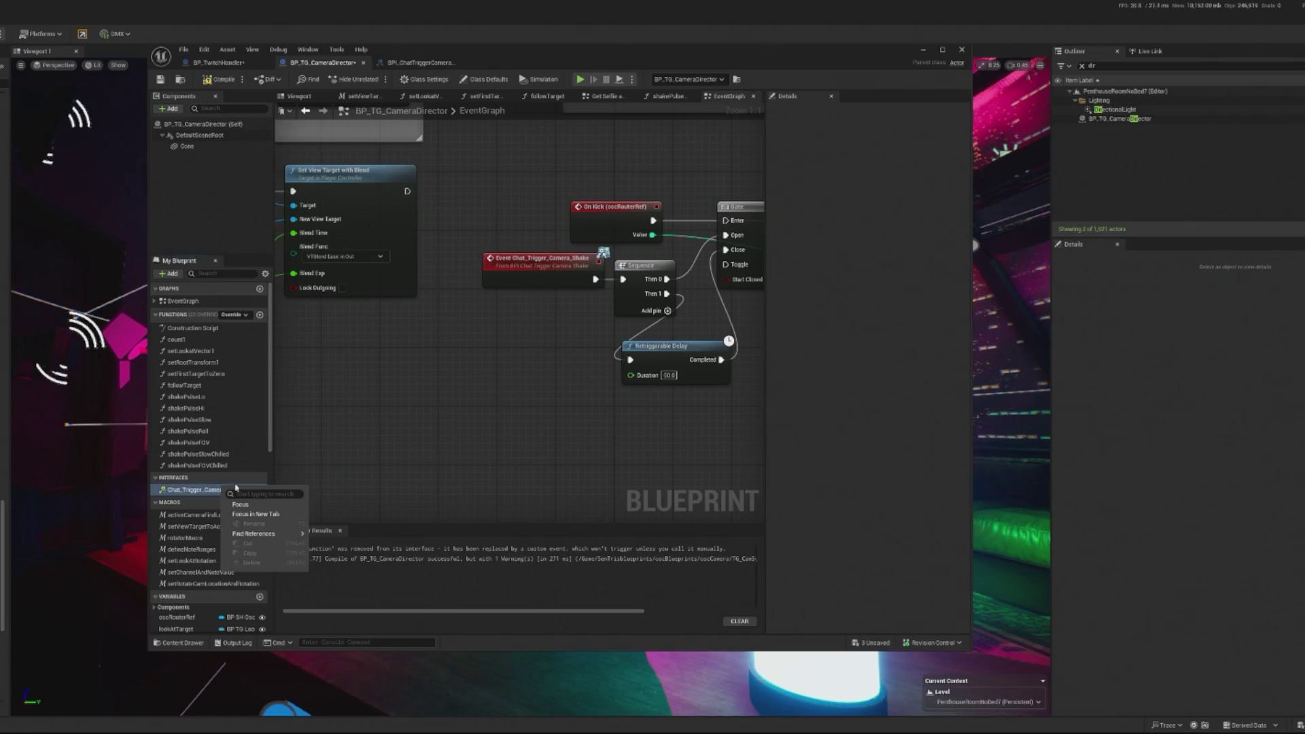
left_click(419, 411)
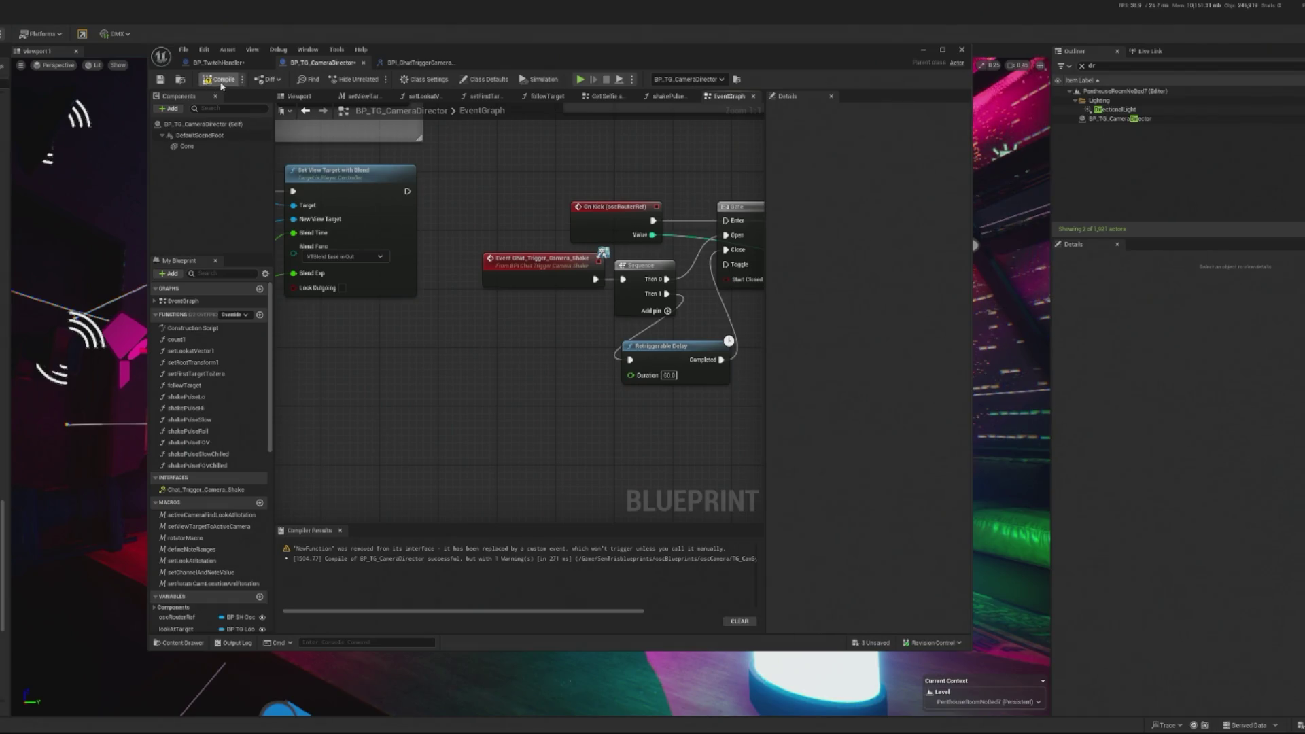
left_click(238, 62)
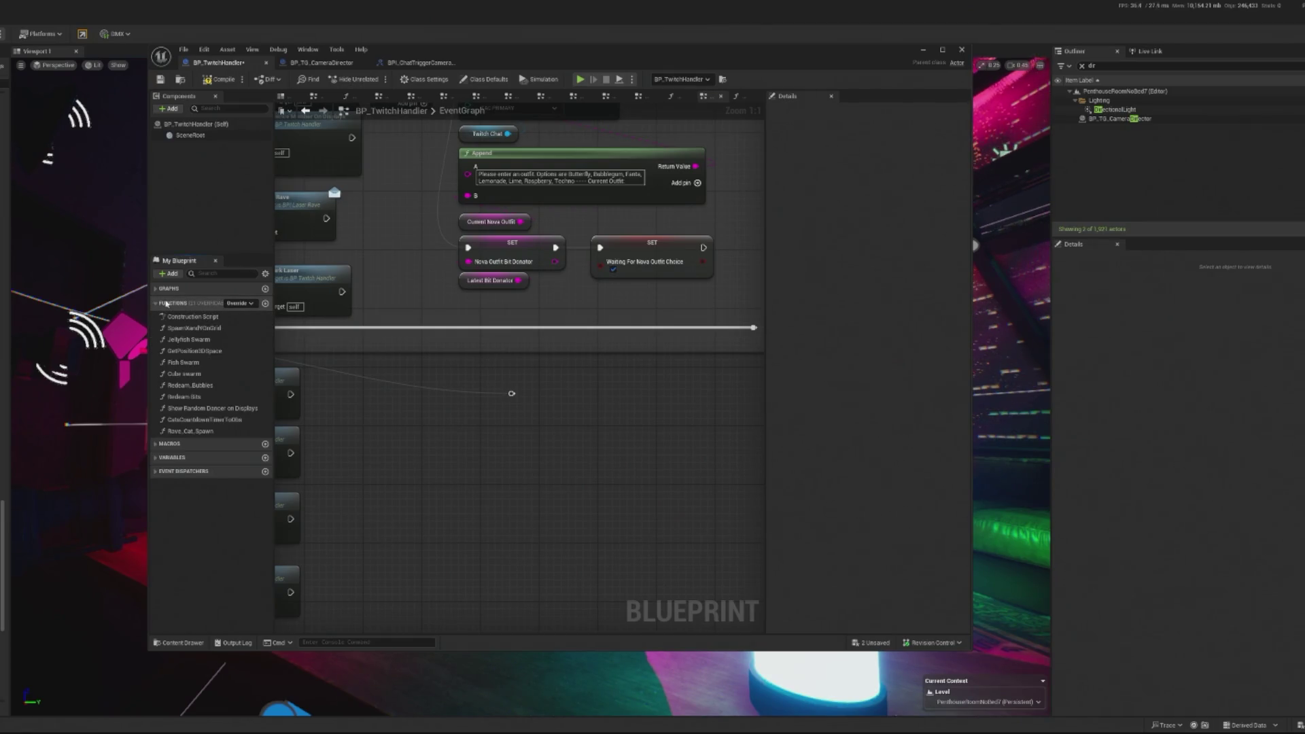
double_click(447, 113)
left_click(417, 63)
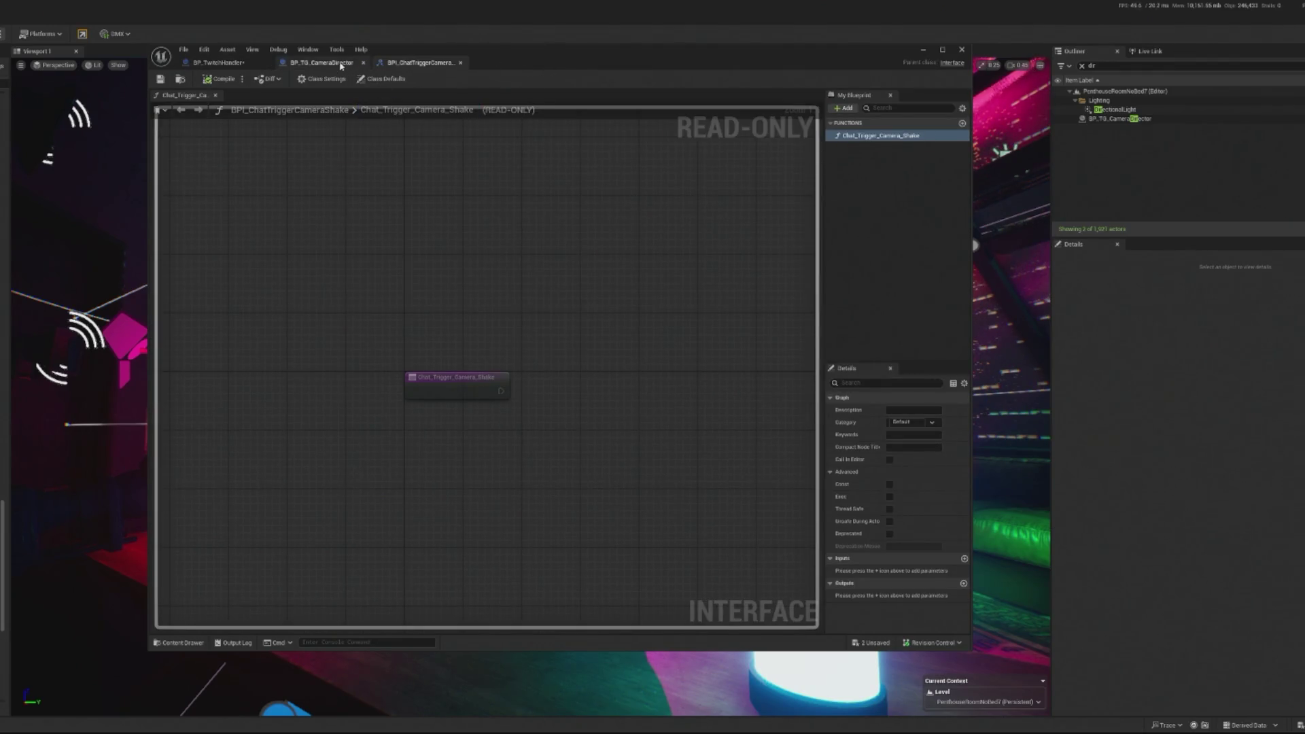
left_click(319, 62)
left_click(424, 79)
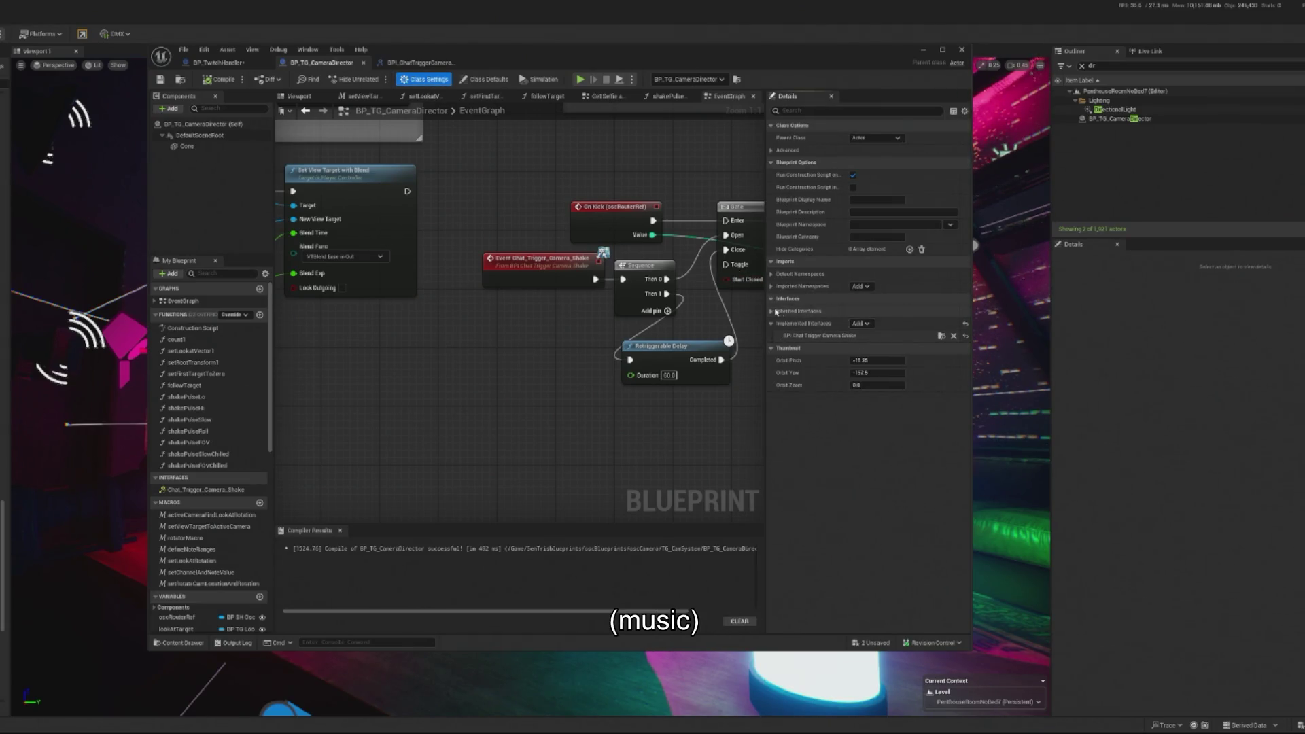
left_click(858, 324)
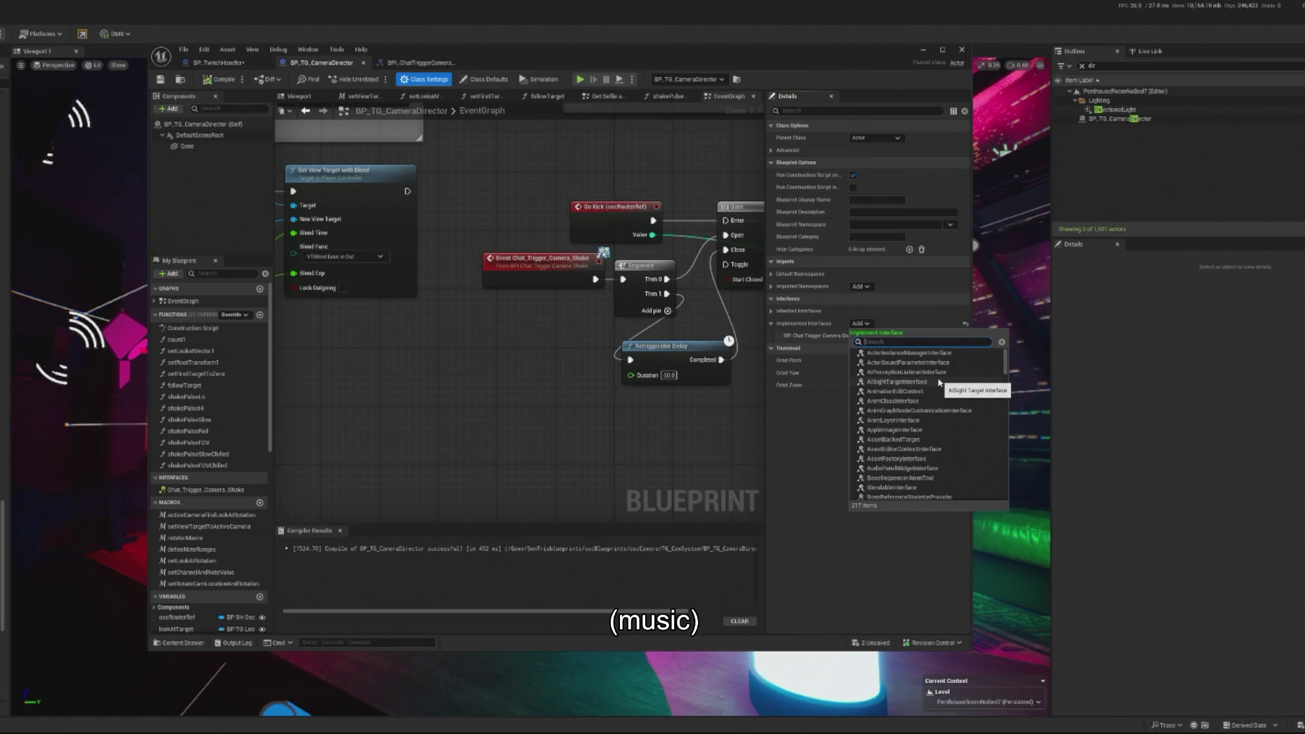
type("tri")
key("Escape")
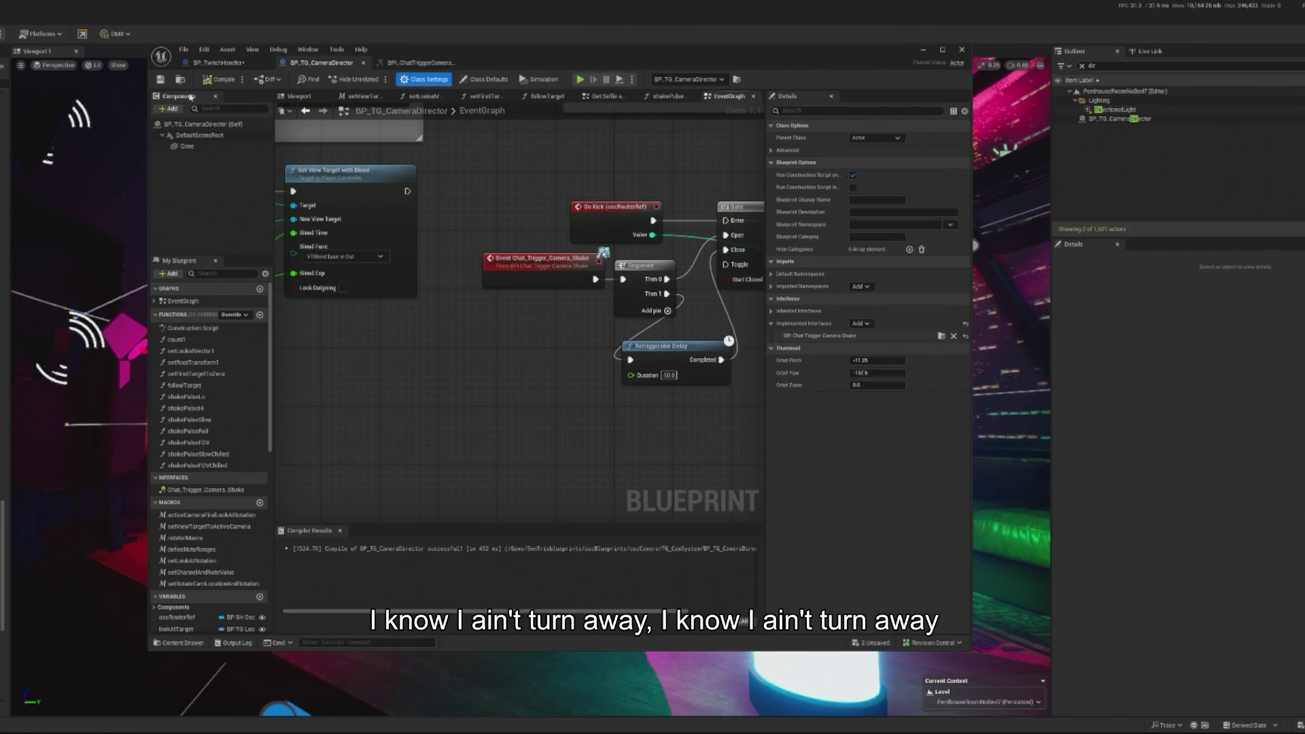
left_click(862, 325)
type("sgh")
key("BackSpace")
key("BackSpace")
key("BackSpace")
type("shak")
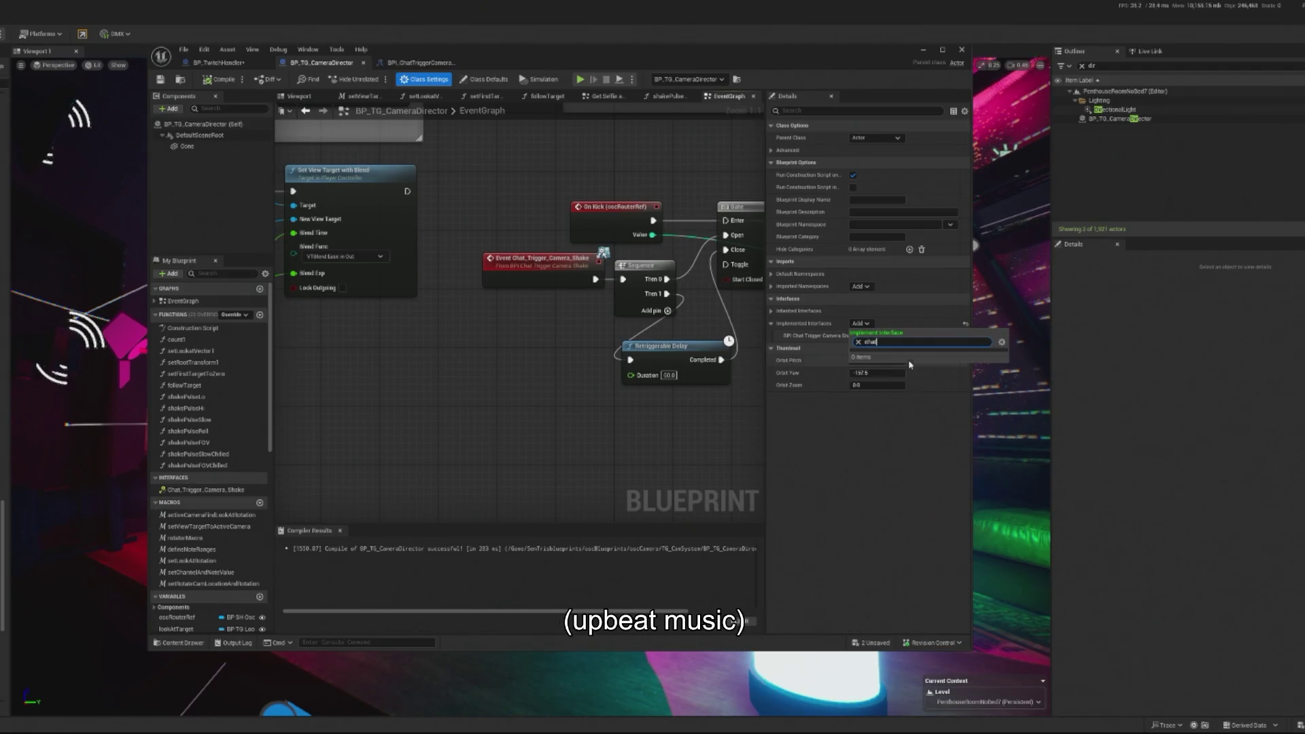
key("Escape")
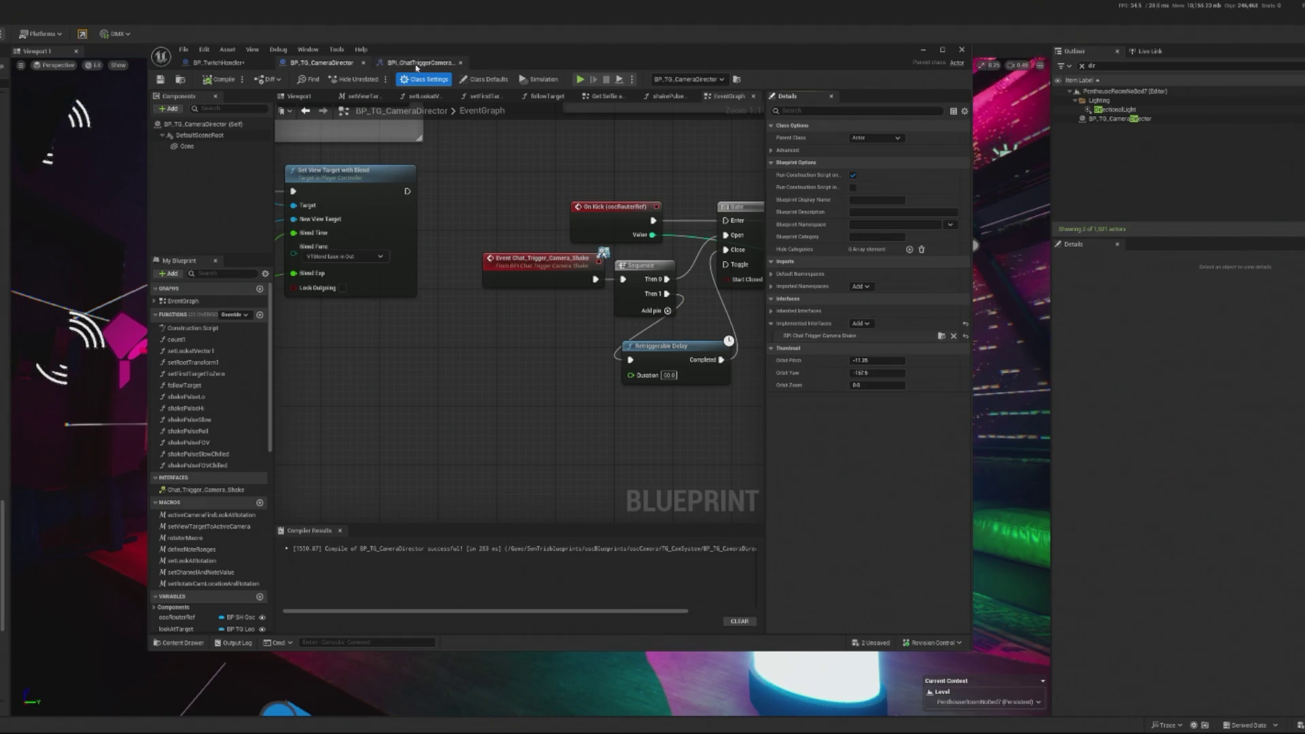
left_click(231, 62)
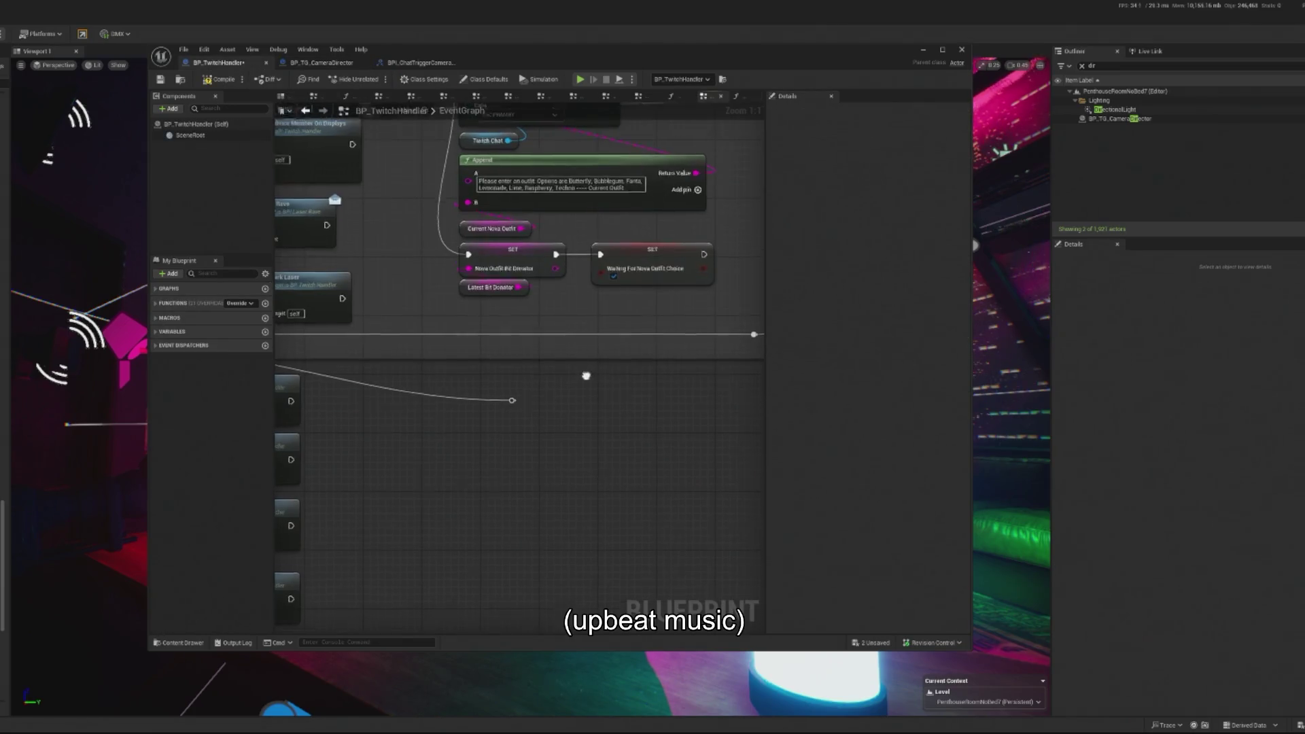
- Add the Chat Trigger Camera Shake interface to BP_TwitchHandler's implemented interfaces
left_click(425, 79)
left_click(860, 323)
type("char")
type(" tr")
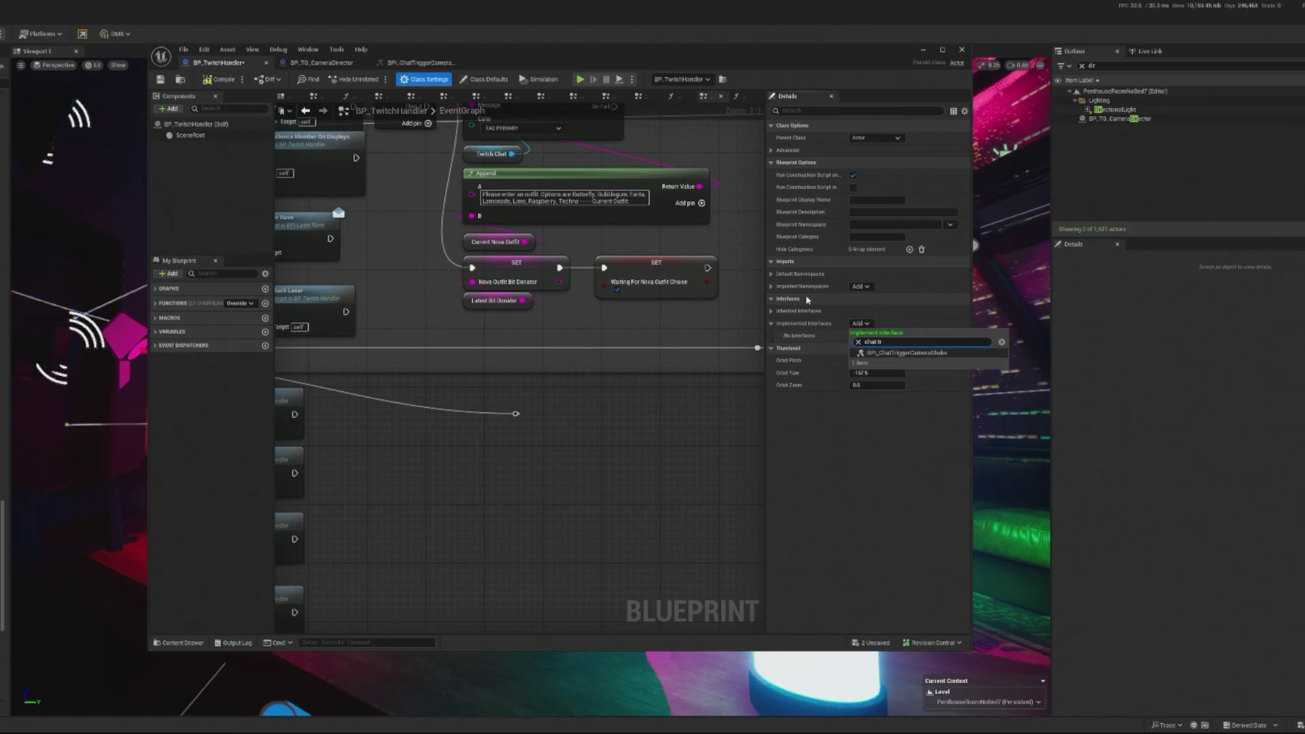
left_click(591, 399)
scroll(553, 437, "down", 4)
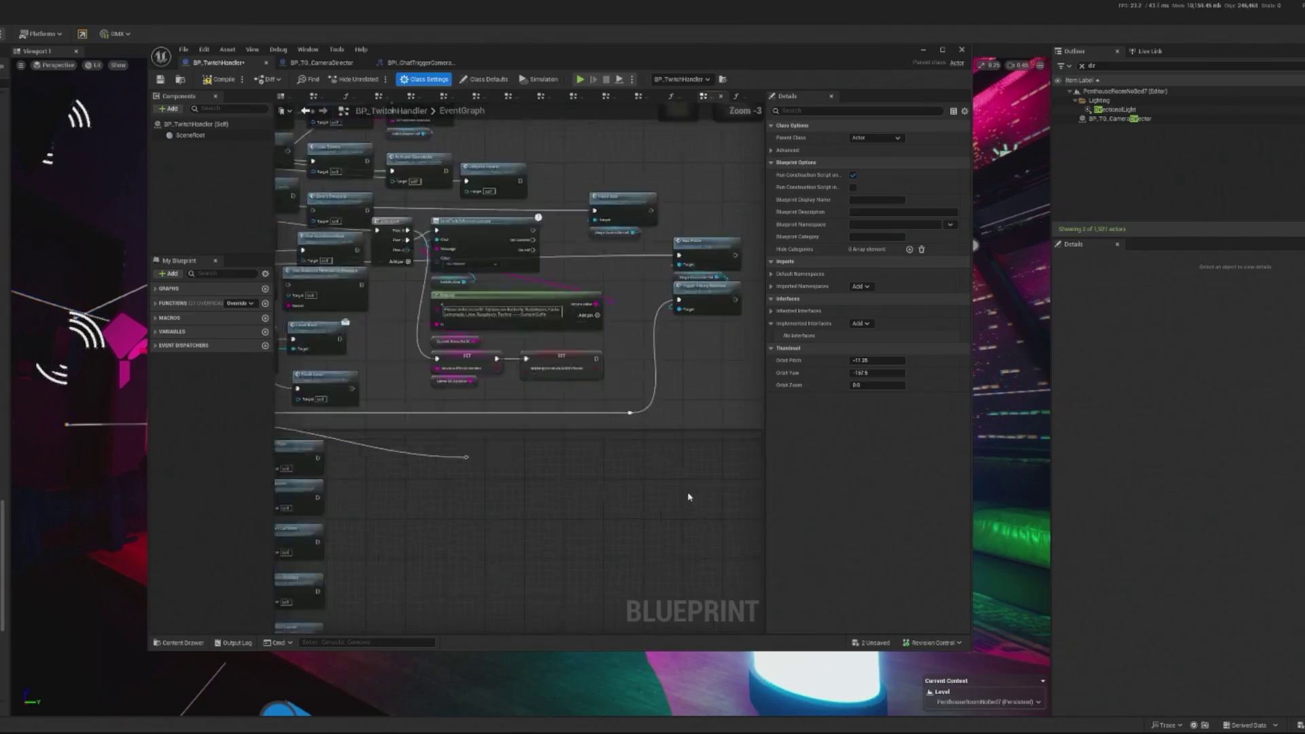
scroll(530, 437, "up", 3)
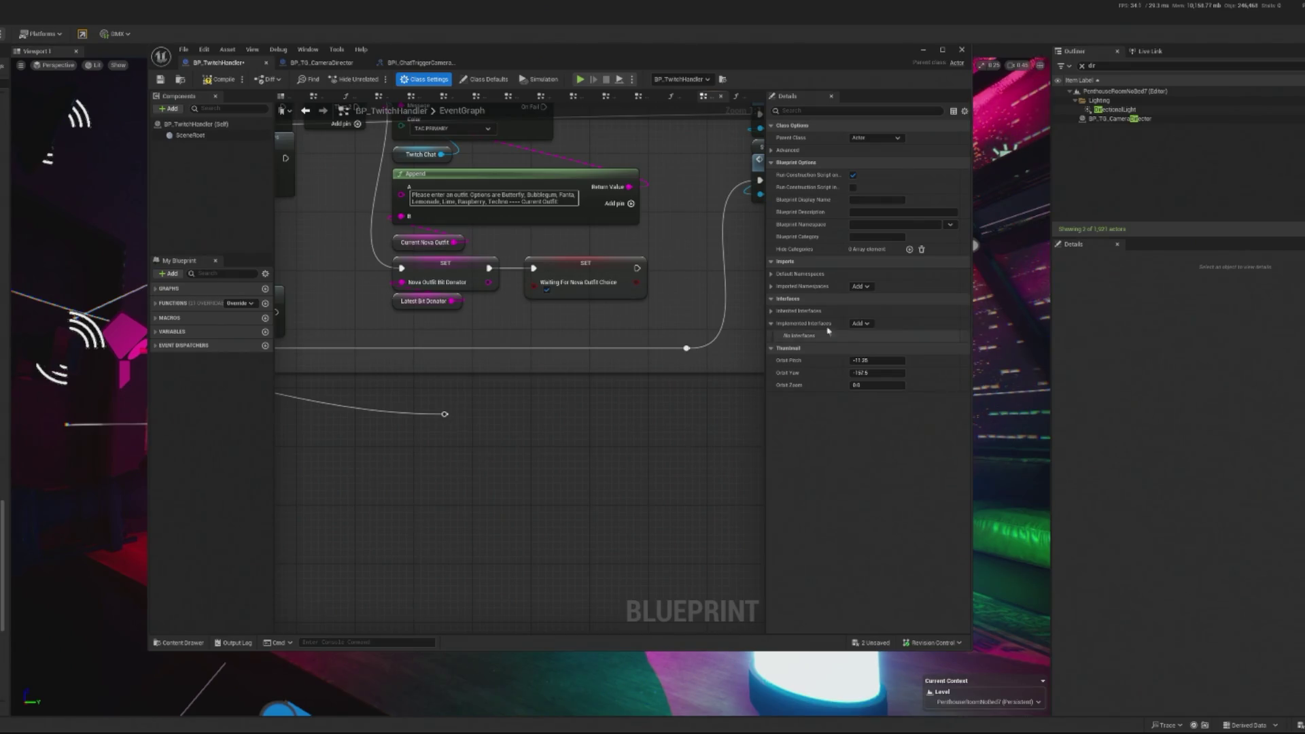
left_click(861, 323)
type("chat")
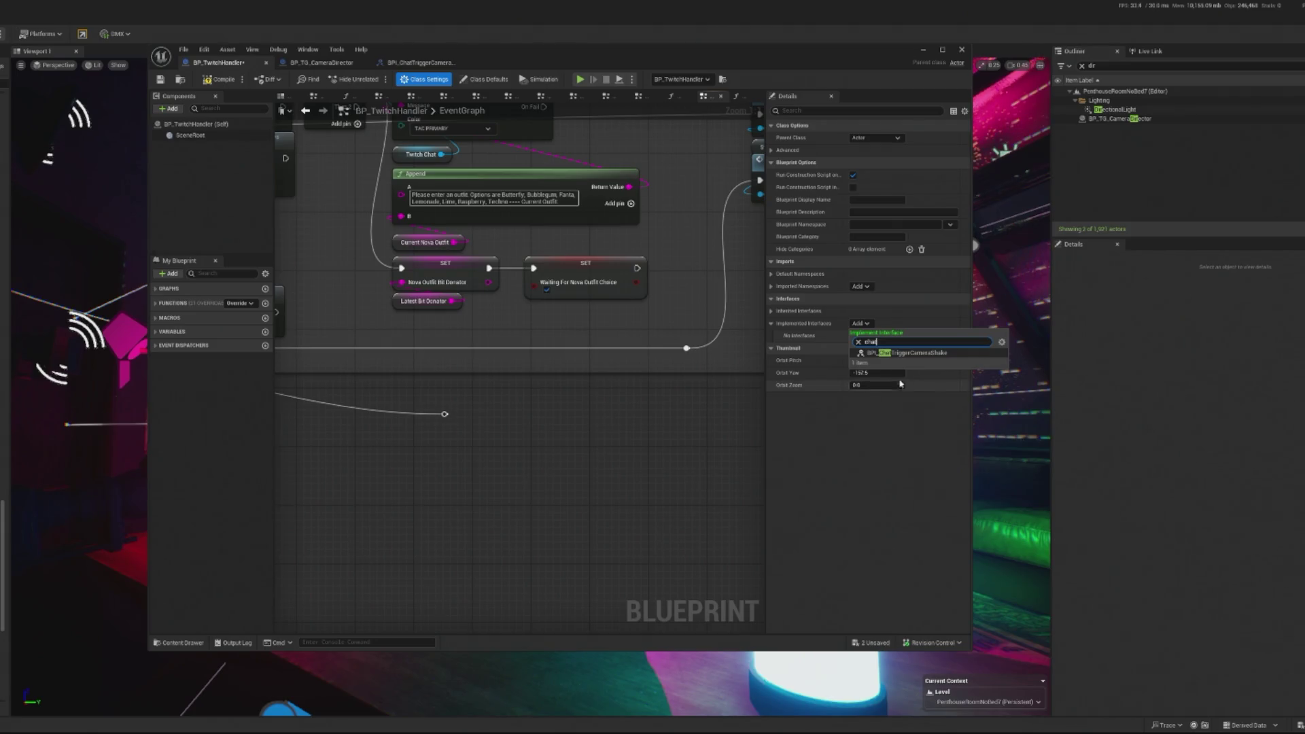
left_click(910, 357)
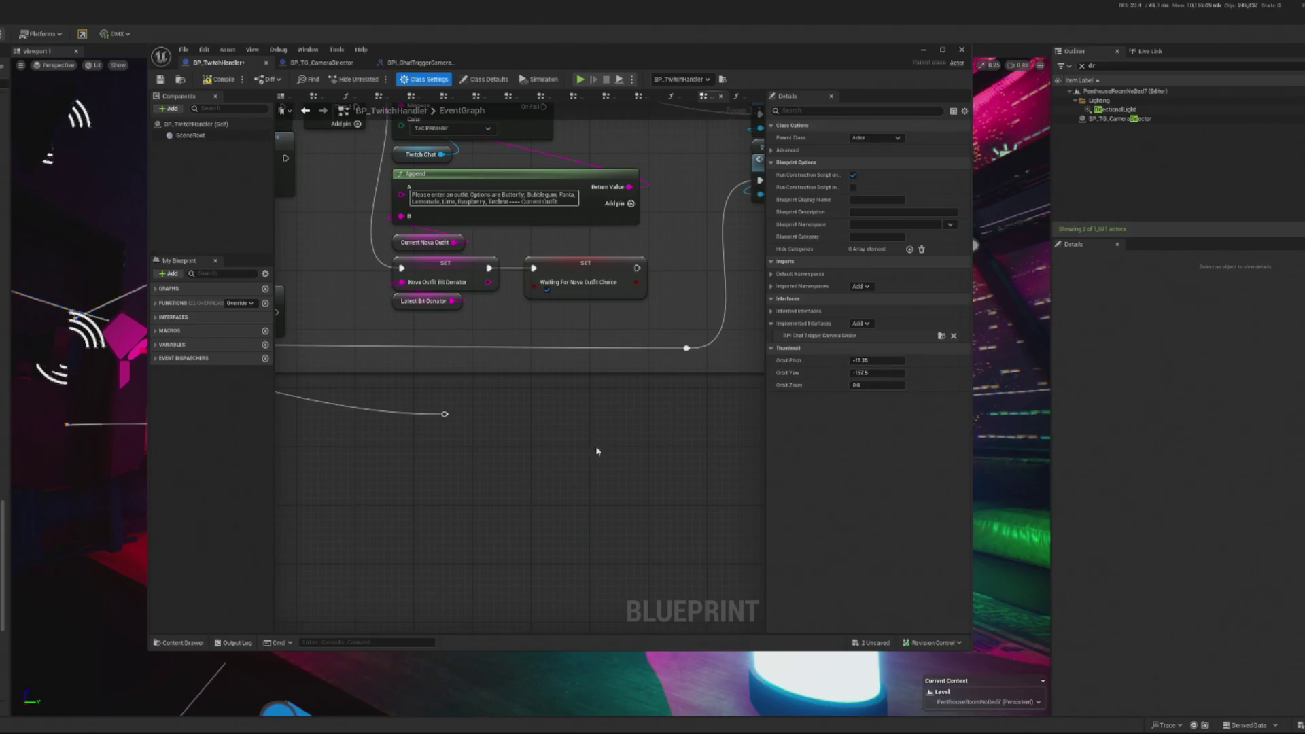
- Place a Chat_Trigger_Camera_Shake event node in the graph, then delete it
left_click(160, 361)
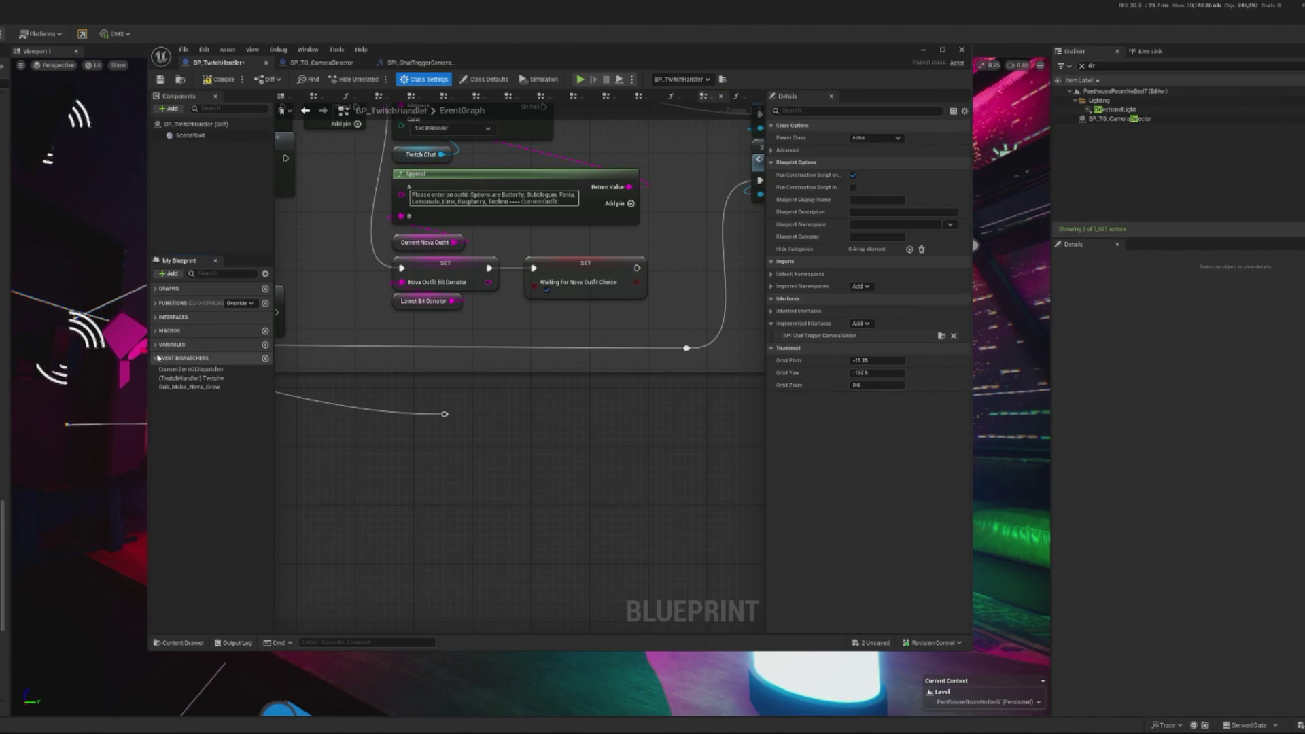
left_click(165, 317)
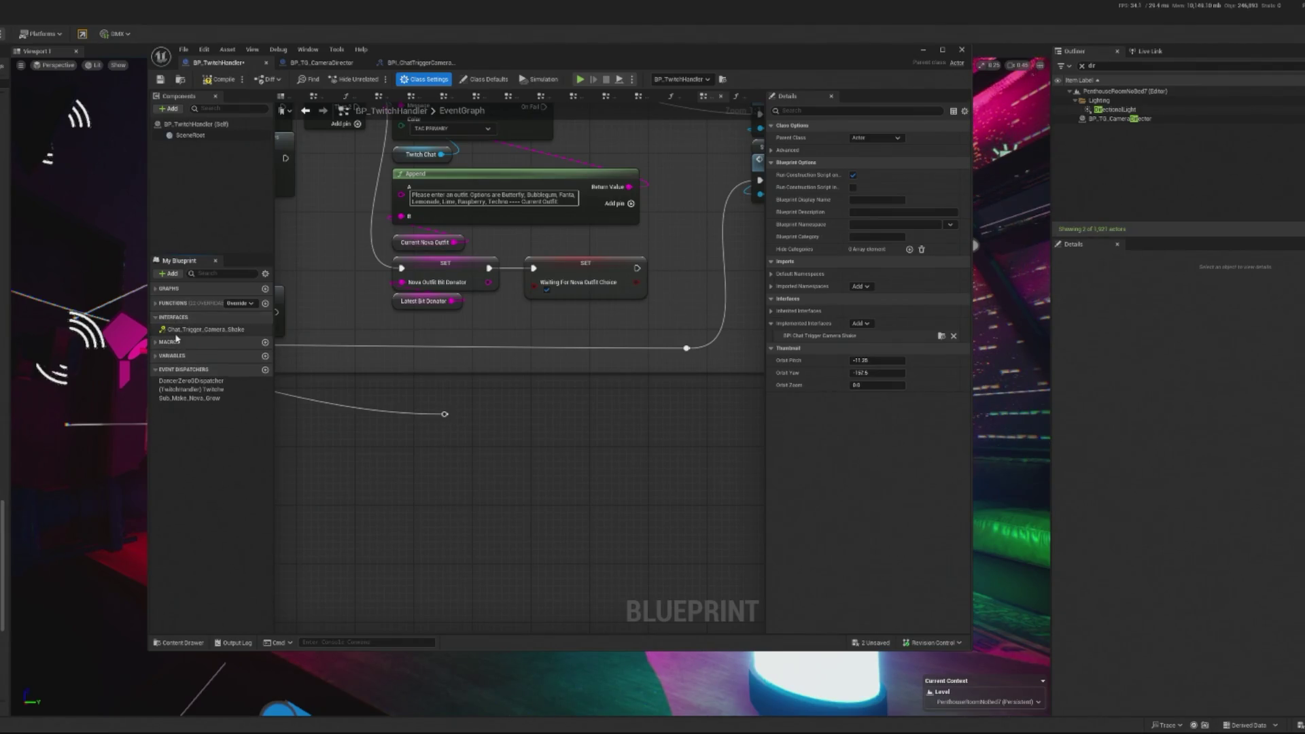
left_click(187, 332)
right_click(189, 336)
left_click(445, 414)
mouse_move(578, 389)
left_mouse_down()
mouse_move(639, 302)
mouse_move(412, 503)
left_mouse_up()
left_click_drag(204, 329, 330, 345)
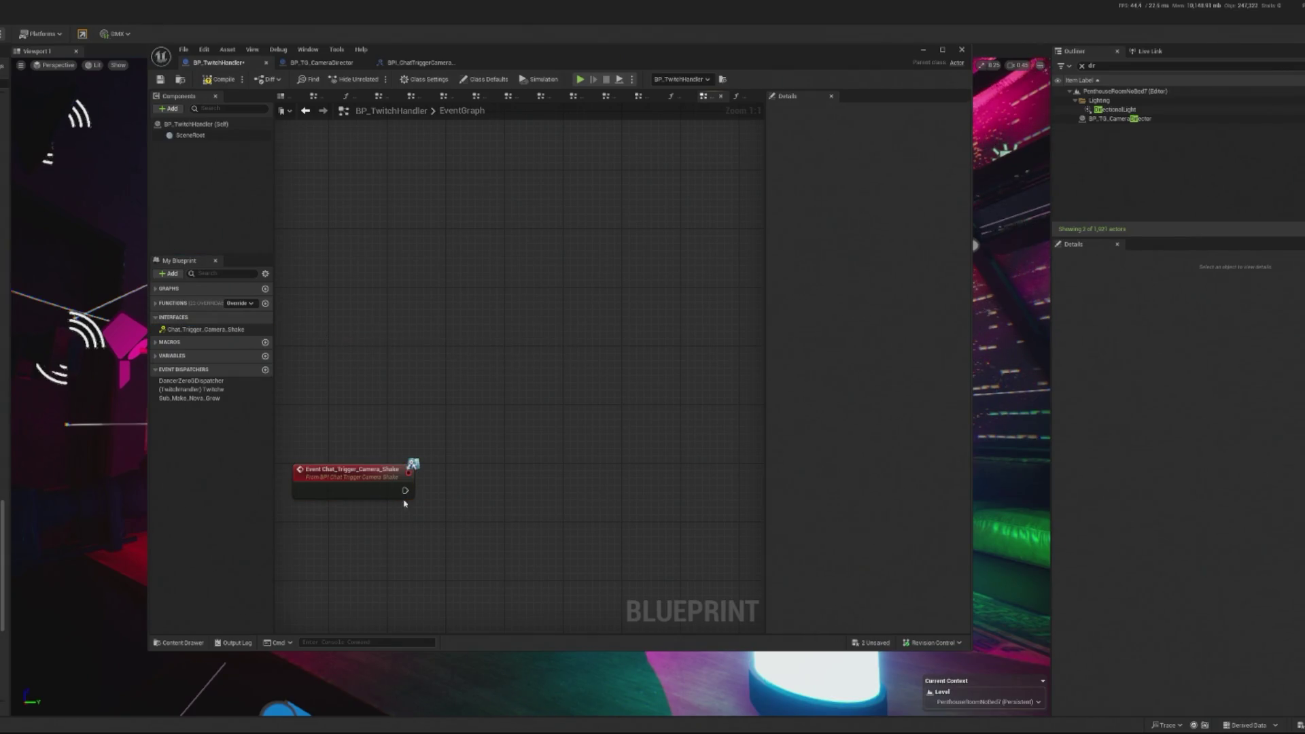
left_click(395, 464)
key("Delete")
- Survey the graph and the Chat_Trigger_Camera_Shake function's options, then return to Class Settings
scroll(597, 212, "down", 12)
left_click_drag(474, 354, 190, 350)
scroll(566, 319, "up", 6)
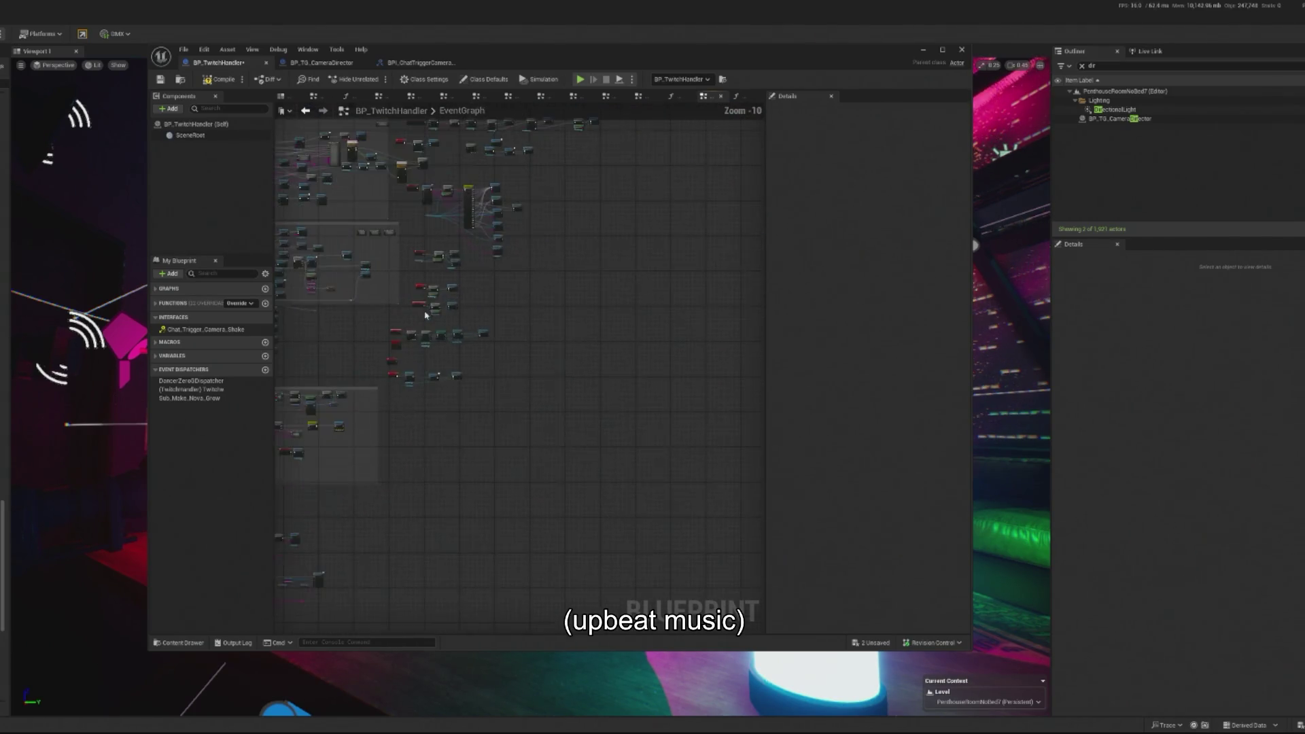
scroll(566, 319, "up", 6)
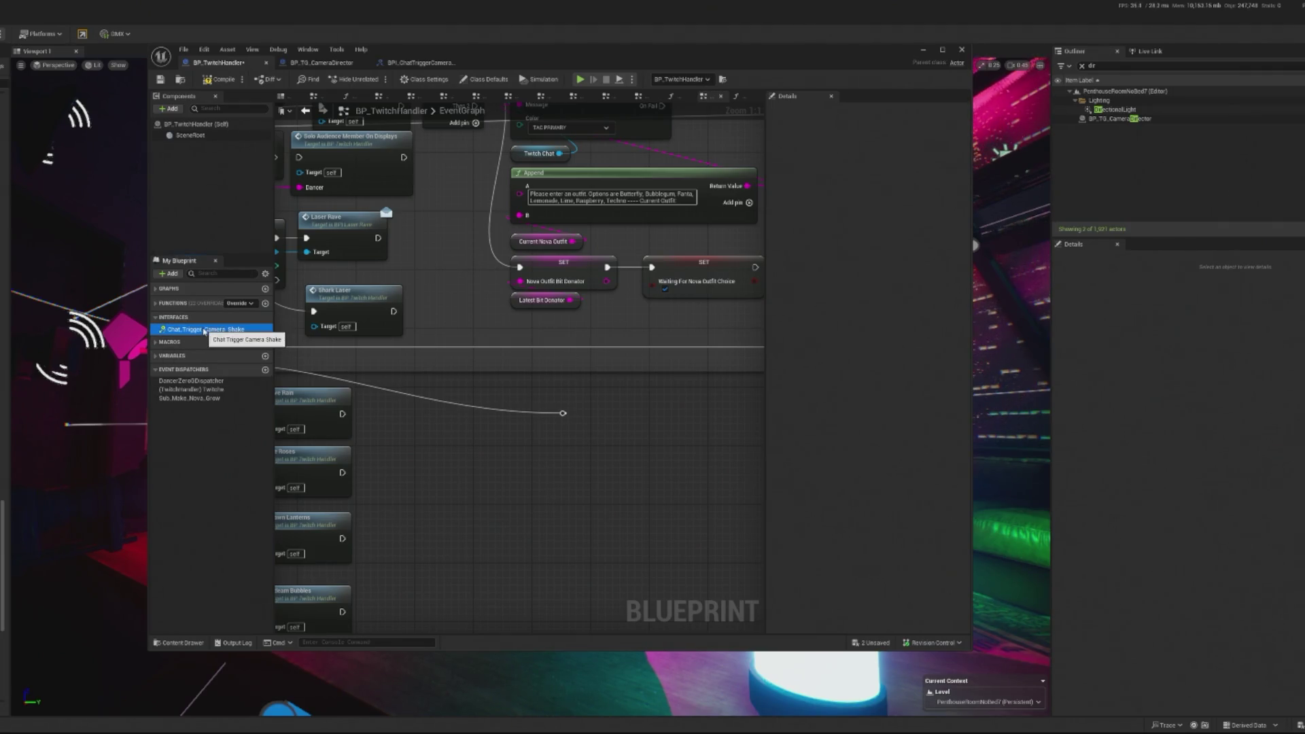
right_click(204, 331)
key("Escape")
left_click(424, 79)
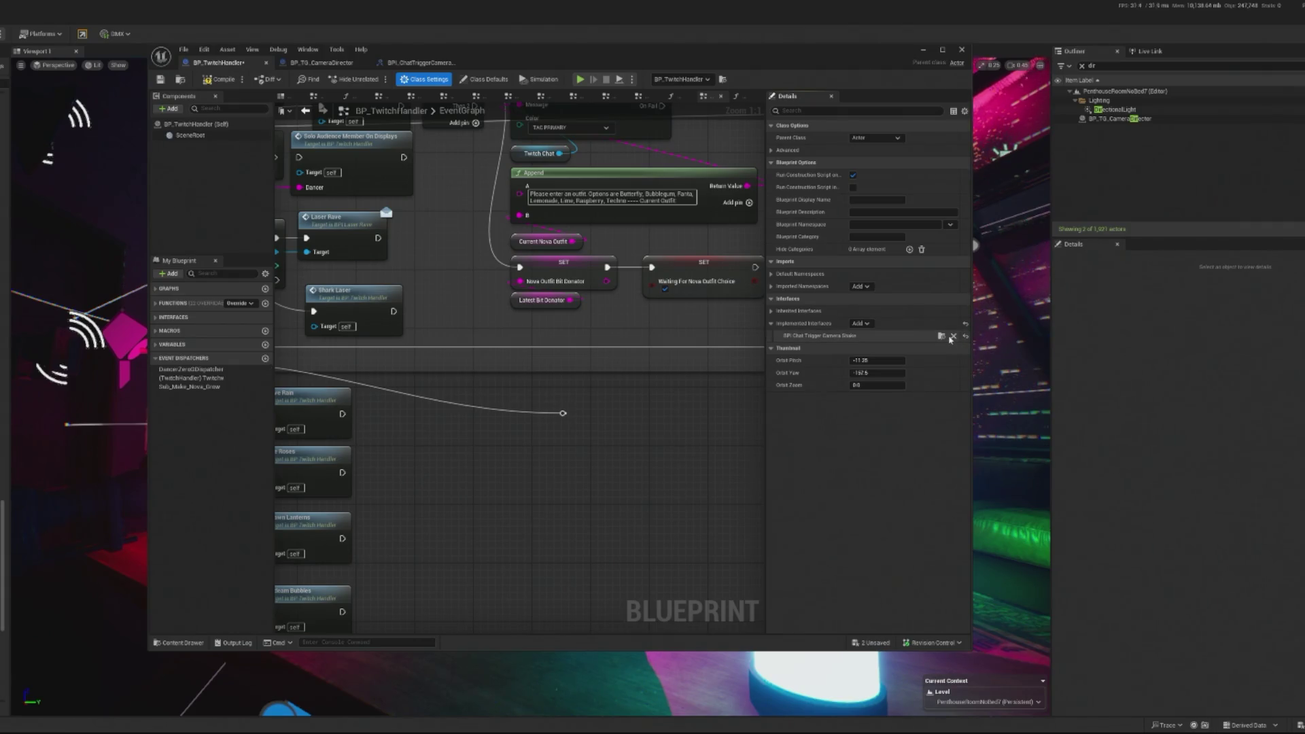
- Remove the Chat Trigger Camera Shake interface, confirm with Yes, and pan to other node clusters
left_click(953, 337)
left_click(549, 387)
right_click(534, 401)
left_click(516, 405)
left_click_drag(516, 405, 415, 371)
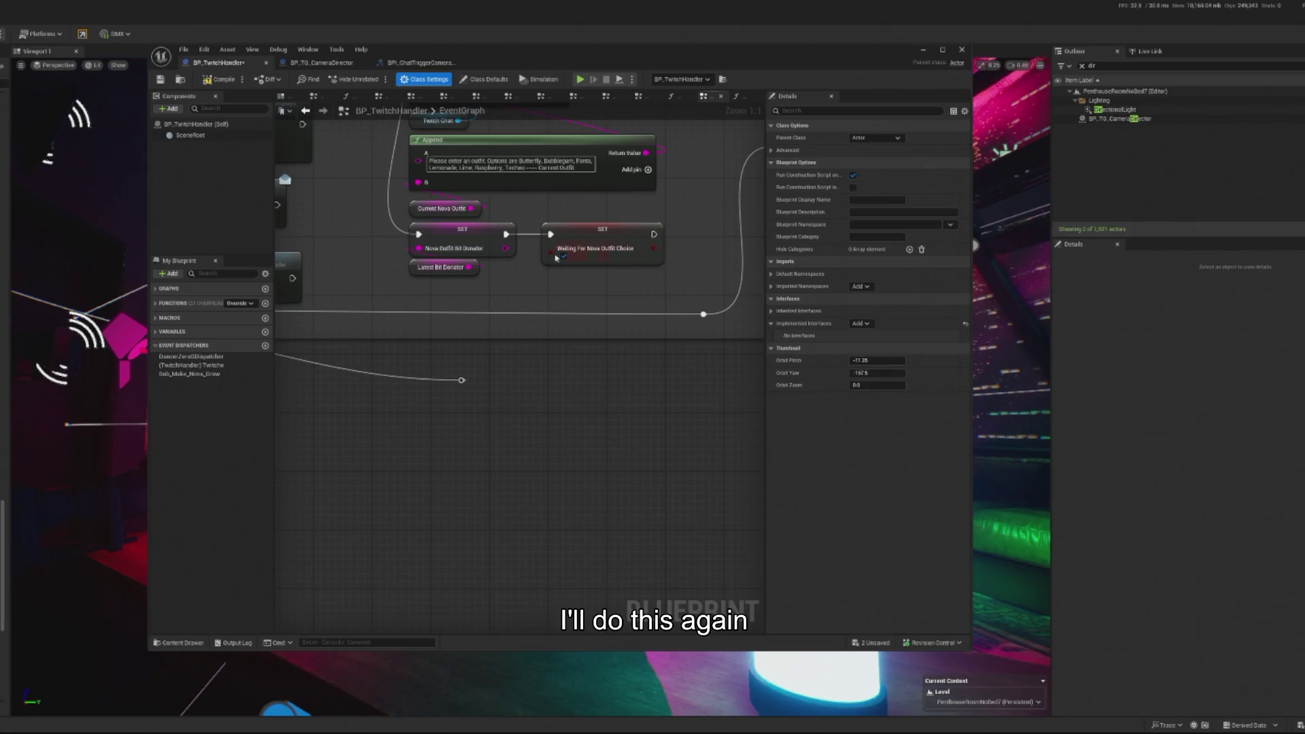
scroll(533, 372, "down", 4)
mouse_move(533, 372)
left_mouse_down()
mouse_move(448, 466)
mouse_move(614, 389)
mouse_move(476, 411)
mouse_move(517, 445)
mouse_move(503, 435)
mouse_move(405, 208)
mouse_move(551, 25)
left_mouse_up()
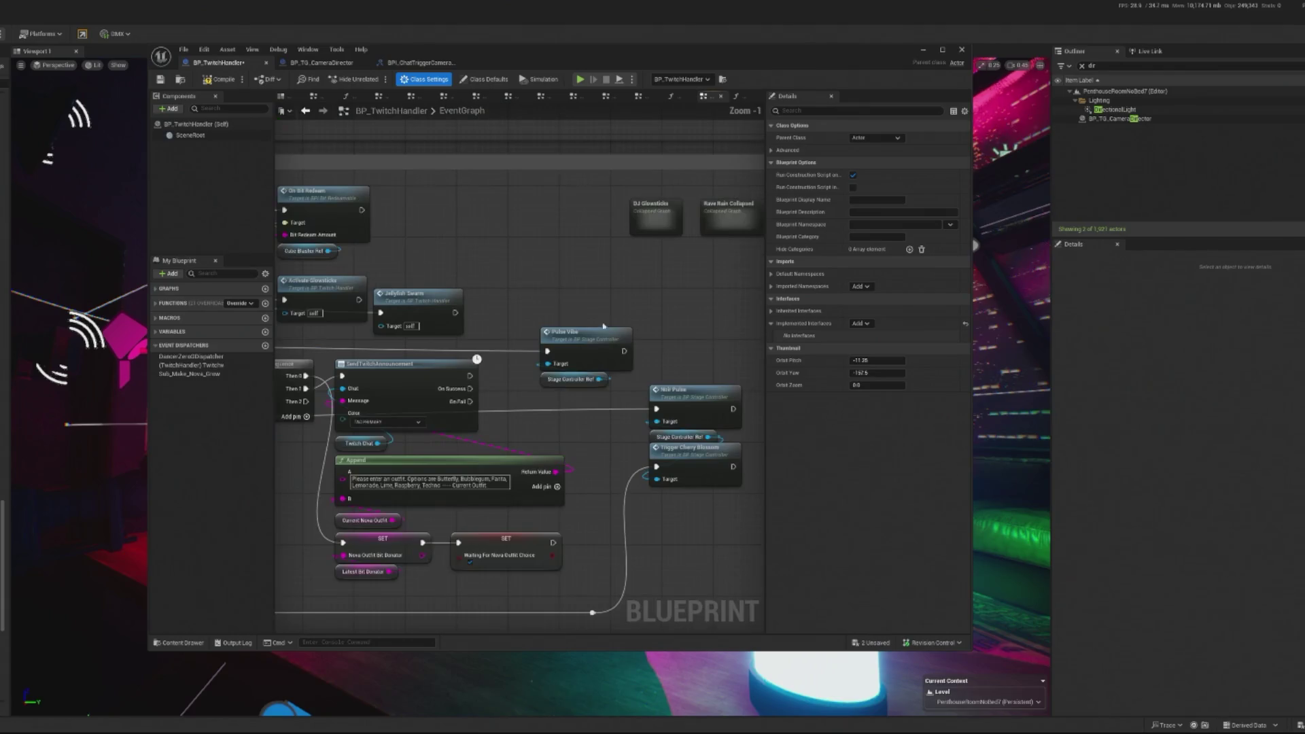
scroll(670, 284, "up", 2)
mouse_move(730, 344)
left_mouse_down()
mouse_move(826, 333)
mouse_move(910, 300)
left_mouse_up()
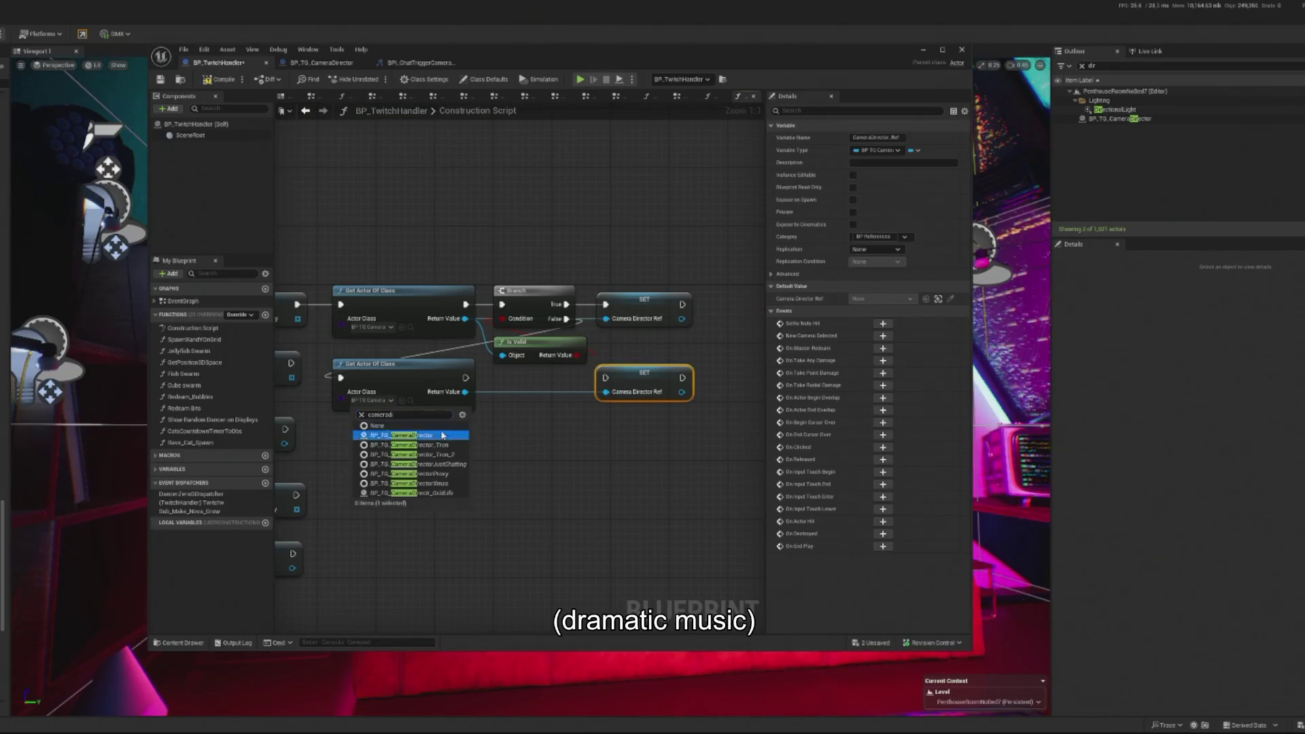
- Set the lower Get Actor Of Class to BP_TG_CameraDirector and search 'promote' from its Return Value
left_click(444, 435)
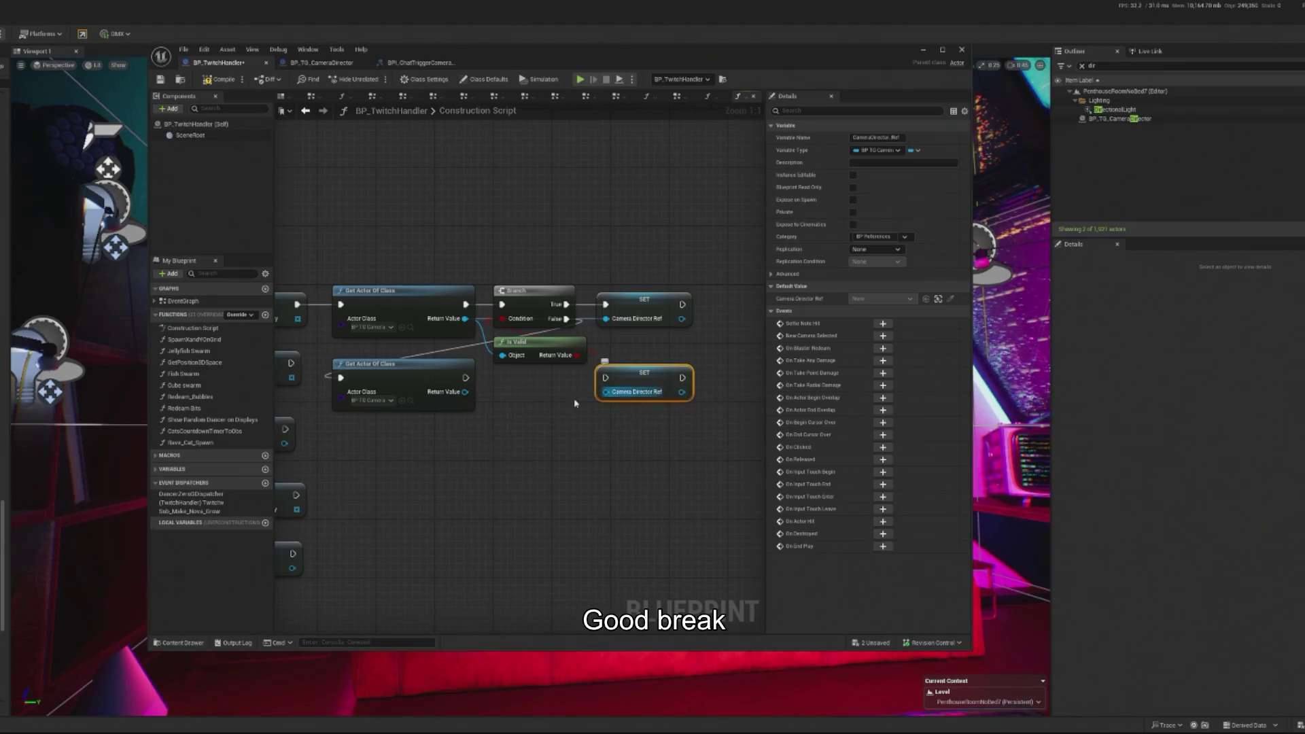
mouse_move(465, 392)
left_mouse_down()
mouse_move(598, 386)
mouse_move(607, 394)
mouse_move(590, 408)
mouse_move(620, 410)
left_mouse_up()
type("promote")
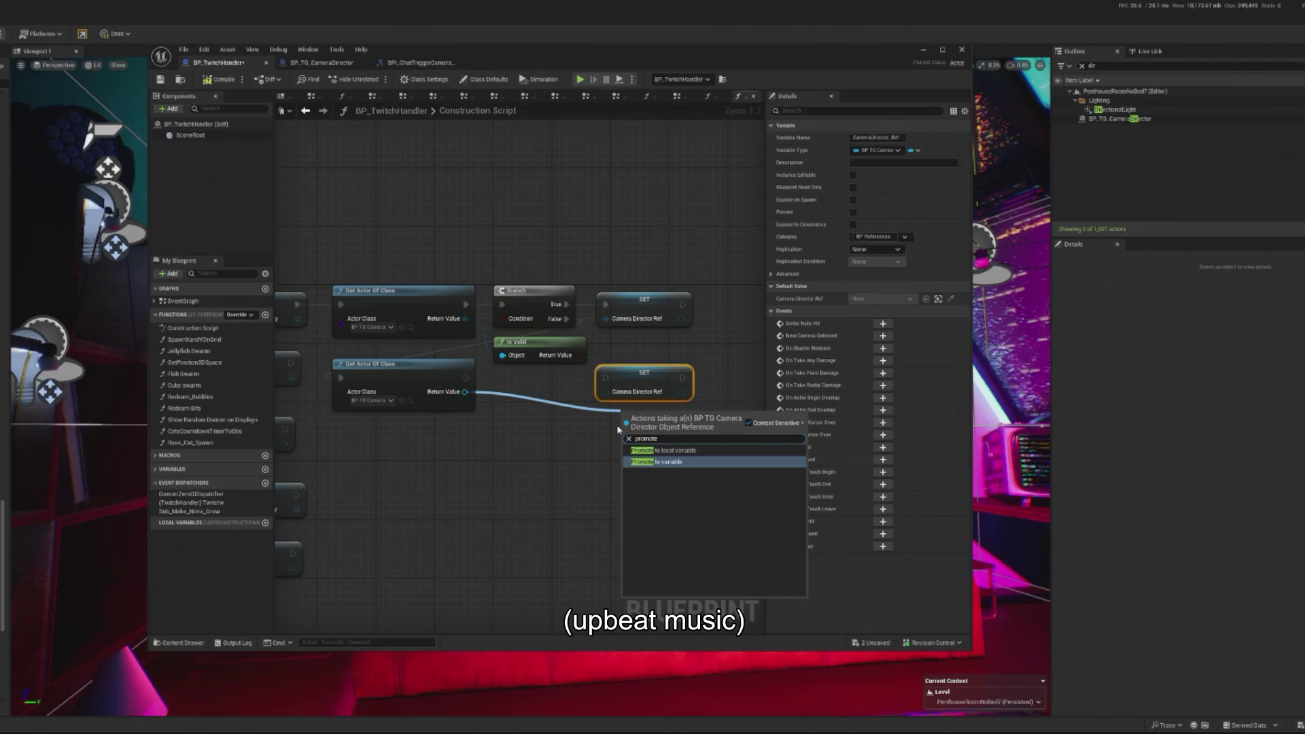
- Promote the found camera director to a variable named Camera_Director_Ref, deleting the old setter
left_click(663, 462)
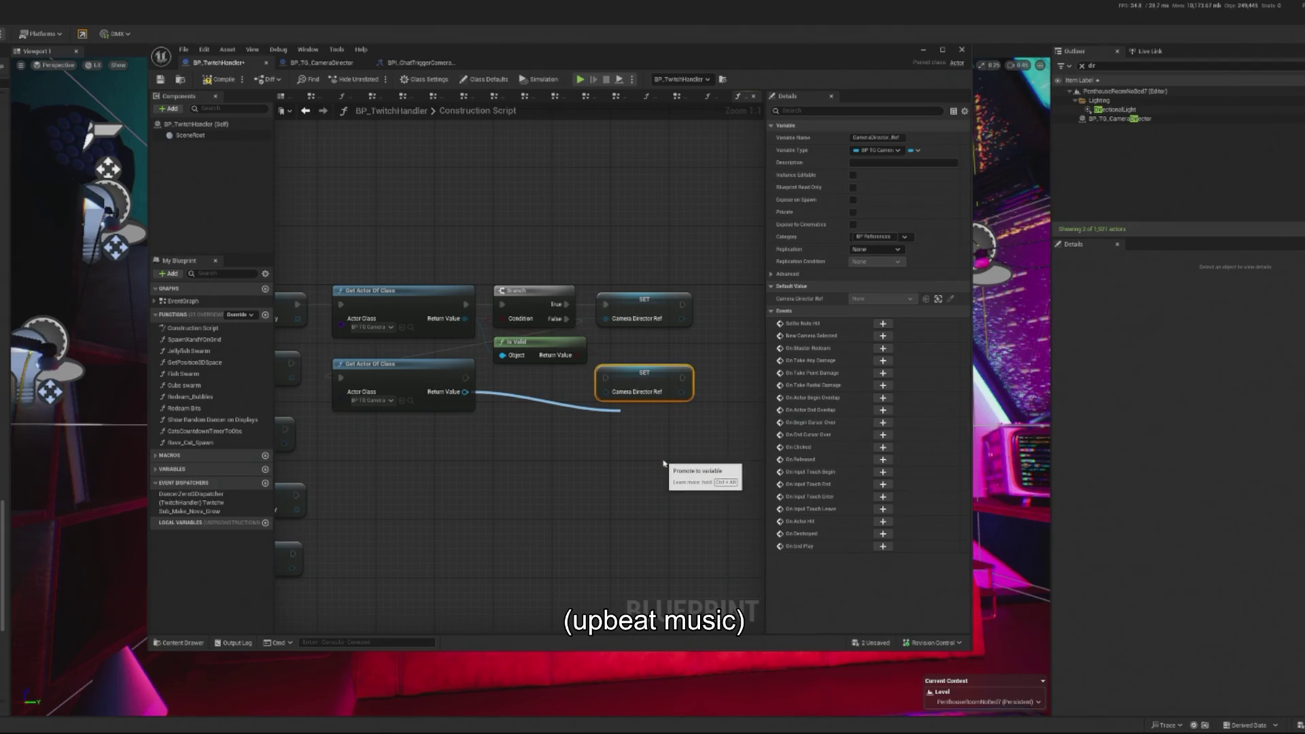
left_click(632, 391)
key("Delete")
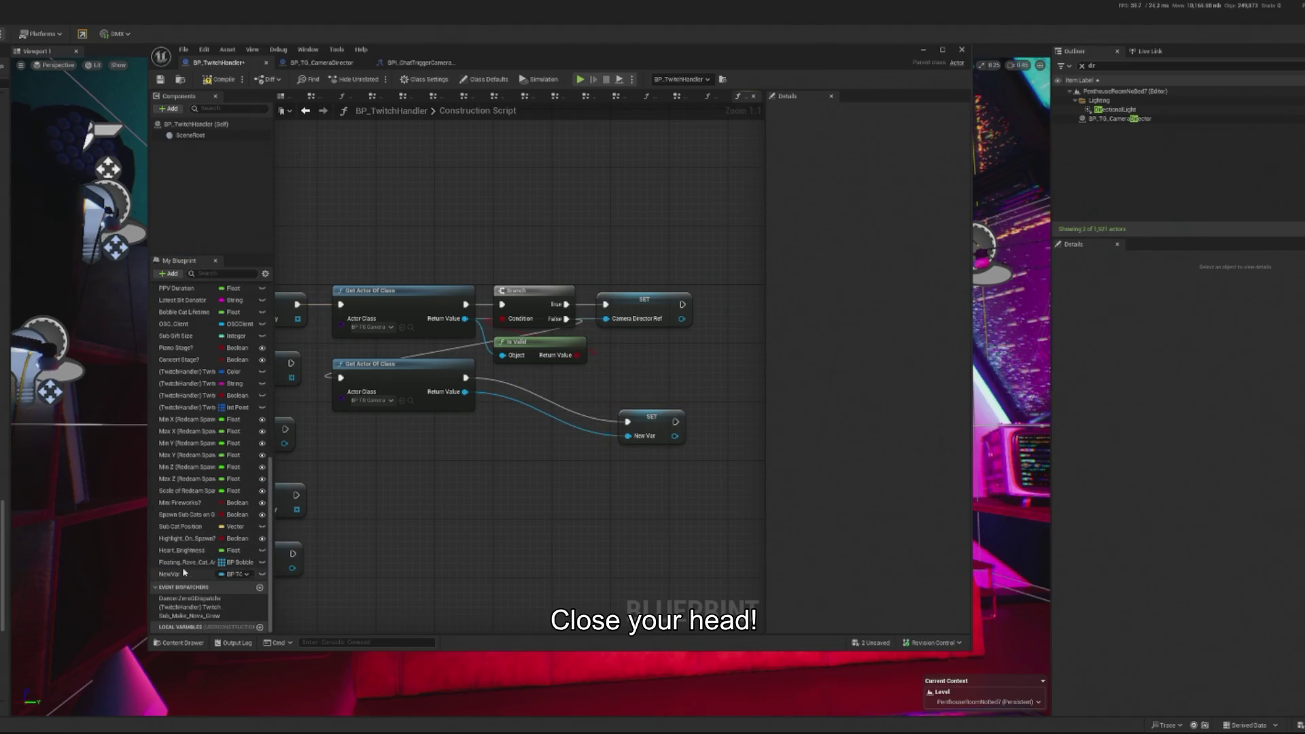
right_click(186, 574)
left_click(242, 589)
type("Cam")
key("BackSpace")
key("BackSpace")
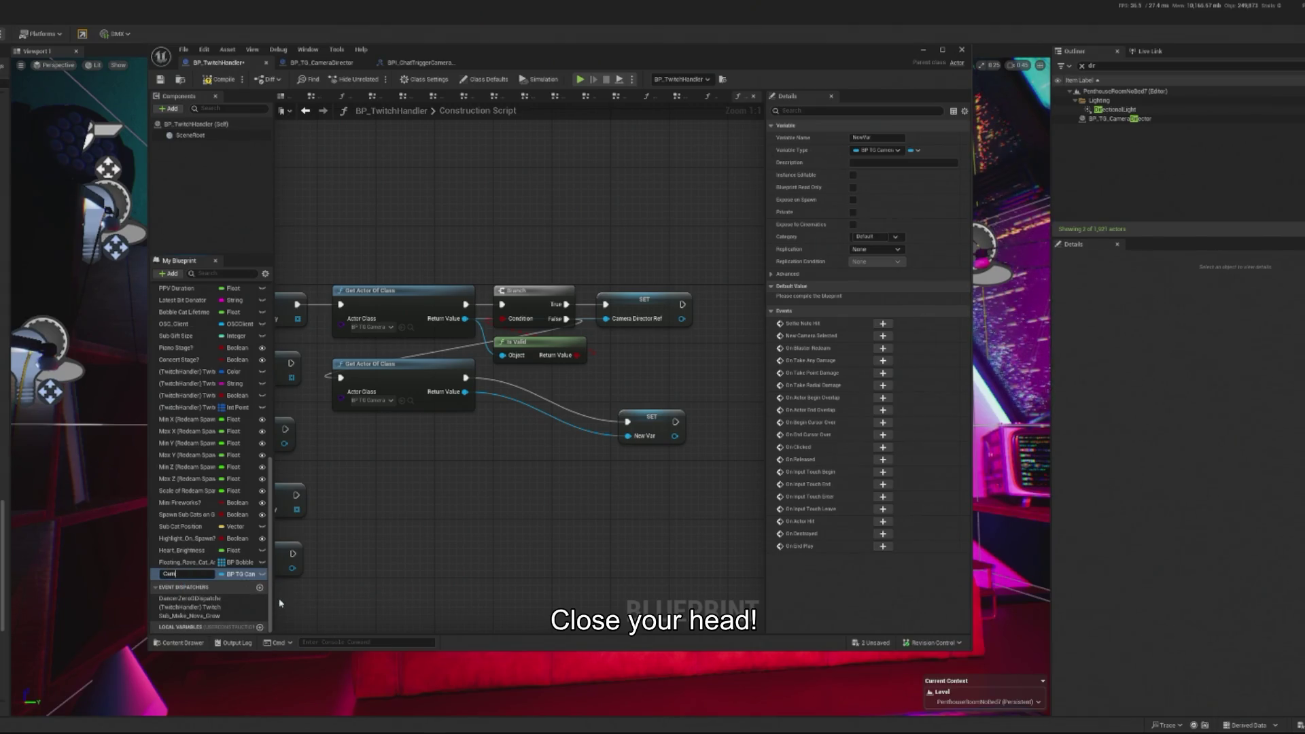
type("era_Director_Ref")
key("Return")
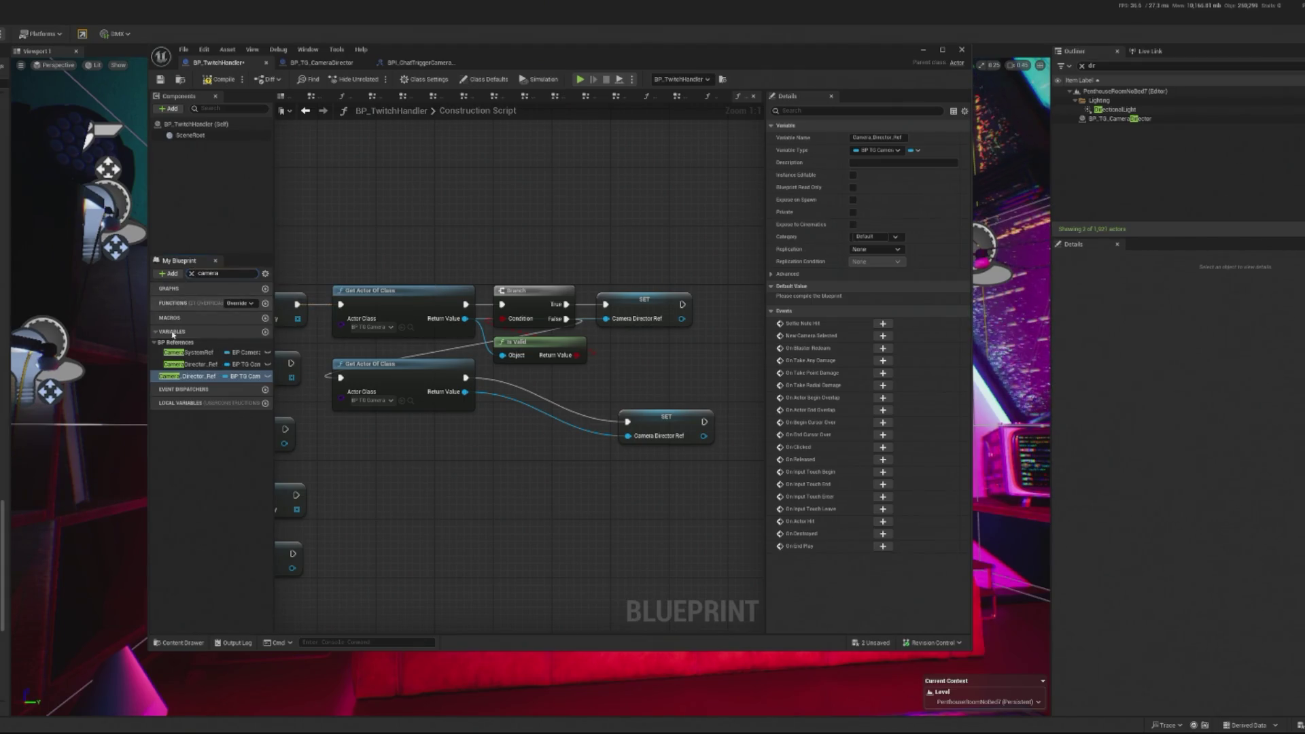
- Rename the CameraDirector_Ref variable to CameraDirectorGridLife_Ref
left_click(212, 367)
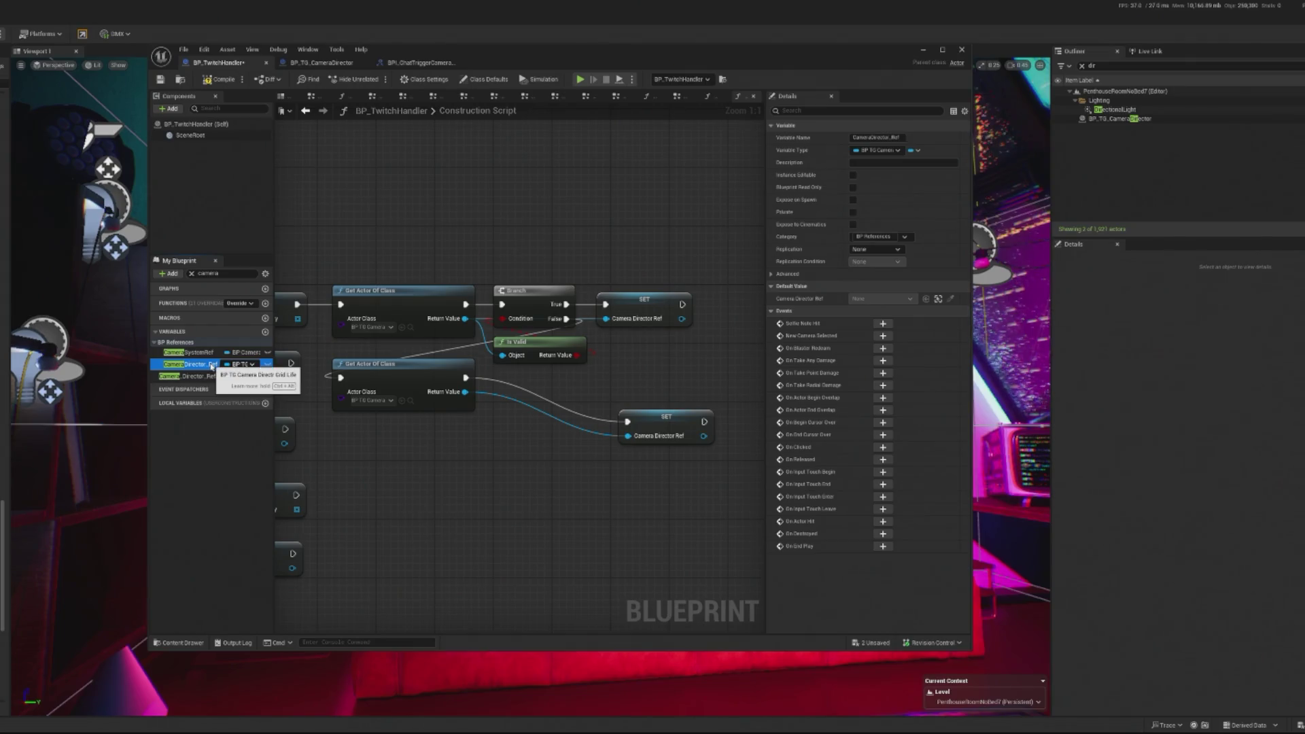
right_click(212, 367)
left_click(243, 382)
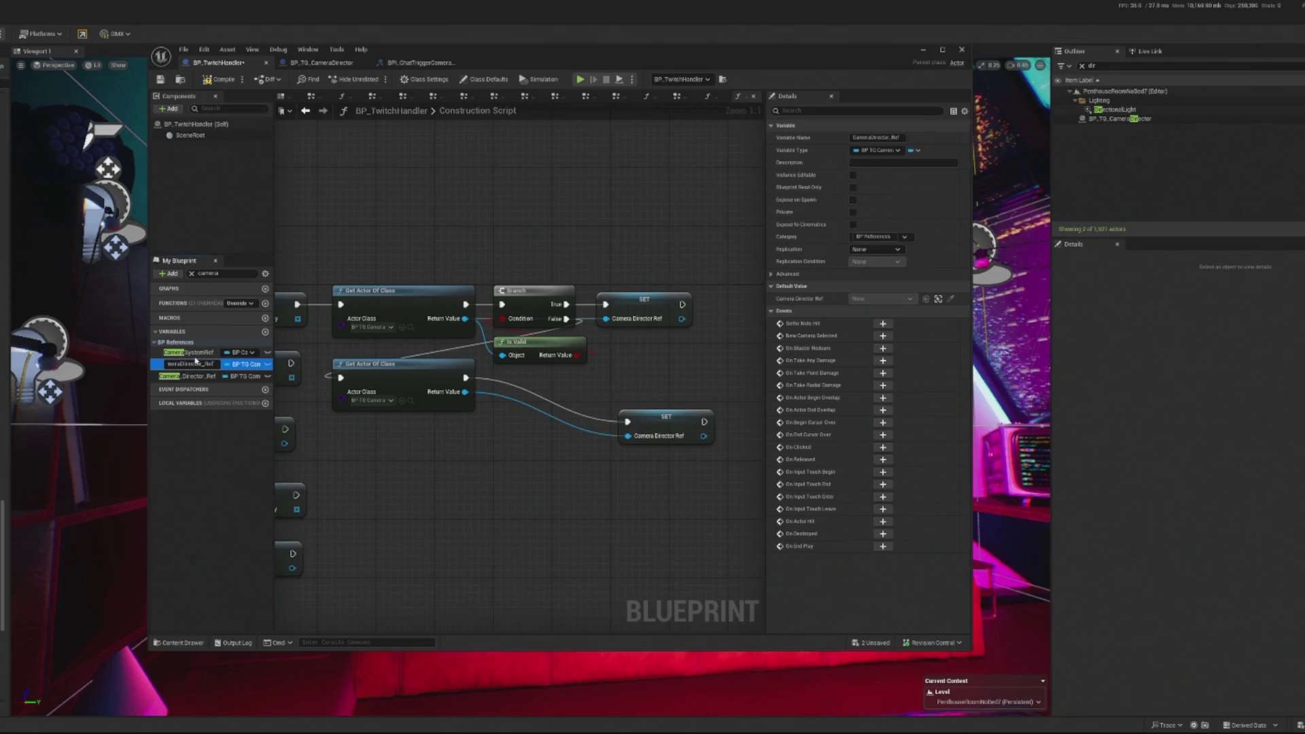
left_click(214, 364)
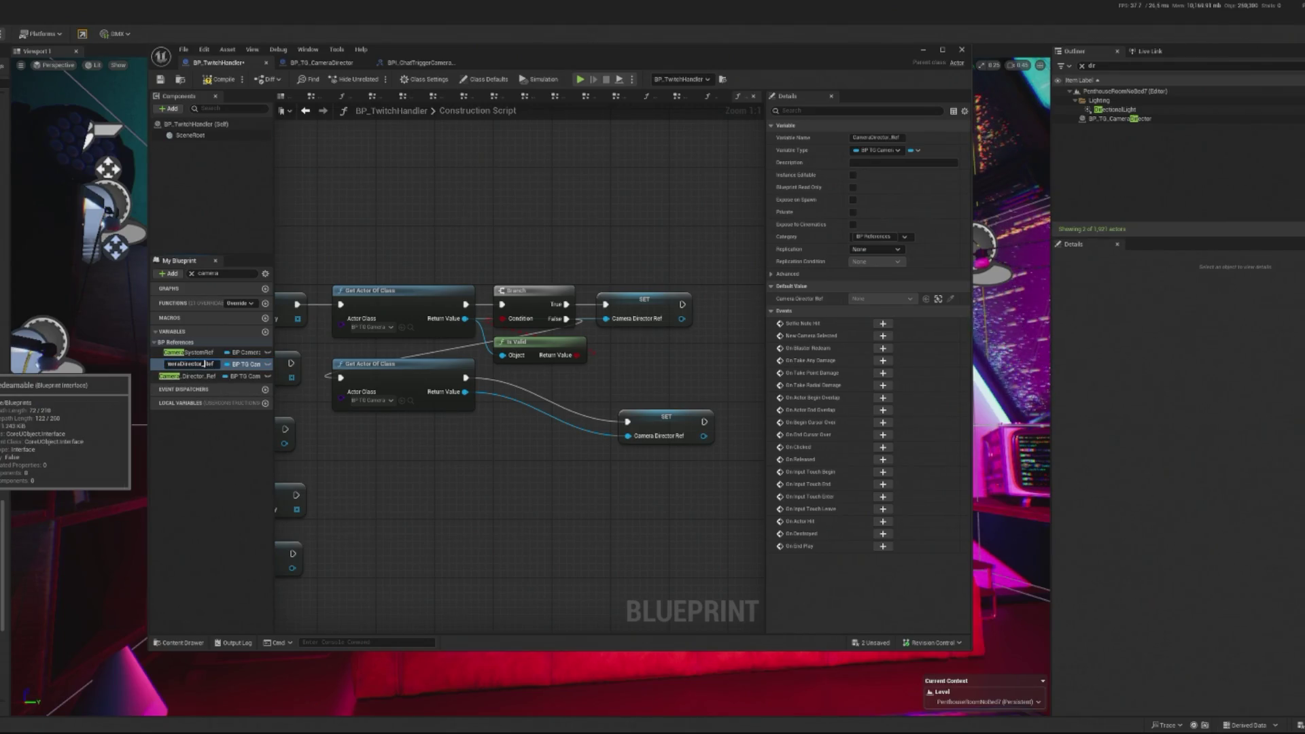
type("GridLife")
key("Return")
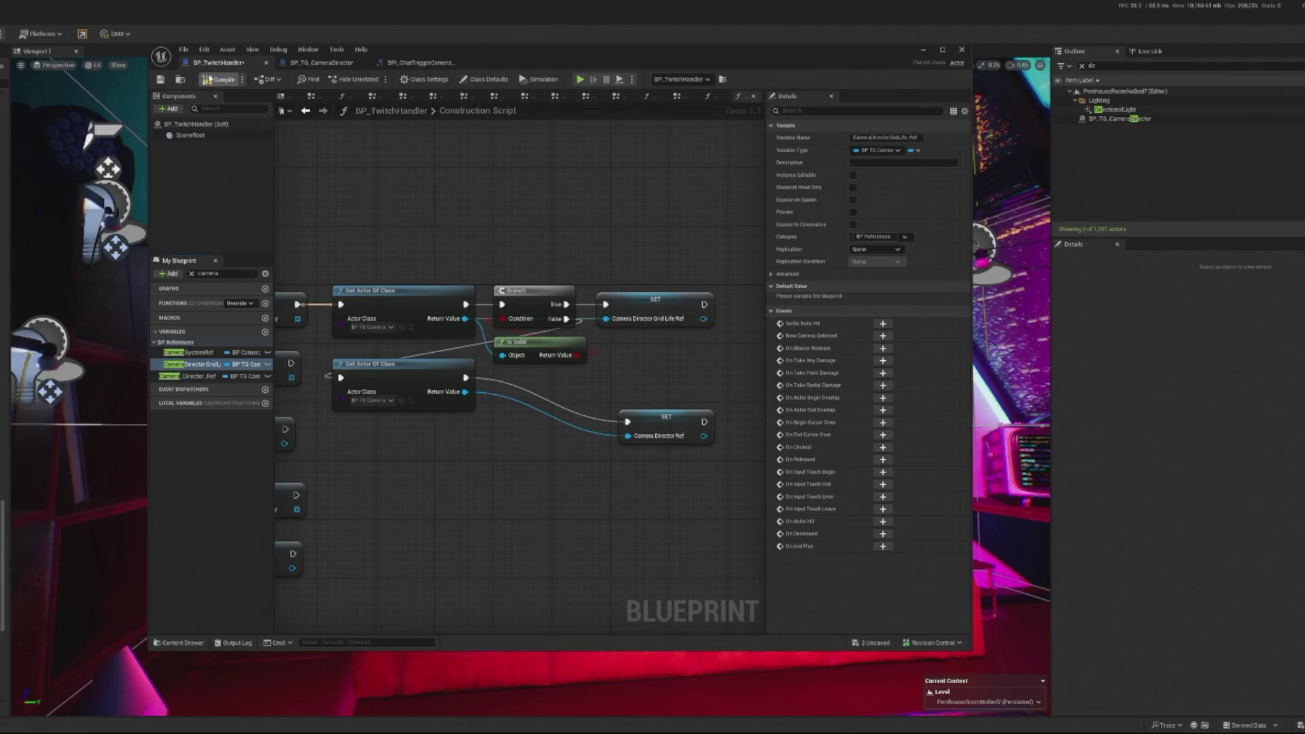
- Delete the duplicate lower Get Actor Of Class and SET nodes from the construction script
left_click_drag(673, 426, 649, 379)
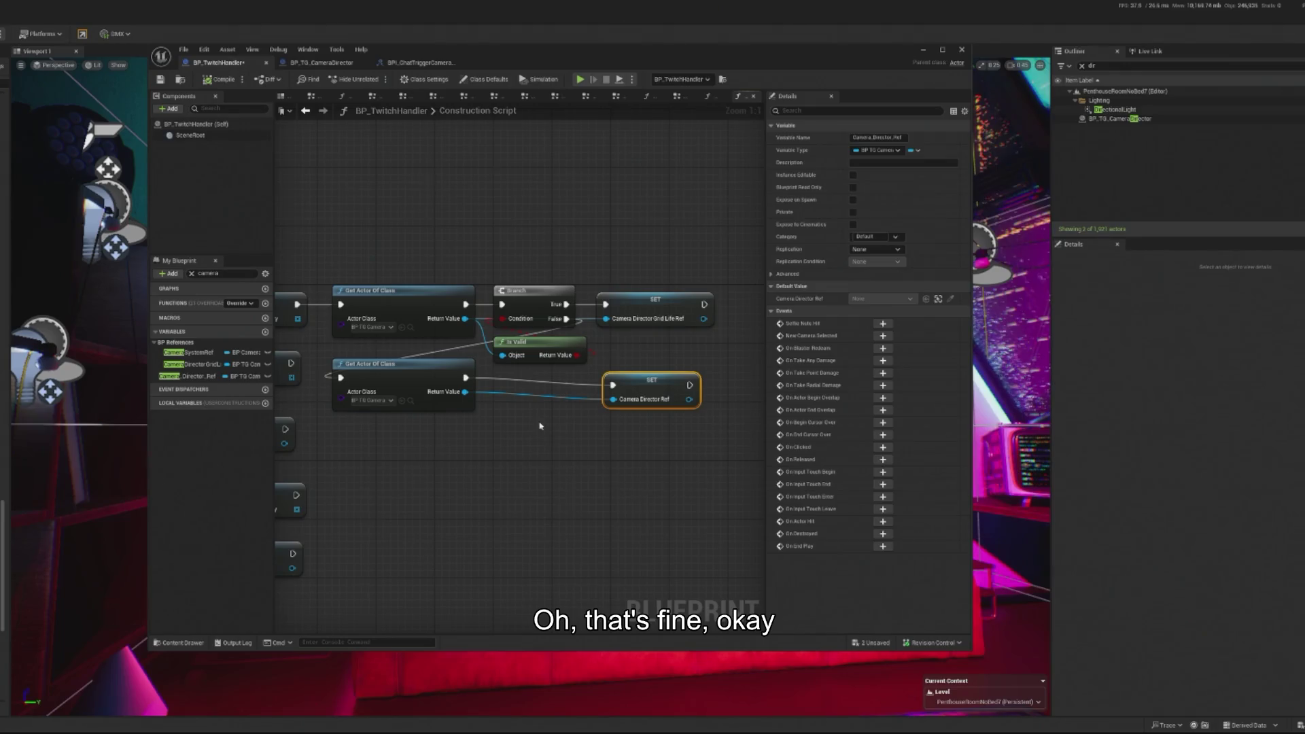
left_click(565, 428)
mouse_move(416, 495)
left_mouse_down()
mouse_move(658, 442)
mouse_move(659, 428)
left_mouse_up()
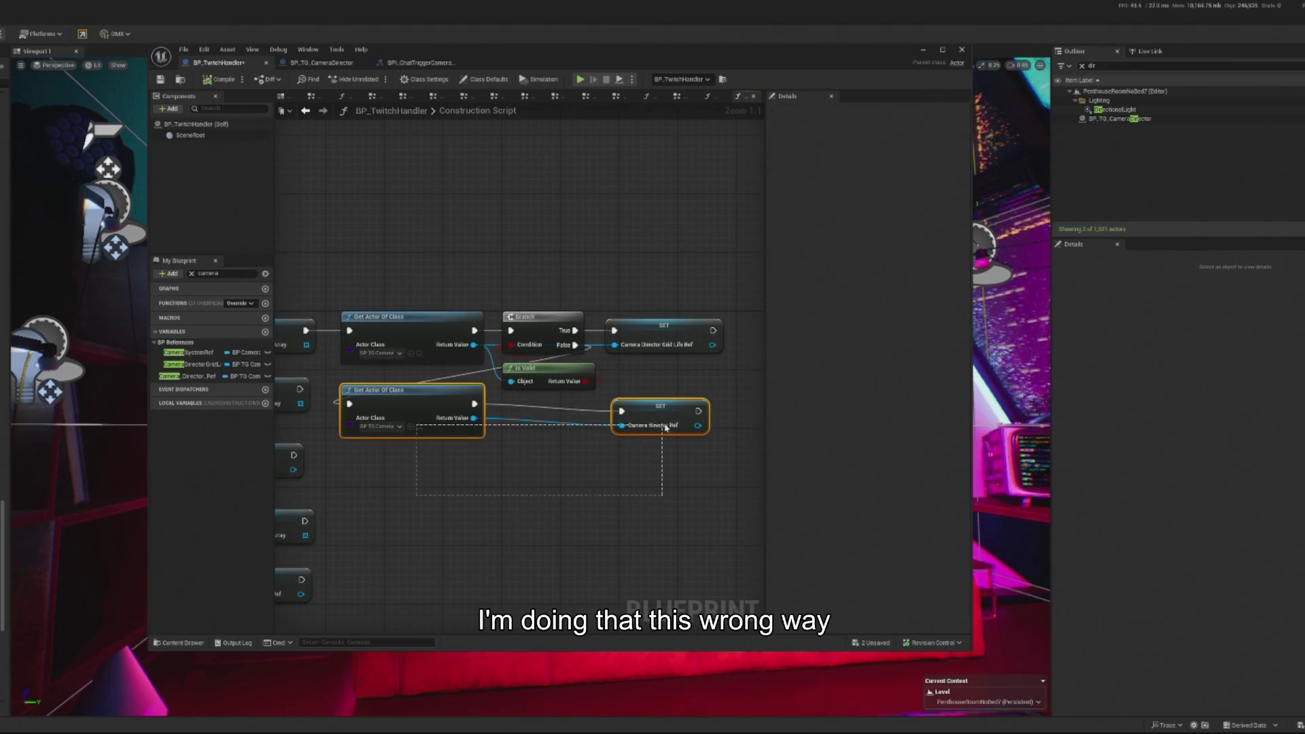
key("Delete")
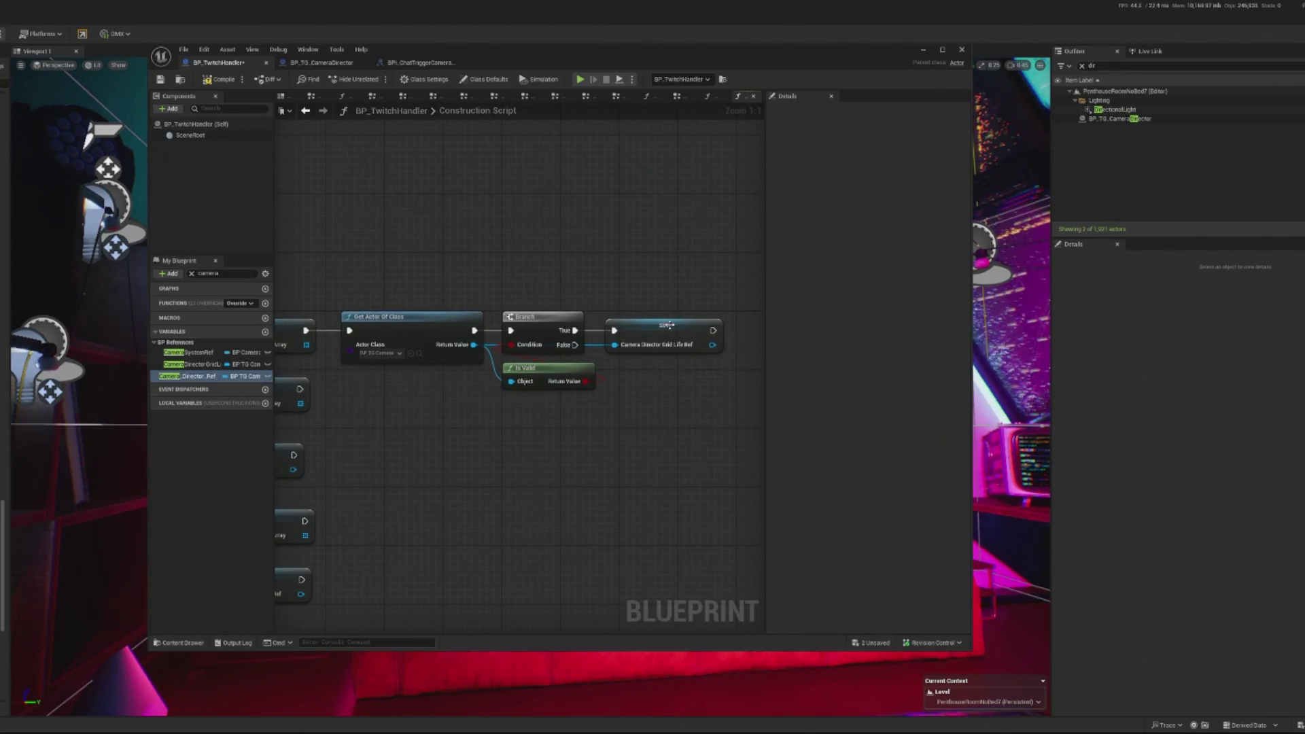
- Remove the Branch and Is Valid nodes and wire Get Actor Of Class directly into SET
left_click(534, 327)
key("Delete")
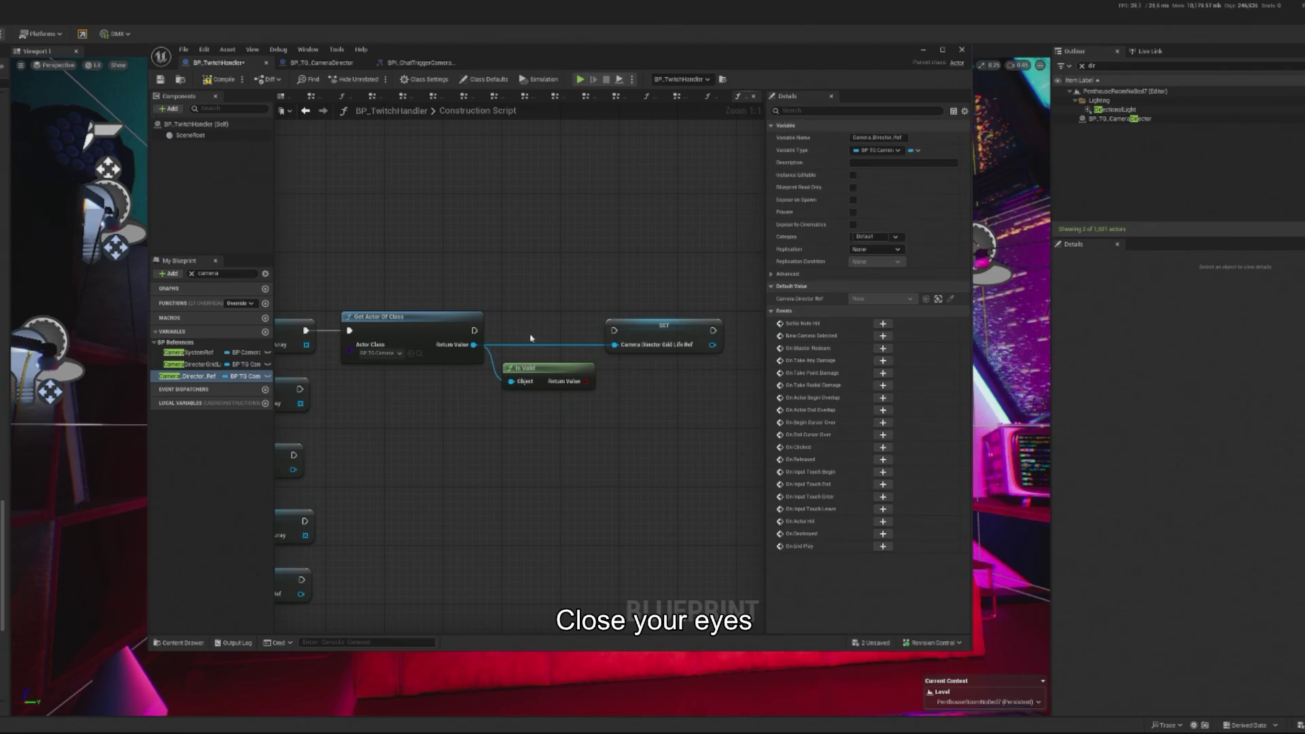
mouse_move(473, 330)
left_mouse_down()
mouse_move(619, 355)
mouse_move(616, 332)
left_mouse_up()
left_click(543, 367)
key("Delete")
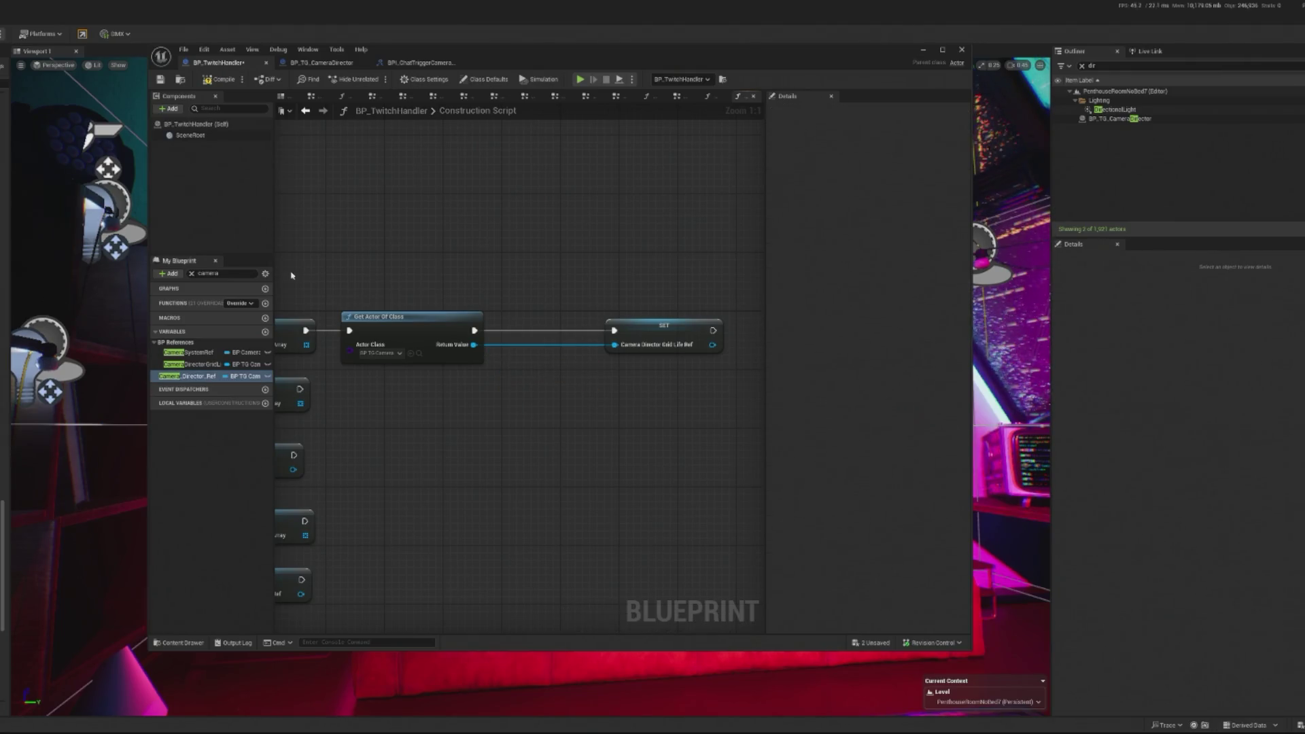
left_click(191, 274)
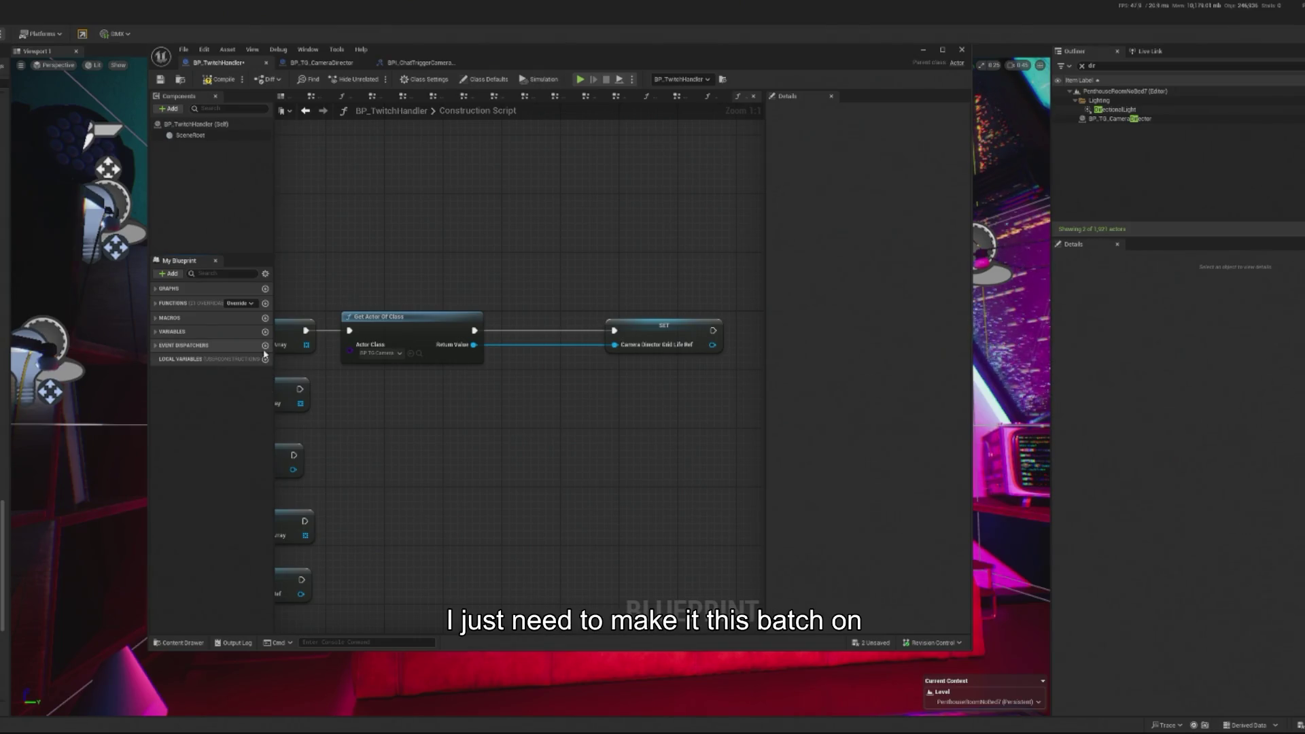
- Add an event dispatcher named ChatTriggerCamera to BP_TwitchHandler, then compile and save
left_click(156, 345)
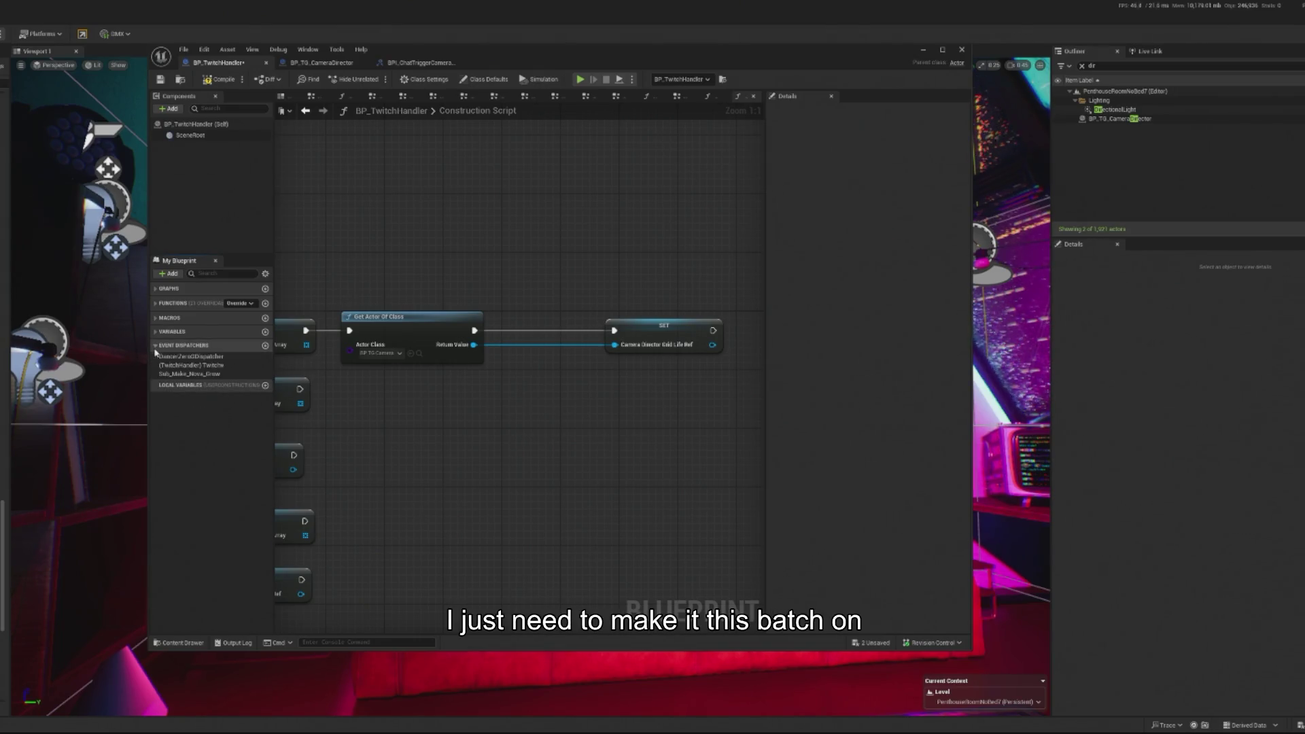
left_click(265, 345)
type("ChatTrigger")
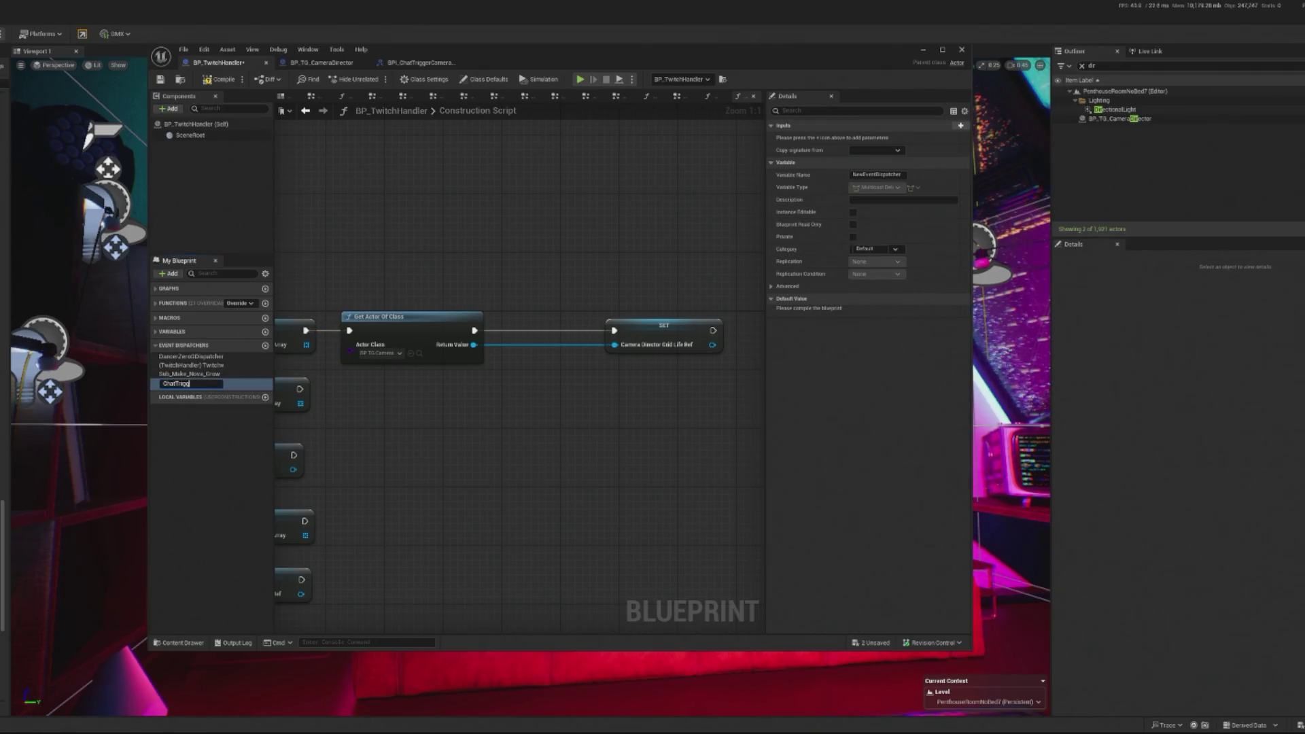
type("Camera")
key("Return")
key("ctrl+s")
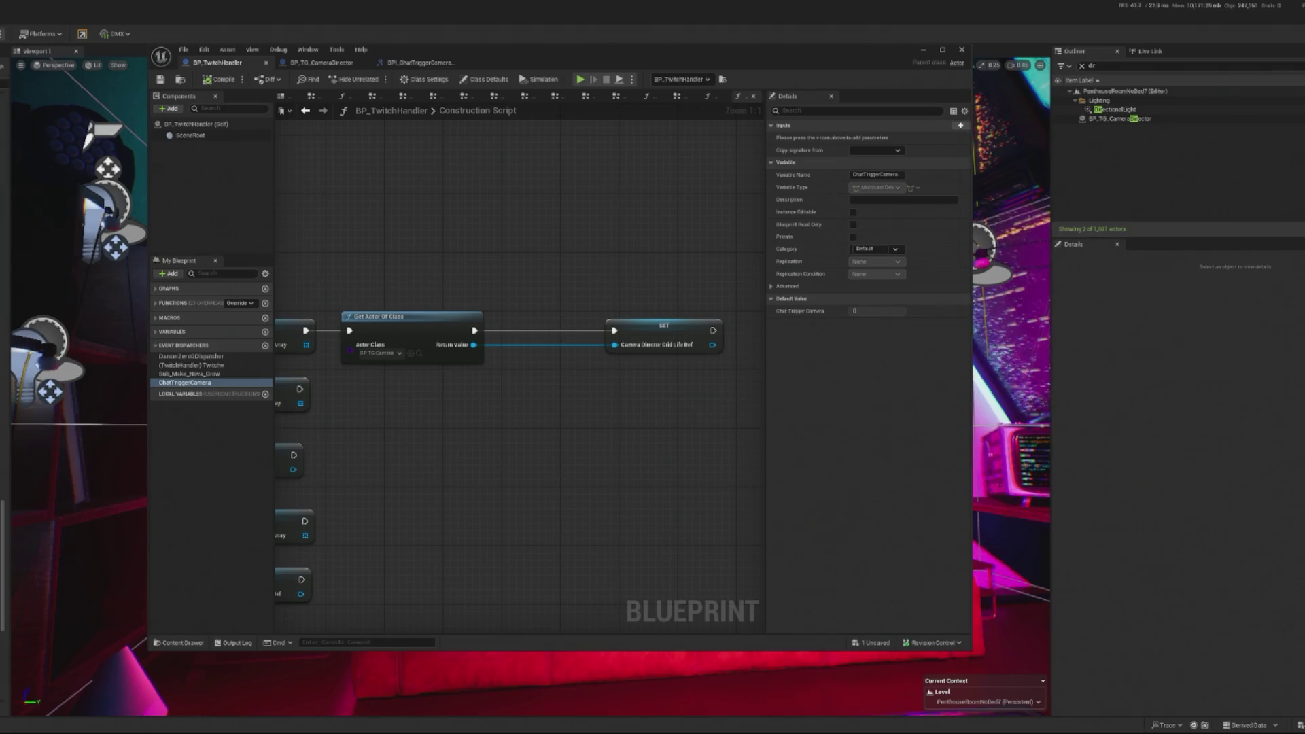
- Place a Twitch Reference getter node in the BP_TG_CameraDirector event graph
left_click(323, 62)
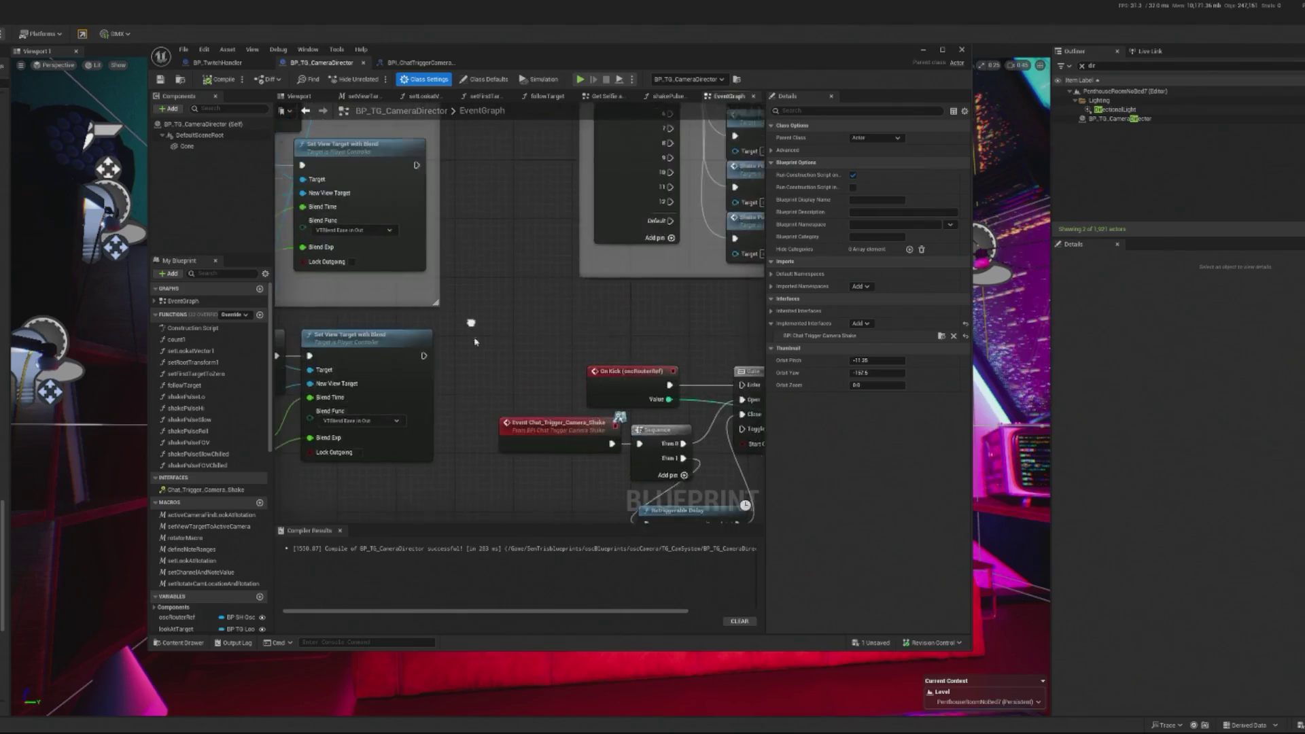
scroll(470, 323, "down", 7)
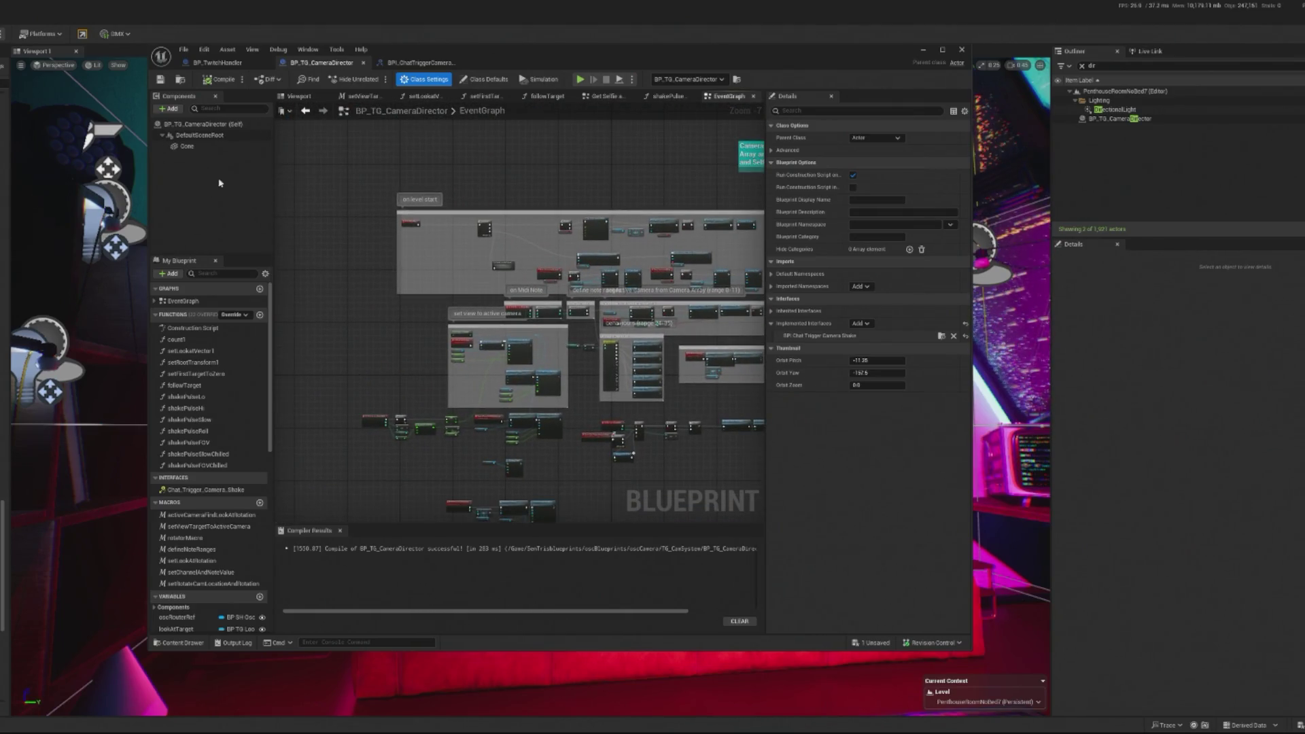
scroll(676, 205, "up", 3)
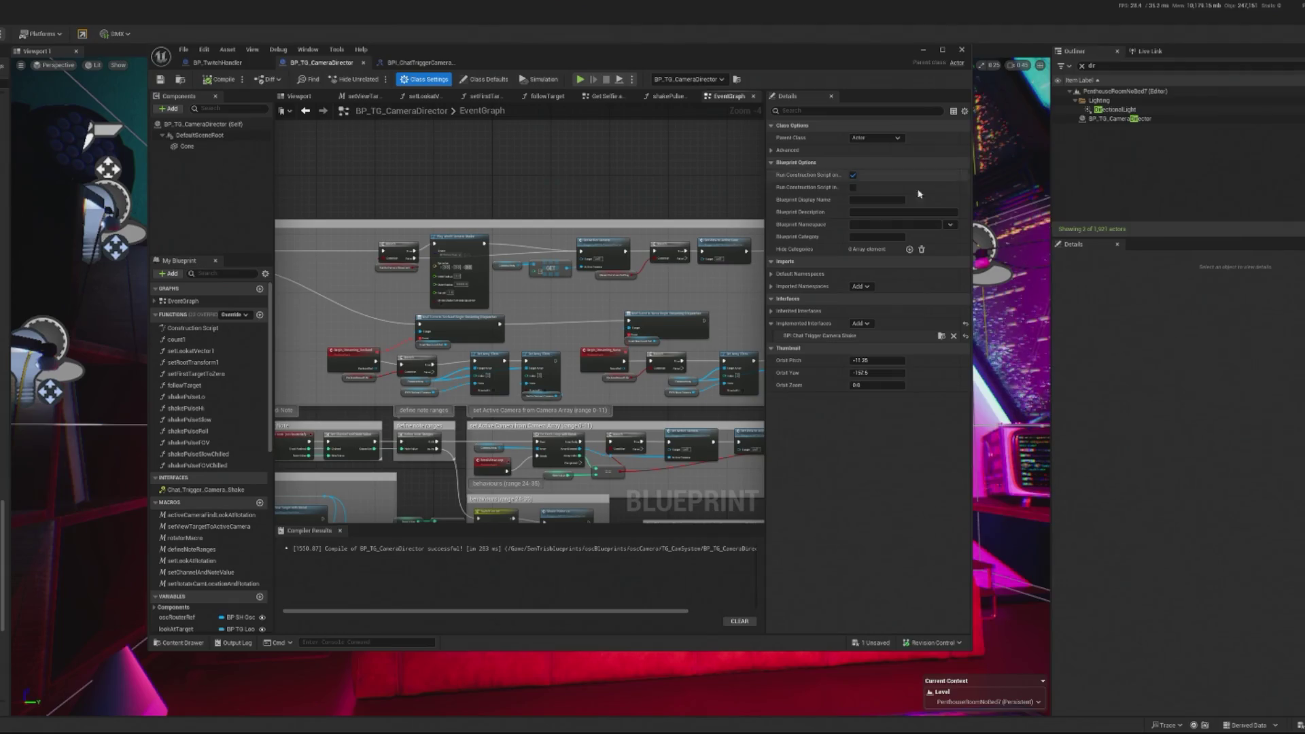
scroll(703, 261, "up", 4)
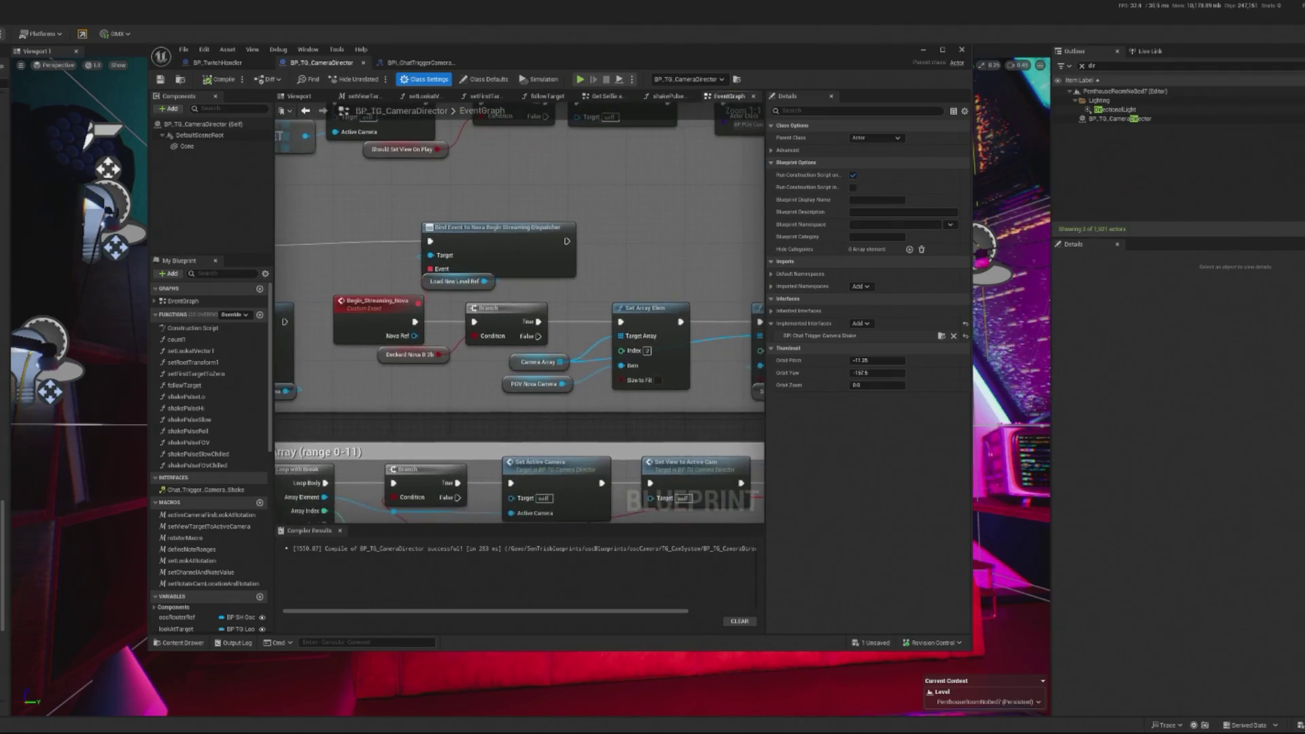
double_click(500, 228)
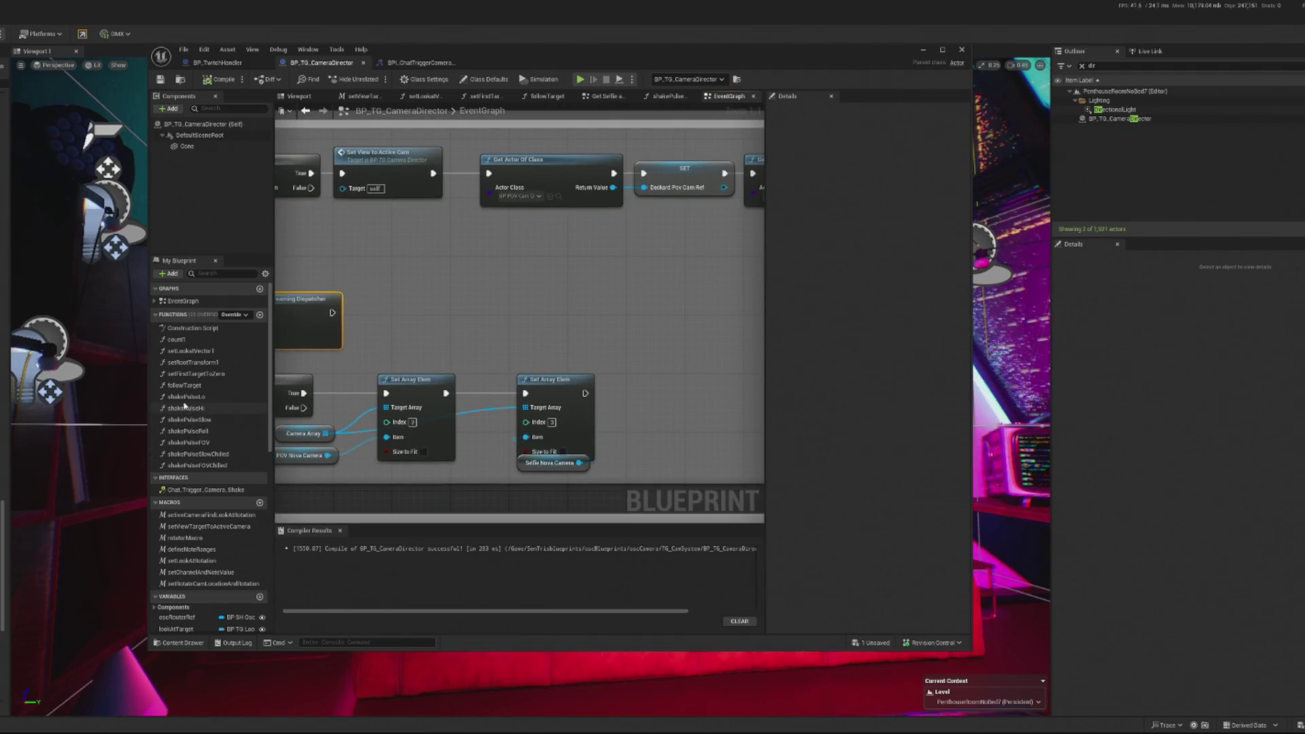
left_click_drag(599, 320, 666, 336)
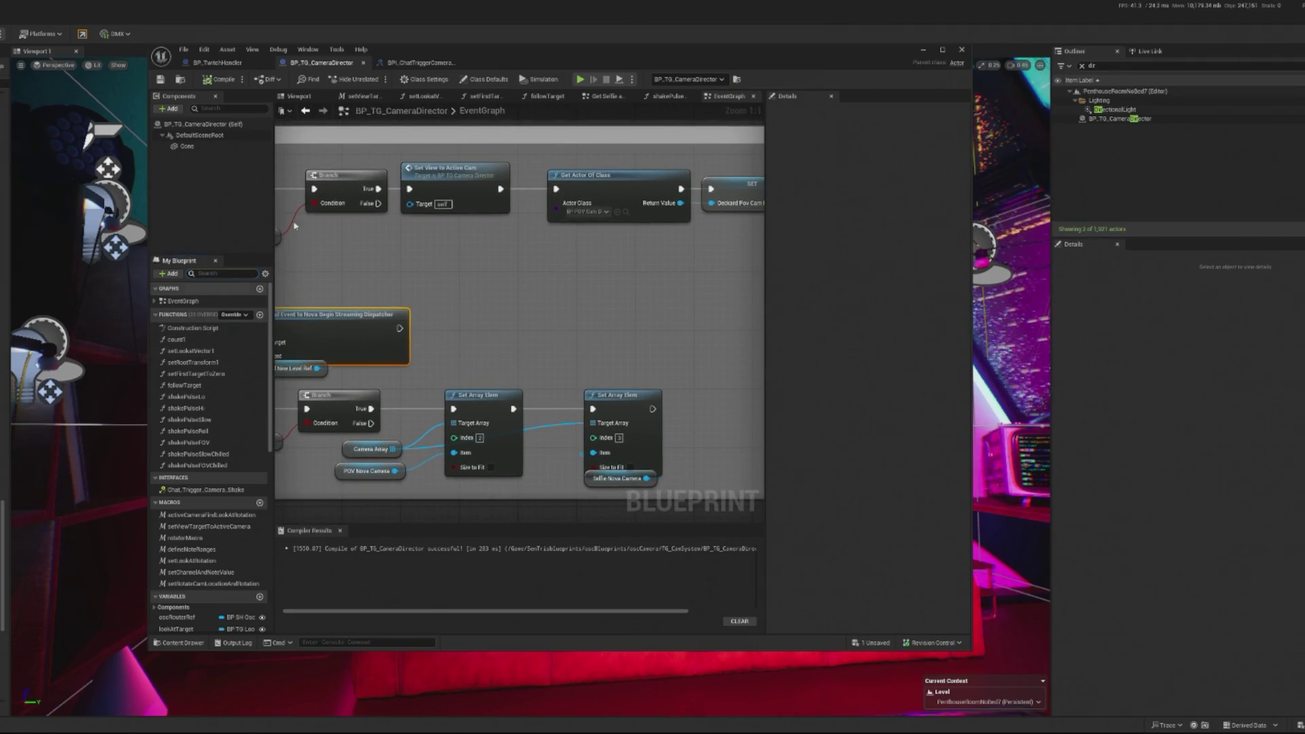
type("twitch")
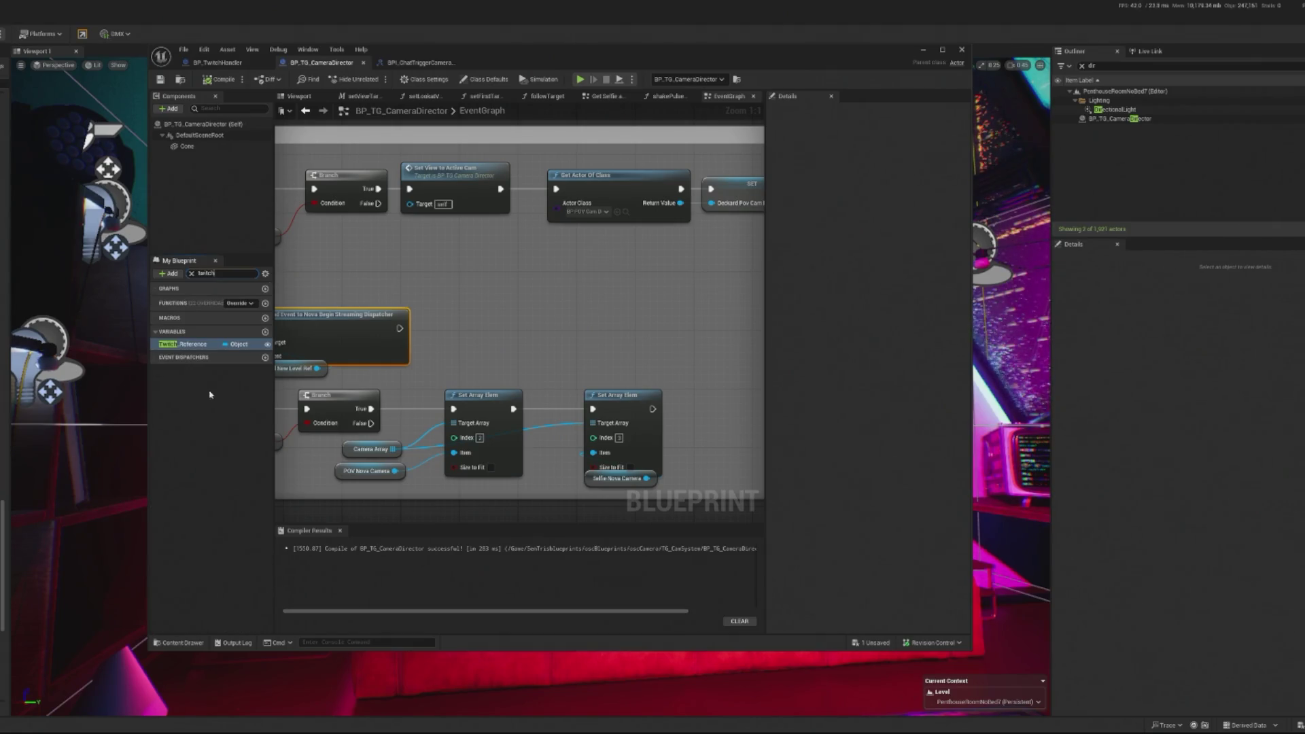
left_click_drag(187, 348, 659, 327)
left_click(617, 360)
type("bind even")
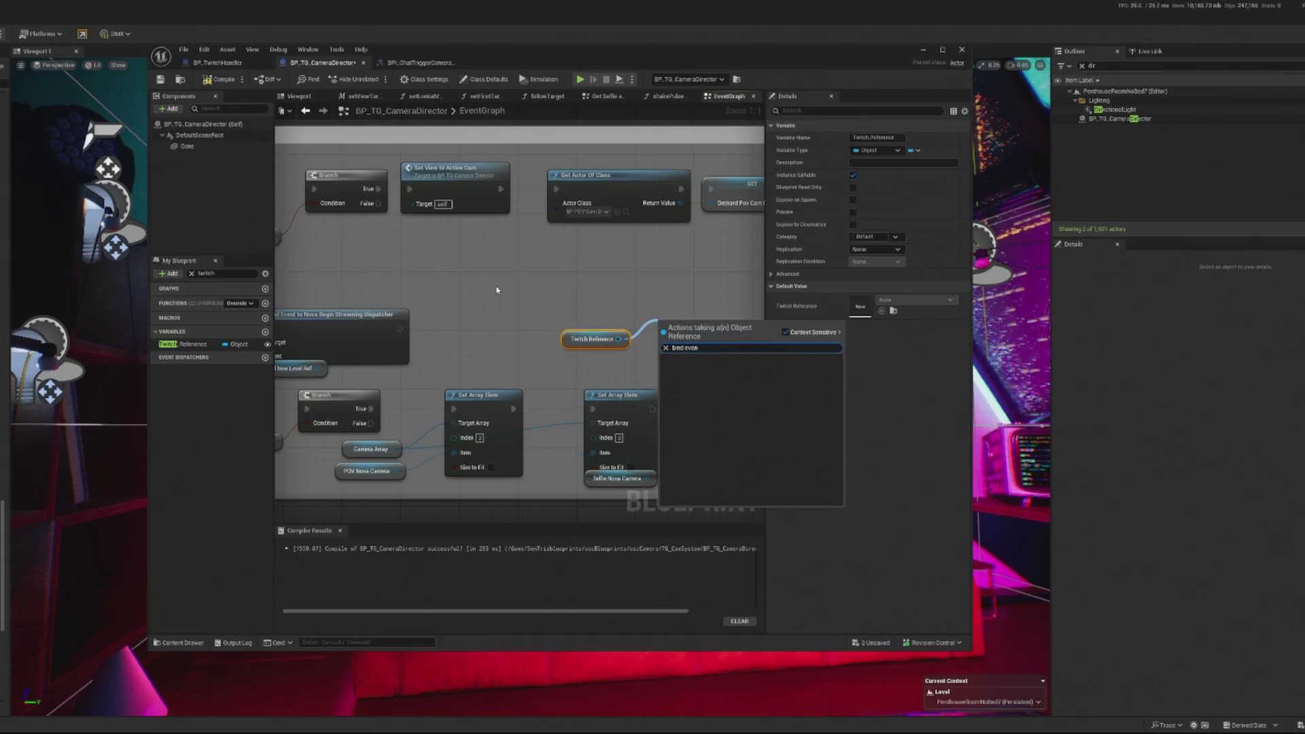
left_click(263, 123)
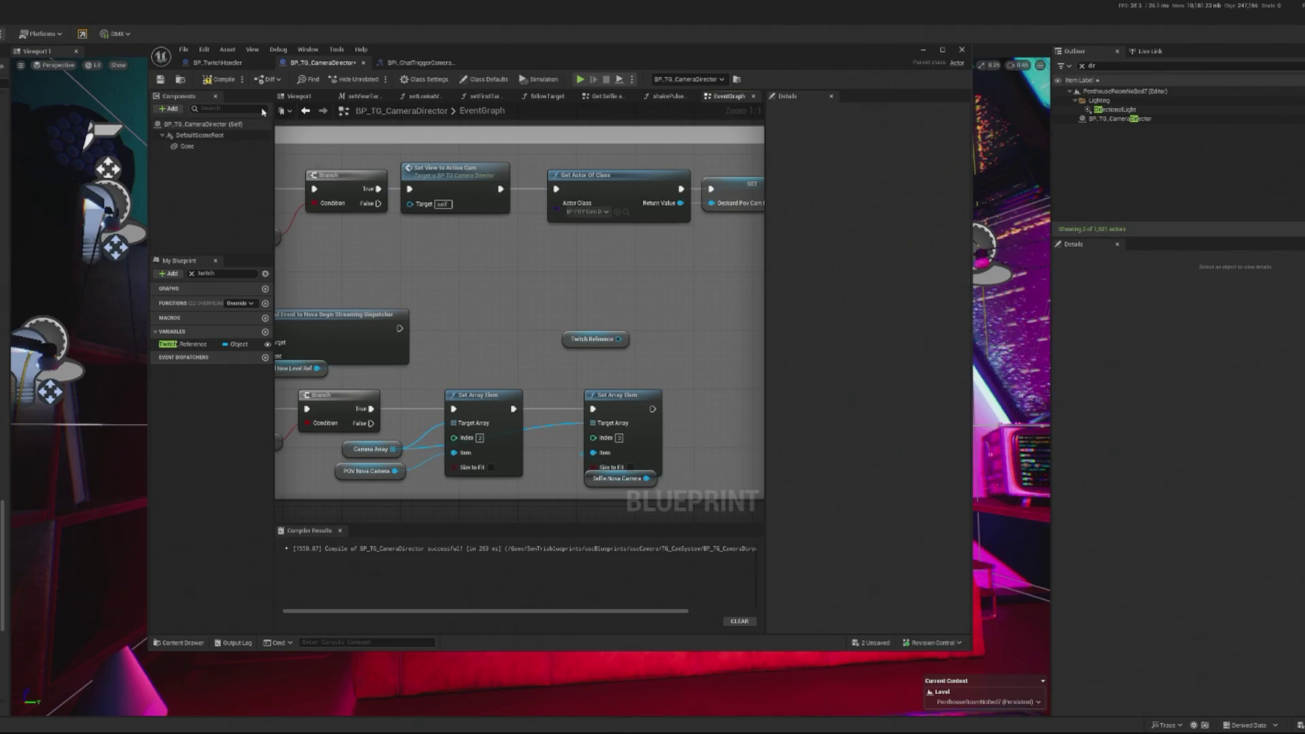
- Check the placed camera director actor's Twitch Reference value in Details, leaving it unchanged
left_click(183, 344)
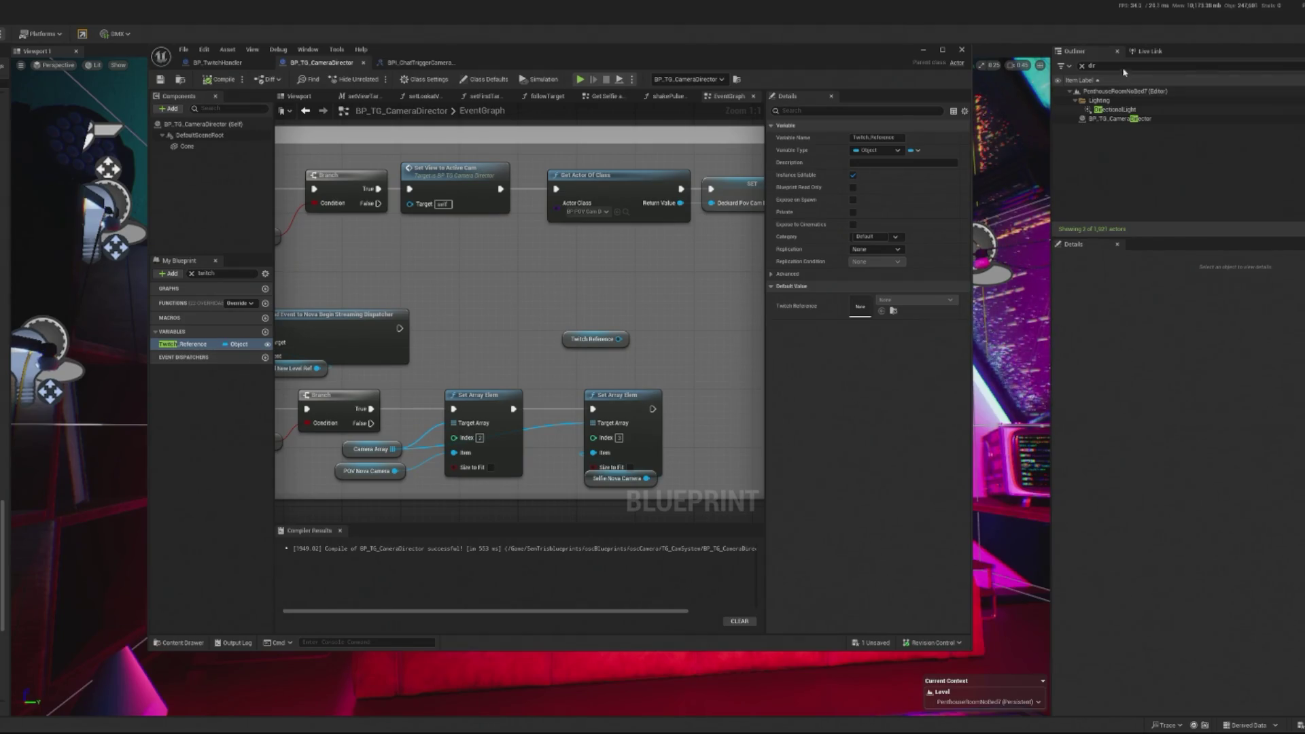
left_click(1112, 120)
scroll(1156, 530, "down", 2)
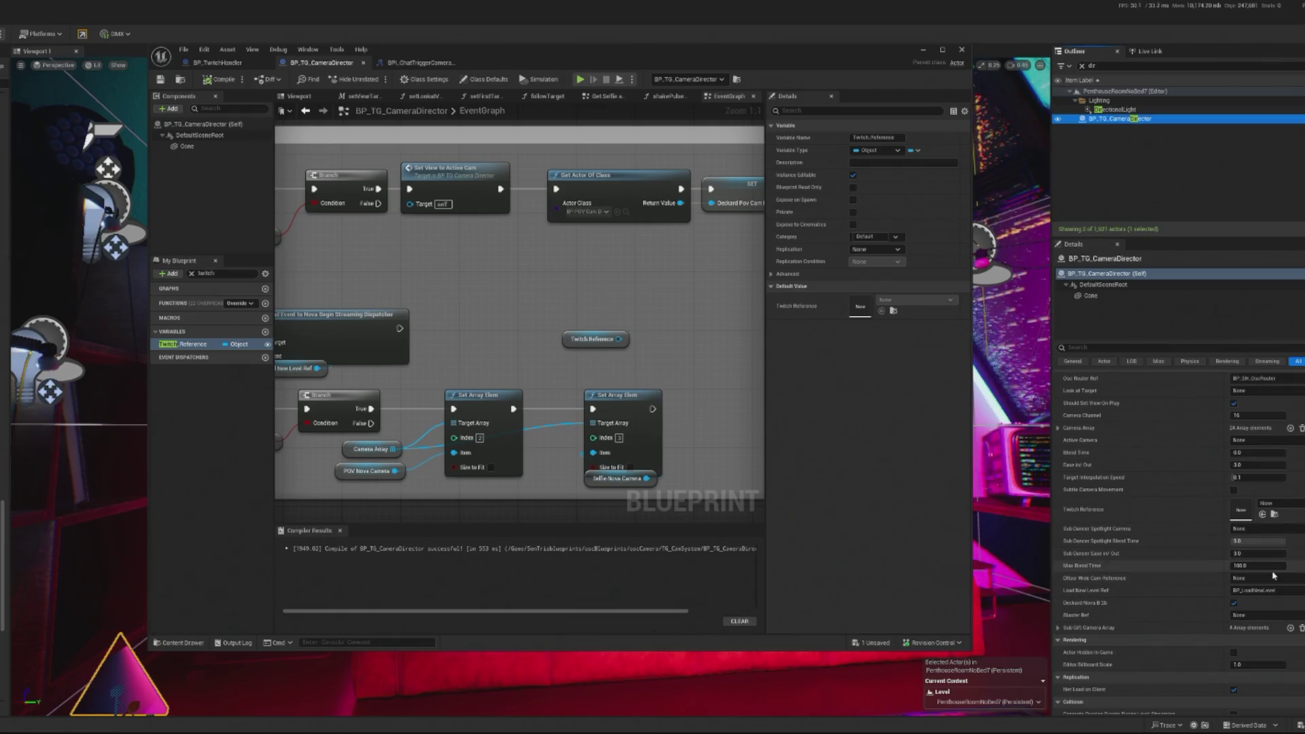
left_click(1290, 512)
left_click(1290, 511)
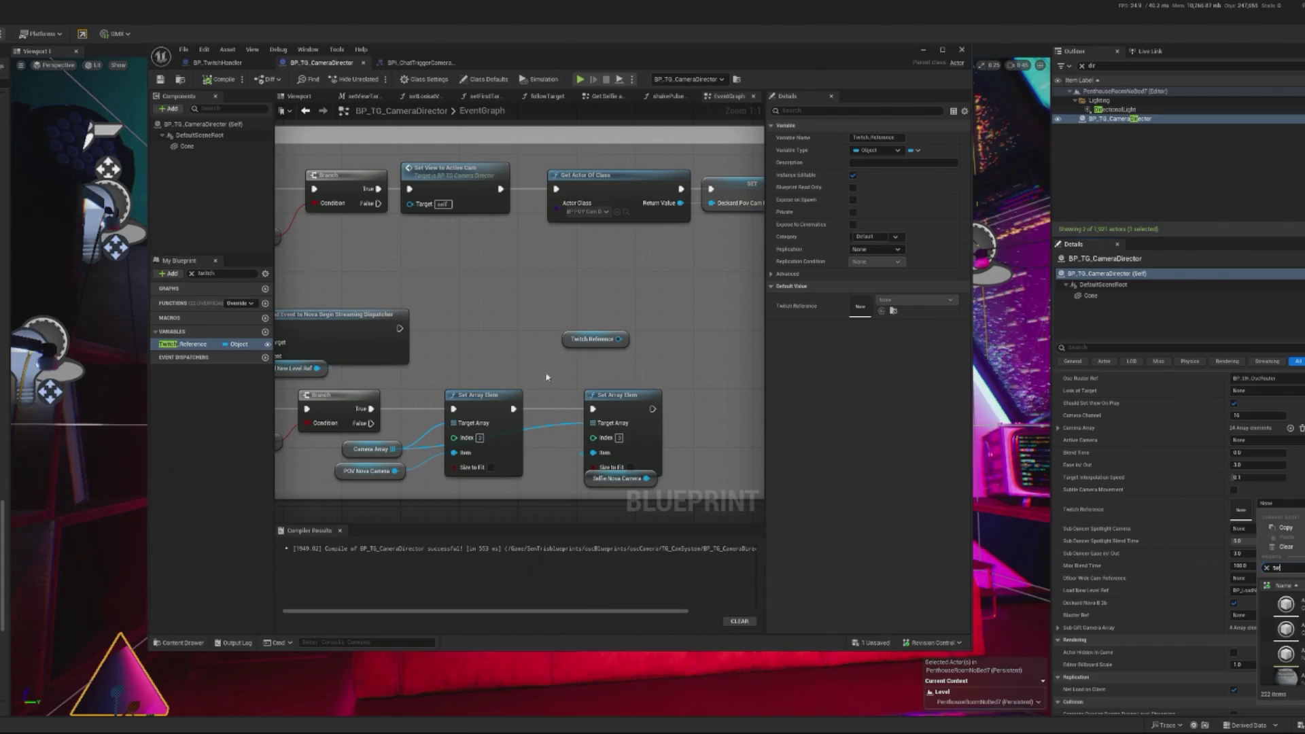
left_click(1290, 552)
scroll(534, 353, "down", 4)
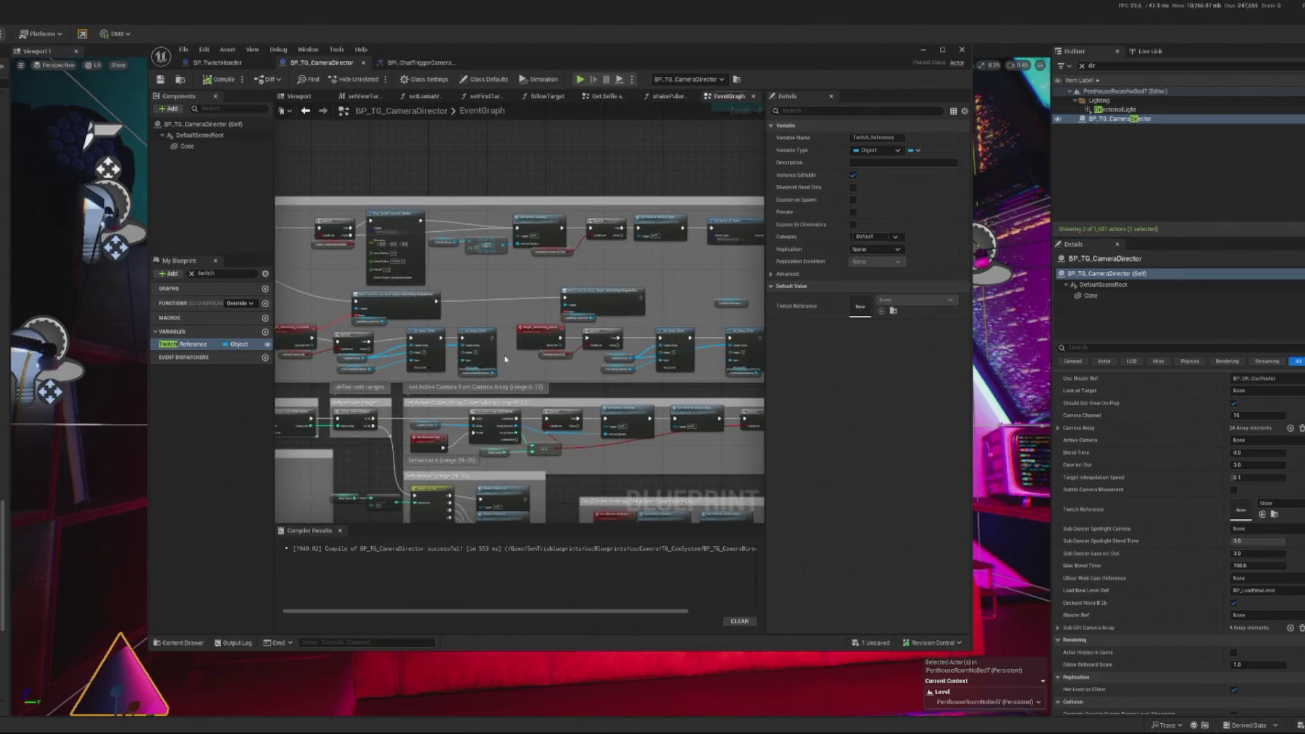
scroll(563, 275, "up", 2)
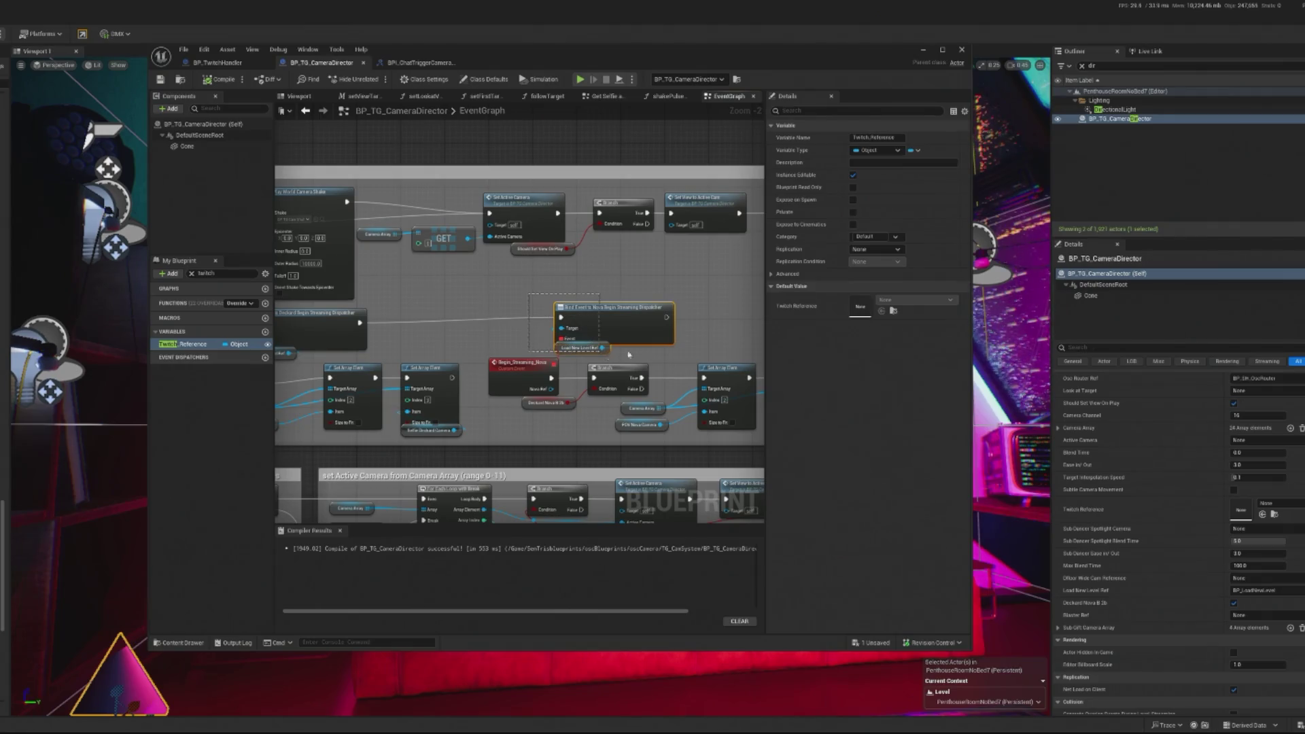
- Change the Twitch Reference variable's type to BP Twitch Handler
left_click(637, 329)
left_click(242, 344)
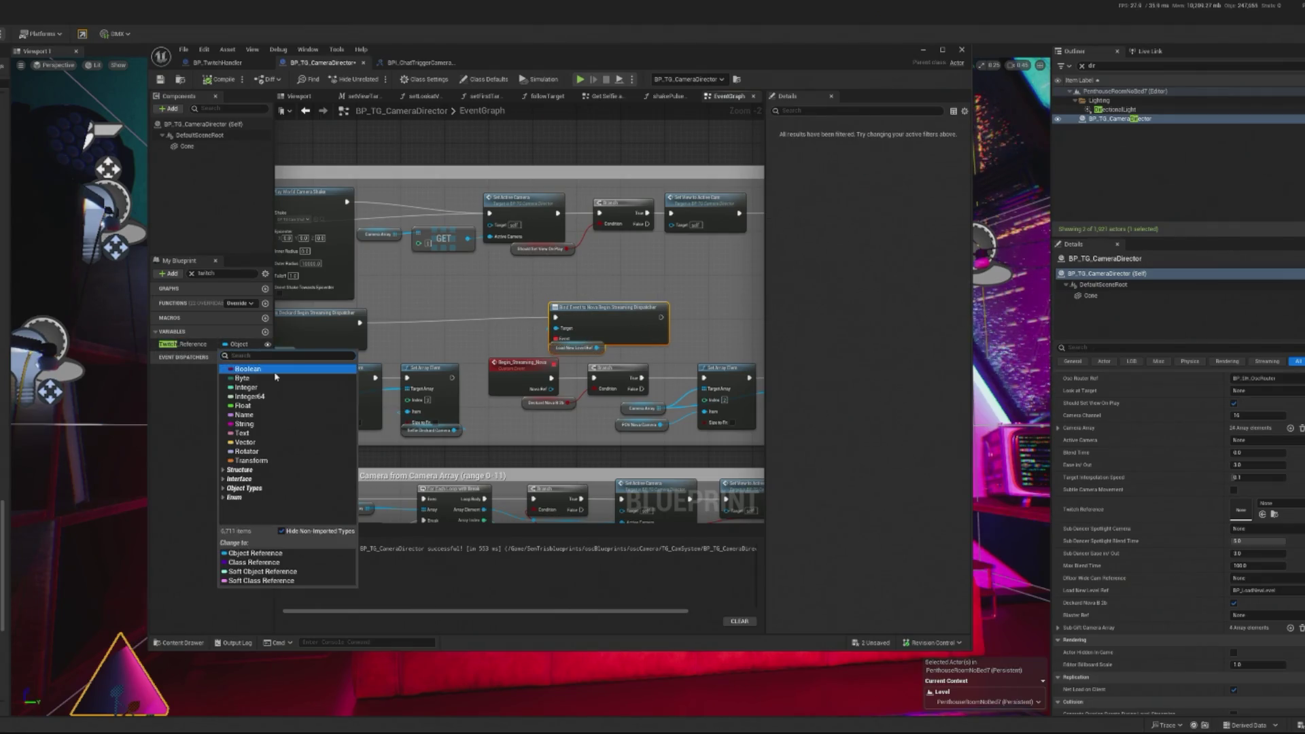
type("tw")
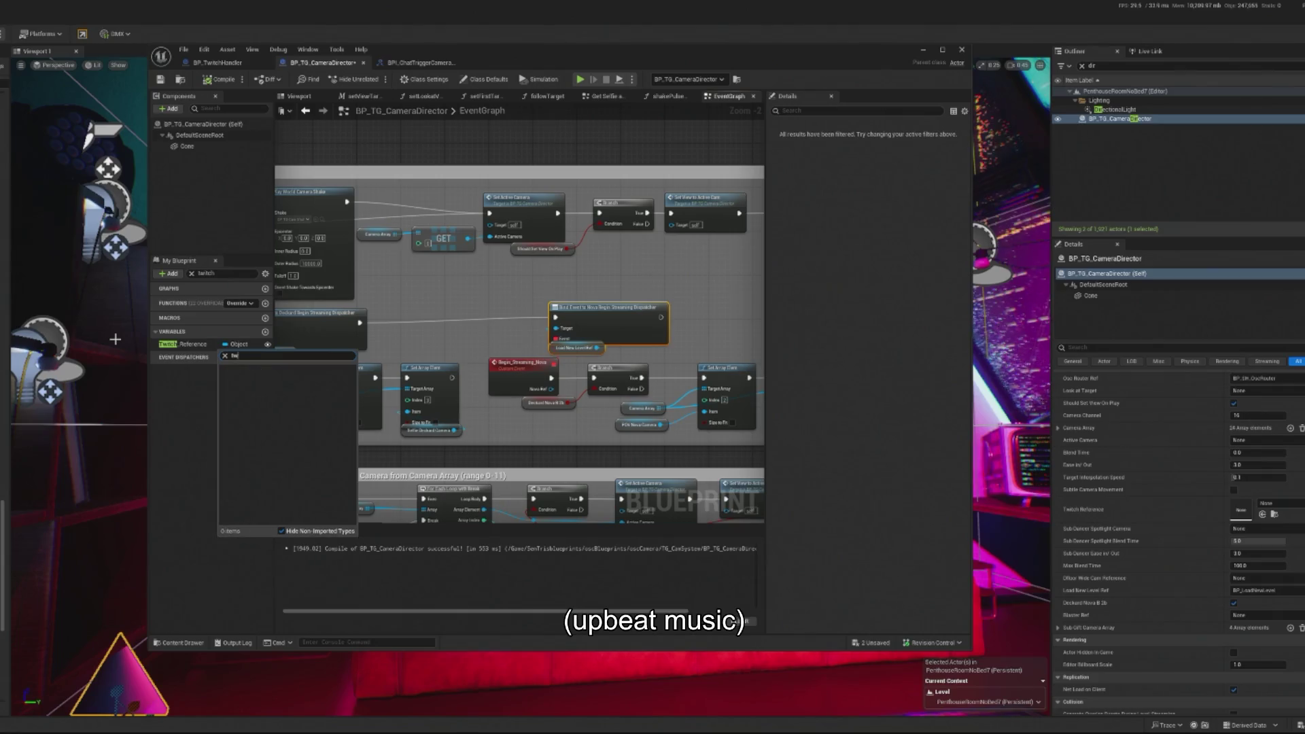
type("itch handler")
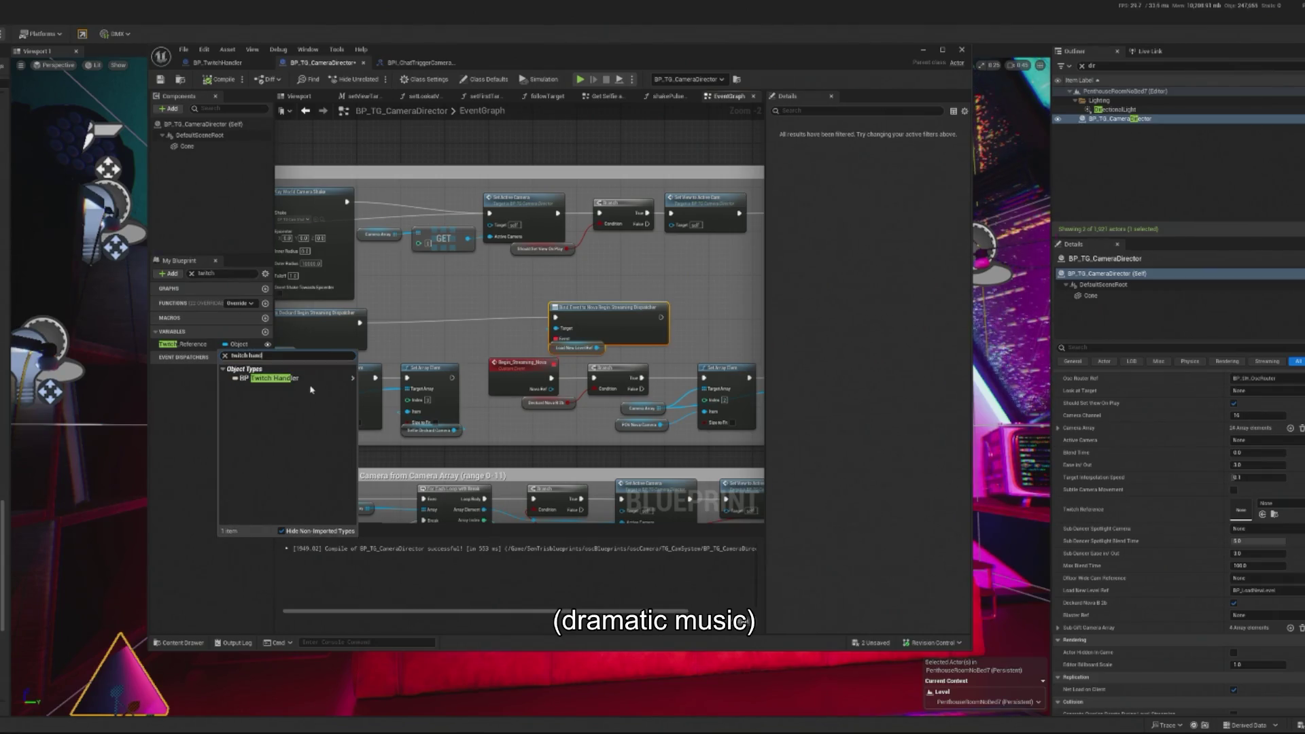
left_click(306, 382)
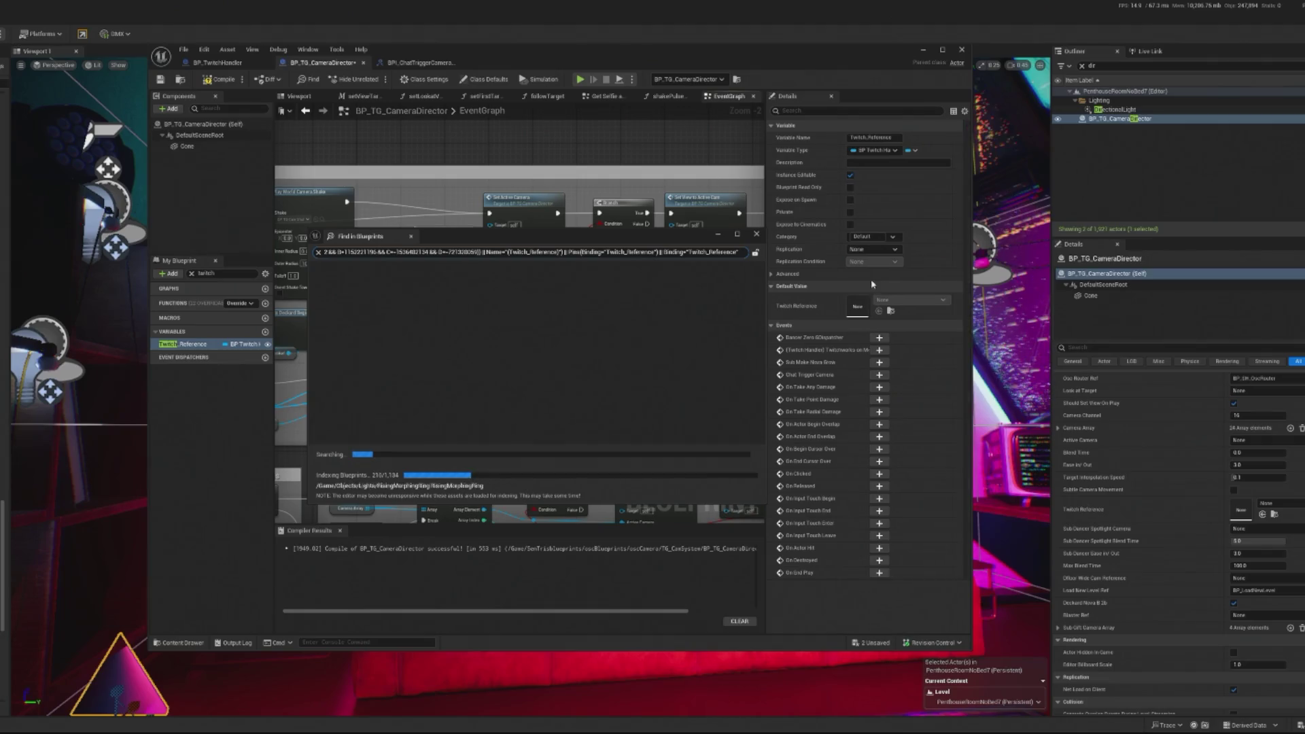
left_click(756, 235)
- Recompile and assign the level's BP_TwitchHandler as the actor's Twitch Reference value
left_click_drag(658, 284, 497, 349)
left_click(497, 349)
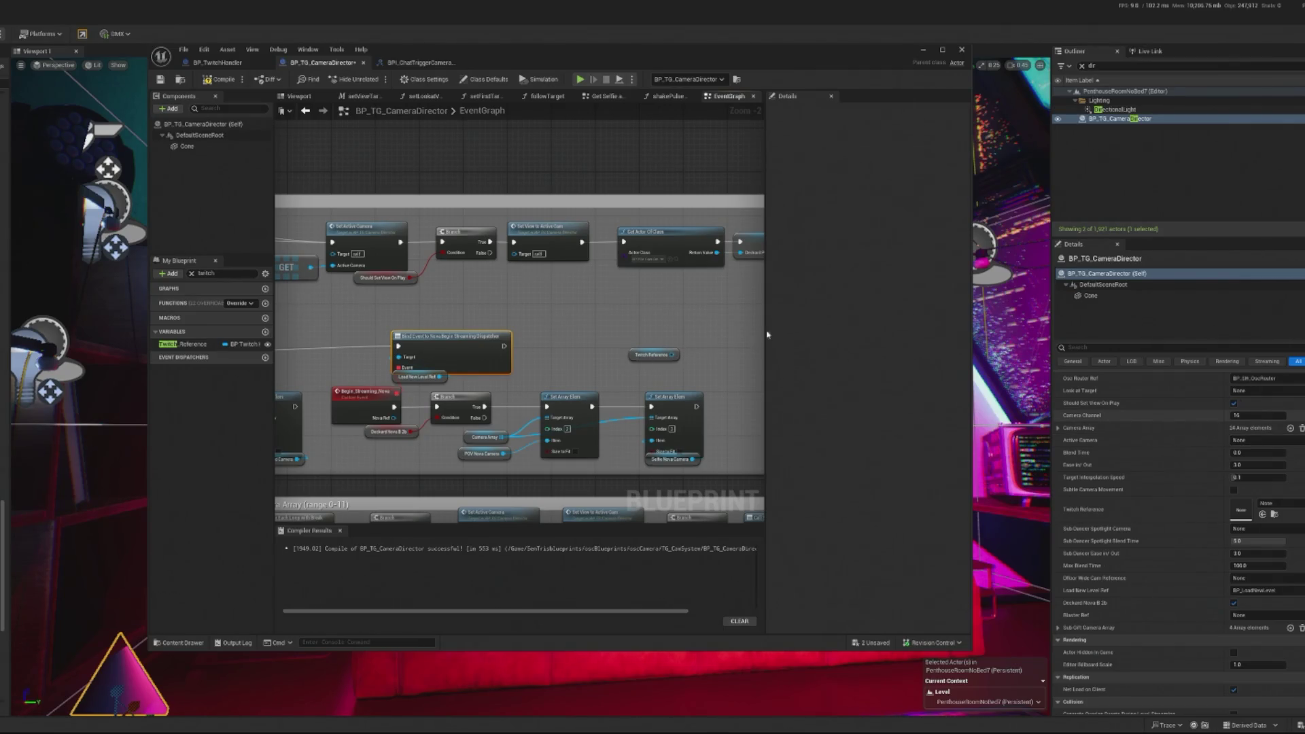
right_click(485, 351)
key("Escape")
right_click(667, 312)
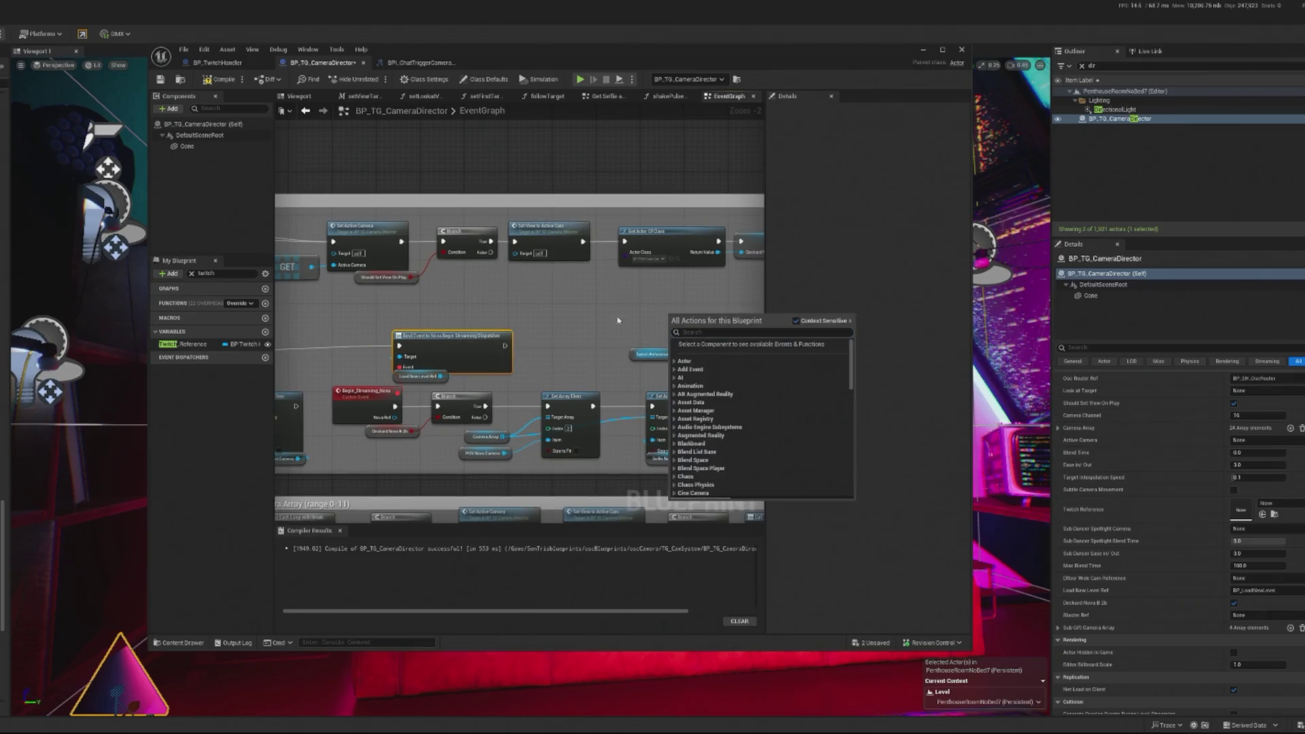
left_click_drag(667, 313, 579, 316)
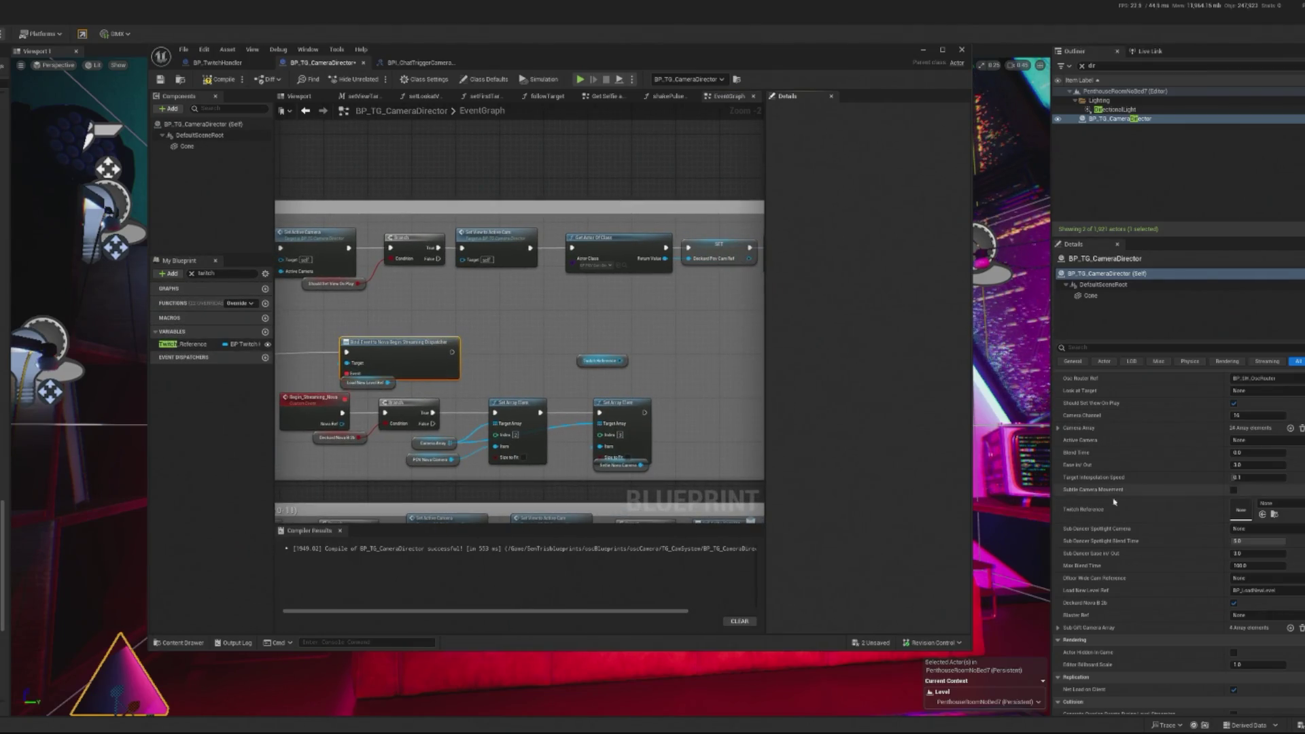
left_click(1269, 503)
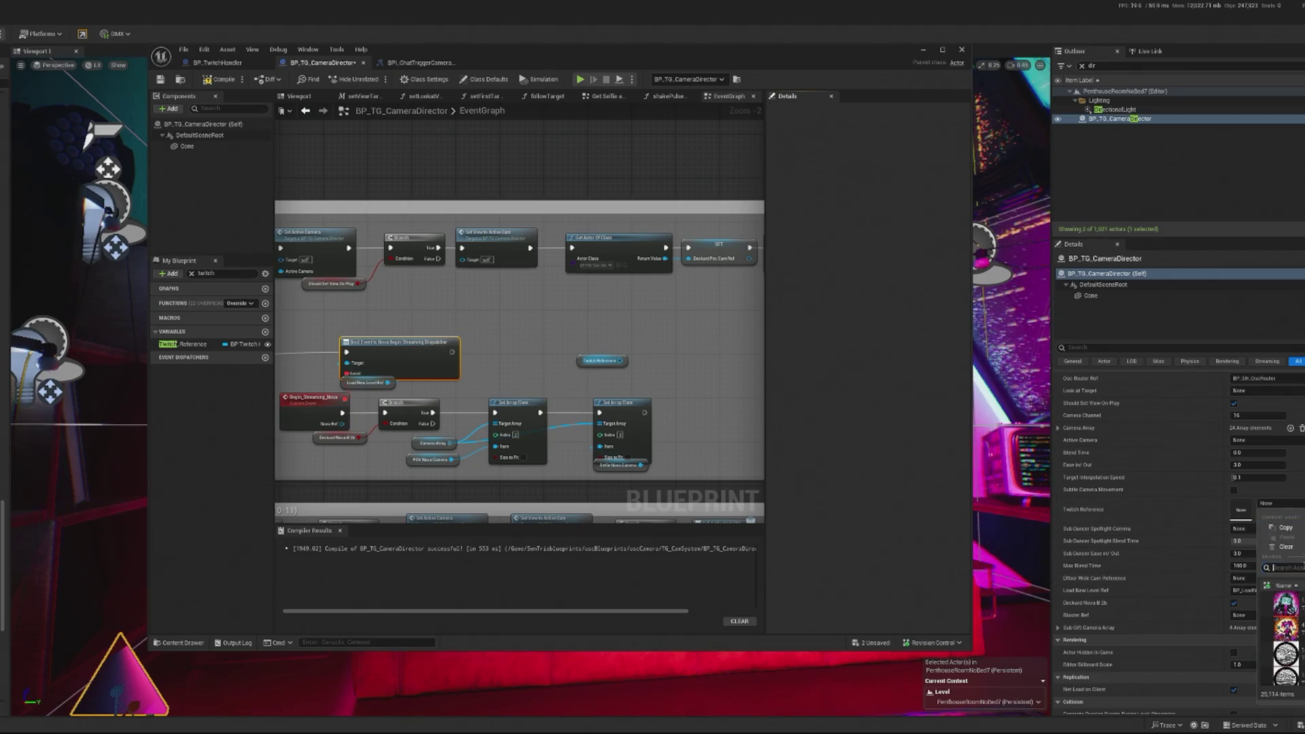
left_click(218, 79)
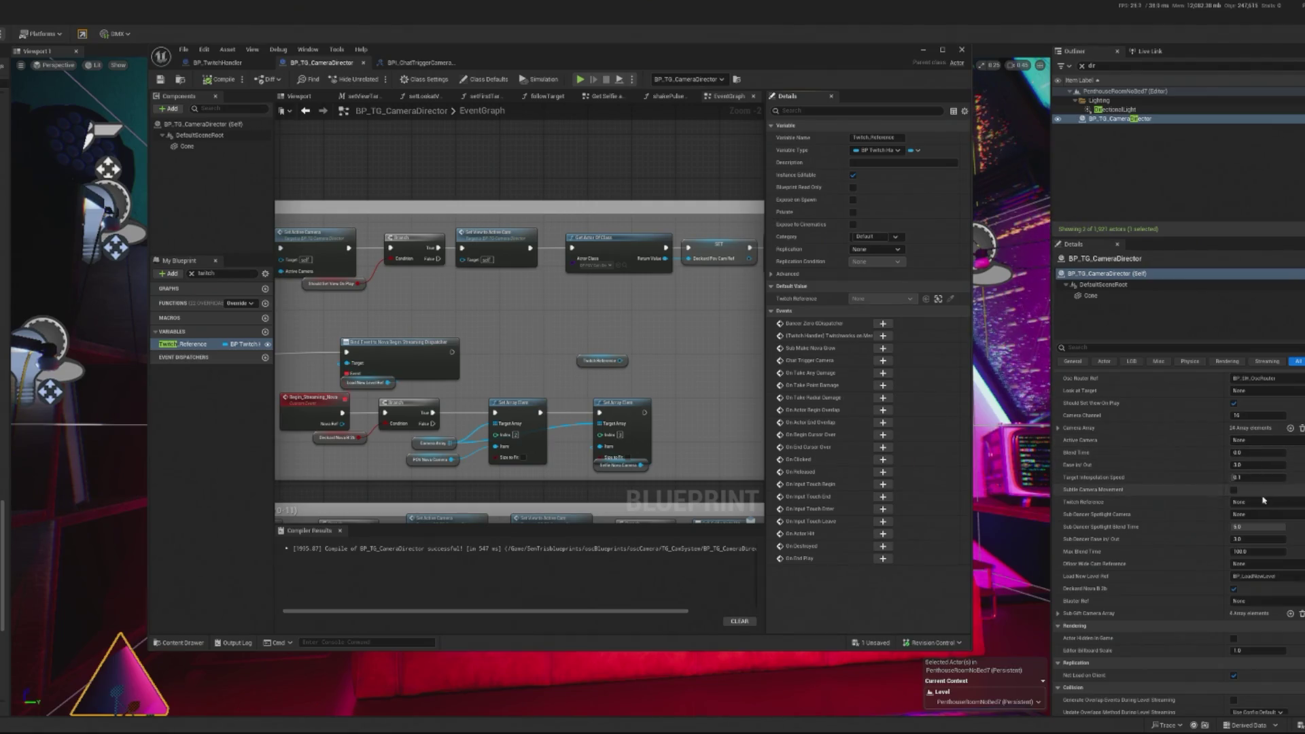
left_click(1259, 502)
left_click(1255, 614)
scroll(621, 374, "up", 2)
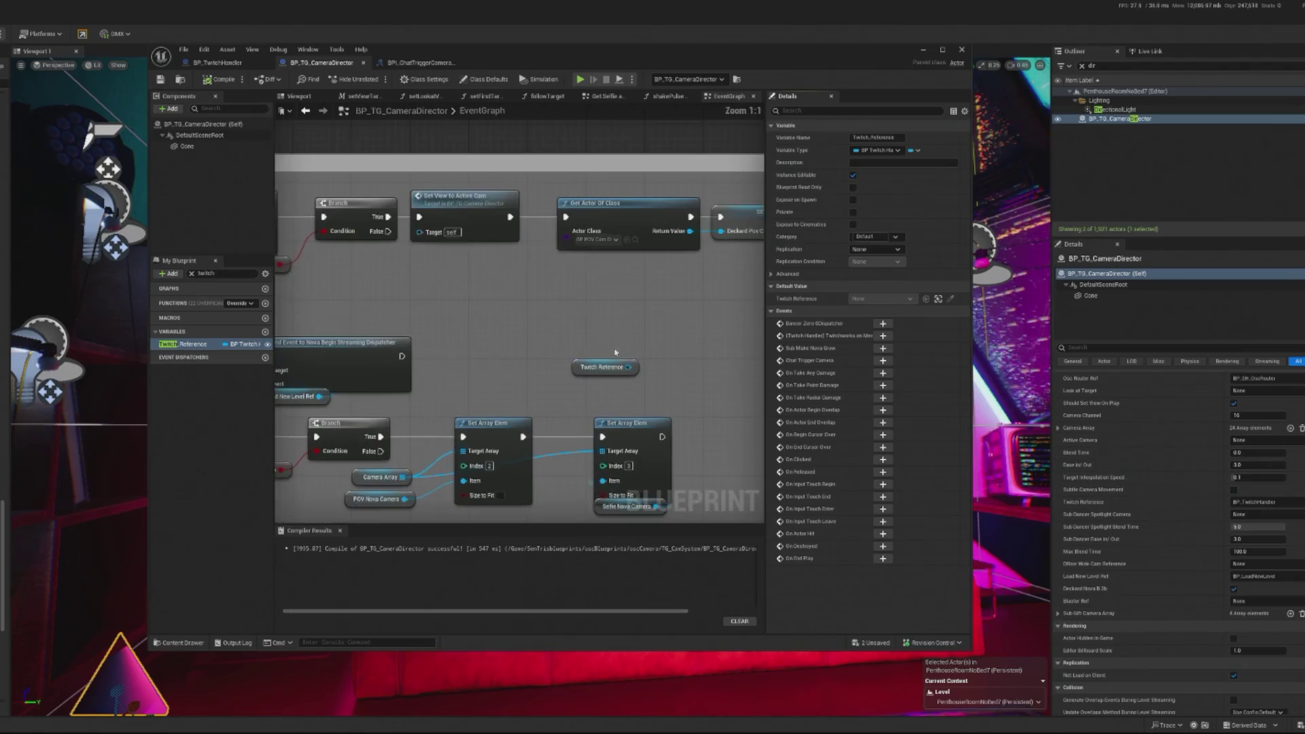
- Add a Bind Event to Chat Trigger Camera node from the Twitch Reference output
left_click_drag(627, 368, 660, 350)
type("bind e")
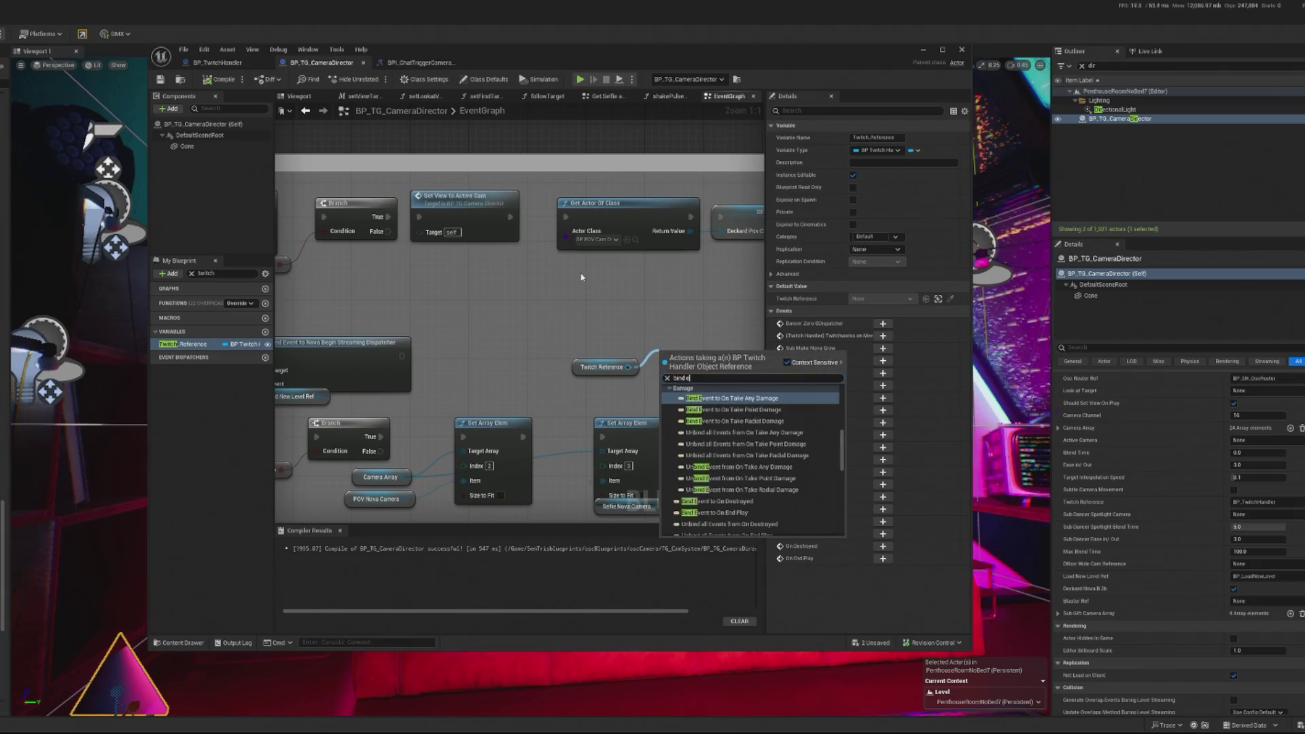
type("vent o")
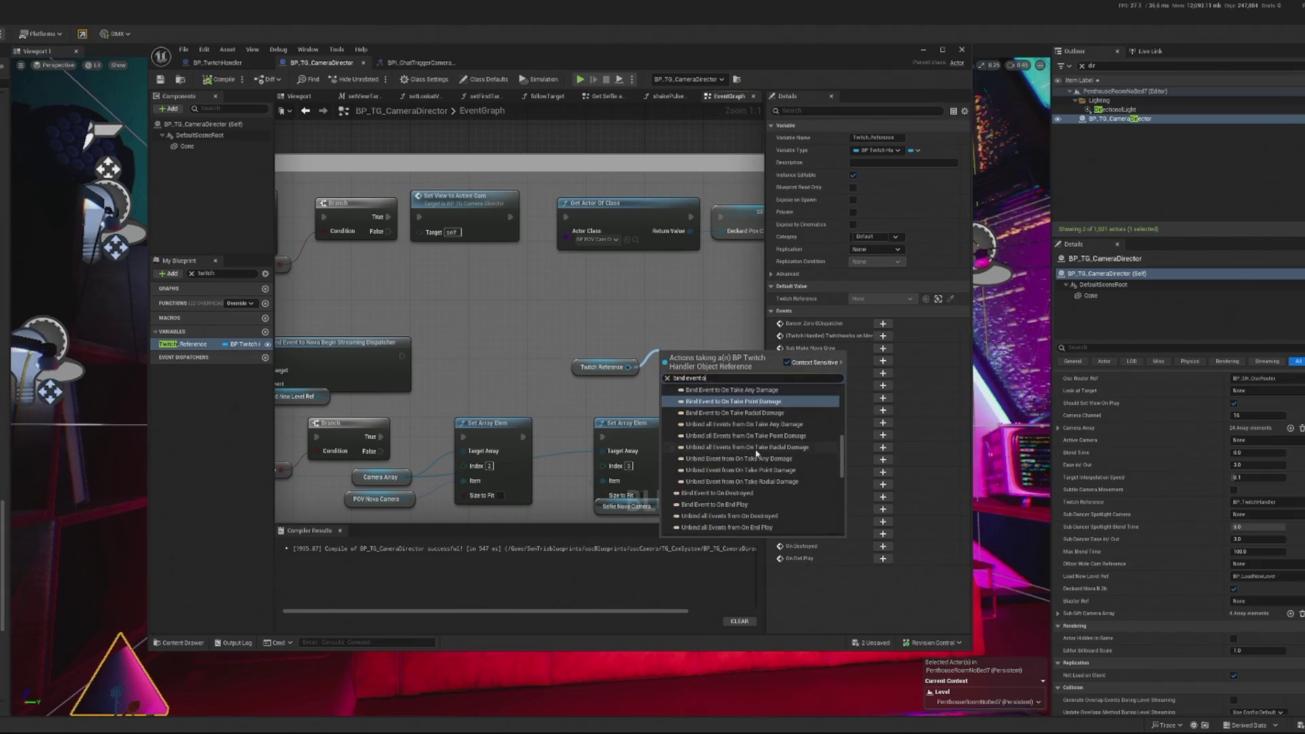
type("n chat")
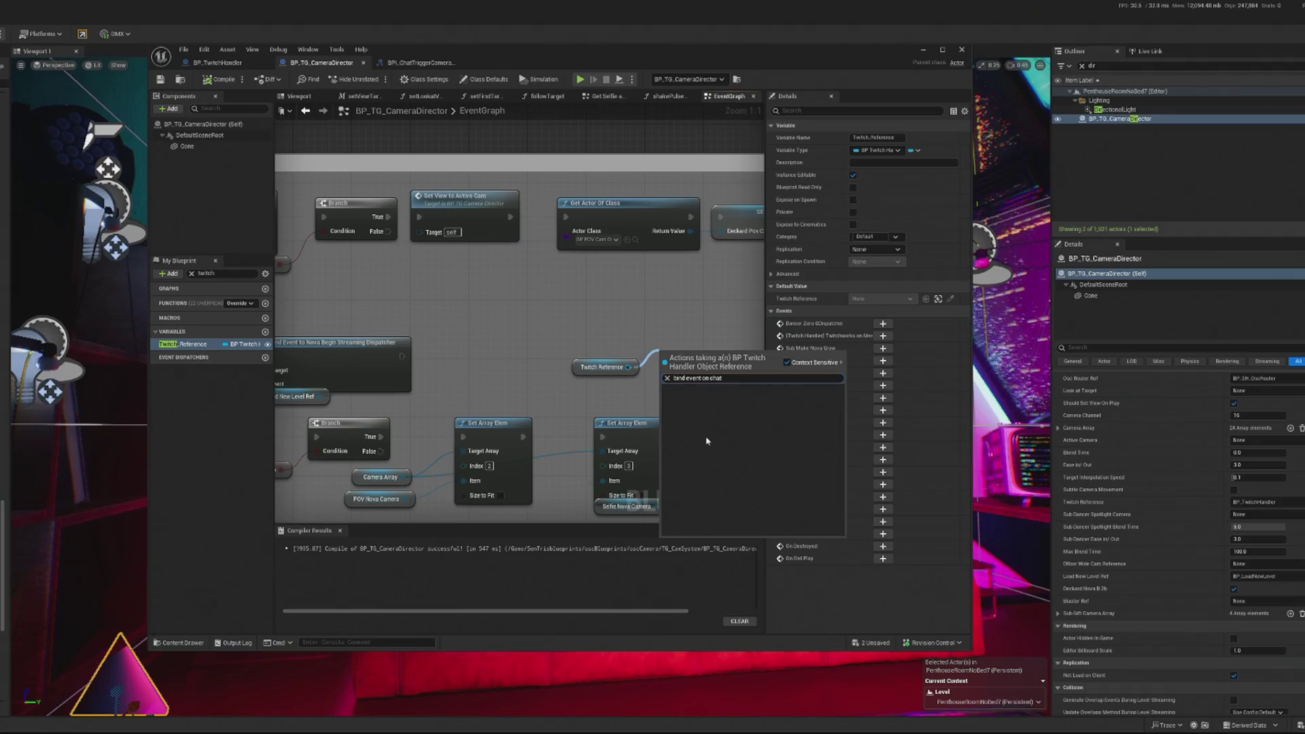
key("BackSpace")
key("BackSpace")
key("BackSpace")
scroll(596, 331, "down", 3)
mouse_move(596, 332)
left_mouse_down()
mouse_move(518, 160)
mouse_move(562, 306)
mouse_move(597, 248)
mouse_move(610, 250)
left_mouse_up()
scroll(563, 305, "up", 3)
type("bind event to")
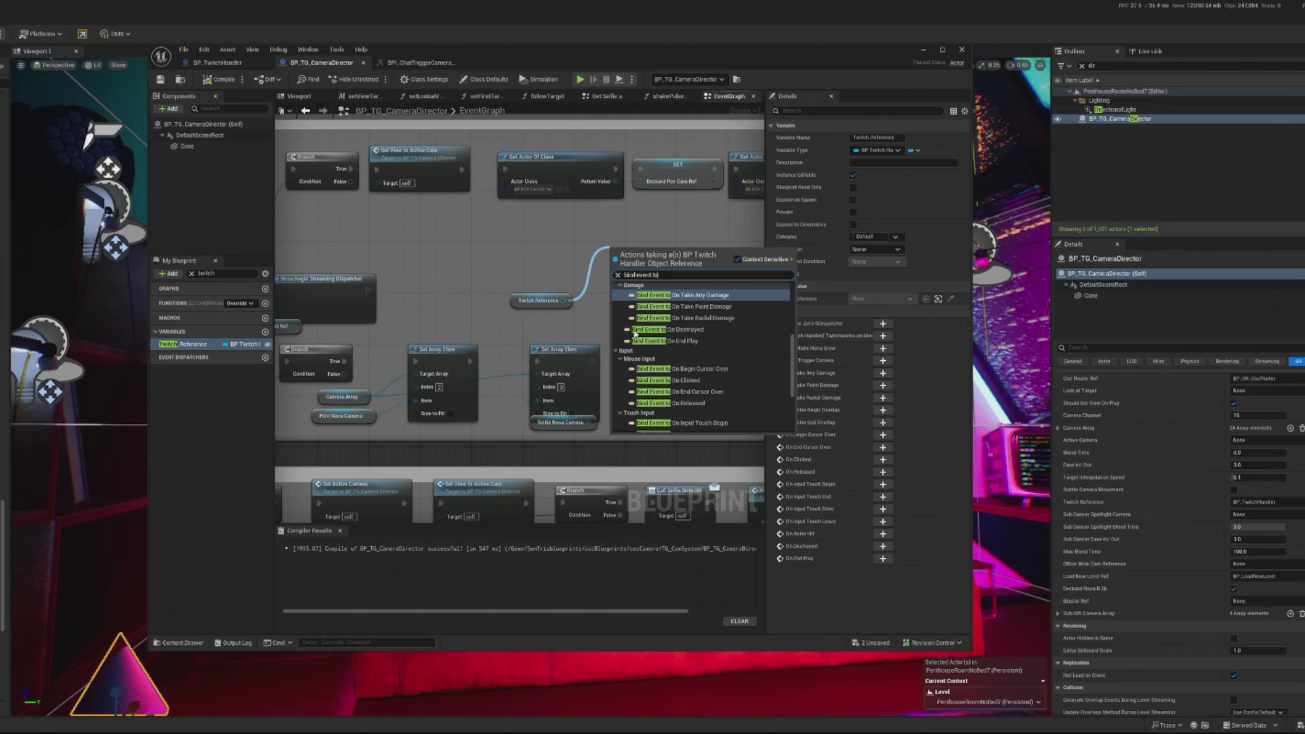
scroll(746, 374, "down", 2)
scroll(746, 374, "down", 1)
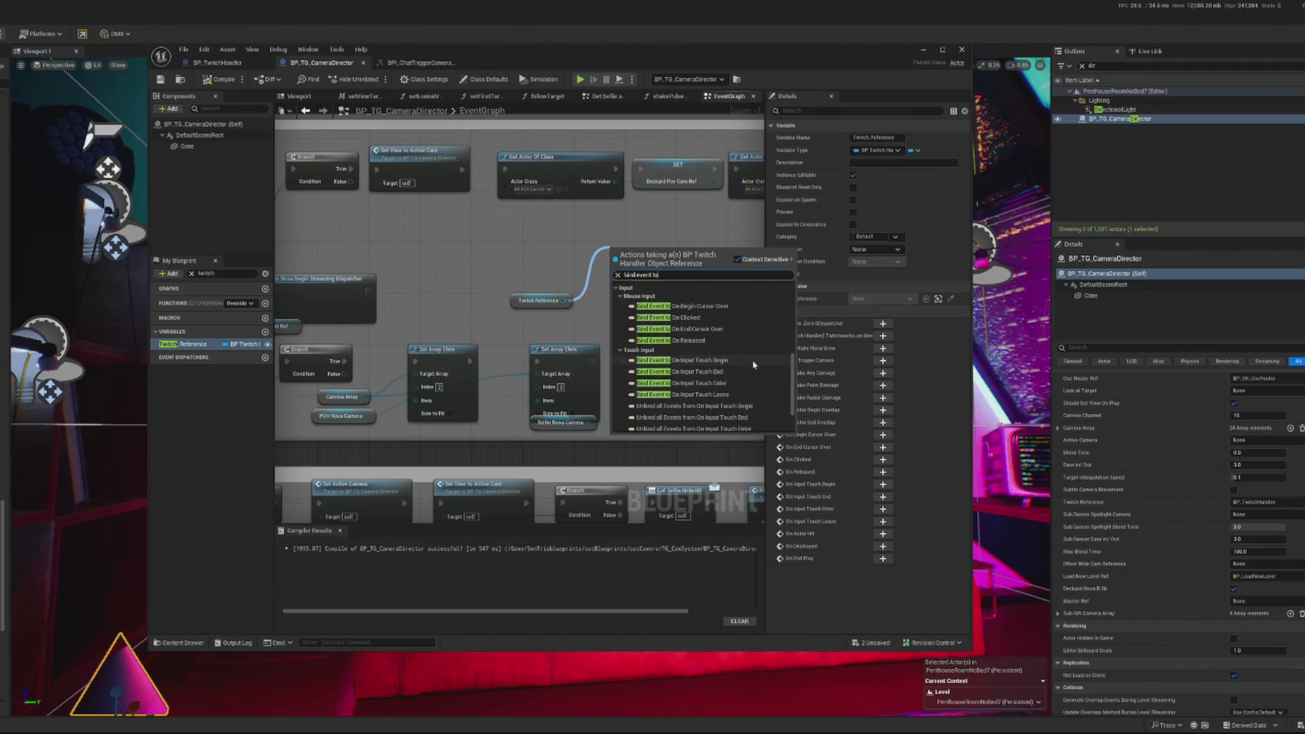
scroll(753, 365, "up", 5)
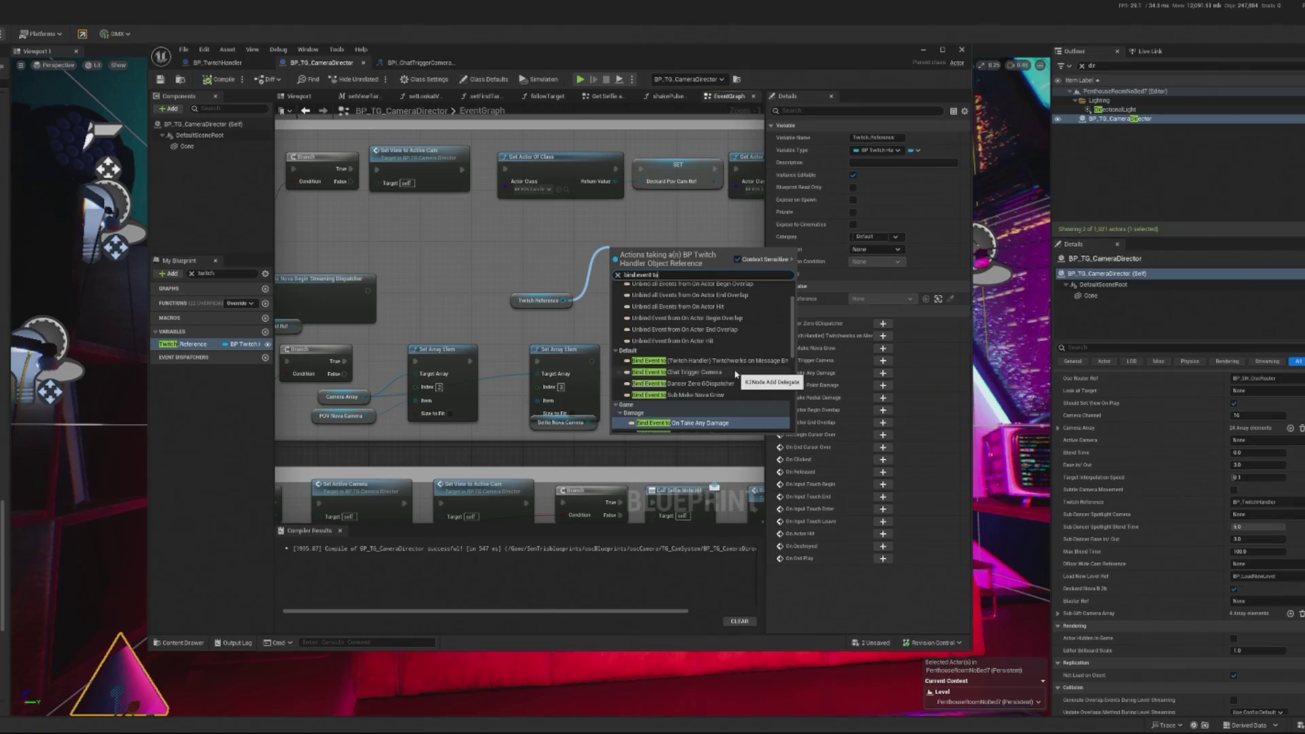
left_click(735, 372)
- Arrange the bind node with Twitch Reference and connect the execution flow into it
left_click_drag(537, 300, 626, 302)
left_click(663, 259, "ctrl")
left_click_drag(664, 260, 590, 291)
left_click_drag(368, 291, 538, 294)
scroll(538, 293, "down", 3)
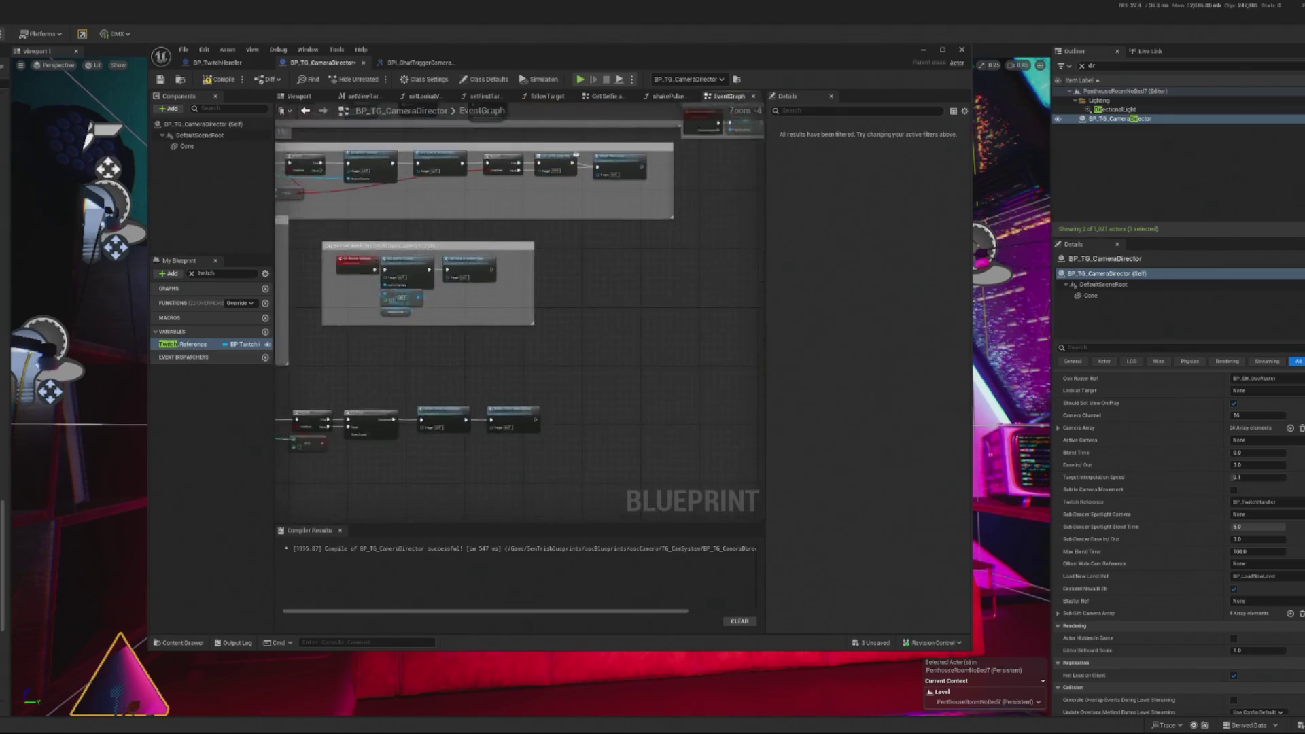
scroll(519, 207, "up", 5)
- Create a matching custom event for the bind node's Event pin via a Create Event node
left_click_drag(521, 212, 469, 249)
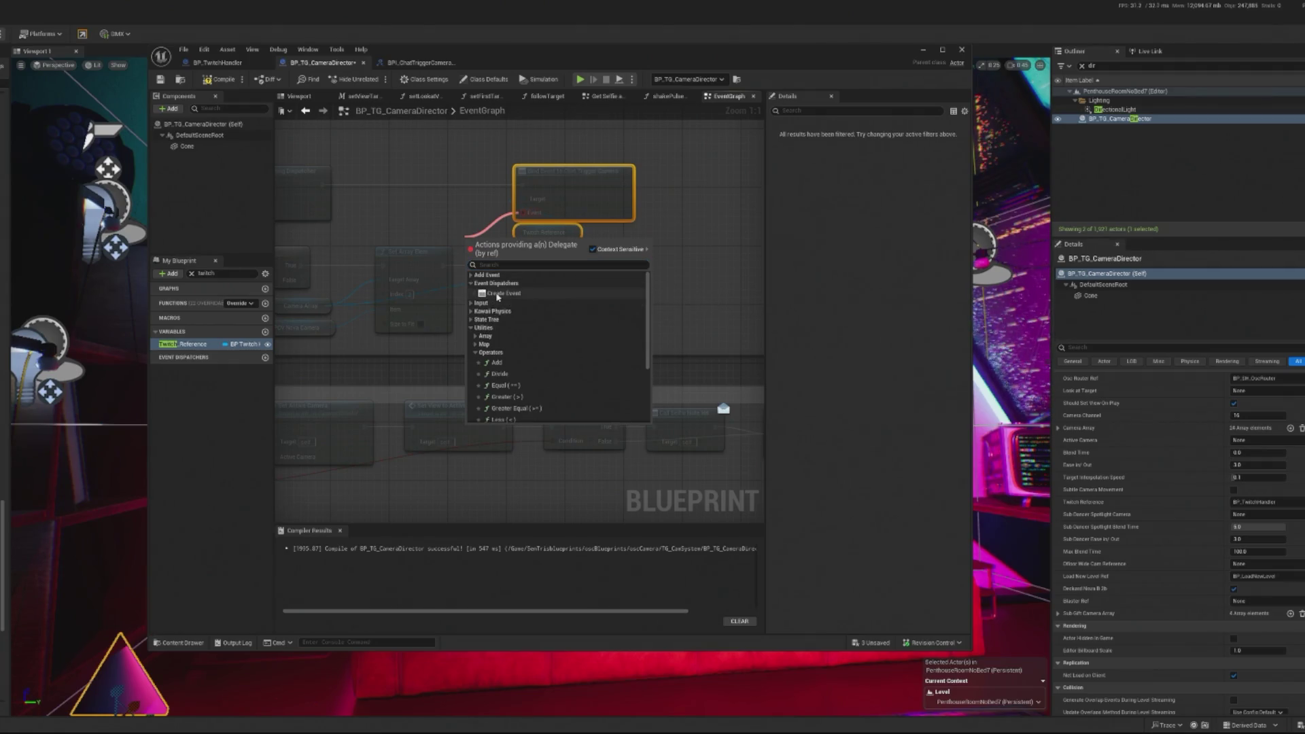
left_click(497, 295)
left_click_drag(500, 248, 639, 241)
left_click(636, 273)
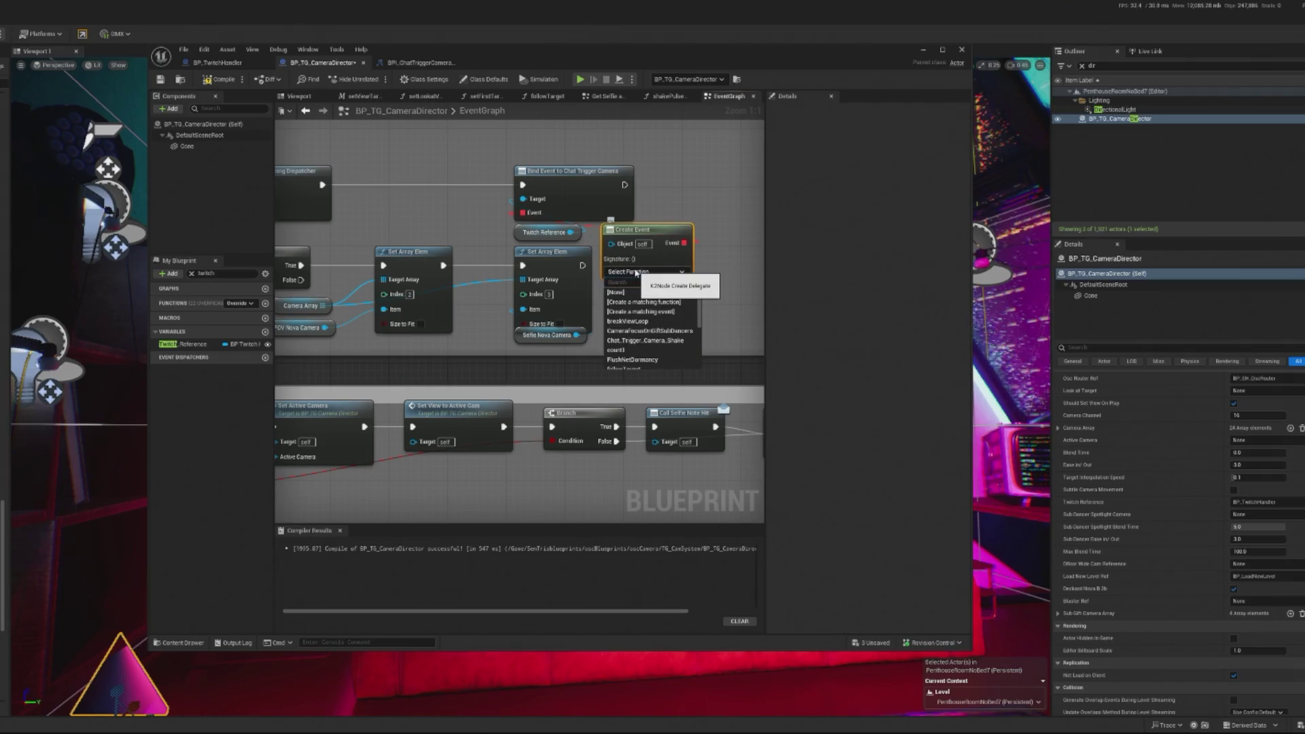
left_click(642, 312)
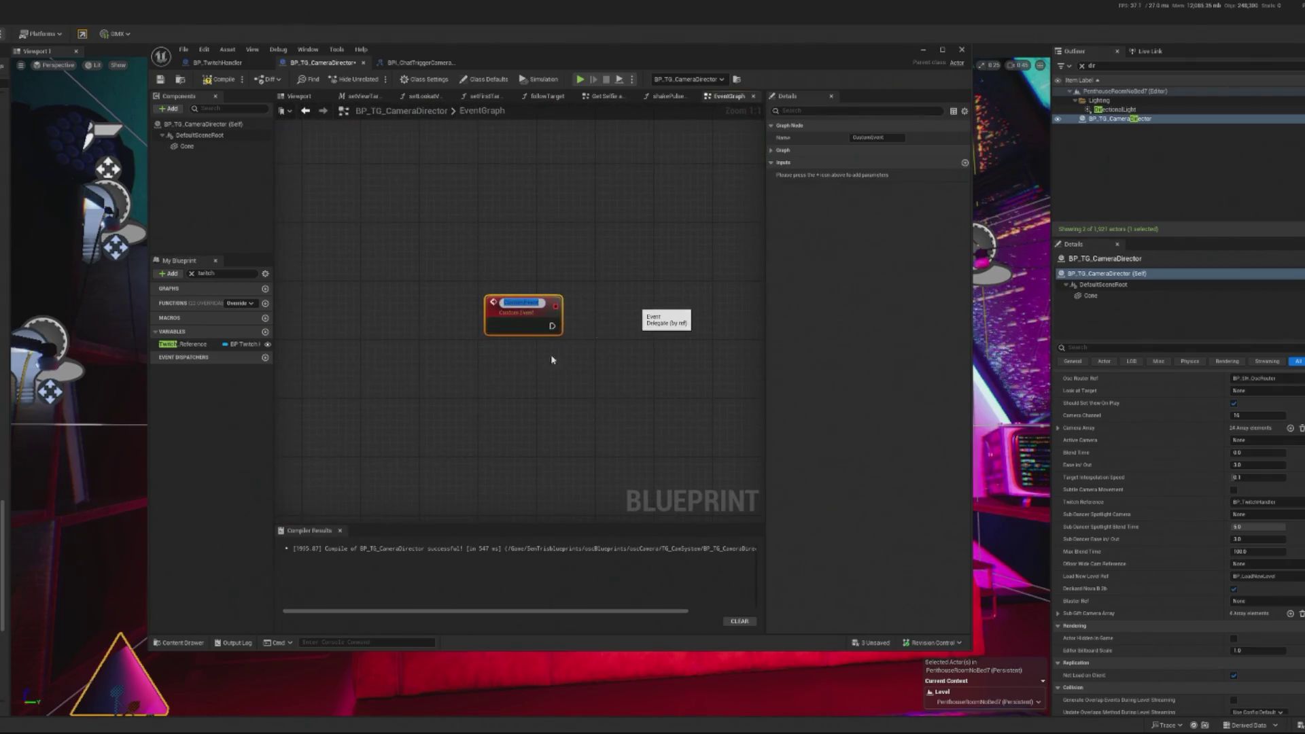
mouse_move(361, 439)
left_mouse_down()
mouse_move(560, 235)
mouse_move(292, 149)
mouse_move(285, 381)
mouse_move(267, 394)
mouse_move(482, 371)
mouse_move(432, 362)
left_mouse_up()
- Name the custom event Chat Trigger Camera Shake and connect it into the Sequence node
left_click(455, 333)
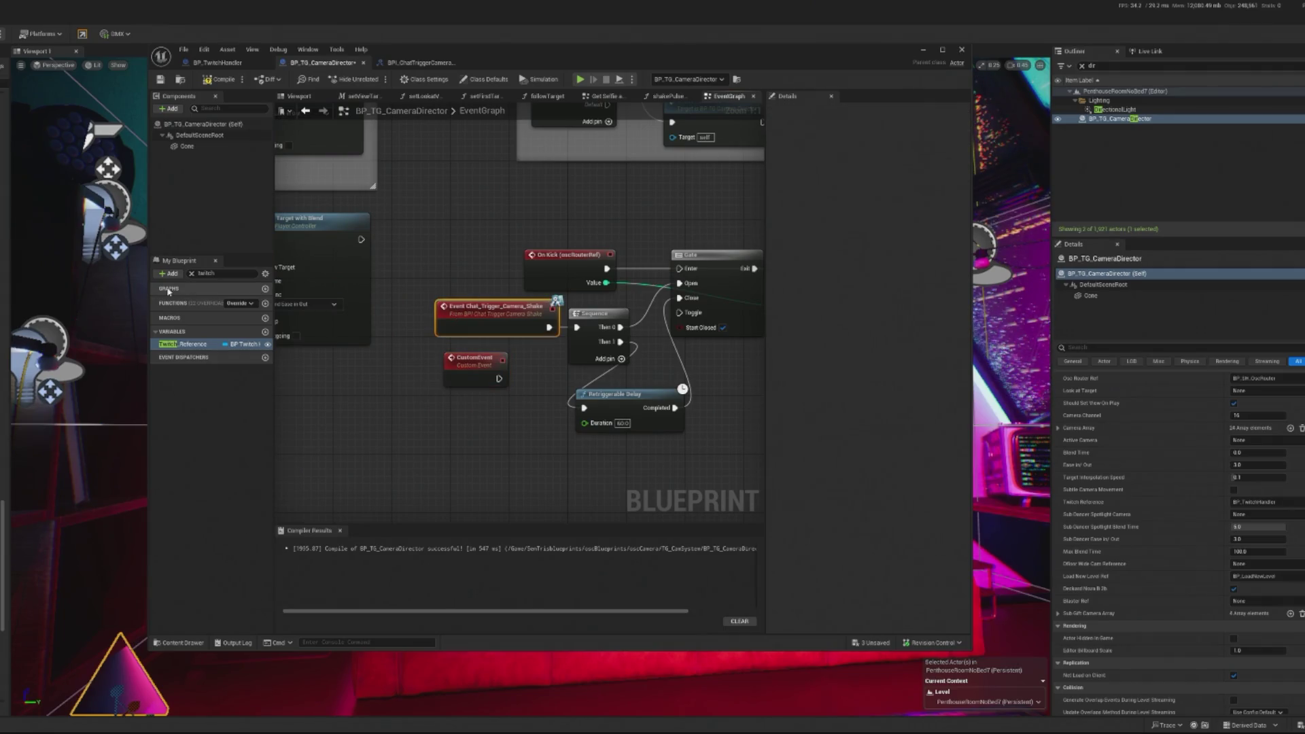
left_click(167, 344)
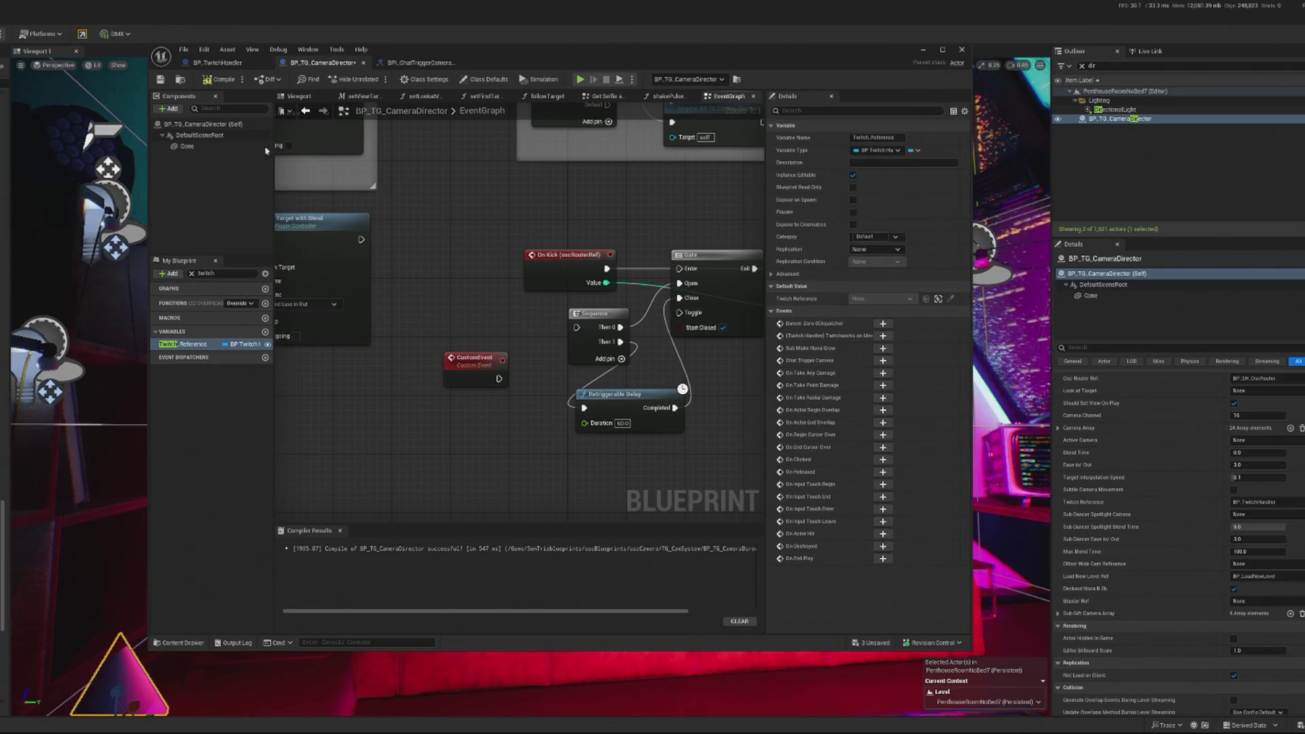
left_click(400, 80)
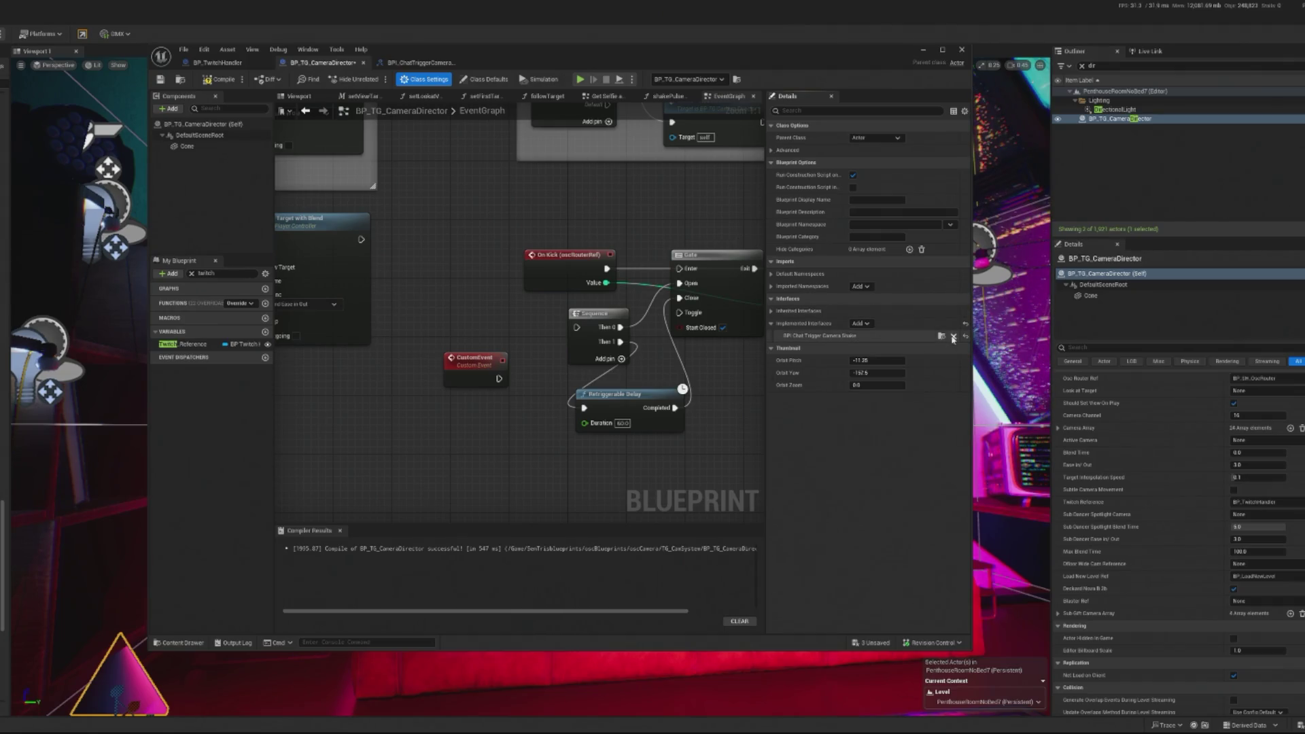
left_click(479, 367)
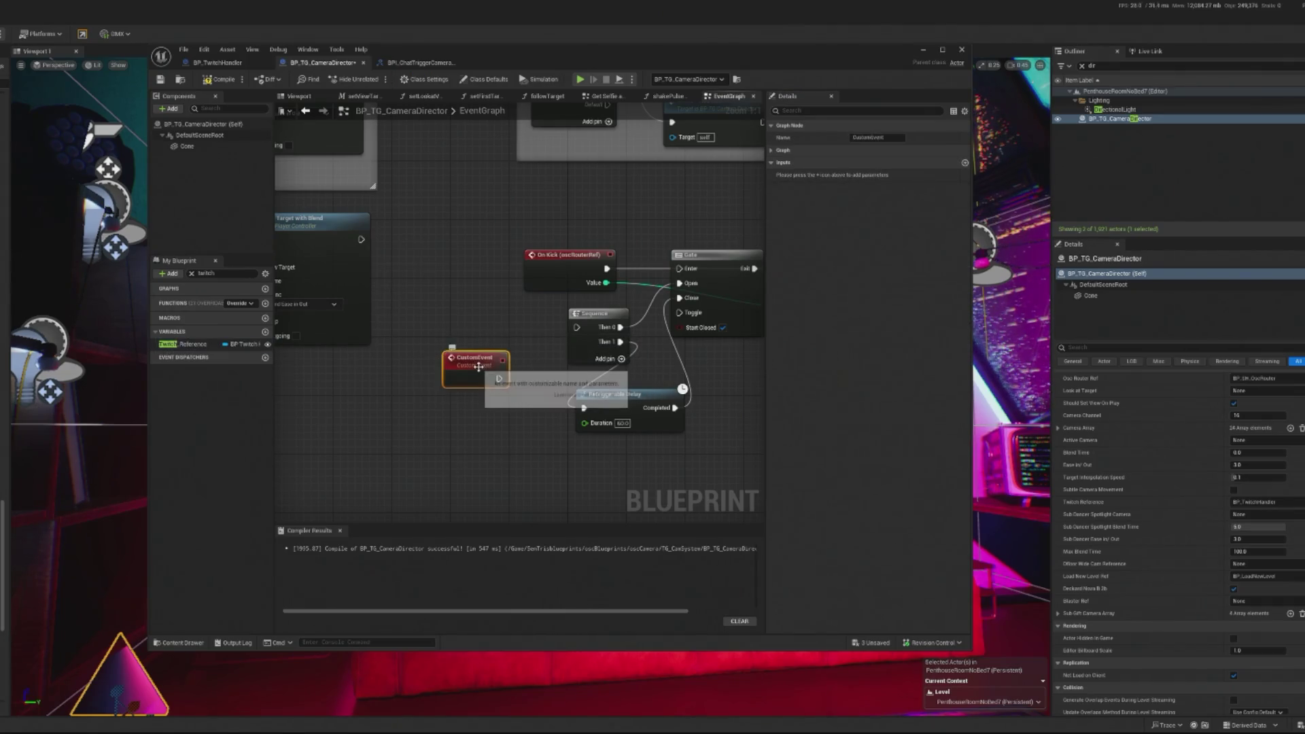
left_click(565, 211)
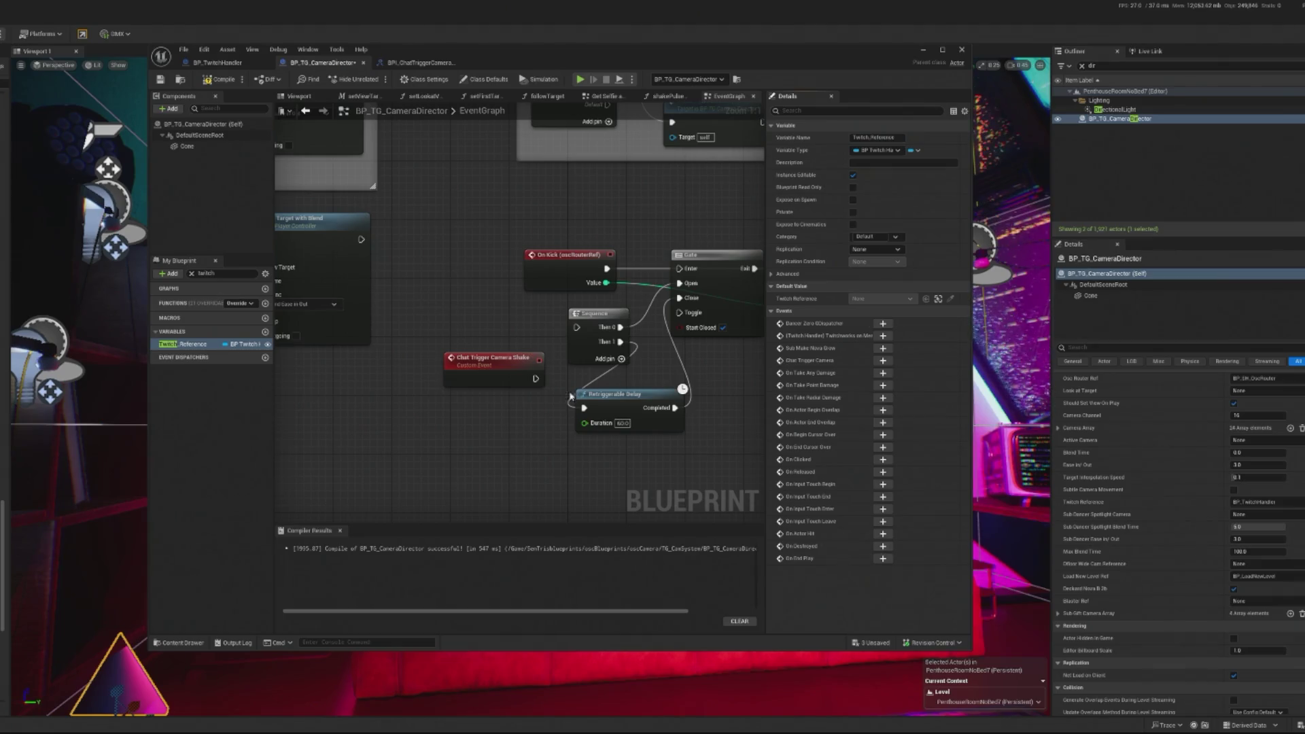
left_click_drag(534, 382, 577, 332)
left_click_drag(488, 365, 497, 315)
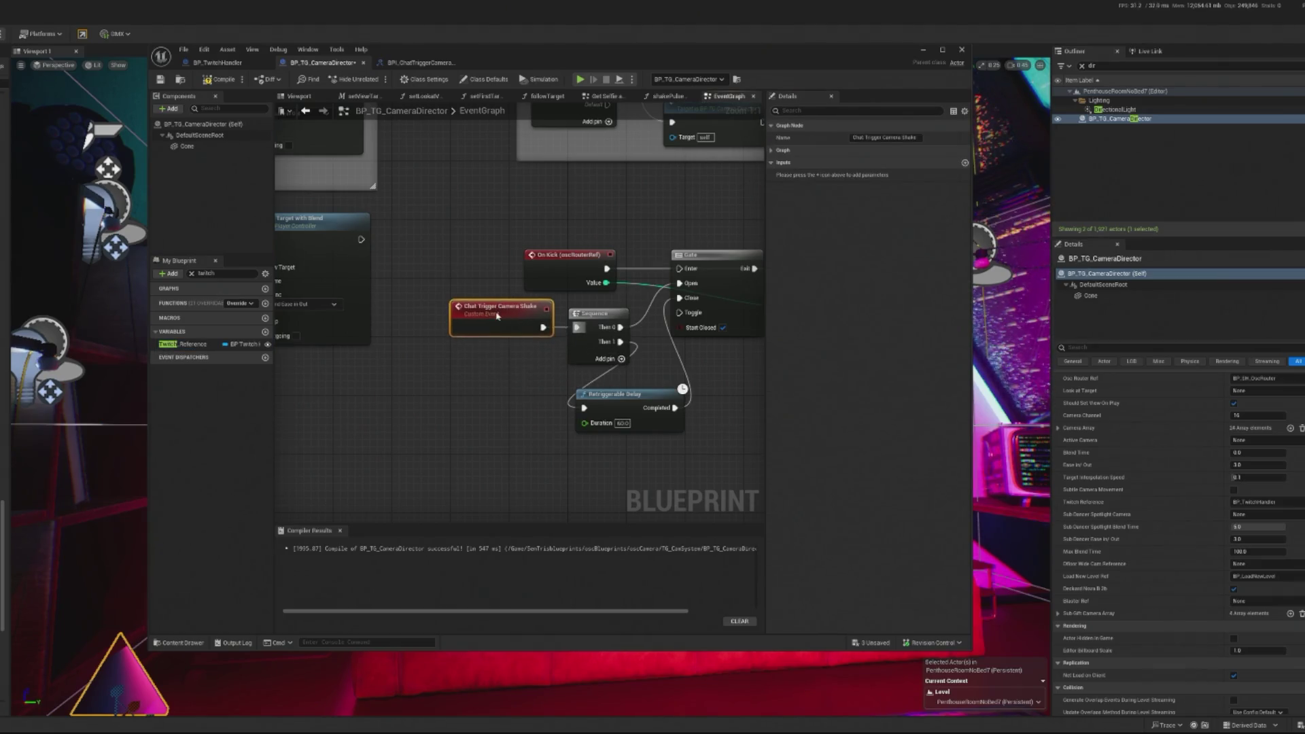
left_click(224, 63)
left_click(306, 63)
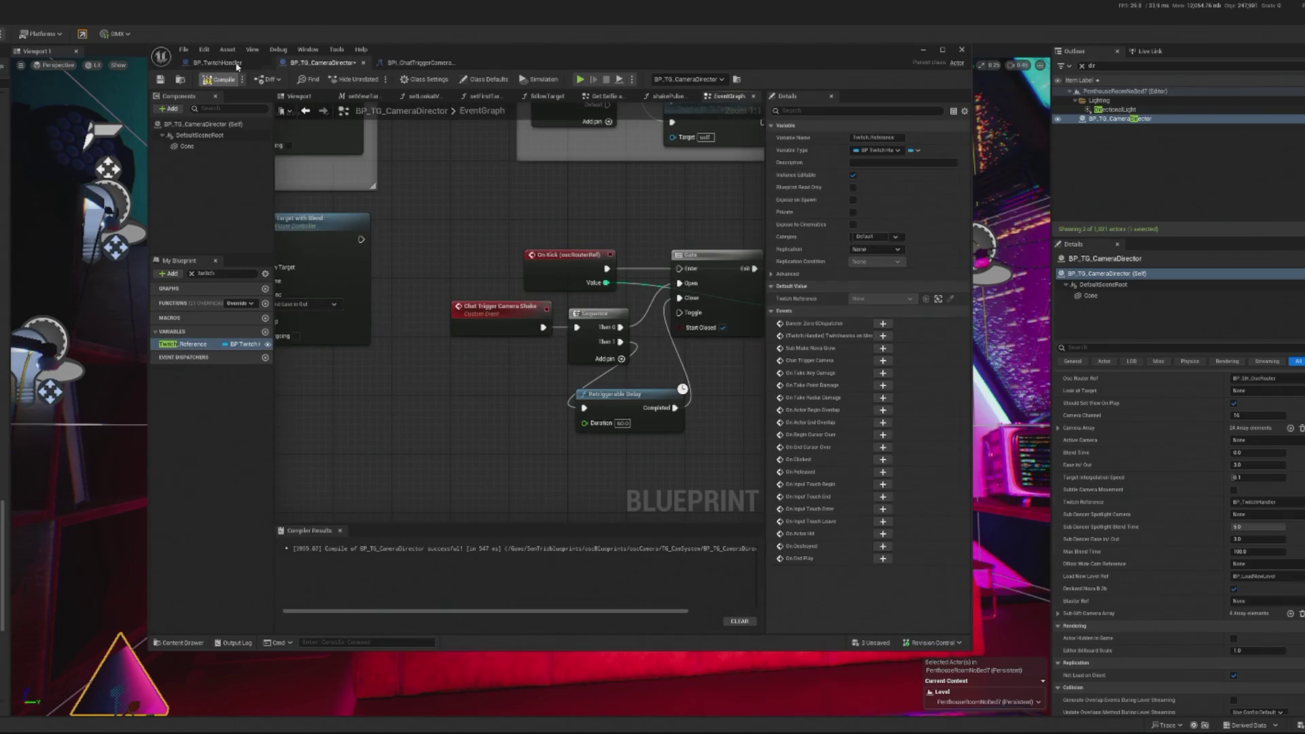
left_click(232, 63)
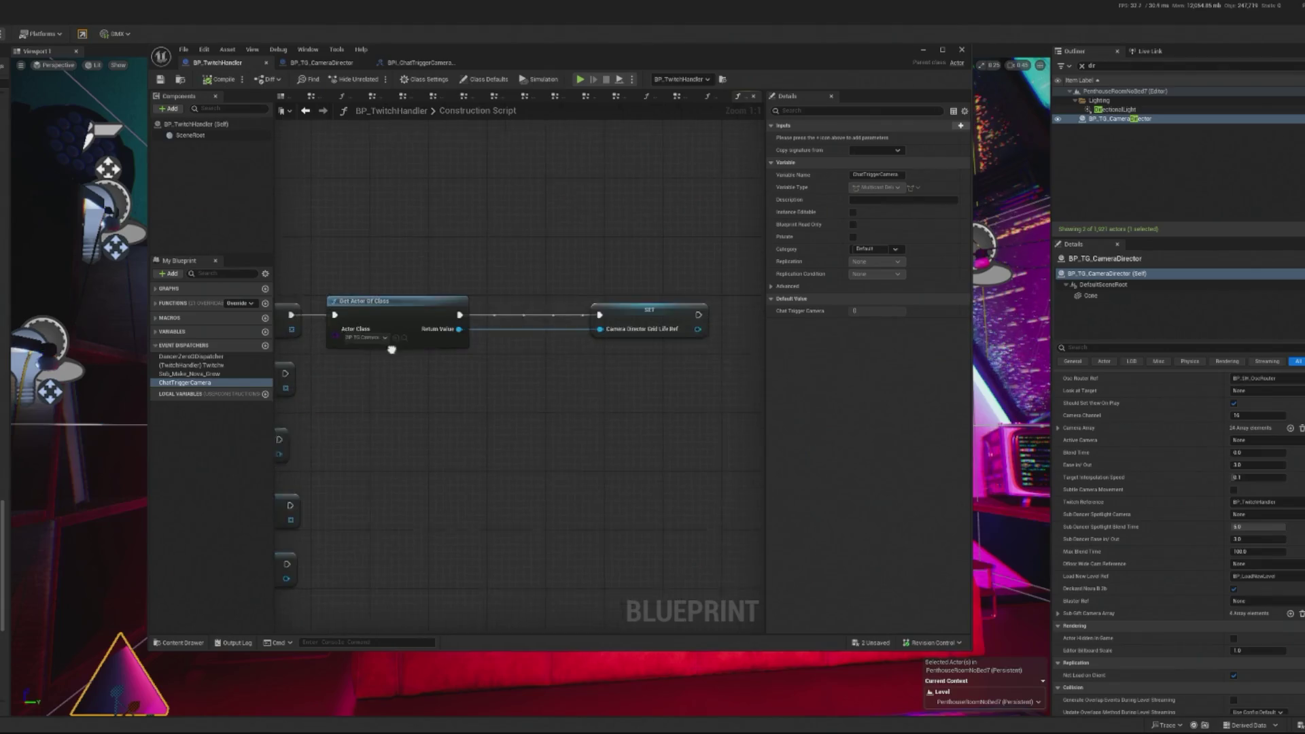
- Add a Call ChatTriggerCamera dispatcher node to BP_TwitchHandler's event graph
left_click(153, 291)
double_click(171, 301)
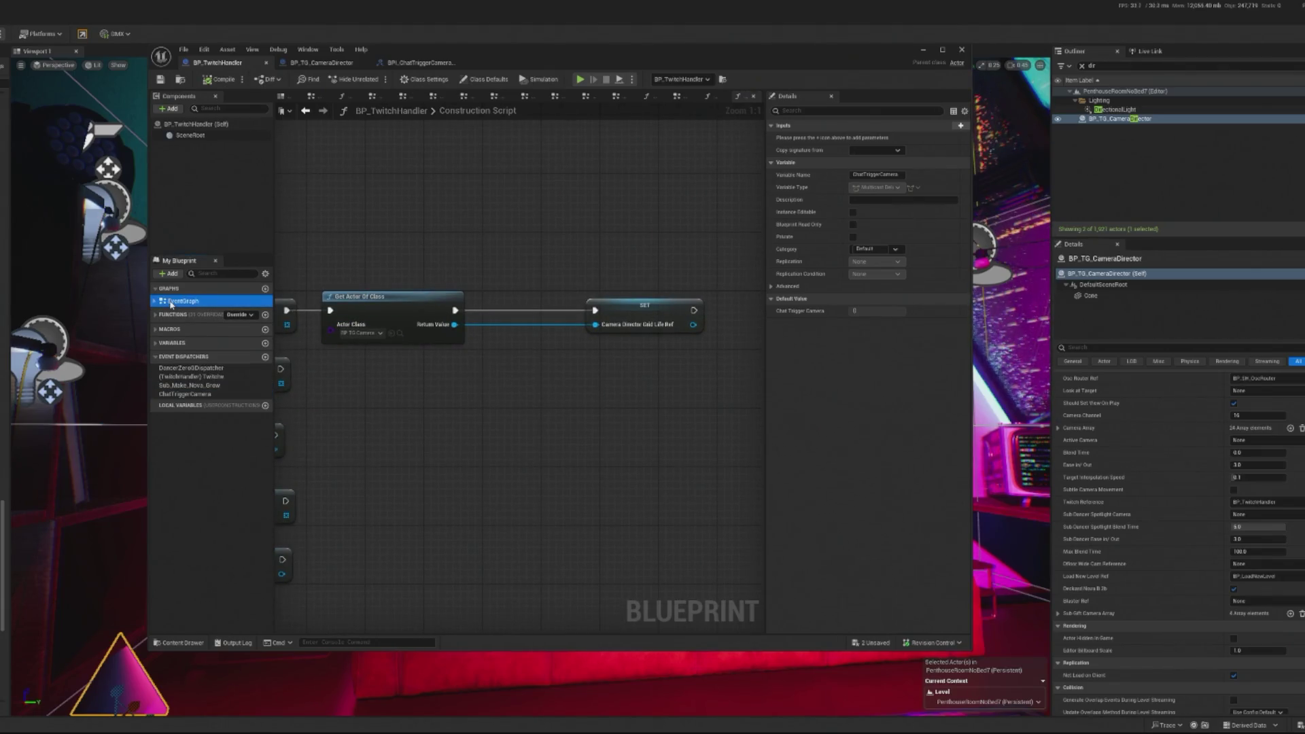
scroll(533, 373, "down", 6)
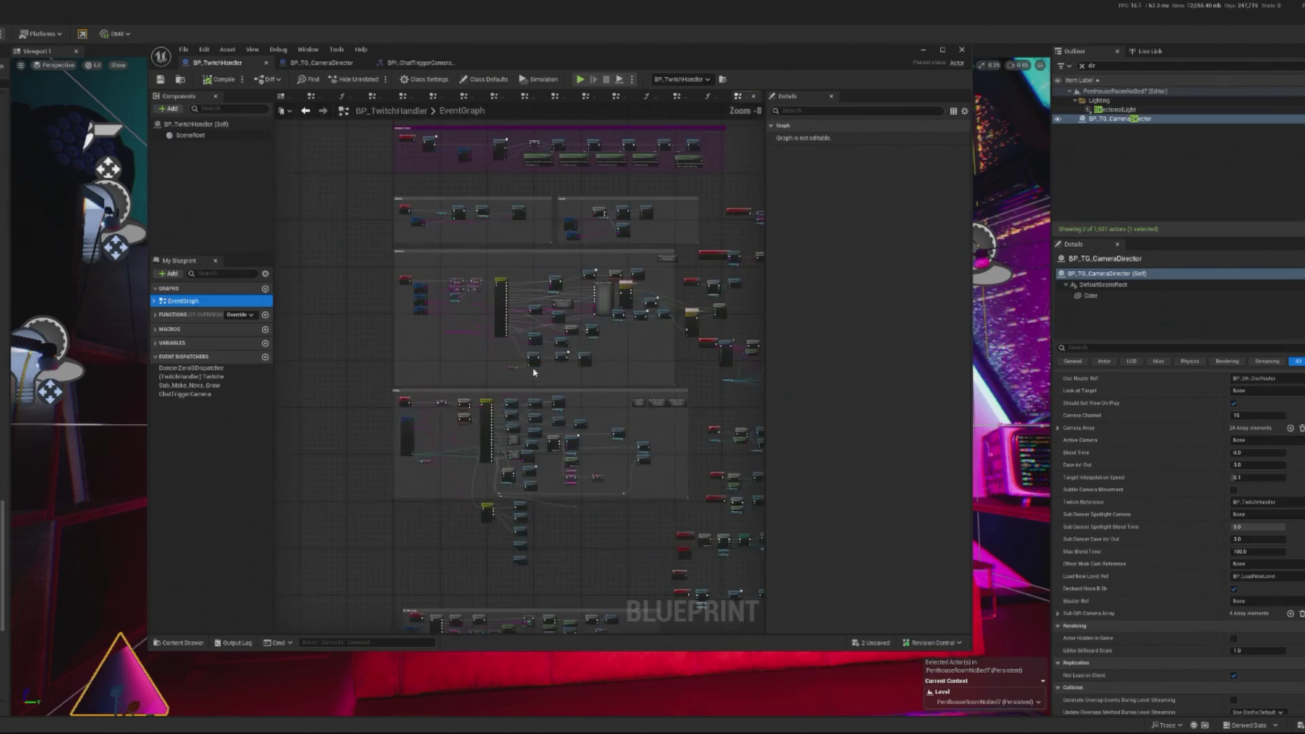
scroll(534, 372, "up", 6)
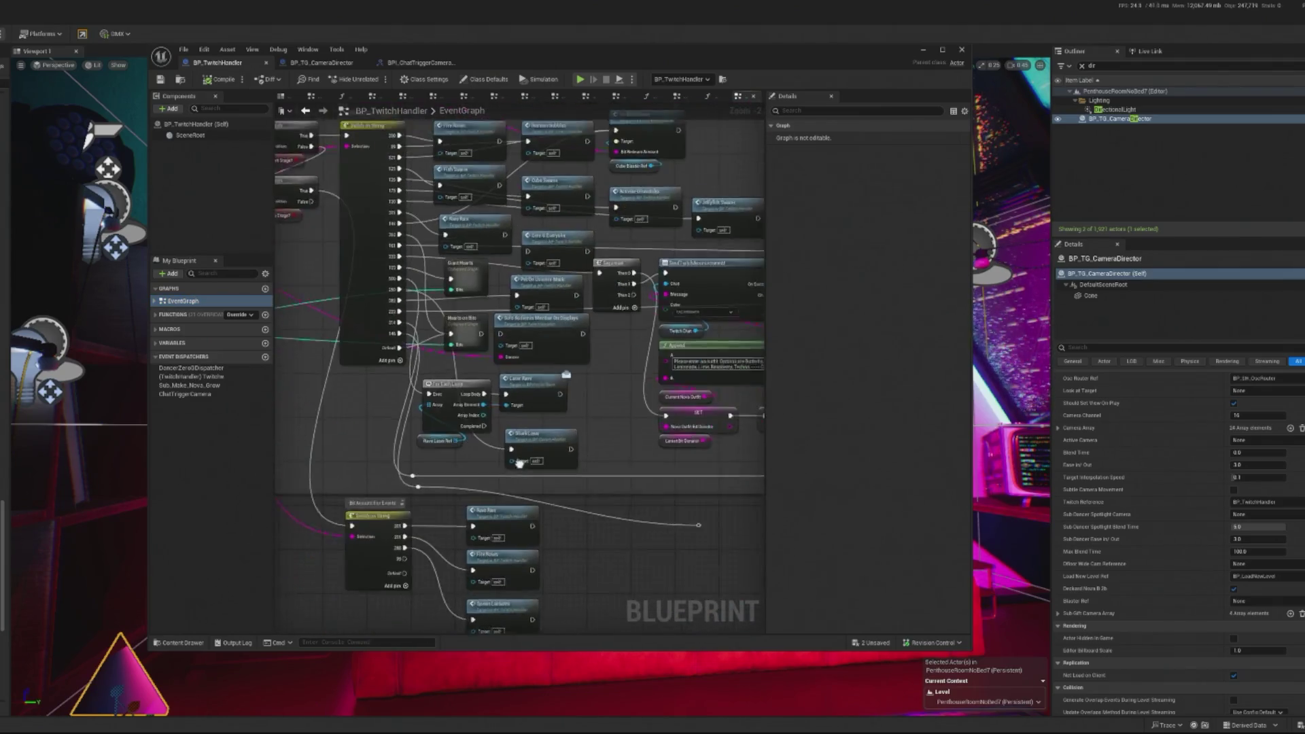
left_click_drag(519, 463, 466, 434)
left_click_drag(663, 538, 604, 534)
mouse_move(197, 395)
left_mouse_down()
mouse_move(649, 493)
mouse_move(588, 494)
mouse_move(655, 507)
mouse_move(656, 496)
left_mouse_up()
left_click(667, 510)
- Pan across the event graph and close the Blueprint editor
left_click_drag(356, 396, 468, 412)
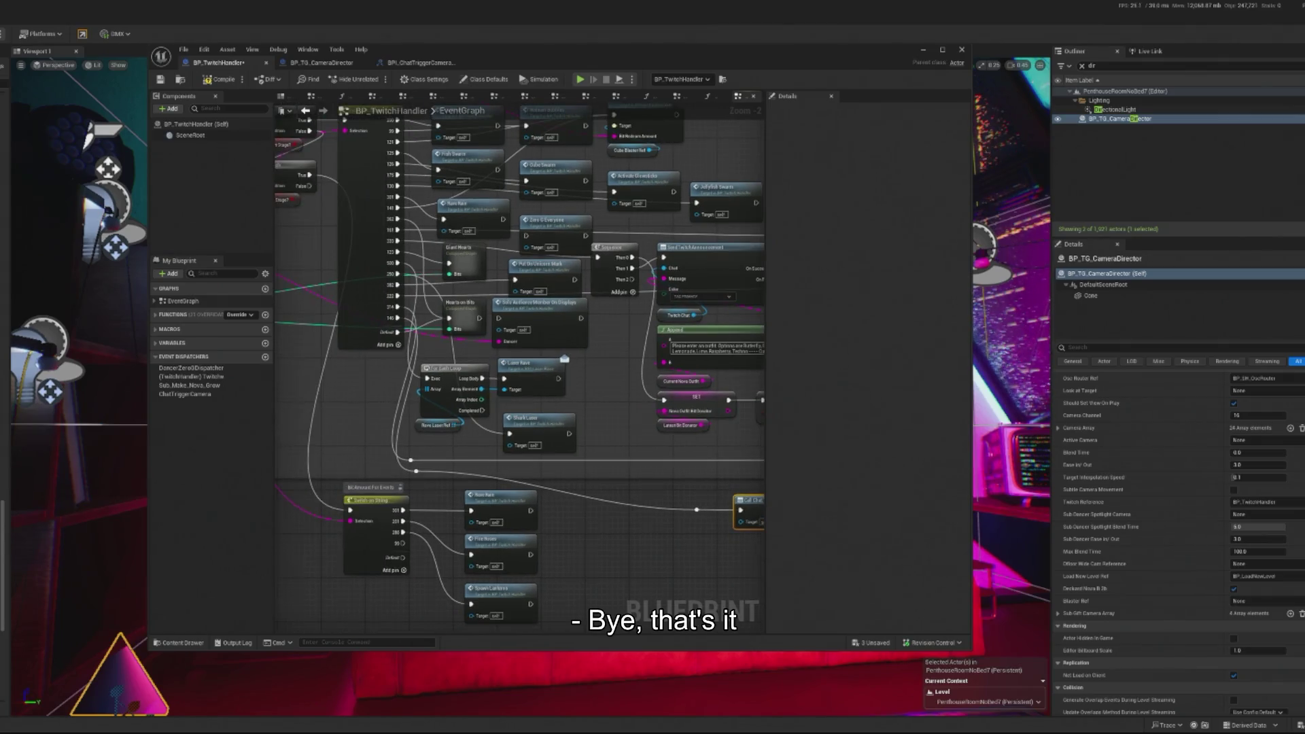
left_click_drag(515, 366, 472, 342)
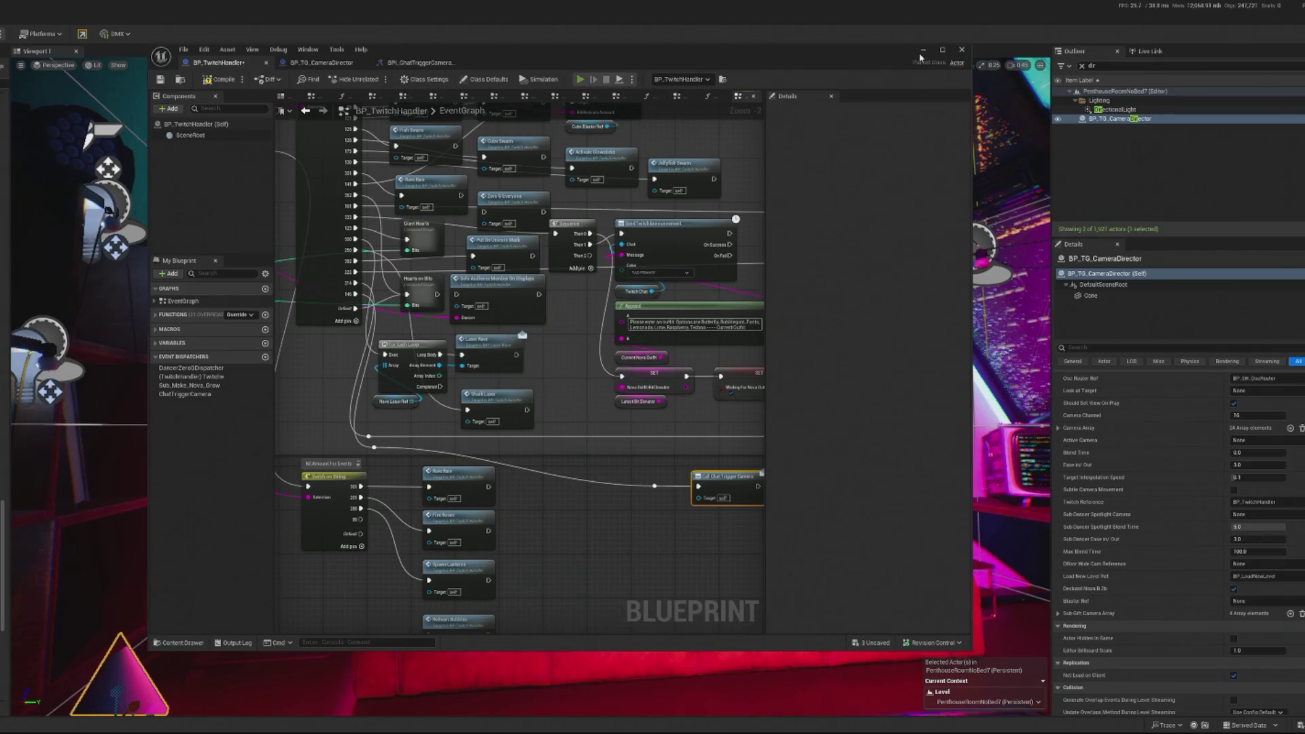
left_click(961, 52)
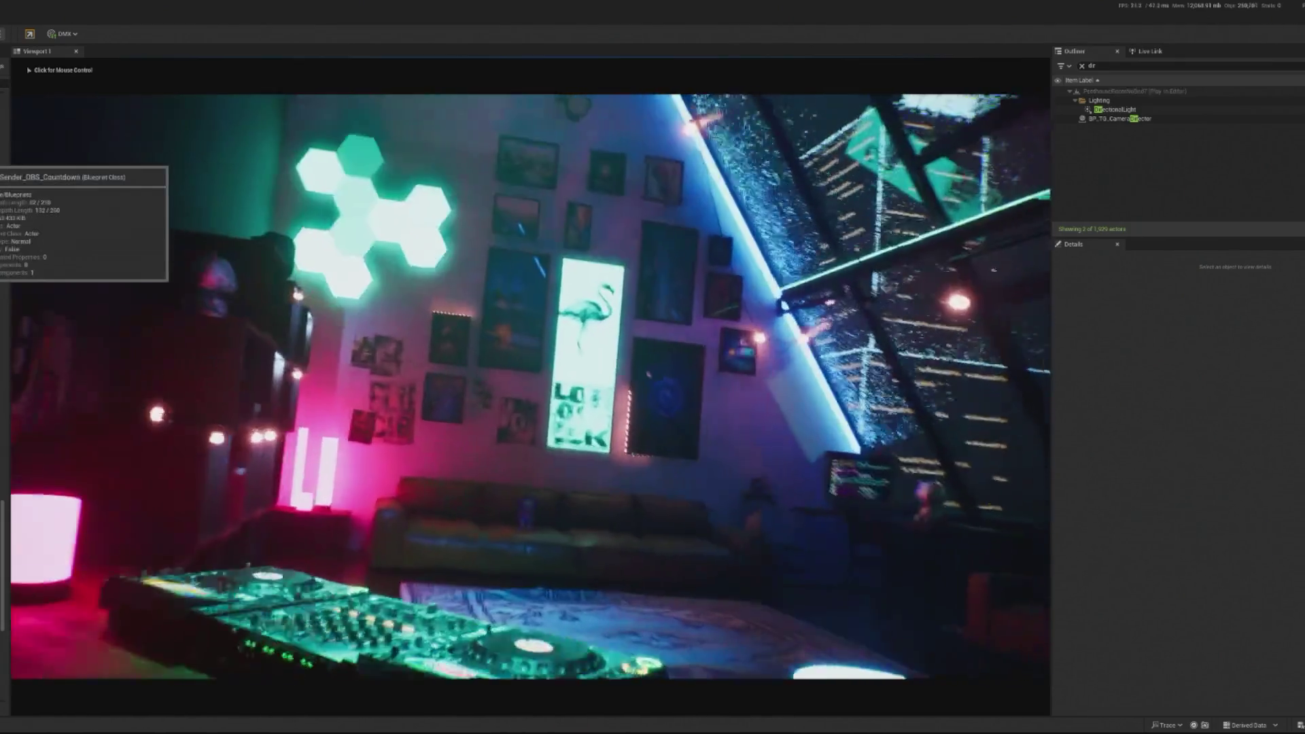
- Stop the play session, wire On Kick into the Gate's Enter pin, and compile
key("Escape")
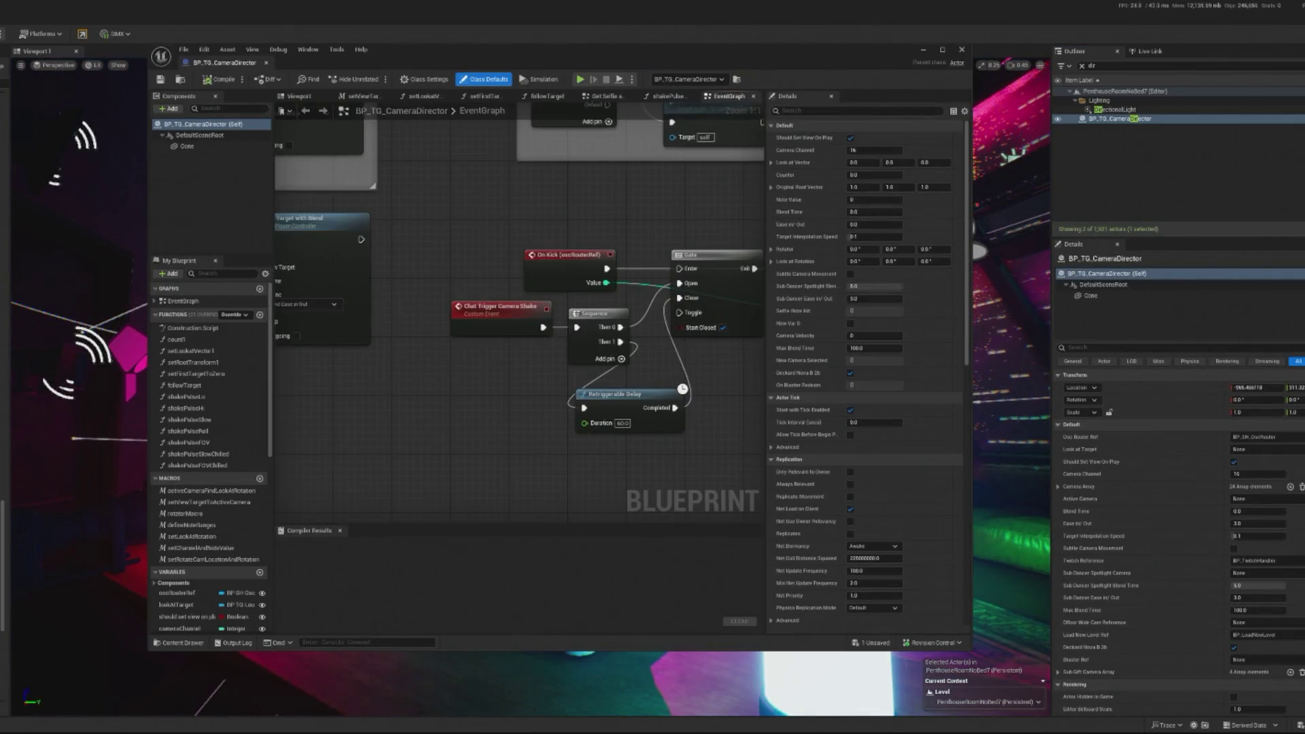
left_click_drag(681, 273, 619, 280)
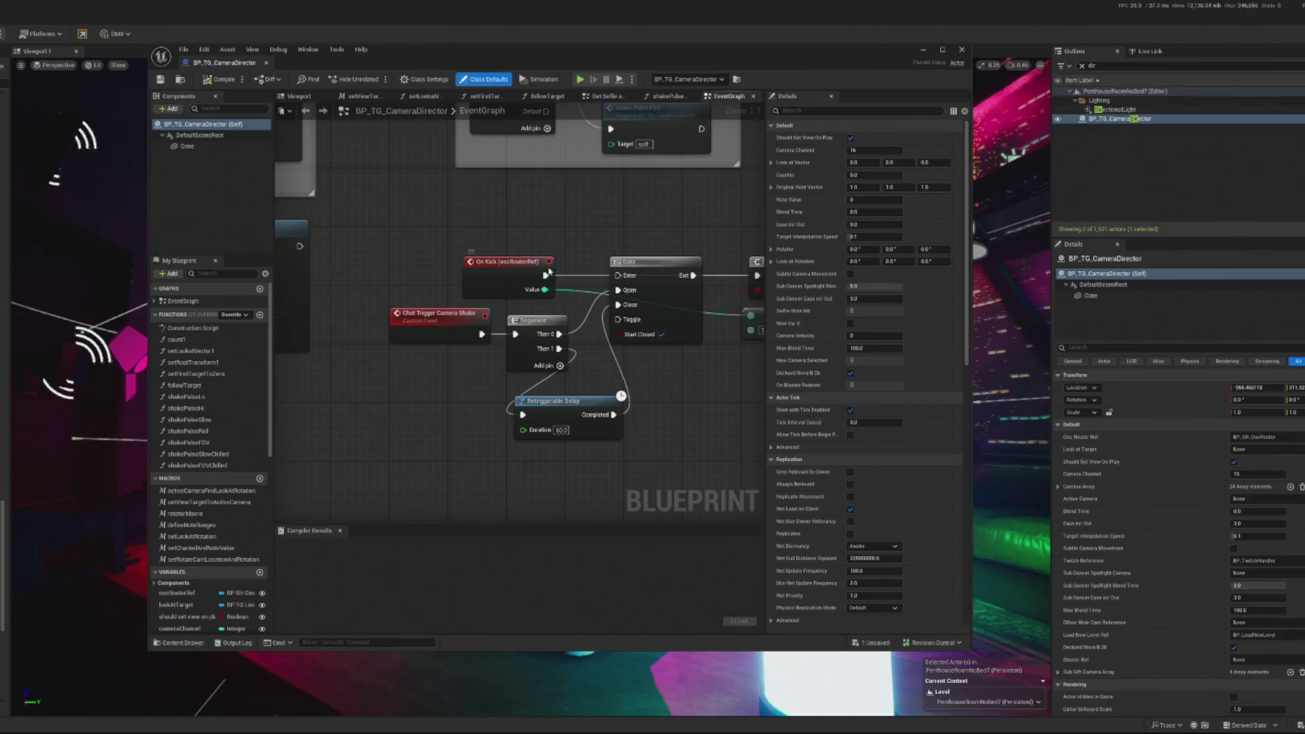
mouse_move(546, 275)
left_mouse_down()
mouse_move(636, 269)
mouse_move(619, 277)
left_mouse_up()
left_click_drag(478, 132, 308, 116)
left_click(224, 80)
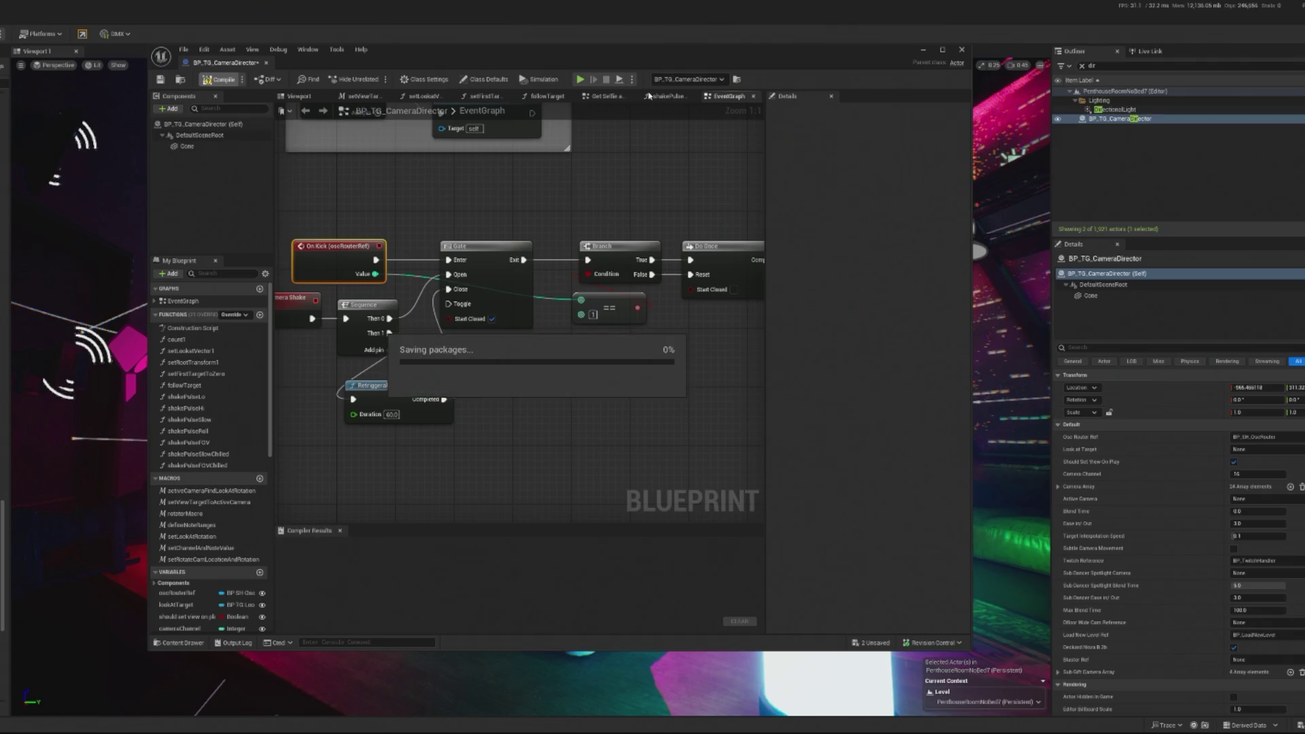
- Play-test the level with BP_TwitchHandler's Twitch Cheer Bits set to 146, then stop
left_click(620, 80)
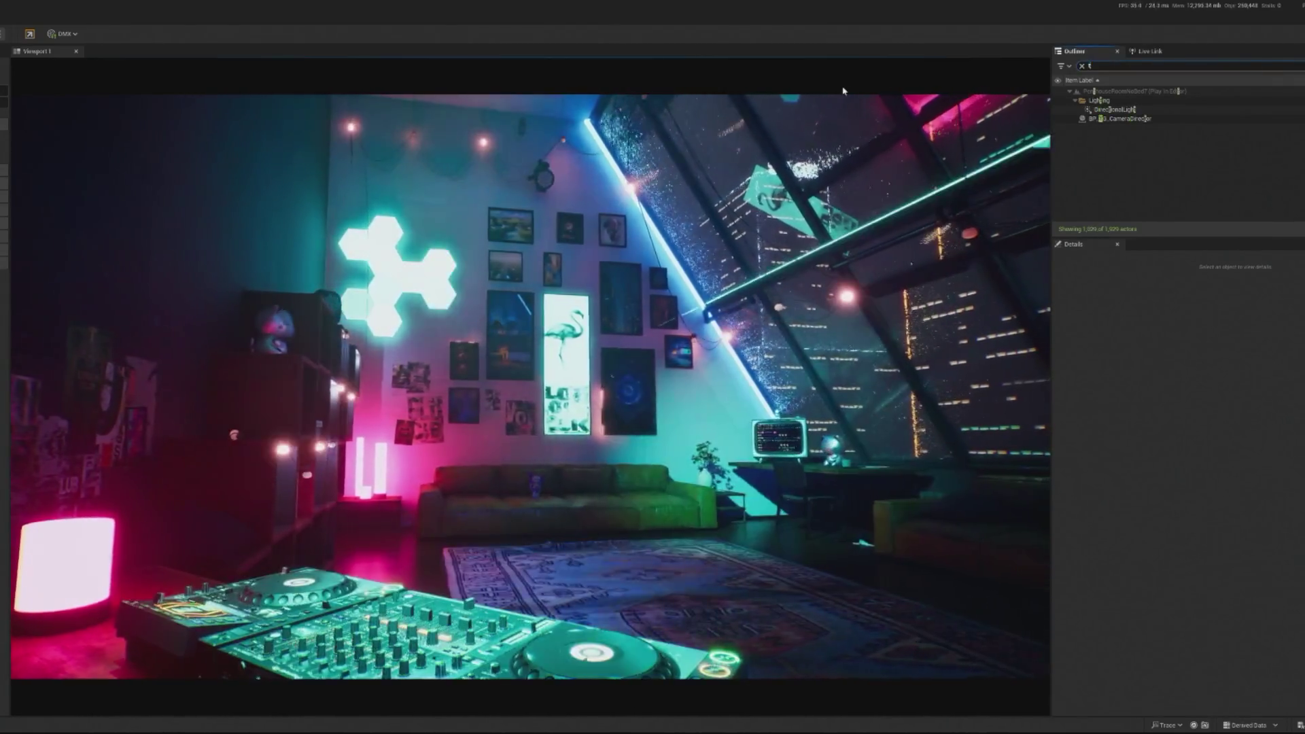
type("twitch")
left_click(1115, 100)
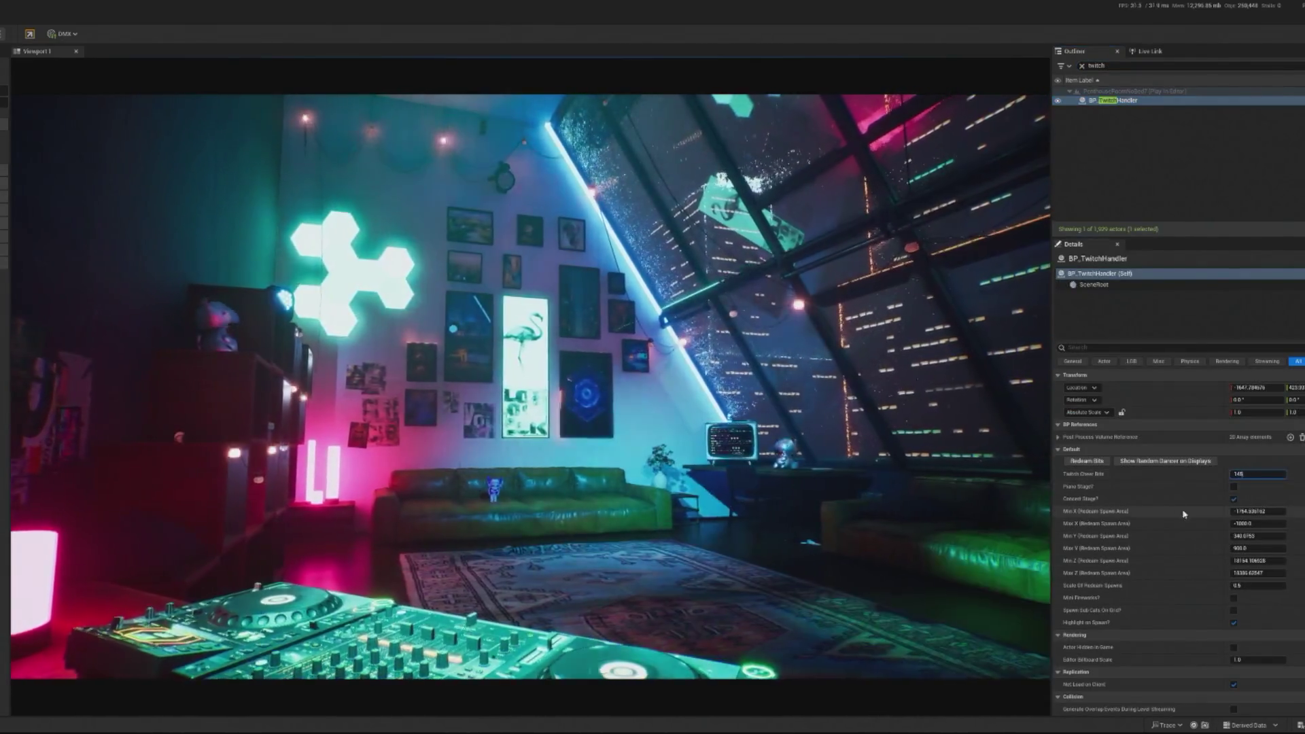
type("46")
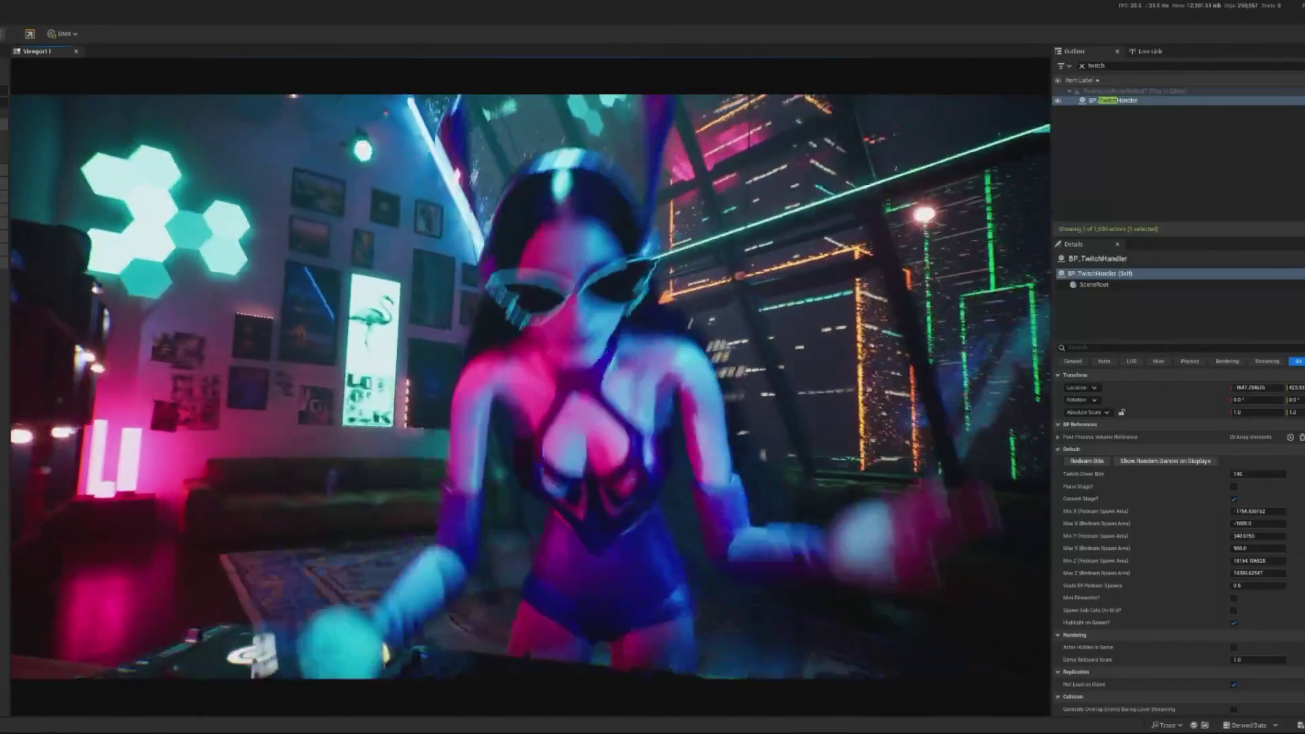
key("shift+F1")
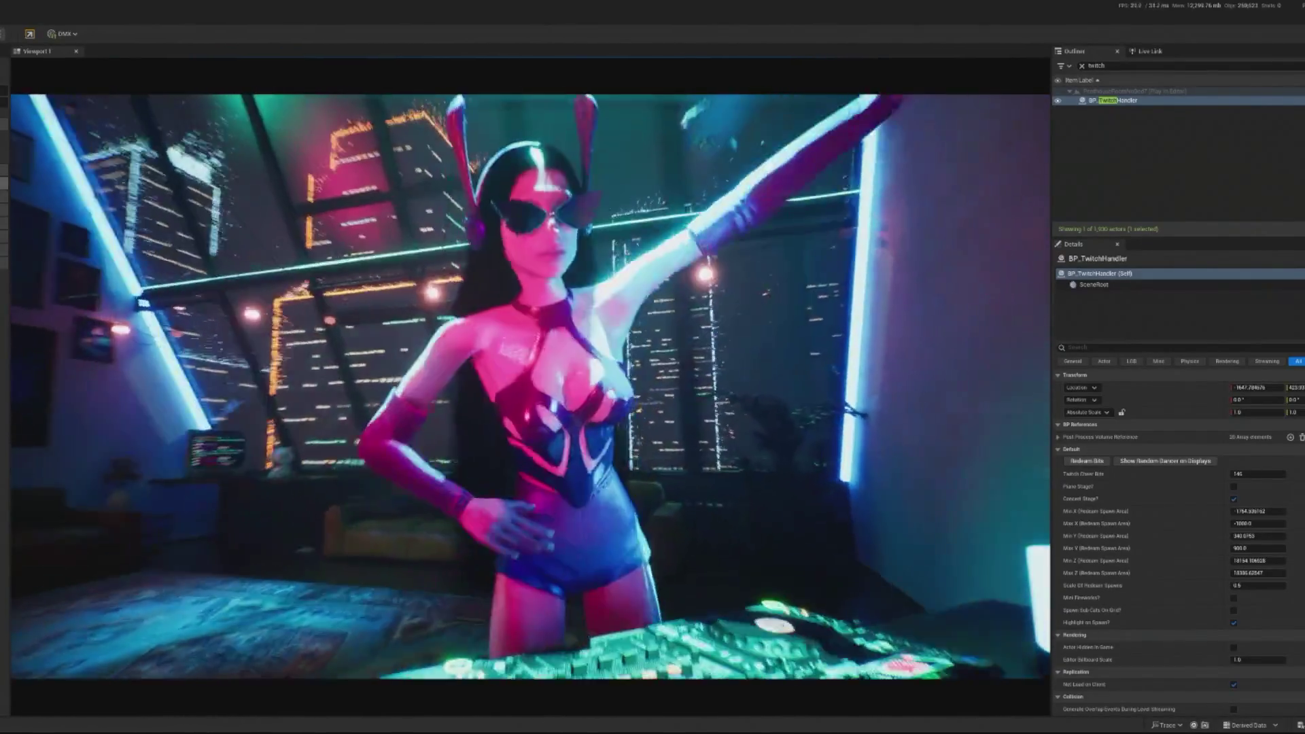
key("Escape")
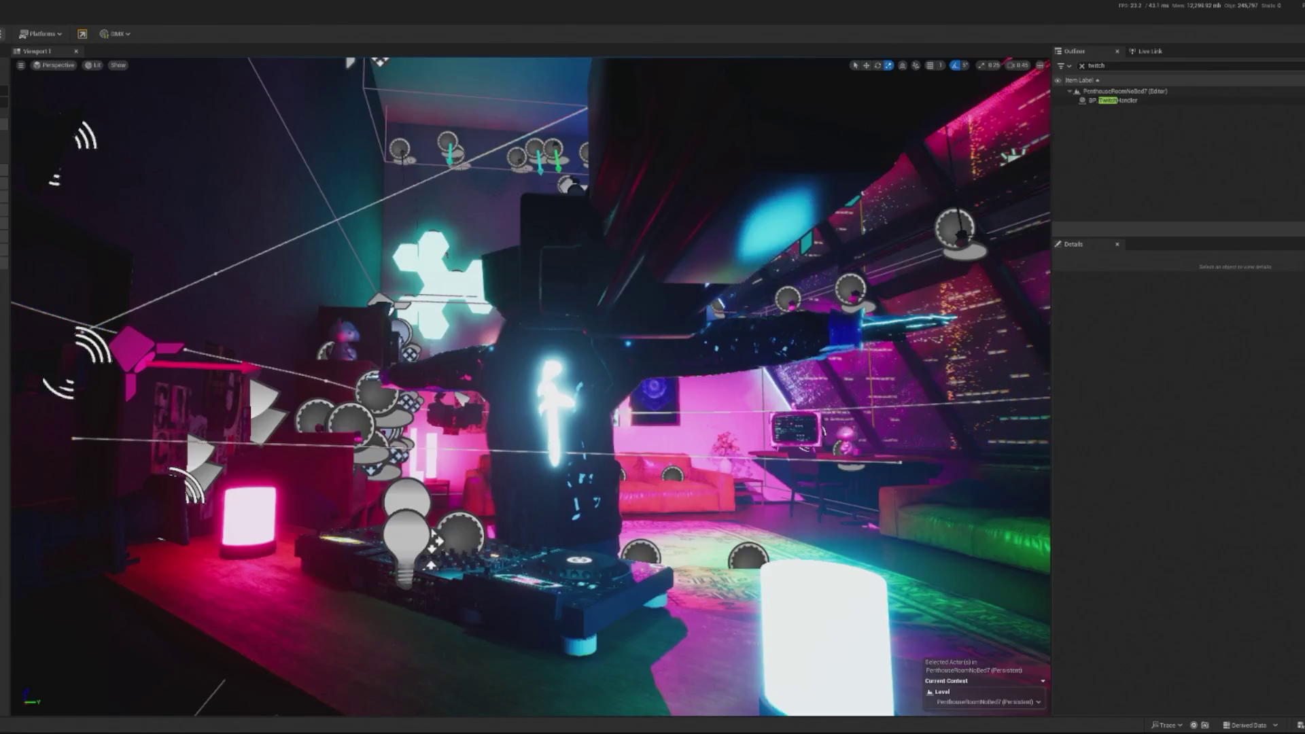
- Filter the Outliner by 'dr', deselect, and save and close the blueprint
type("dr")
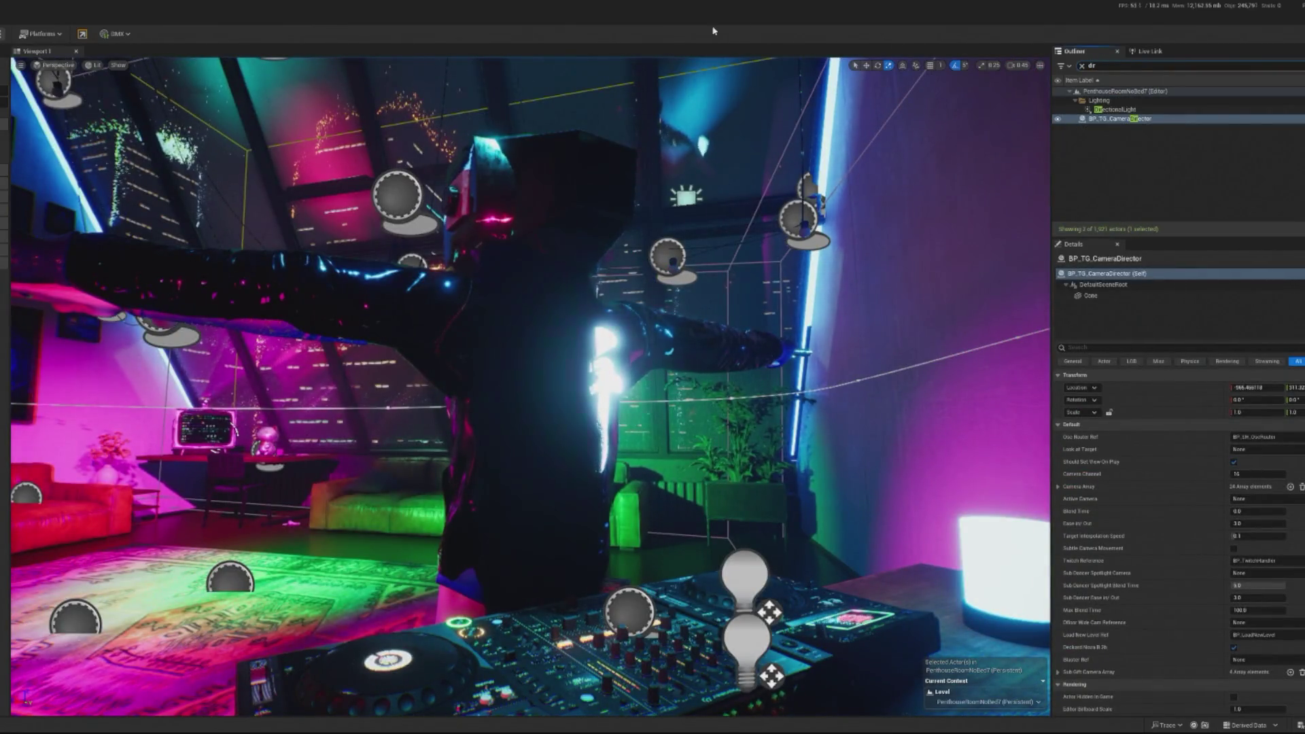
key("Escape")
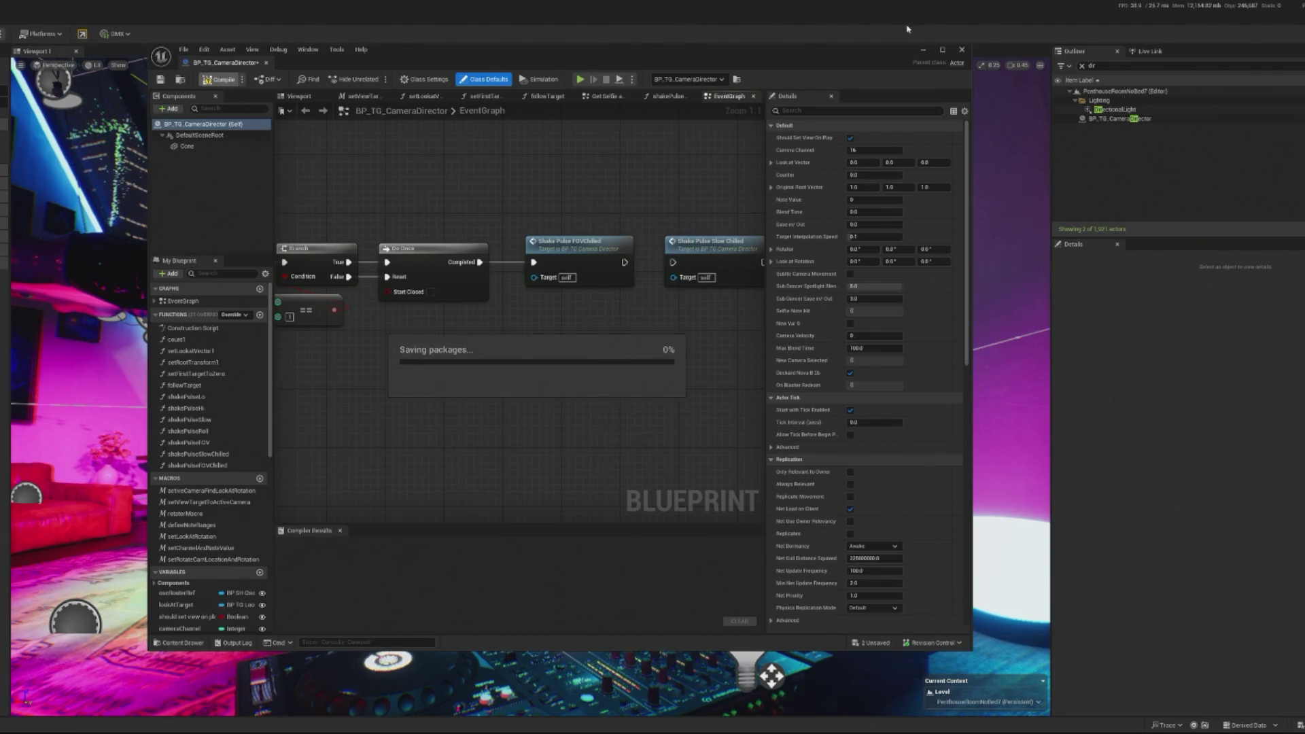
left_click(191, 24)
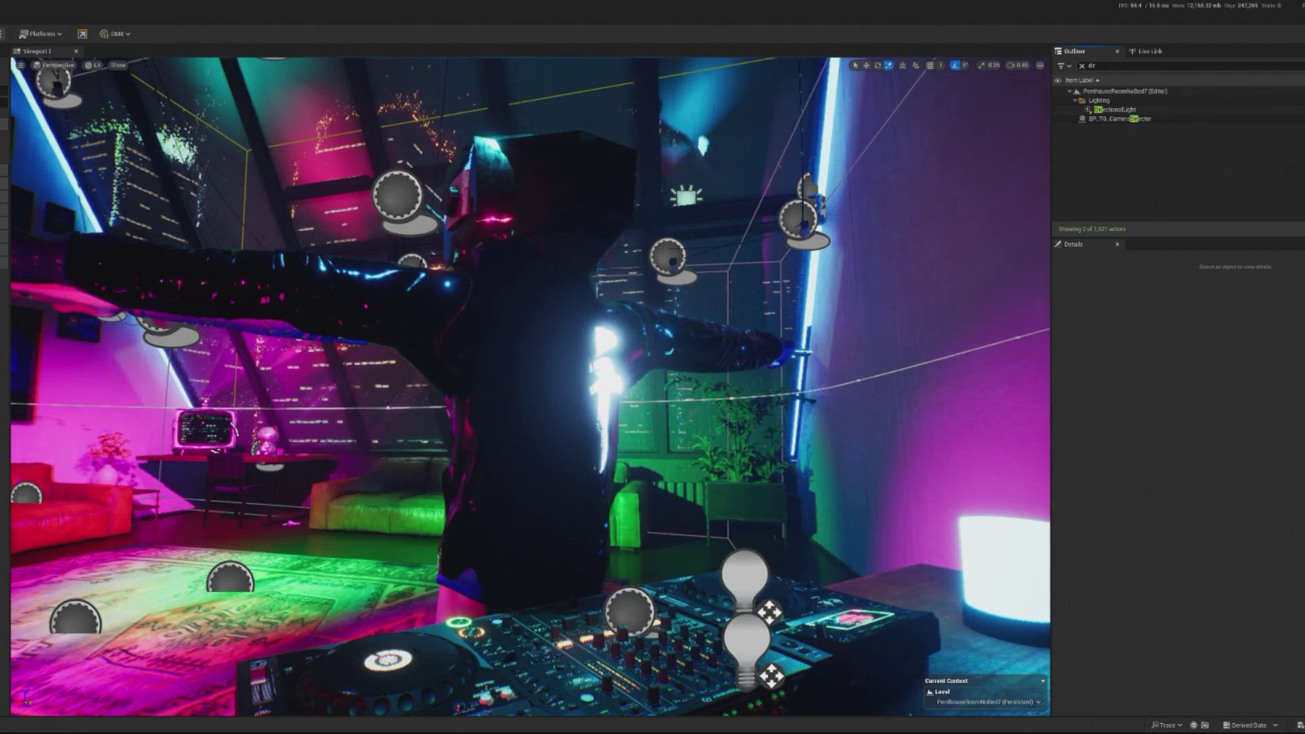
- Start playing again, search the Outliner for 'twitch', and open BP_TwitchHandler's event graph
key("alt+p")
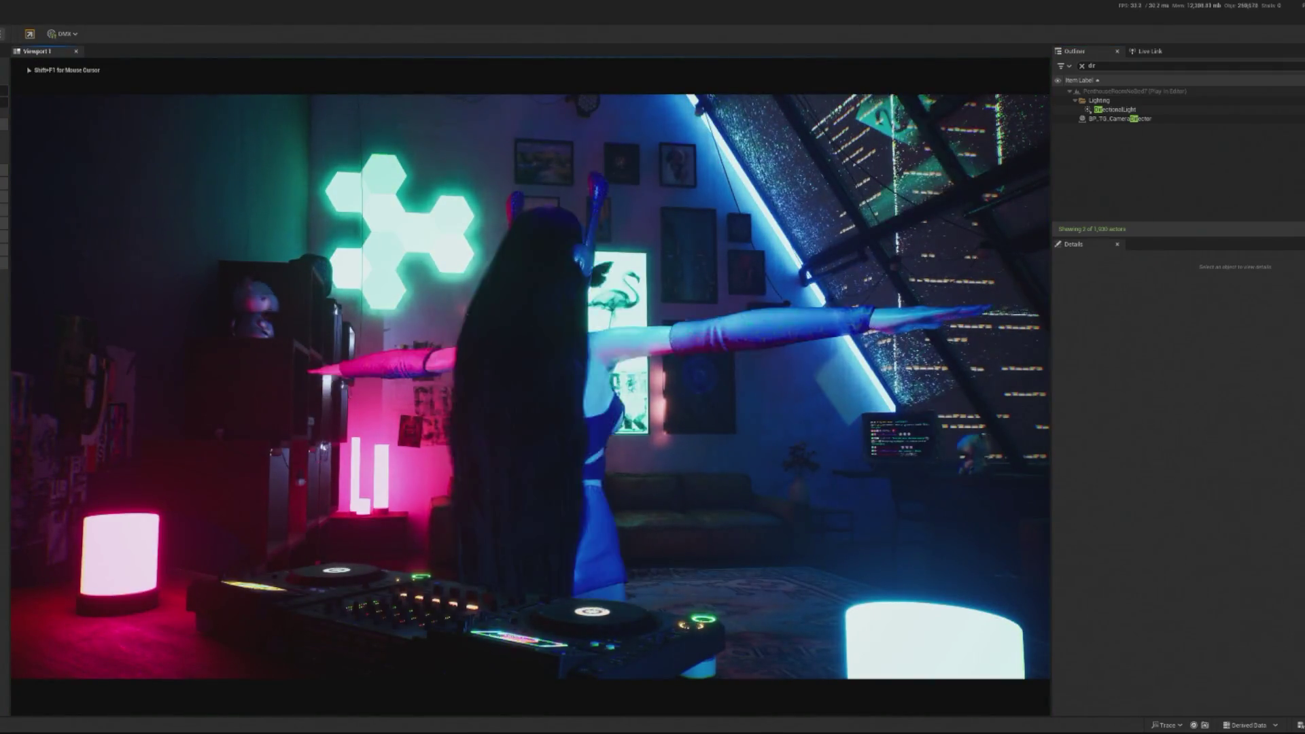
key("shift+F1")
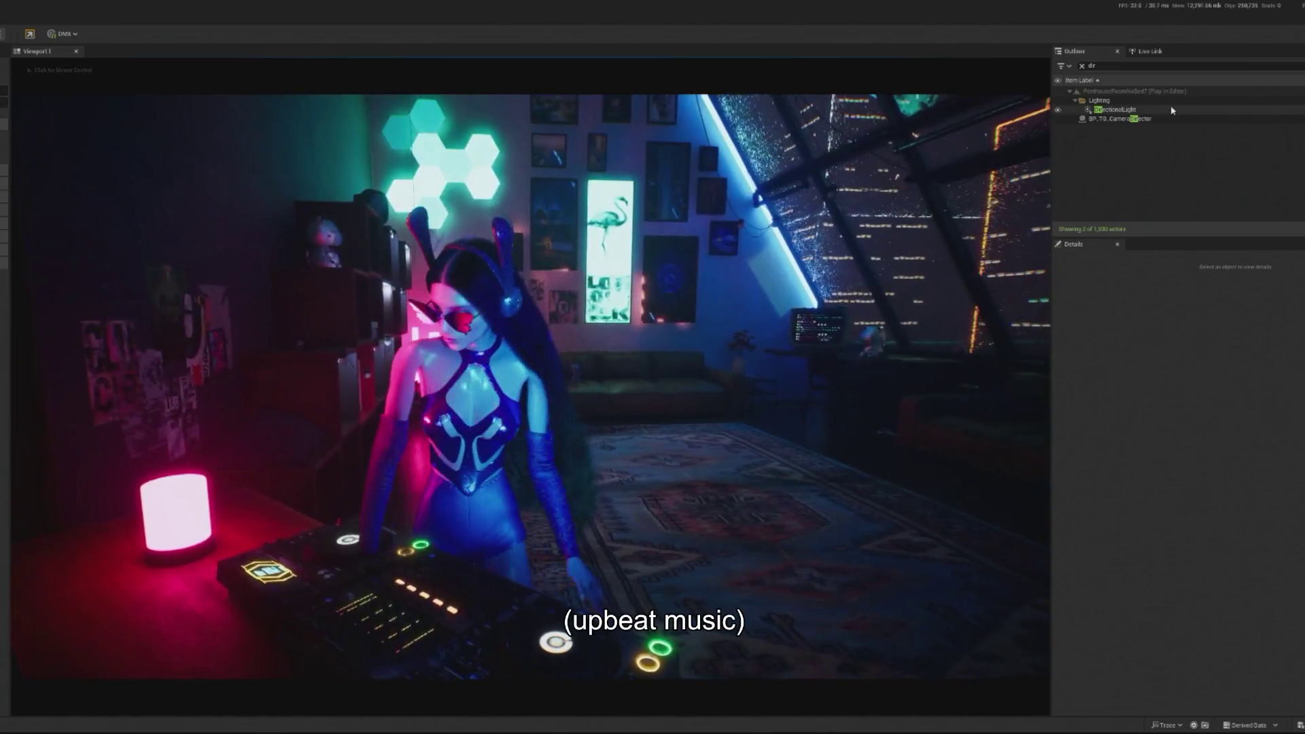
key("BackSpace")
key("BackSpace")
type("t")
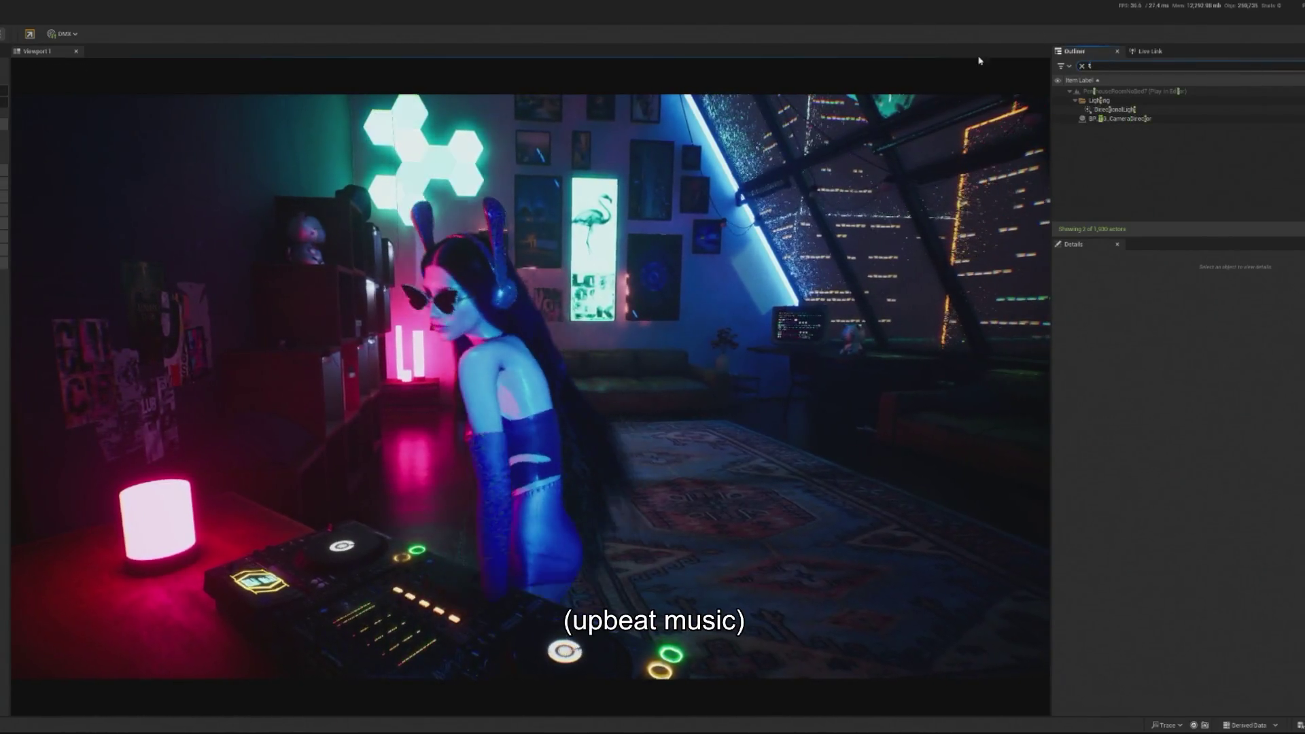
type("witch")
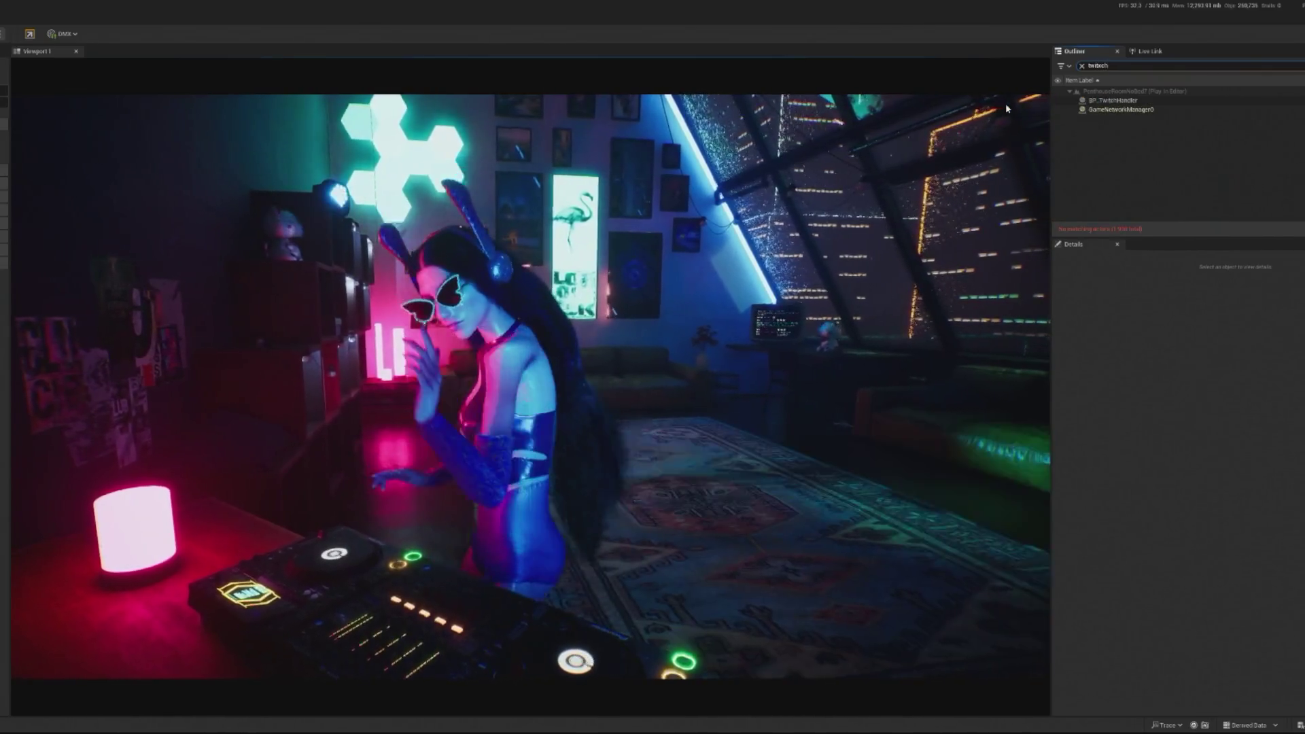
key("BackSpace")
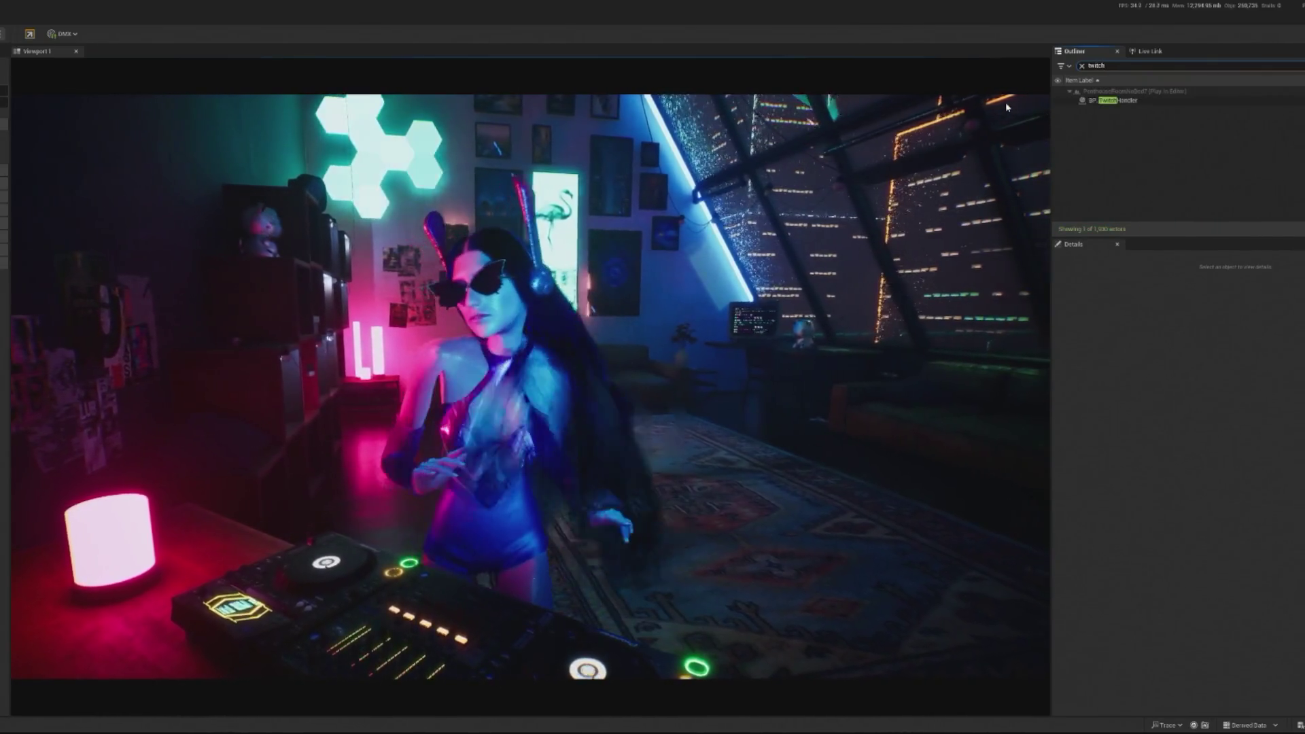
double_click(1119, 99)
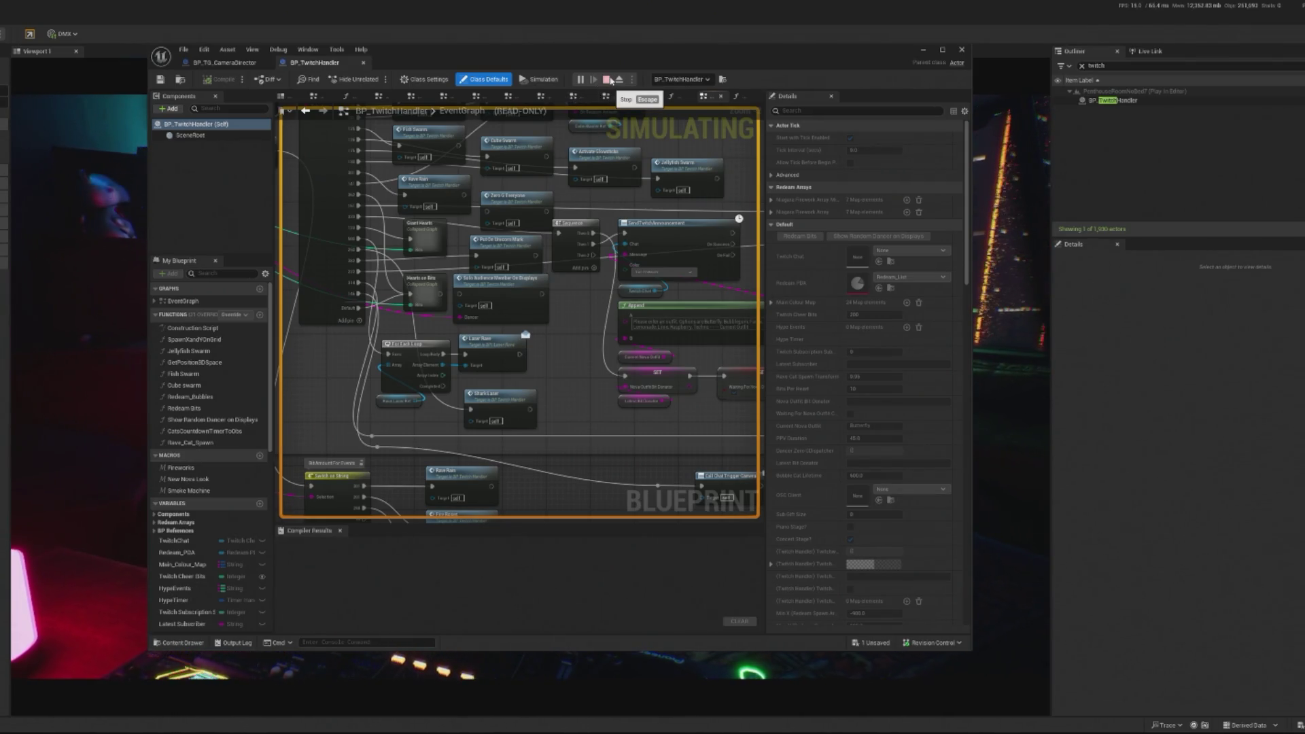
- Look over the BP_TwitchHandler graph nodes and close the Blueprint editor
left_click(501, 401)
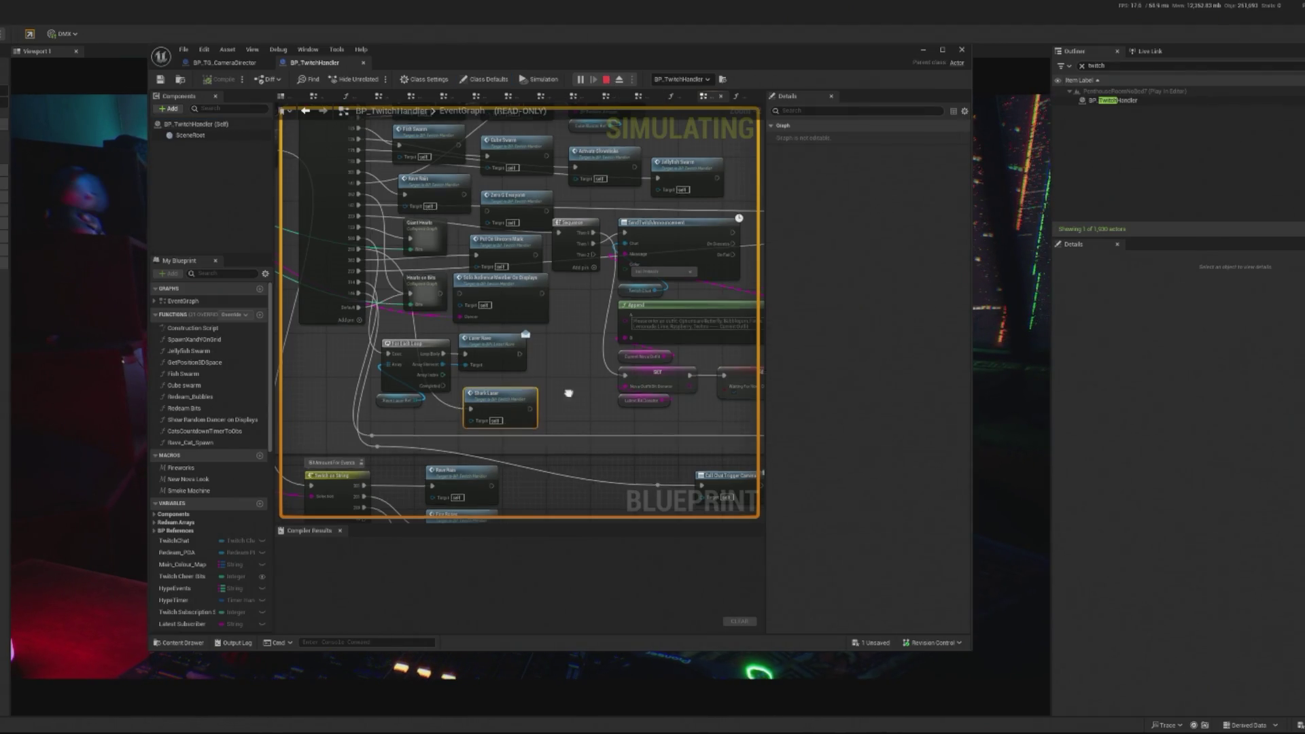
left_click_drag(573, 381, 651, 236)
left_click(961, 49)
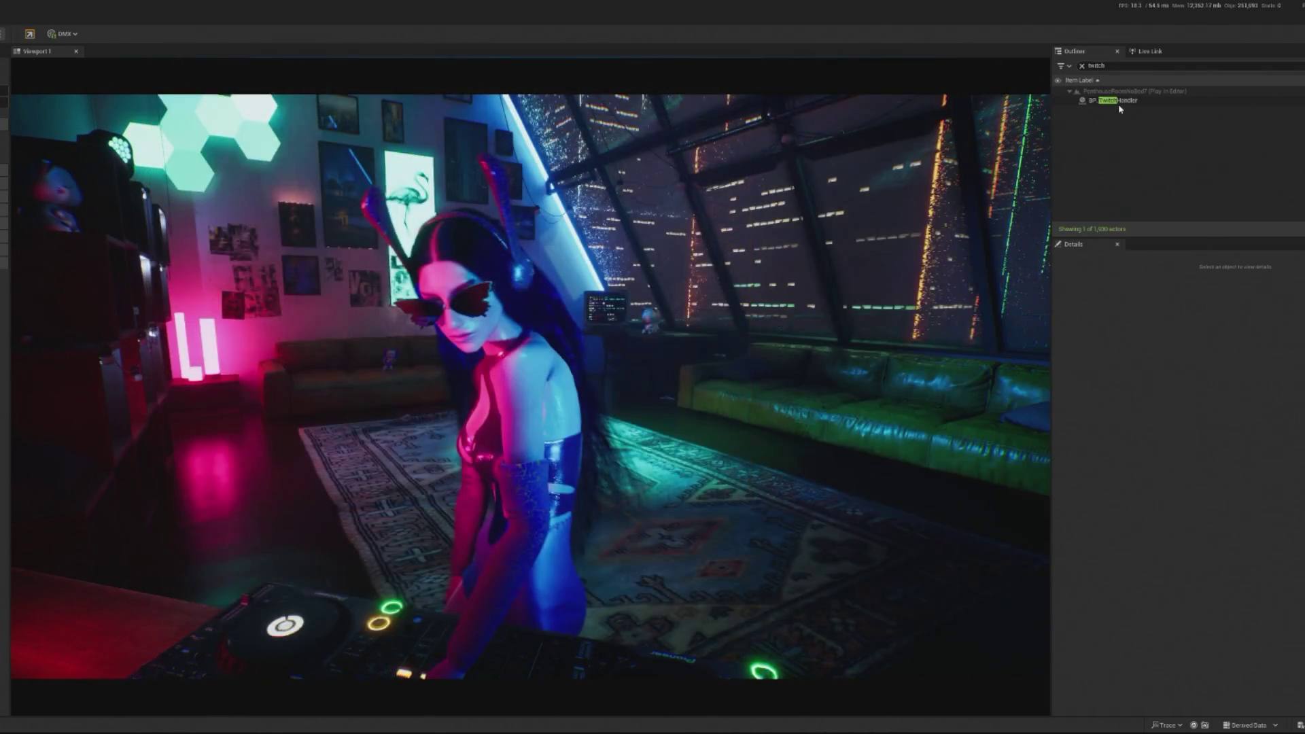
- Set BP_TwitchHandler's Twitch Cheer Bits to 146 in the running game
left_click(1125, 102)
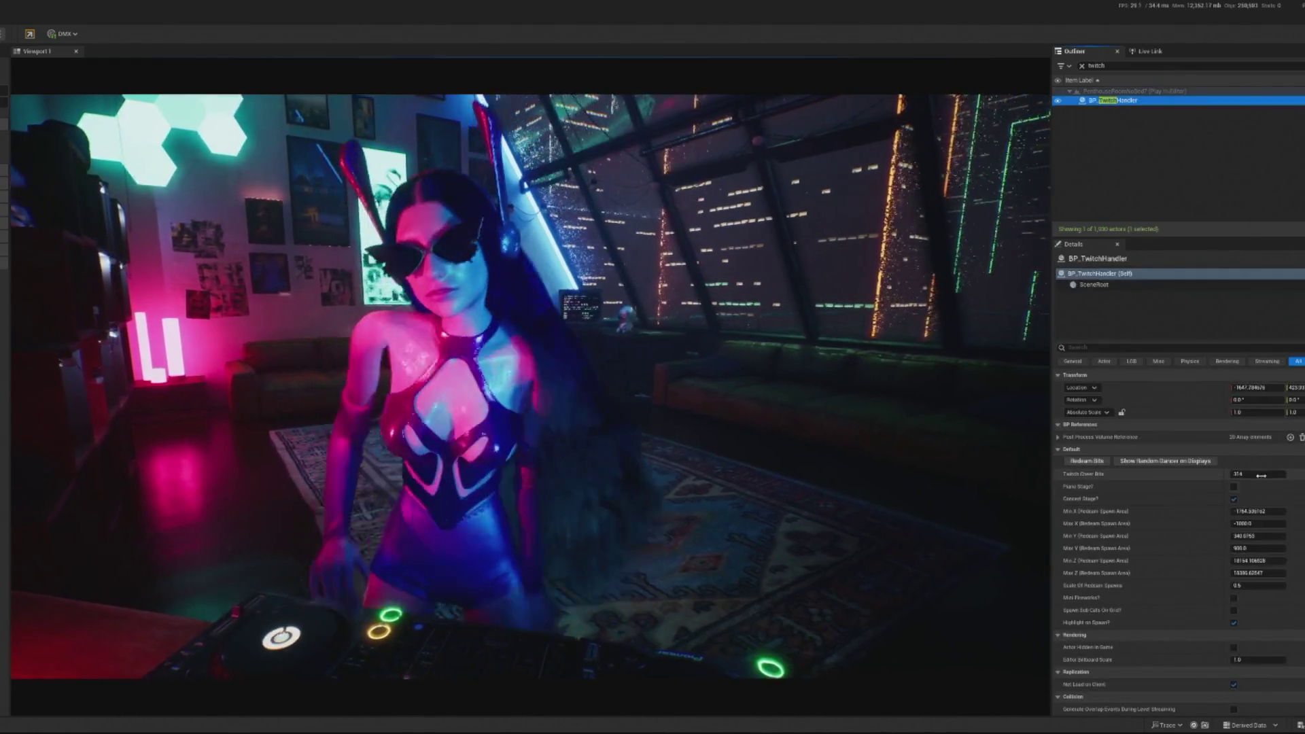
type("6")
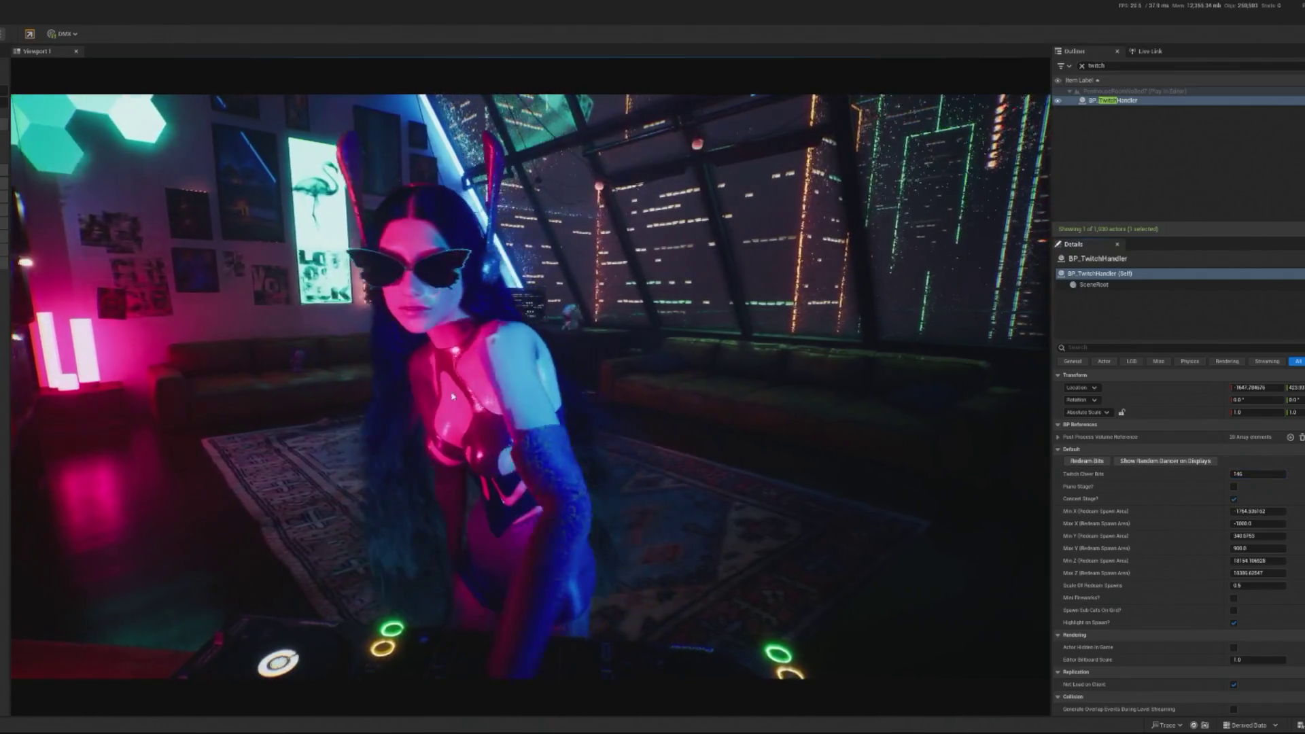
left_click(816, 442)
key("shift+F1")
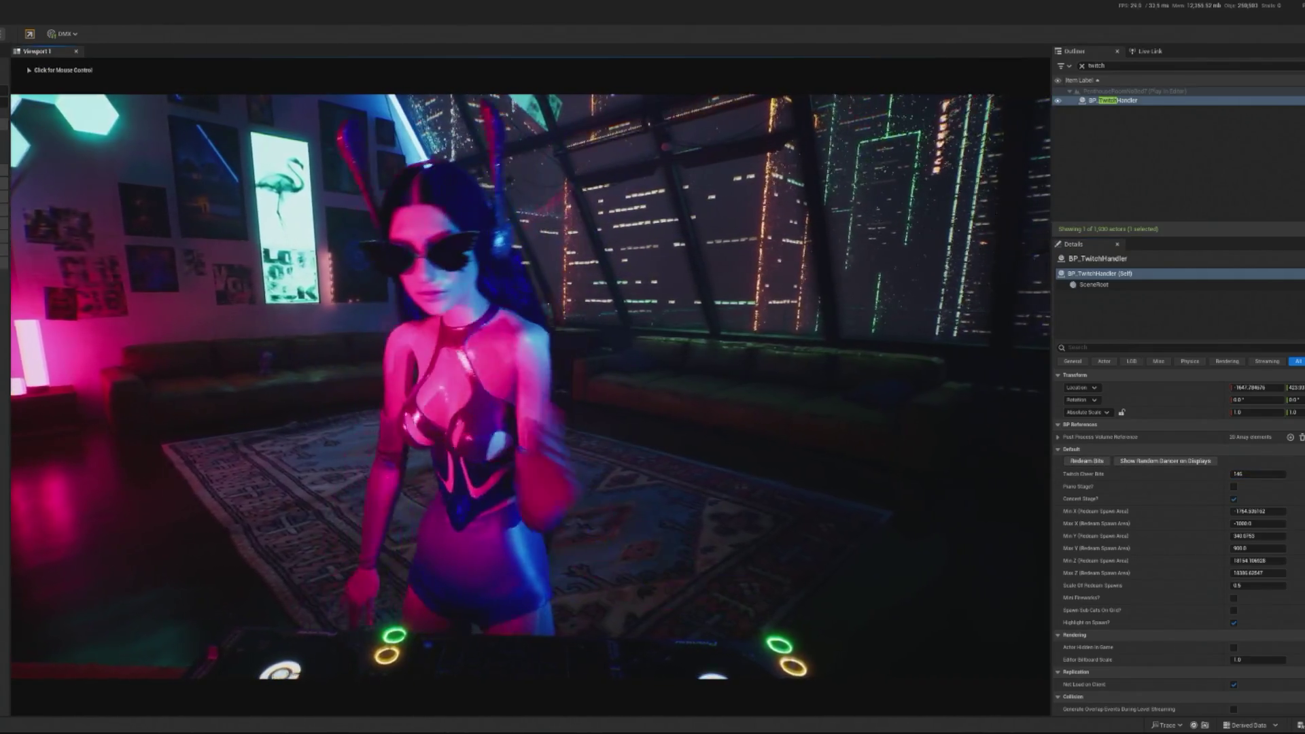